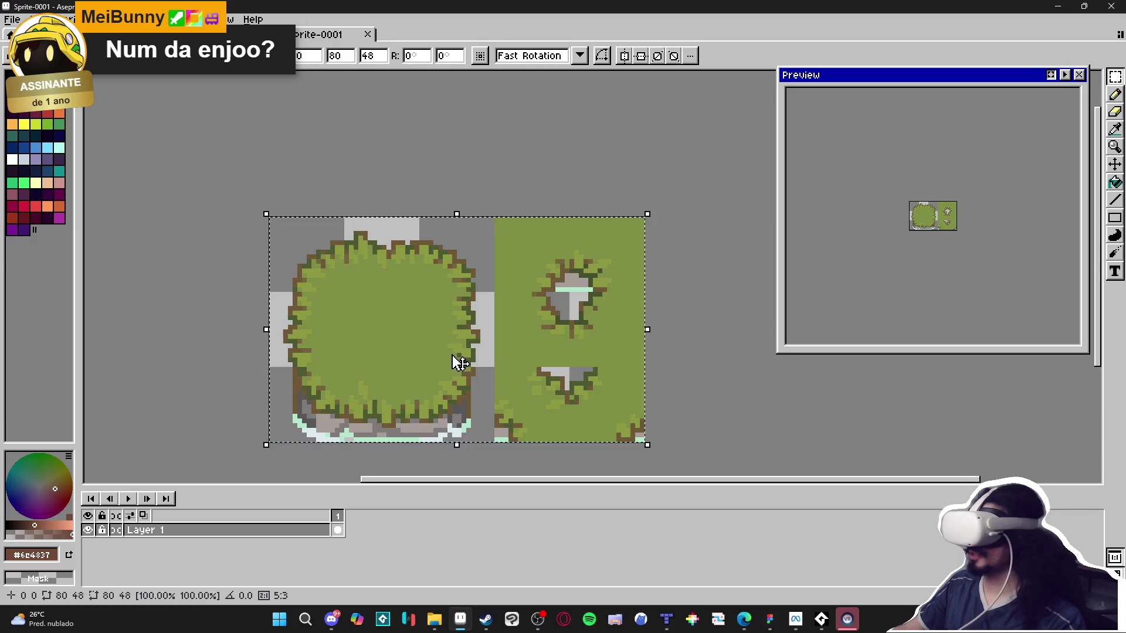
Drop the pasted grass tiles onto Sprite-0001's tile grid and switch to scenery_indolence.aseprite.
mouse_move(463, 351)
left_mouse_down()
mouse_move(467, 333)
mouse_move(453, 325)
mouse_move(448, 340)
left_mouse_up()
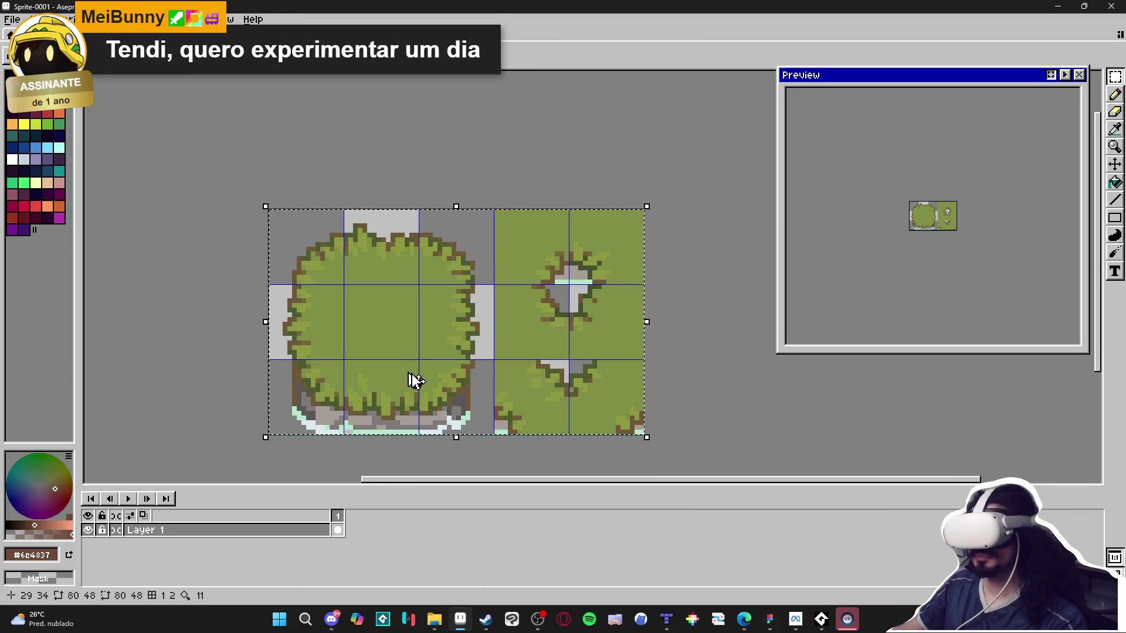
key("ctrl+apostrophe")
key("v")
key("ctrl+d")
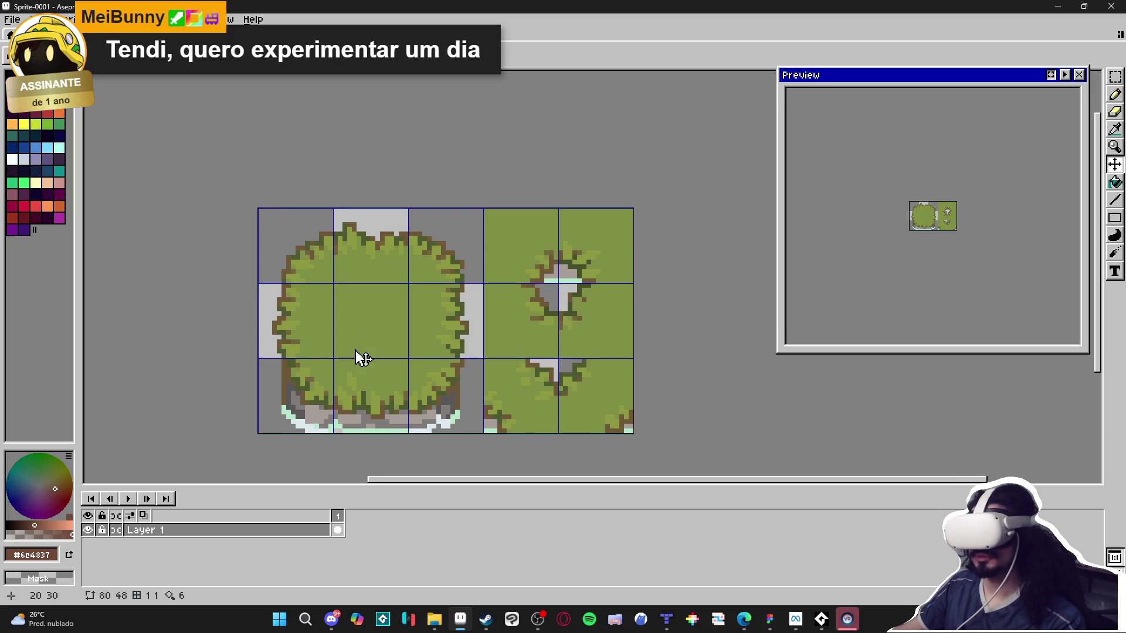
left_click(176, 56)
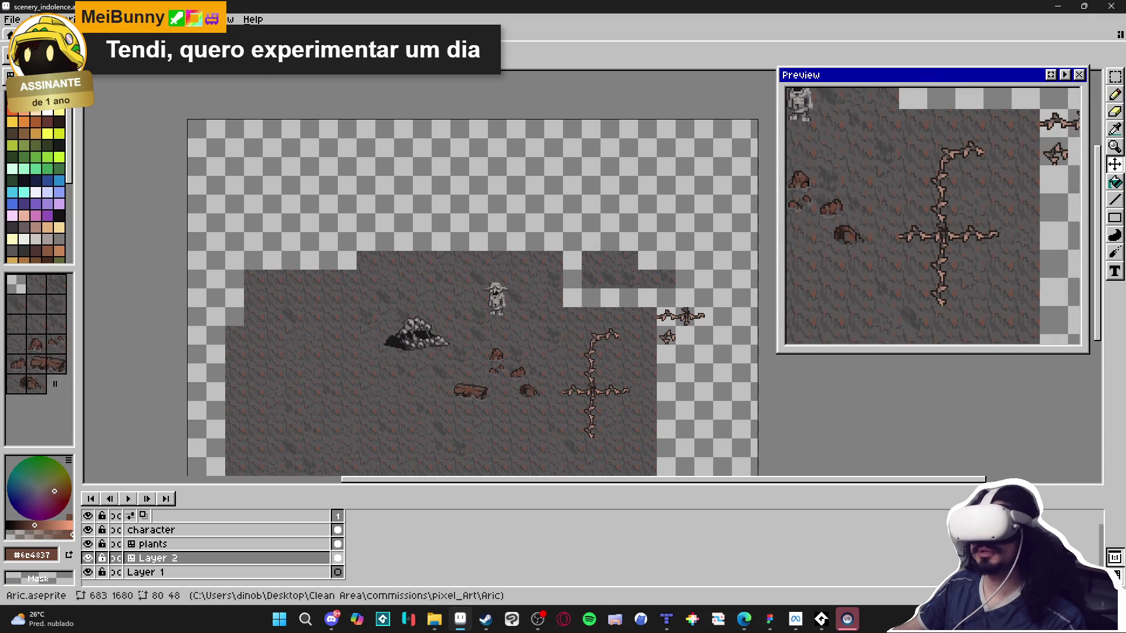
Marquee-select and copy the block of grass islands in Aric.aseprite.
left_click(264, 56)
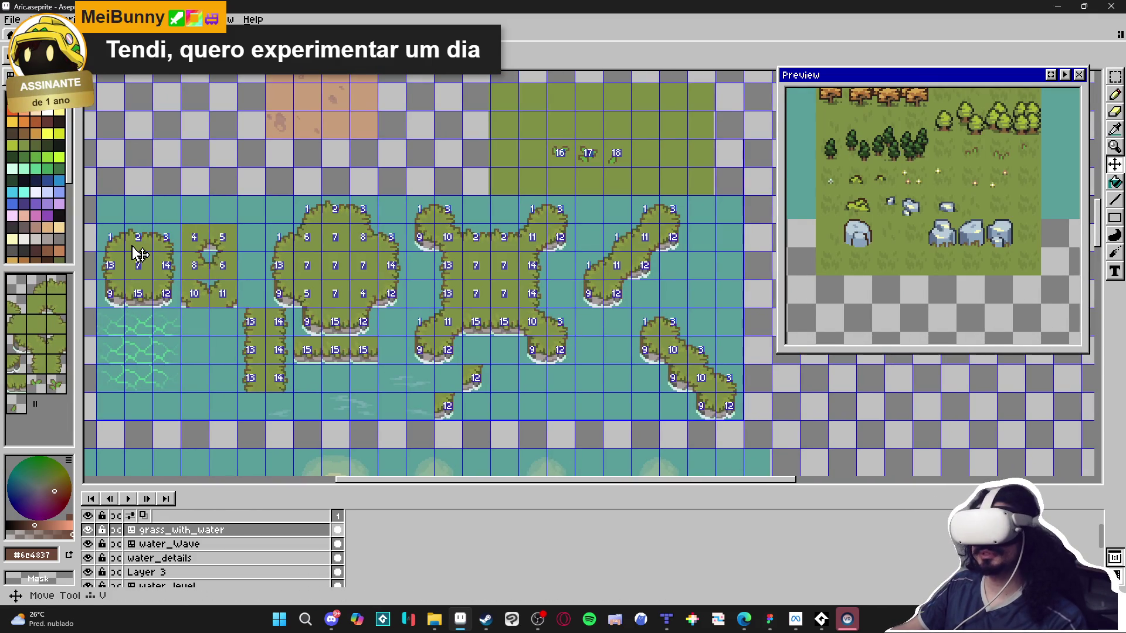
key("m")
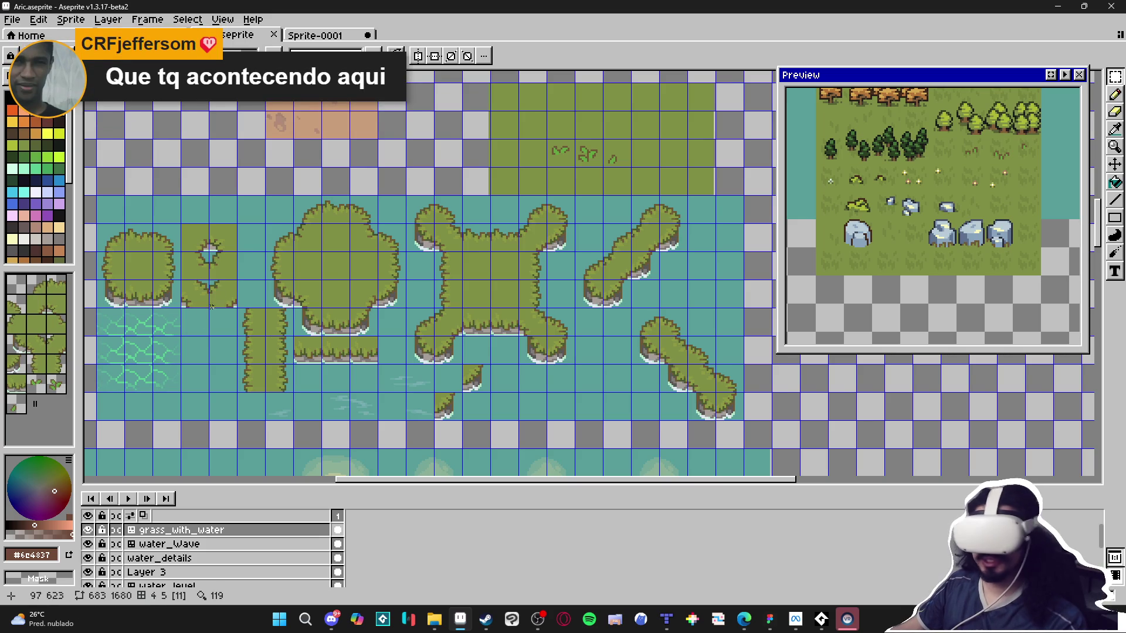
left_click_drag(661, 419, 102, 215)
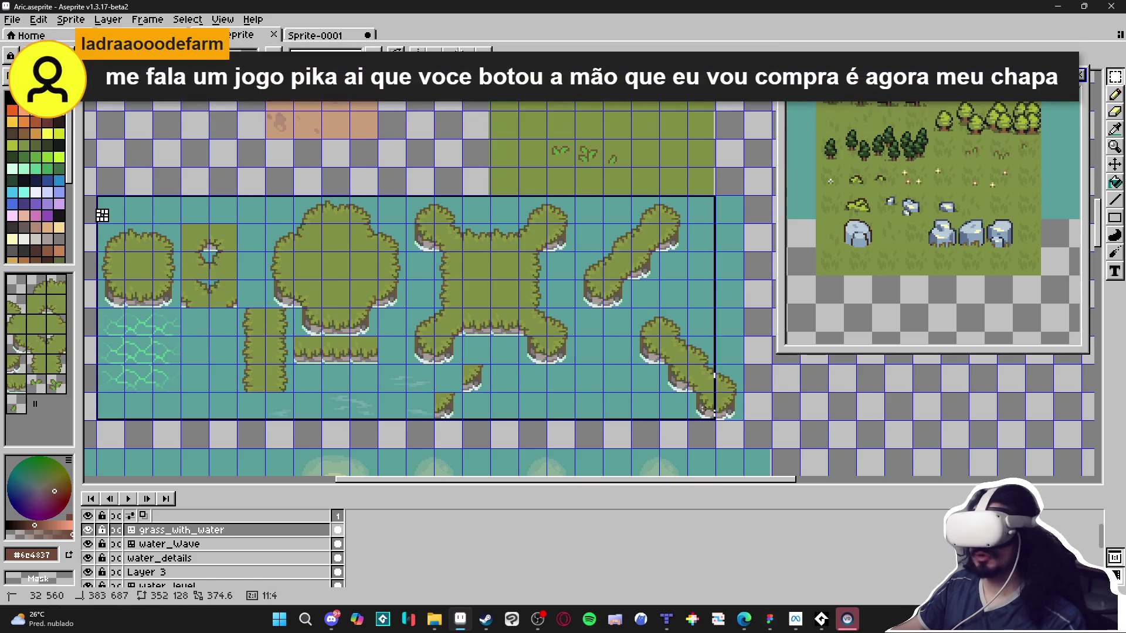
key("ctrl+d")
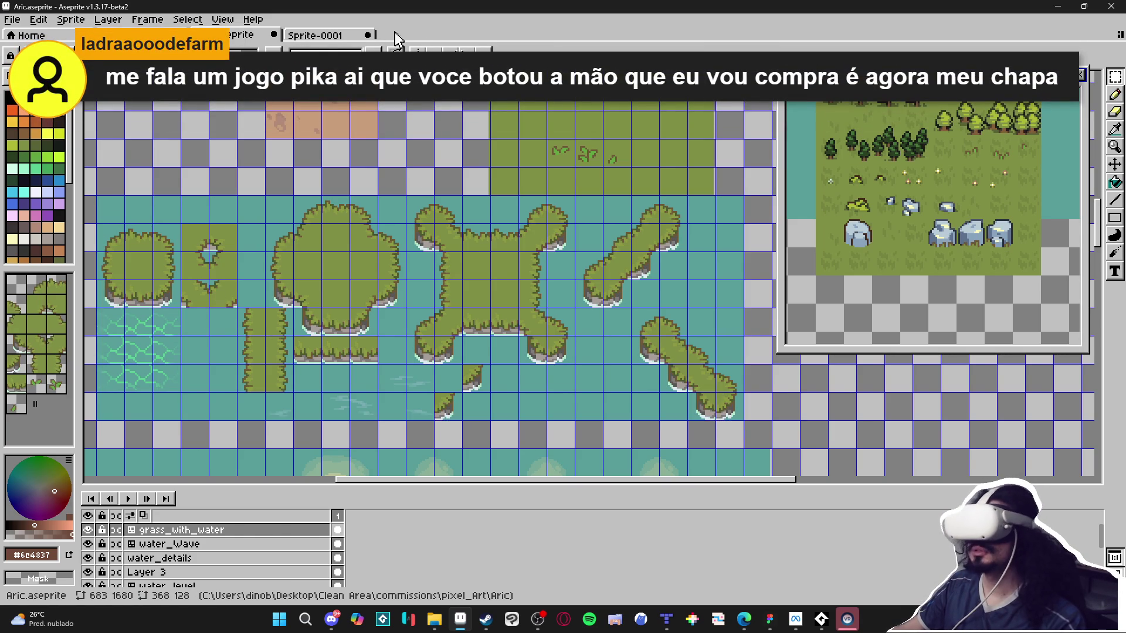
In scenery_indolence, add a new Layer 3 above the character layer and make it active.
left_click(319, 35)
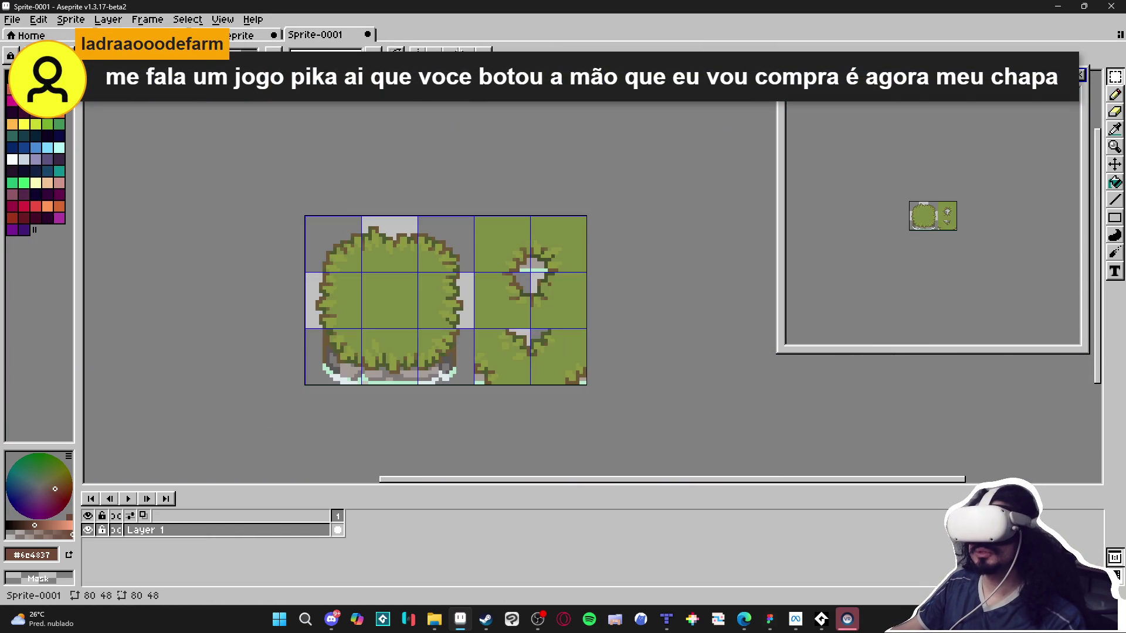
key("ctrl+Tab")
key("ctrl+Tab")
key("ctrl+Tab")
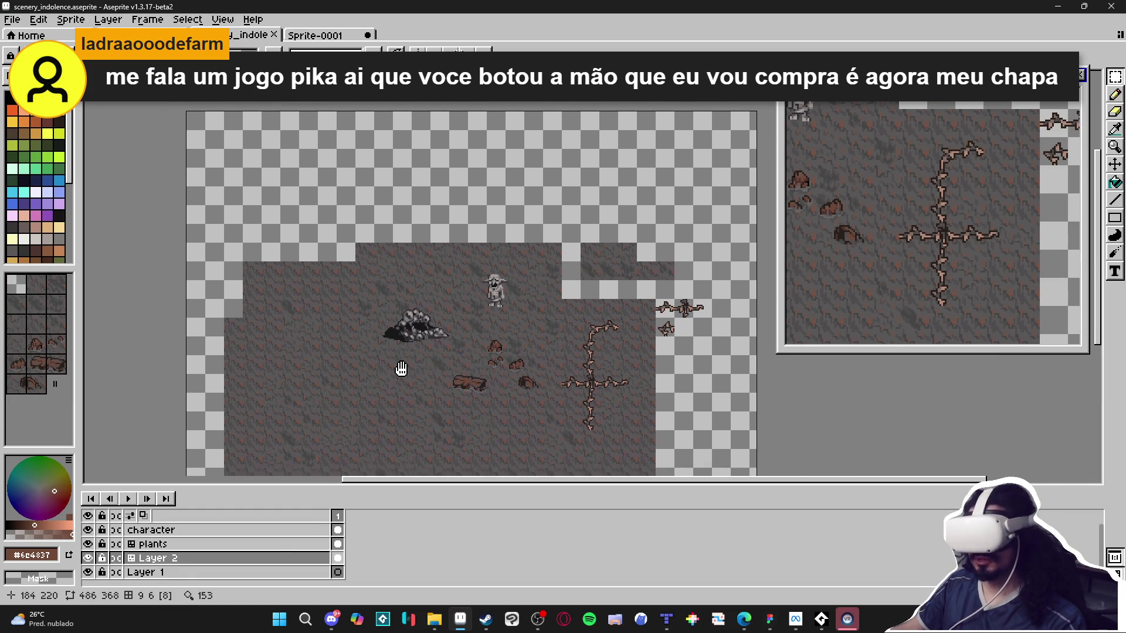
left_click(266, 530)
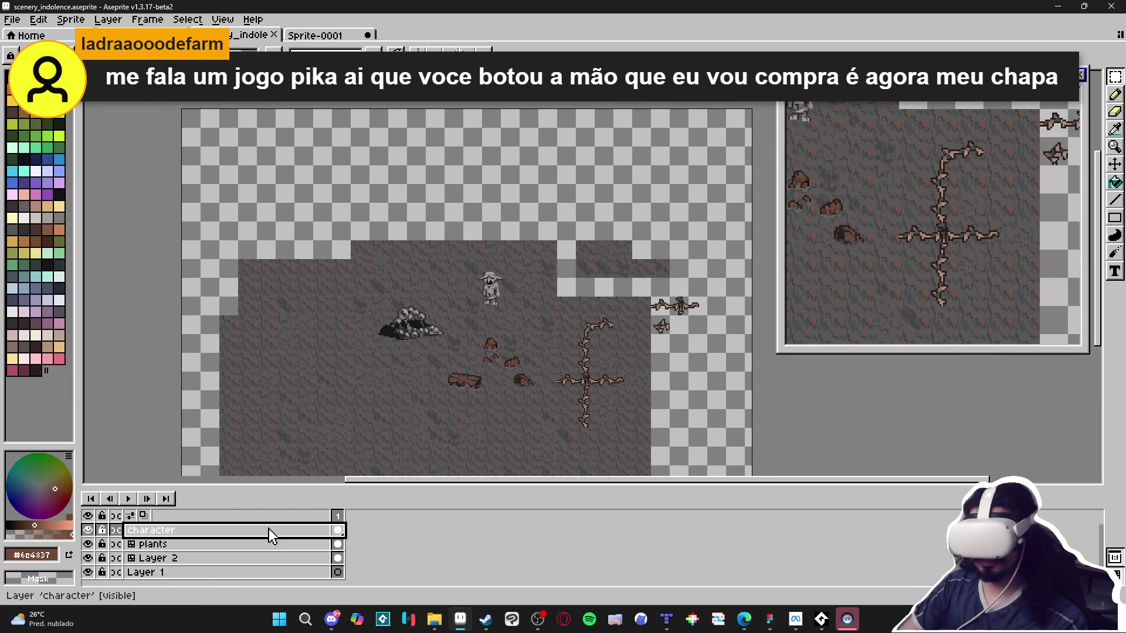
key("shift+n")
left_click(269, 529)
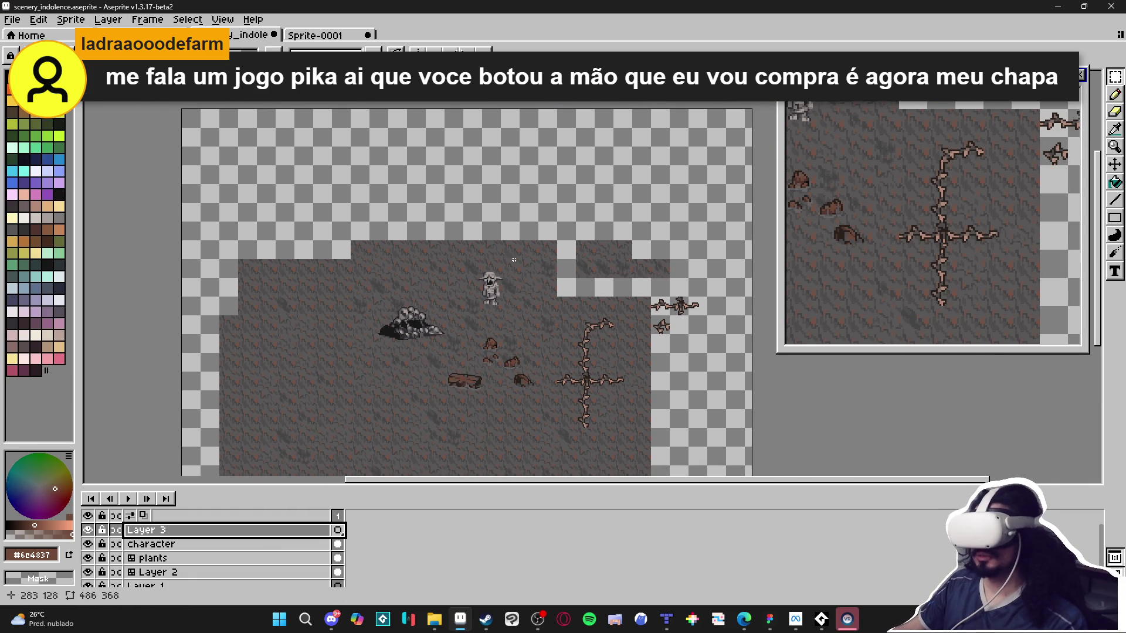
scroll(445, 319, "up", 2)
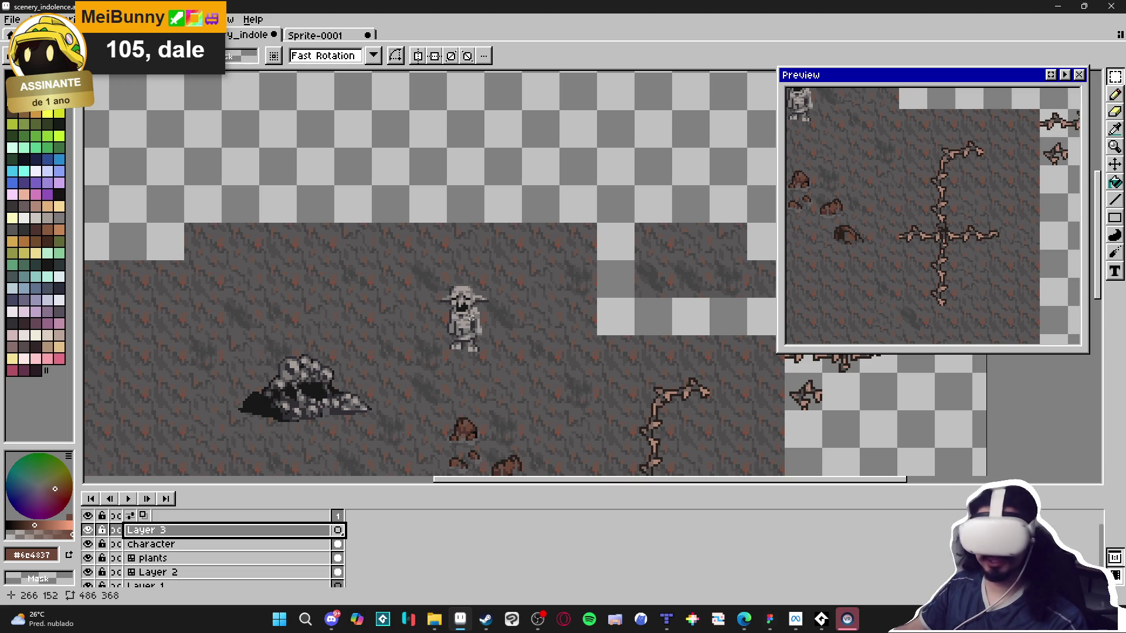
scroll(442, 382, "down", 2)
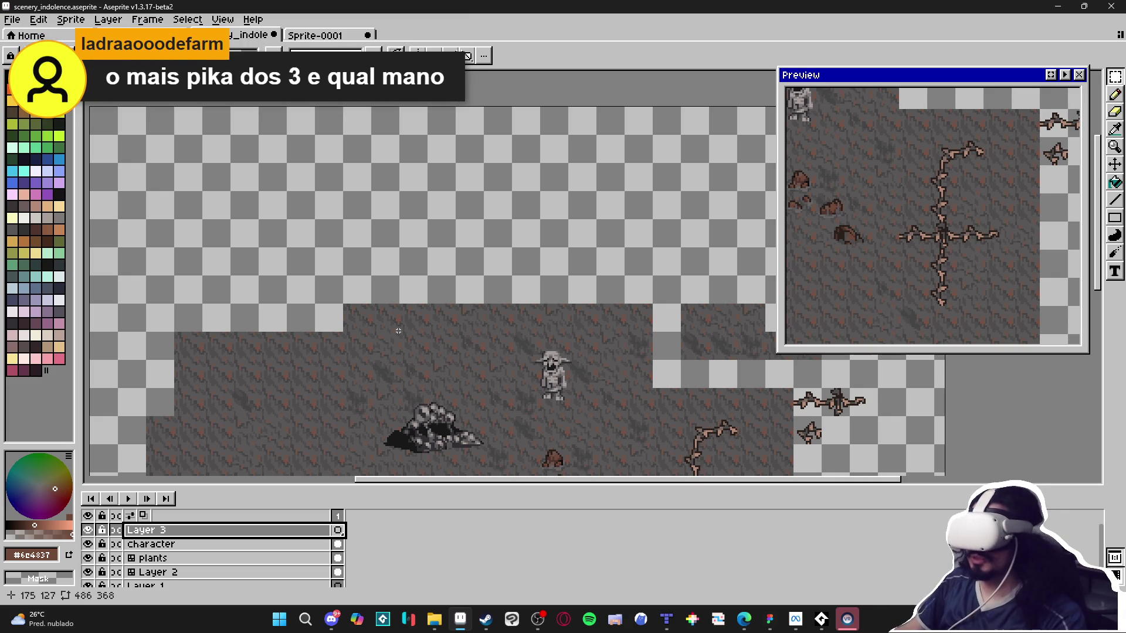
scroll(294, 353, "left", 1)
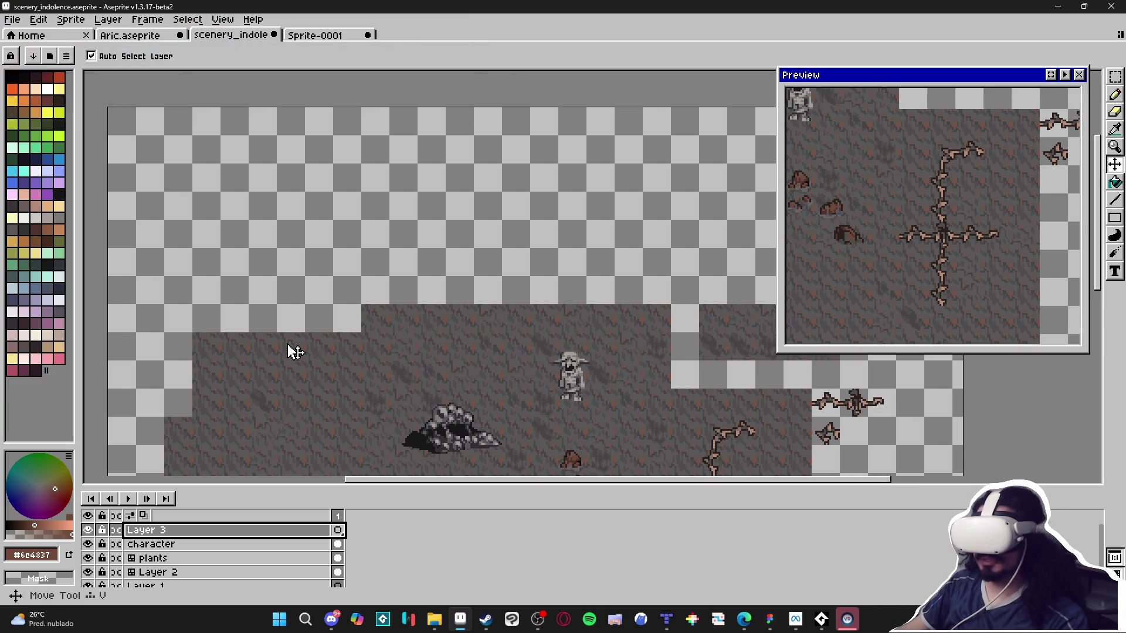
left_click(294, 352, "ctrl")
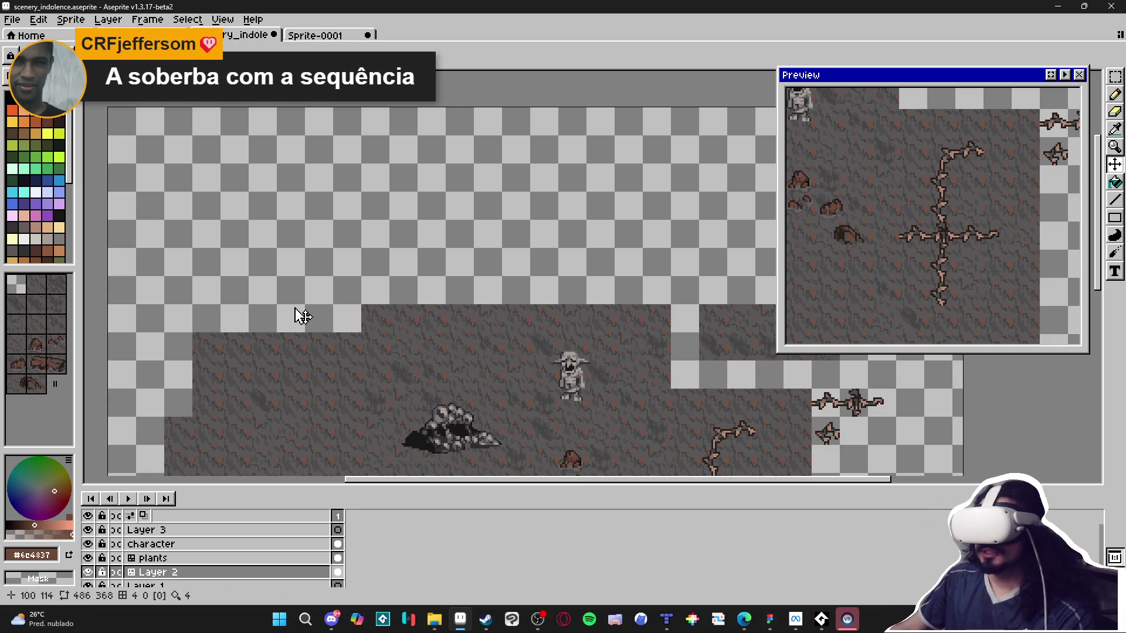
Pan over the cave ground, toggle Layer 2's tile numbers on and off, then select Layer 3.
mouse_move(414, 384)
left_mouse_down()
mouse_move(390, 216)
mouse_move(336, 239)
left_mouse_up()
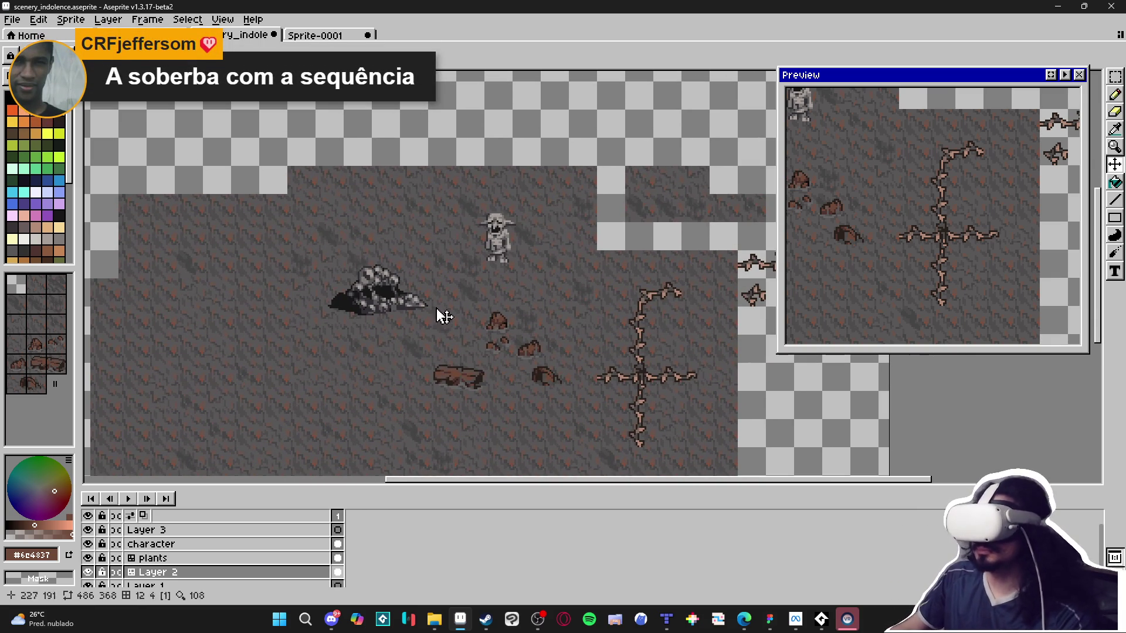
key("Tab")
key("Tab")
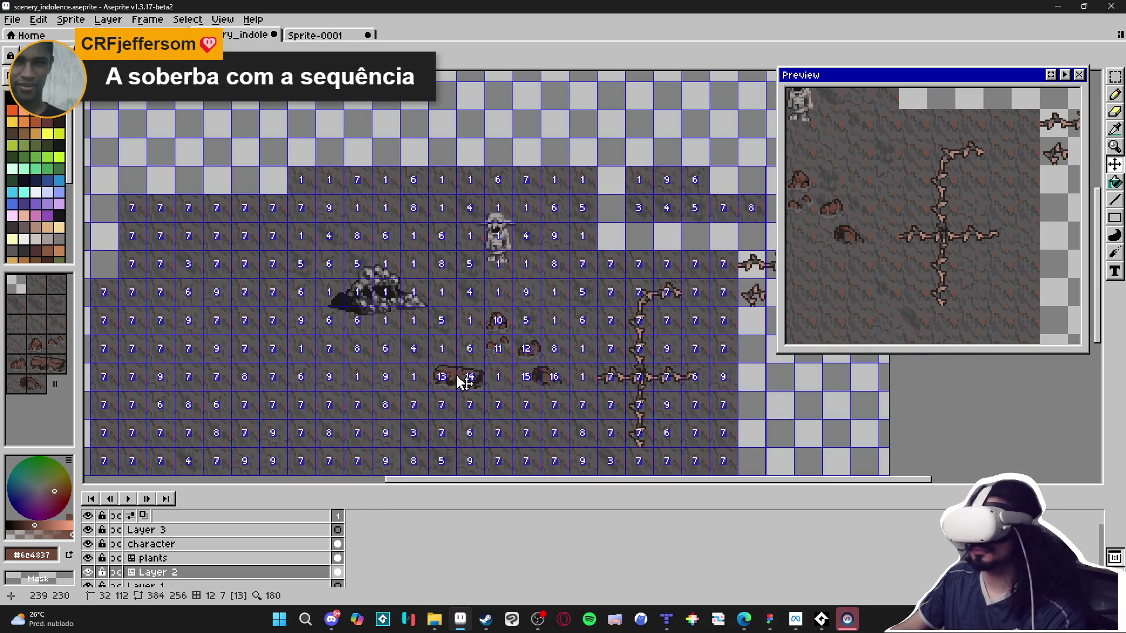
key("Tab")
key("Tab")
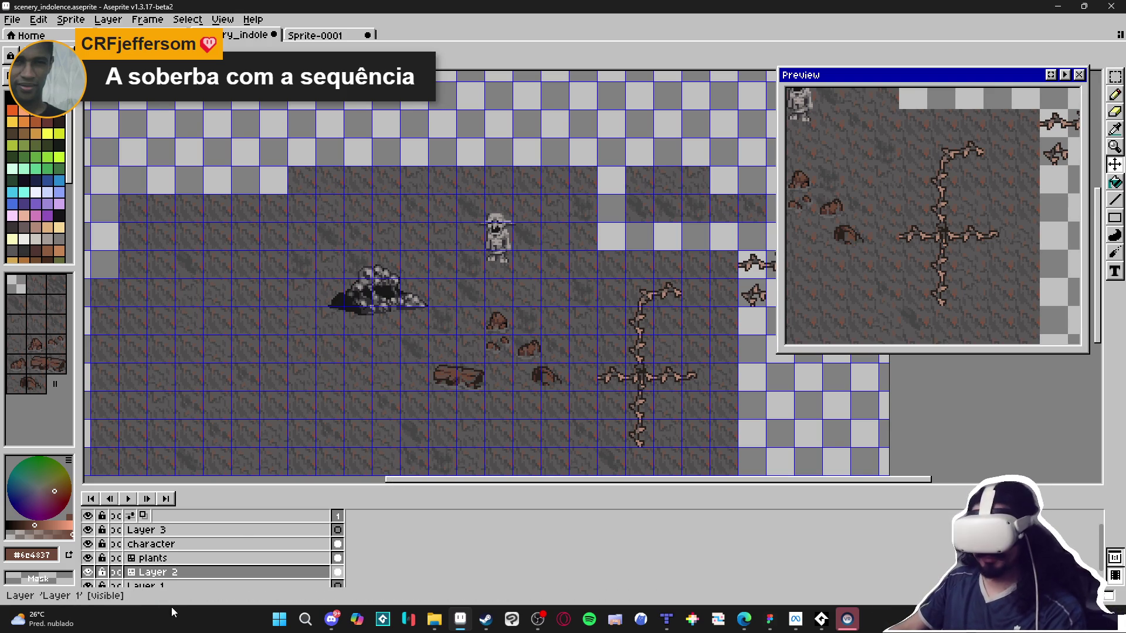
left_click(241, 530)
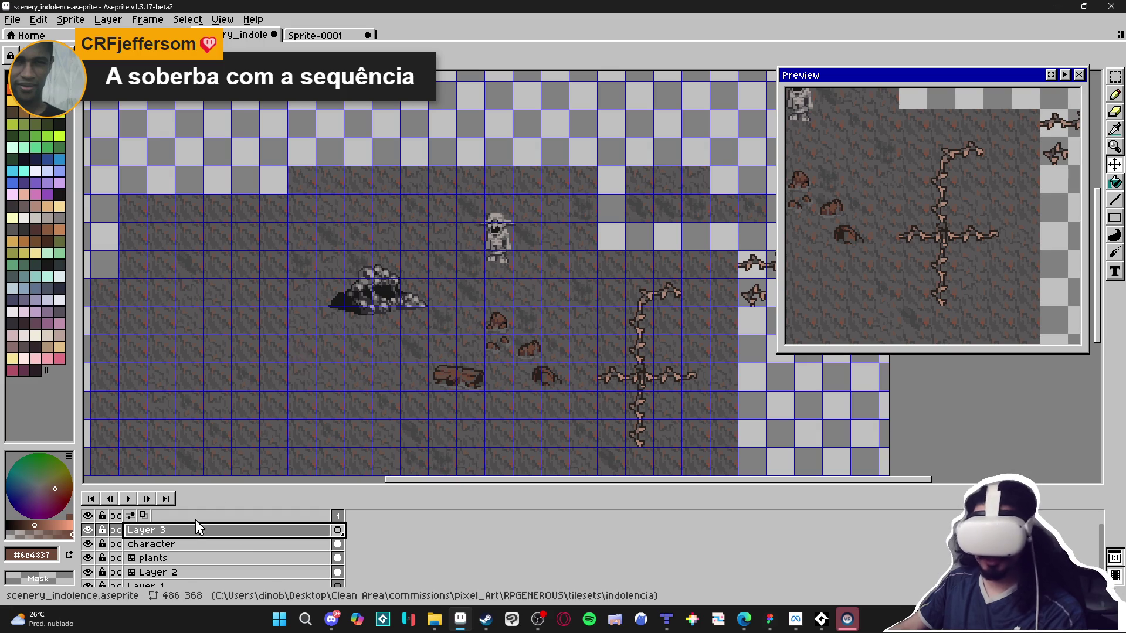
Paste the copied grass islands onto Layer 3 and commit them in place.
key("ctrl+v")
scroll(381, 246, "down", 3)
scroll(378, 352, "up", 4)
scroll(378, 352, "down", 5)
scroll(293, 381, "up", 5)
scroll(205, 412, "up", 2)
scroll(181, 372, "down", 2)
scroll(243, 402, "up", 2)
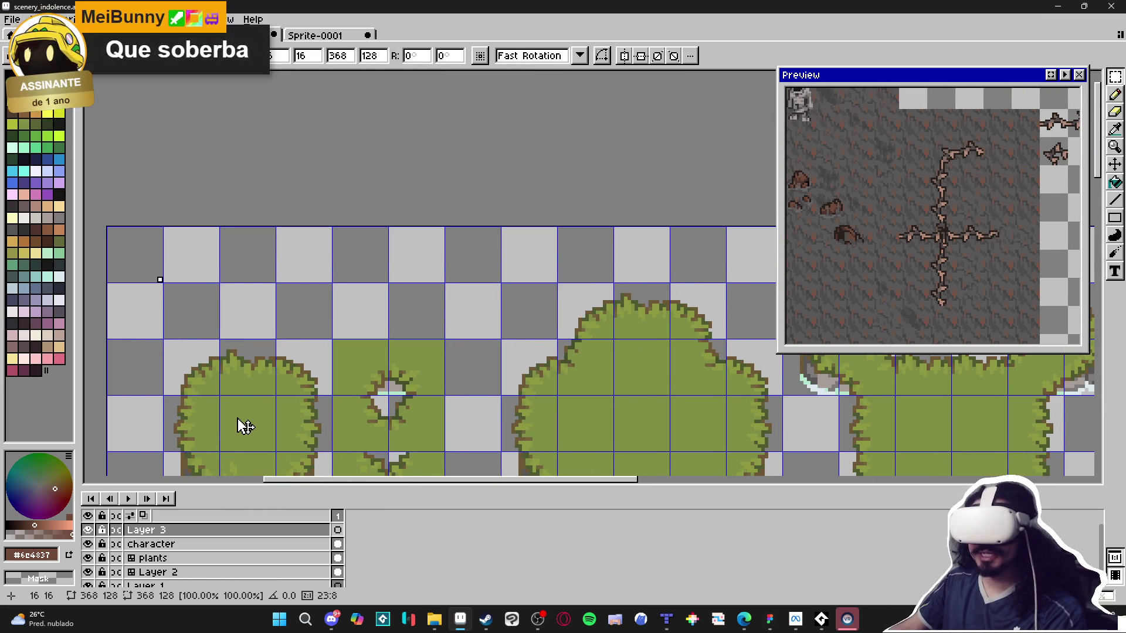
scroll(242, 425, "down", 2)
mouse_move(241, 428)
left_mouse_down()
mouse_move(231, 369)
mouse_move(246, 251)
left_mouse_up()
key("Return")
scroll(250, 352, "down", 1)
left_click_drag(451, 391, 489, 268)
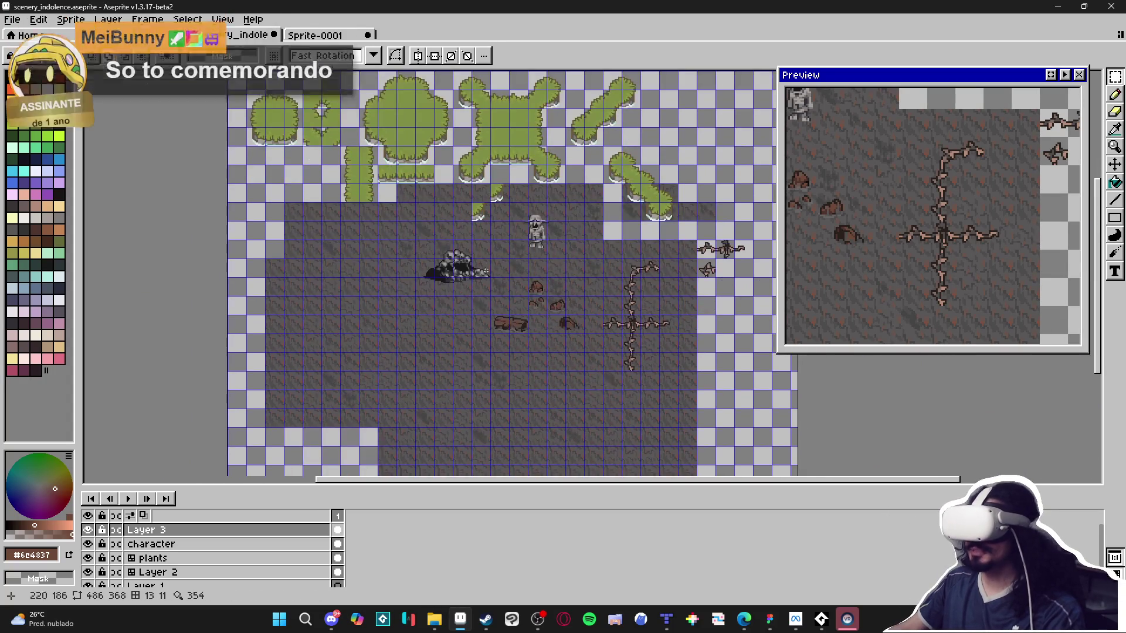
Select the plants layer and toggle its visibility off and back on.
left_click(179, 560)
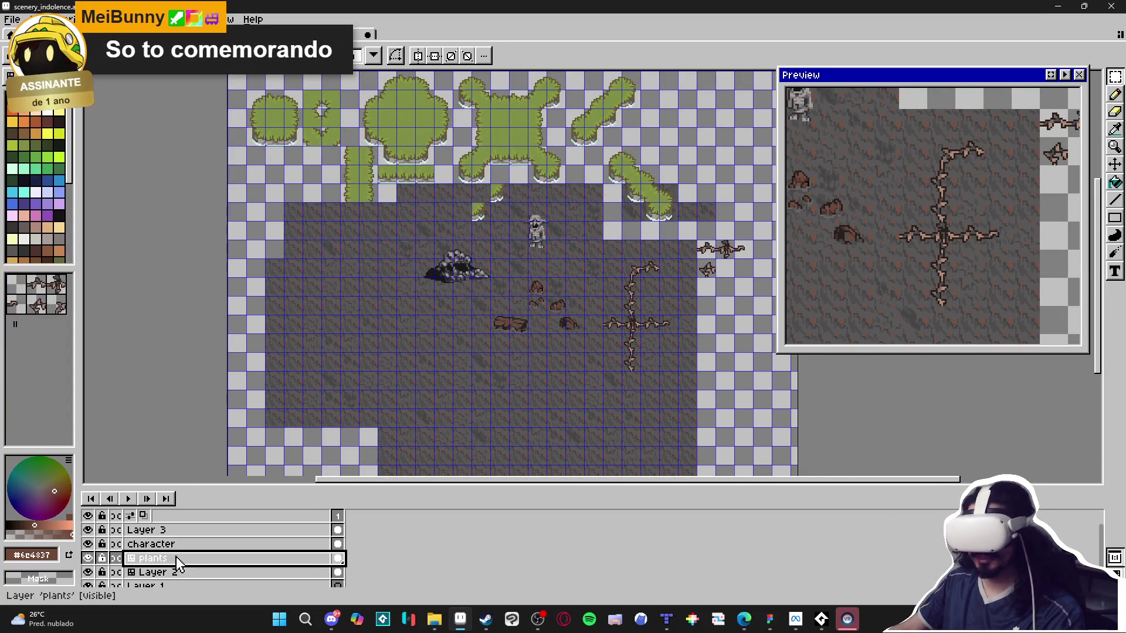
left_click(87, 559)
left_click(88, 559)
left_click(87, 559)
left_click(87, 558)
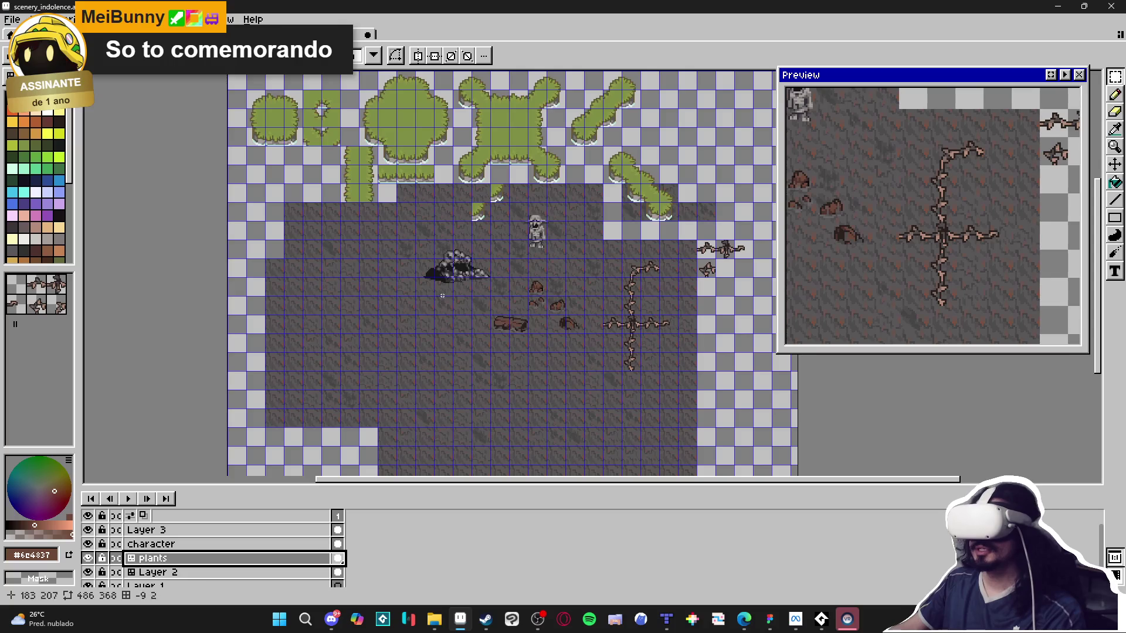
Extend the canvas upward to 510 pixels tall via Canvas Size.
scroll(423, 313, "down", 1)
key("ctrl+alt+c")
left_click_drag(493, 228, 493, 145)
left_click(894, 346)
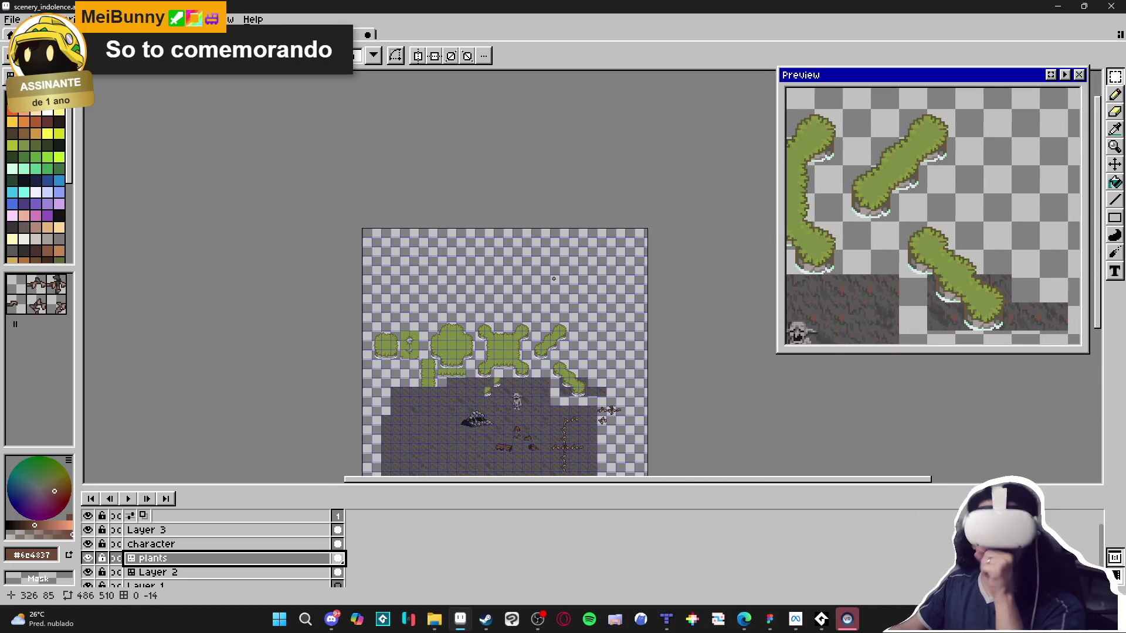
Inspect the pasted grass islands, toggling the tile grid off and back on.
scroll(456, 351, "up", 3)
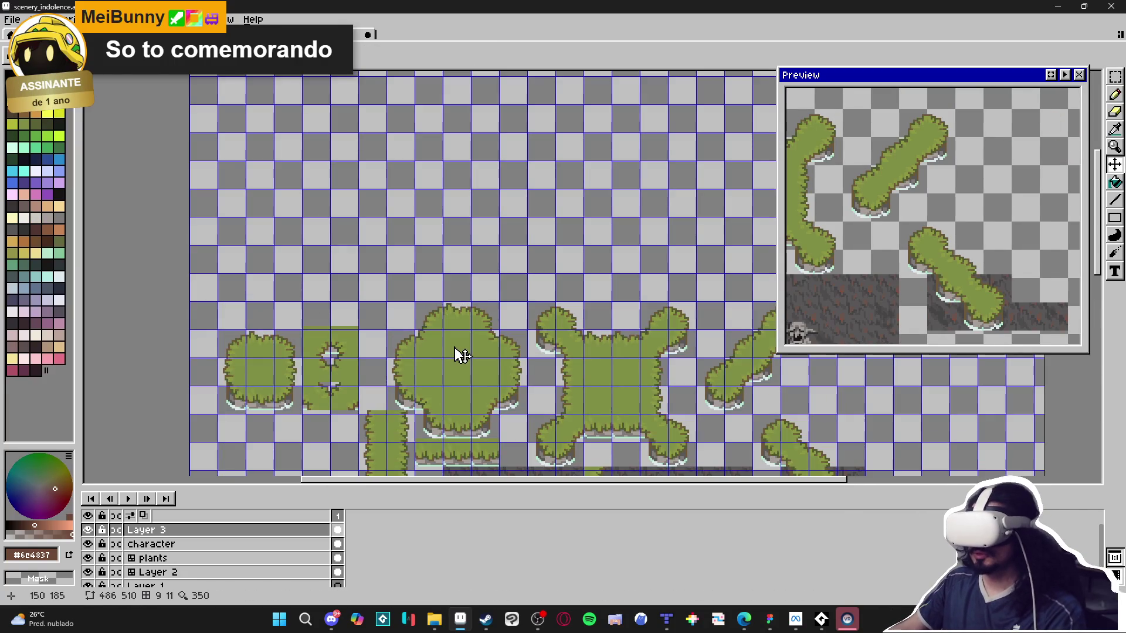
left_click_drag(458, 354, 448, 221)
key("ctrl+apostrophe")
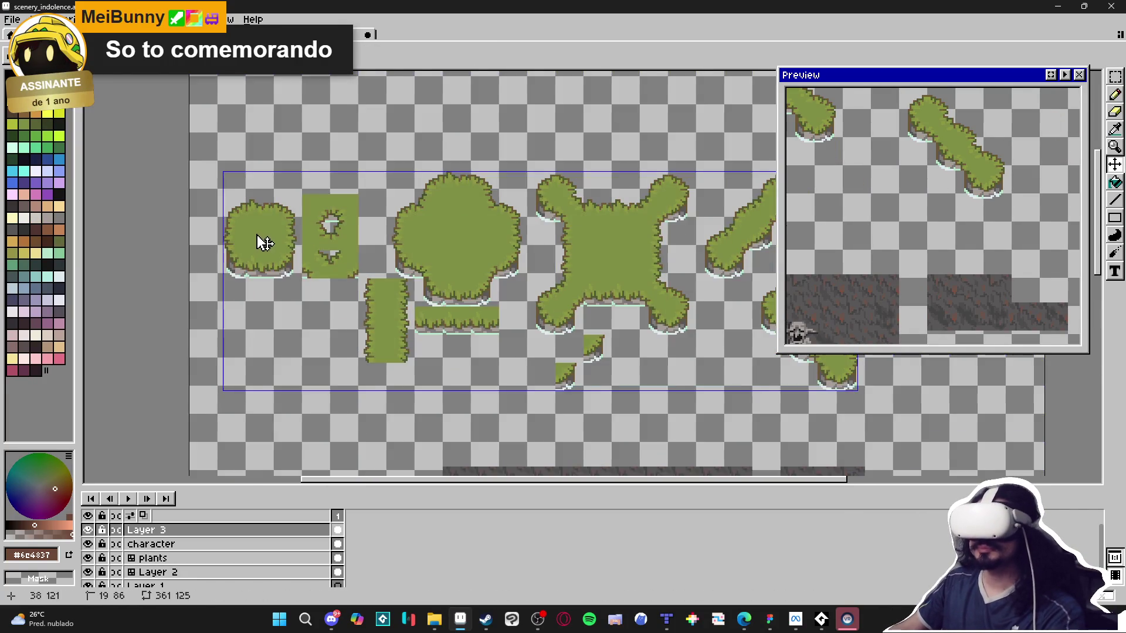
scroll(249, 218, "up", 2)
left_click_drag(249, 218, 258, 291)
key("ctrl+apostrophe")
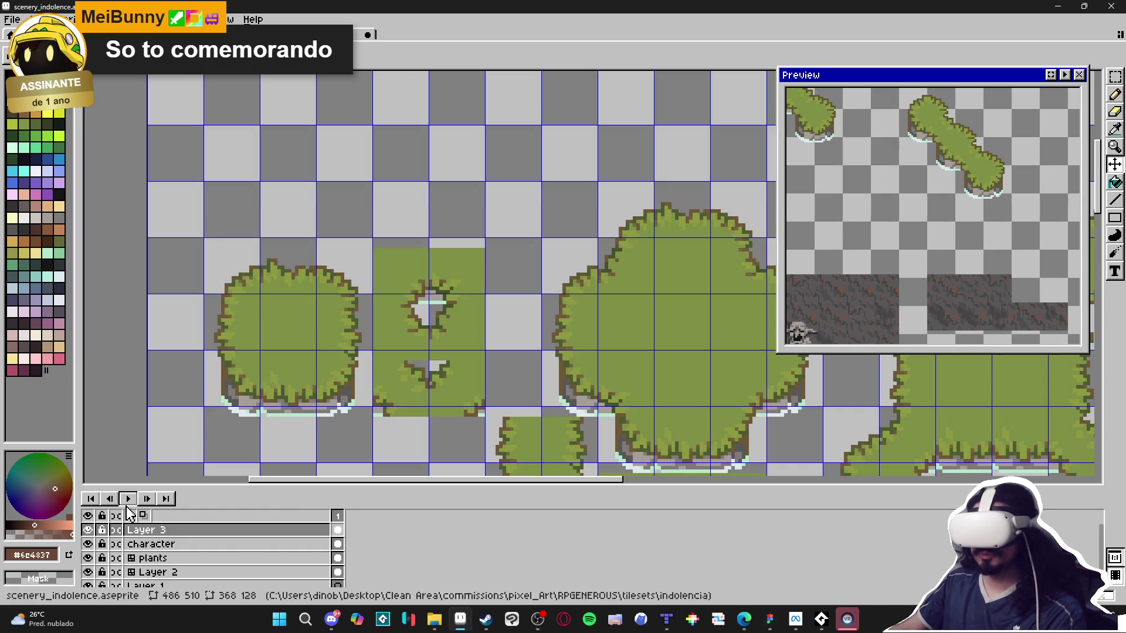
scroll(410, 287, "up", 2)
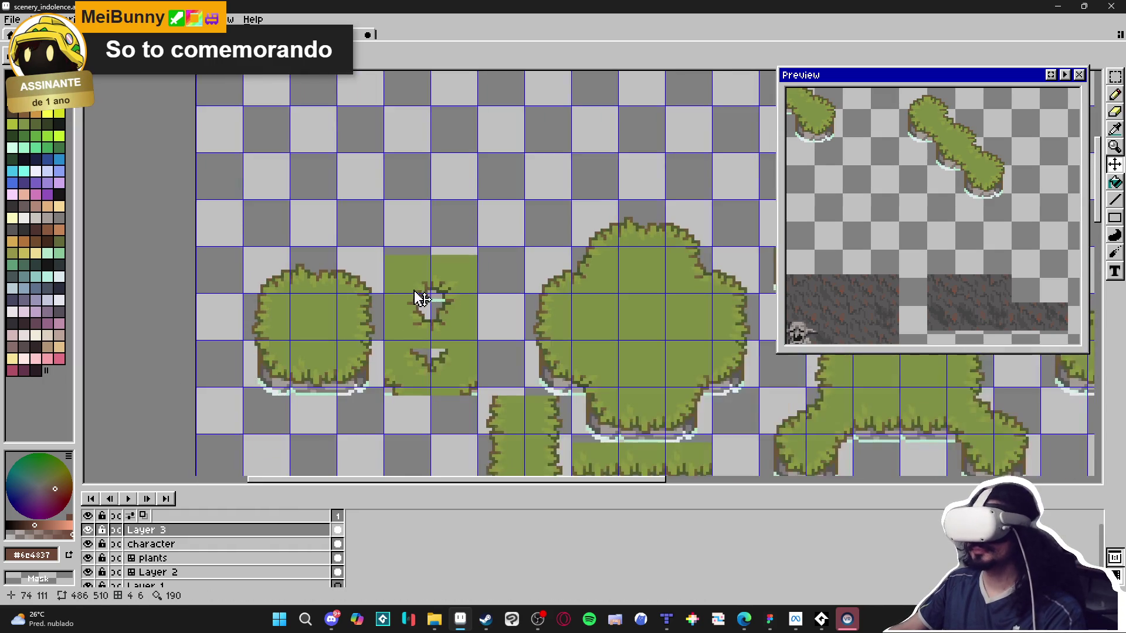
scroll(410, 276, "down", 4)
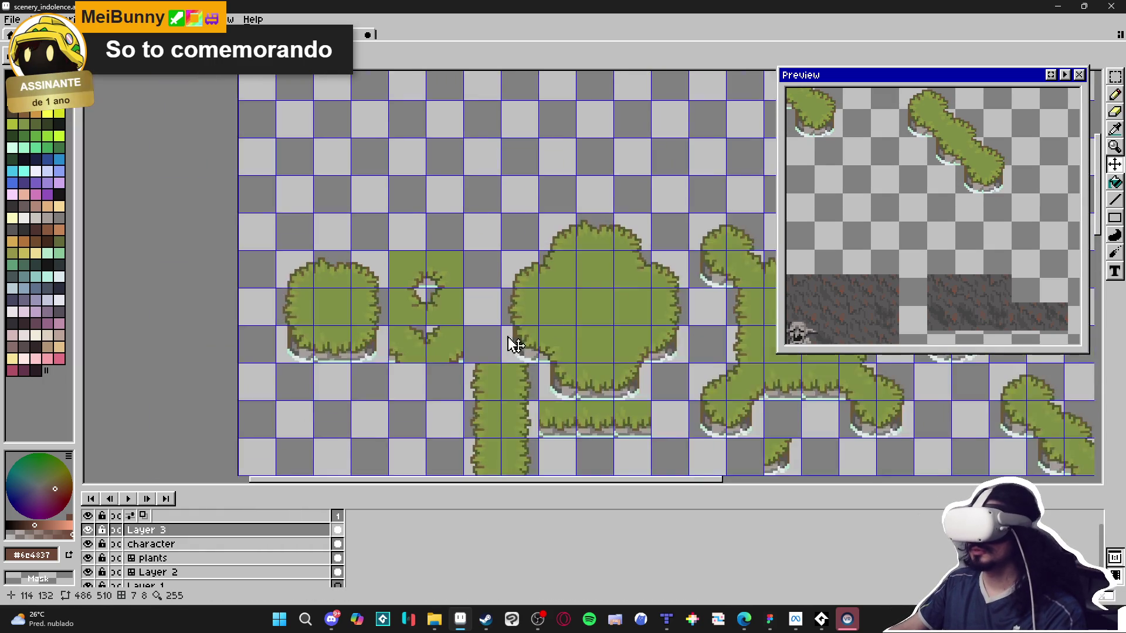
left_click_drag(515, 346, 477, 285)
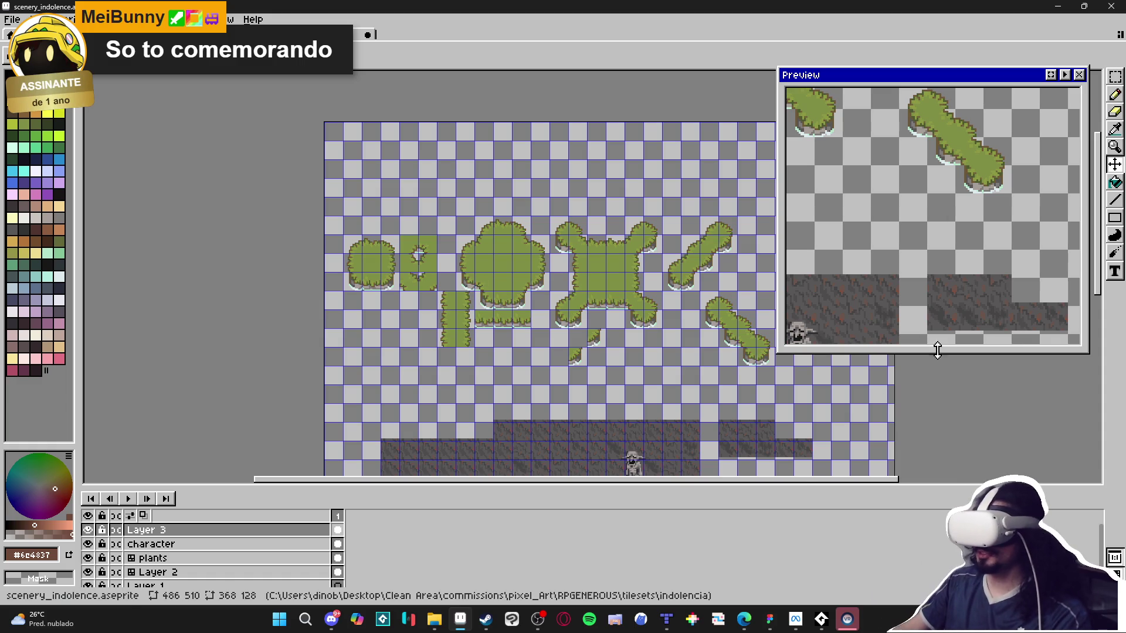
Make the Layer 2 tilemap active and view the top edge of the dirt tiles.
left_click(510, 442, "ctrl")
scroll(499, 438, "up", 5)
mouse_move(496, 440)
left_mouse_down()
mouse_move(503, 320)
mouse_move(503, 432)
mouse_move(502, 336)
left_mouse_up()
scroll(503, 335, "down", 6)
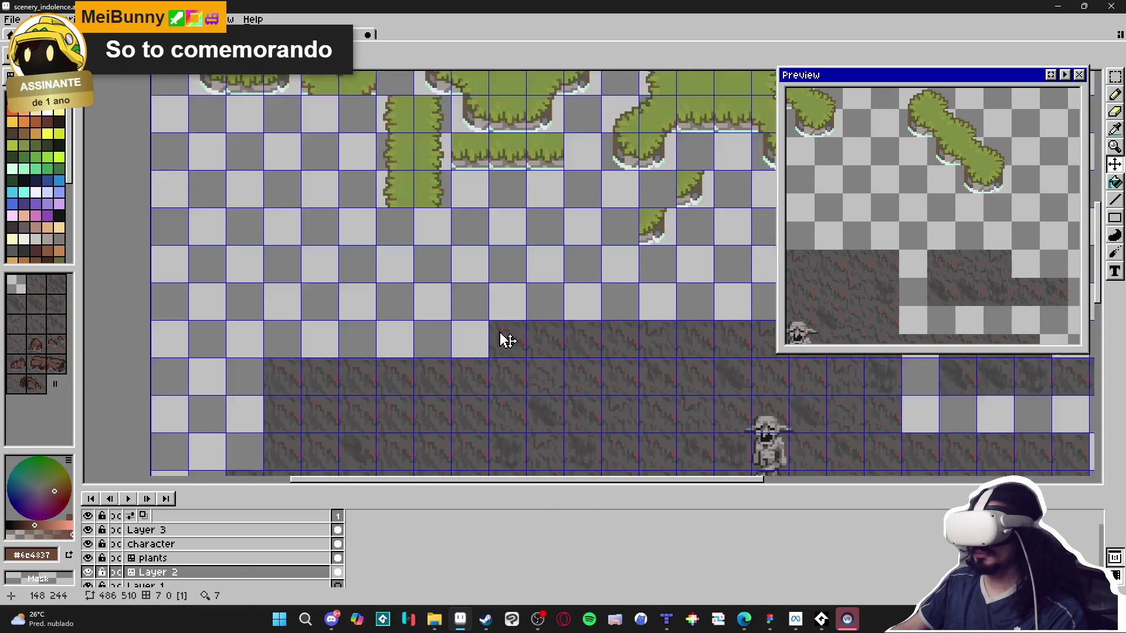
scroll(580, 346, "up", 2)
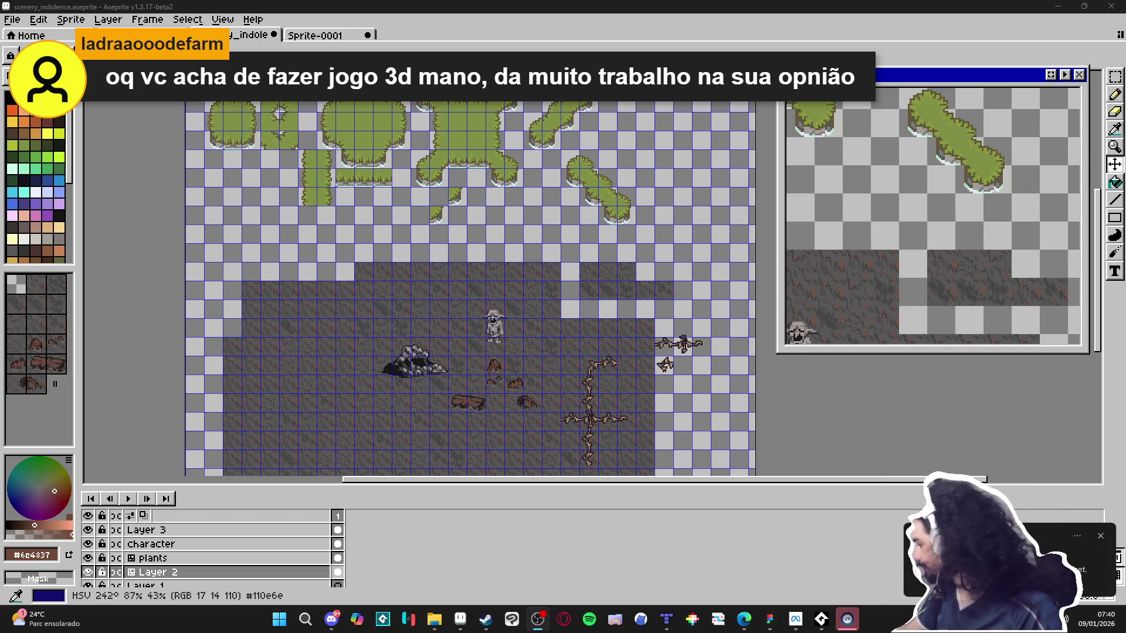
right_click(848, 620)
left_click(803, 592)
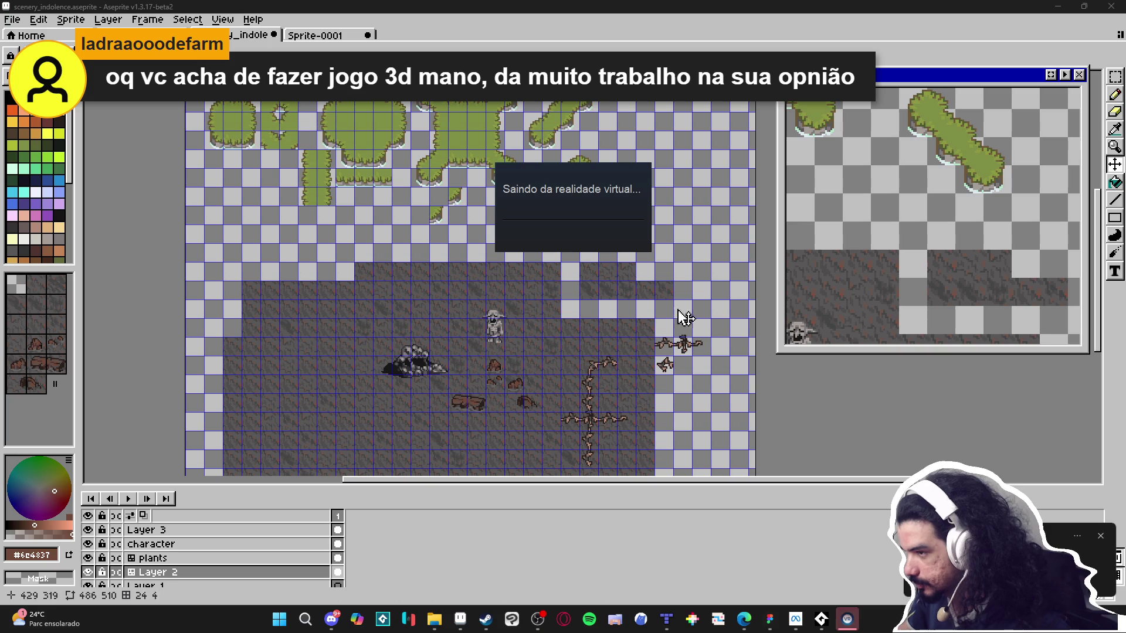
right_click(806, 619)
left_click(768, 583)
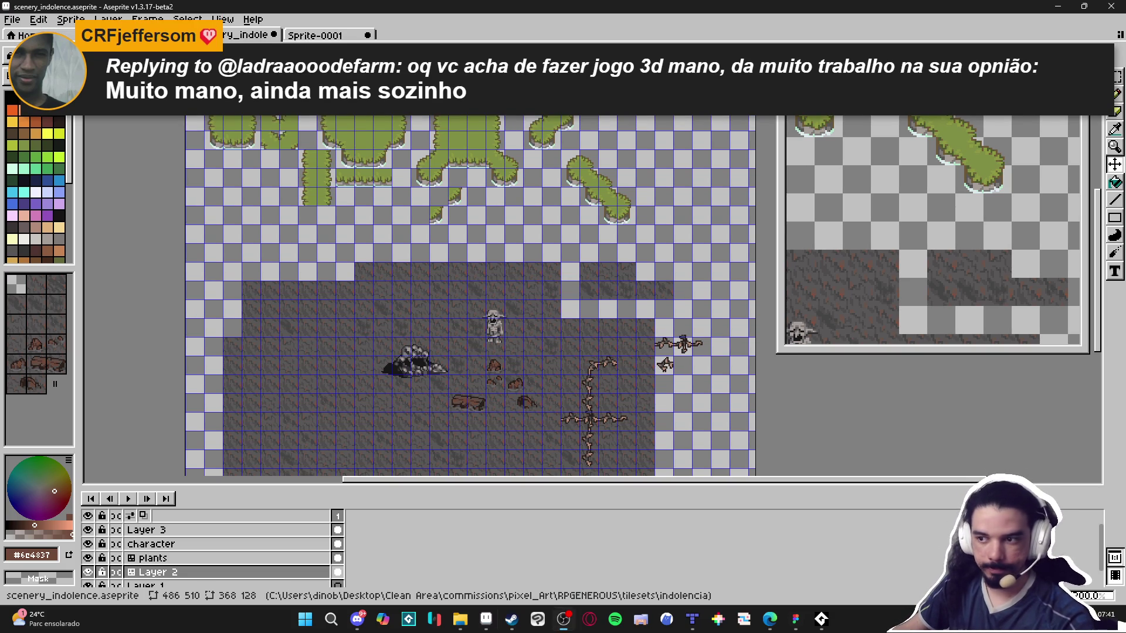
scroll(432, 259, "up", 2)
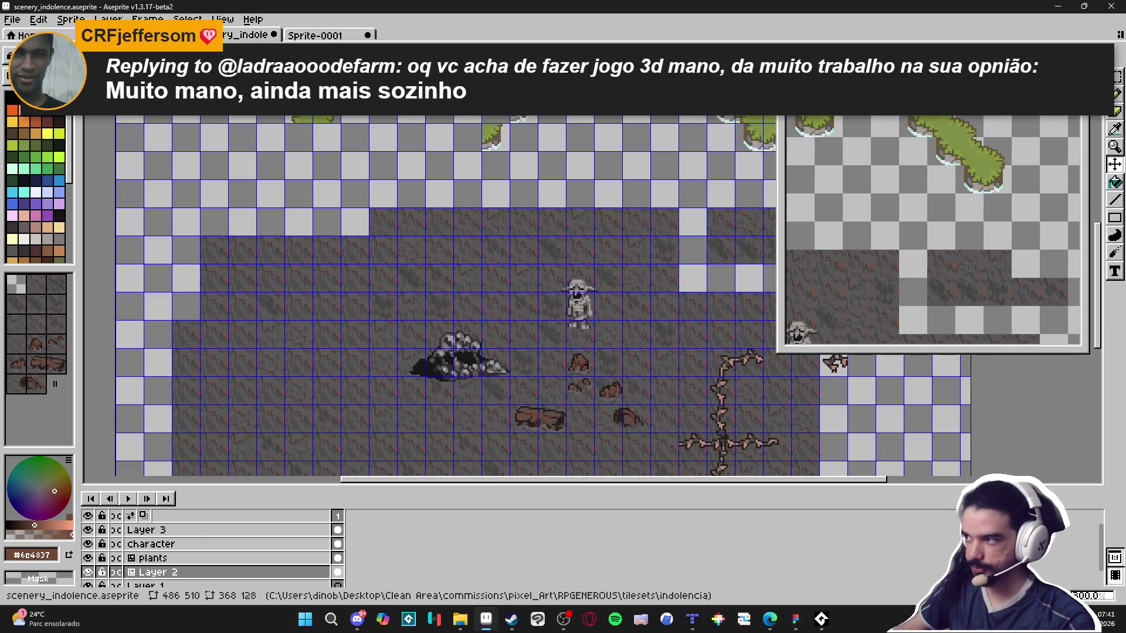
scroll(610, 228, "down", 3)
scroll(473, 226, "up", 2)
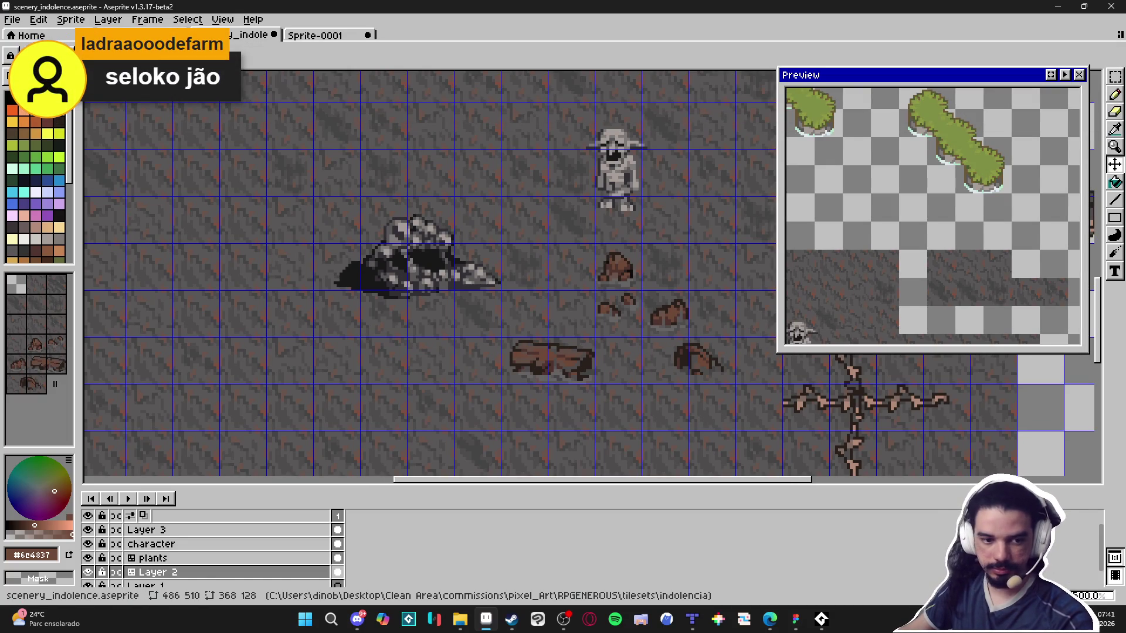
key("alt+Tab")
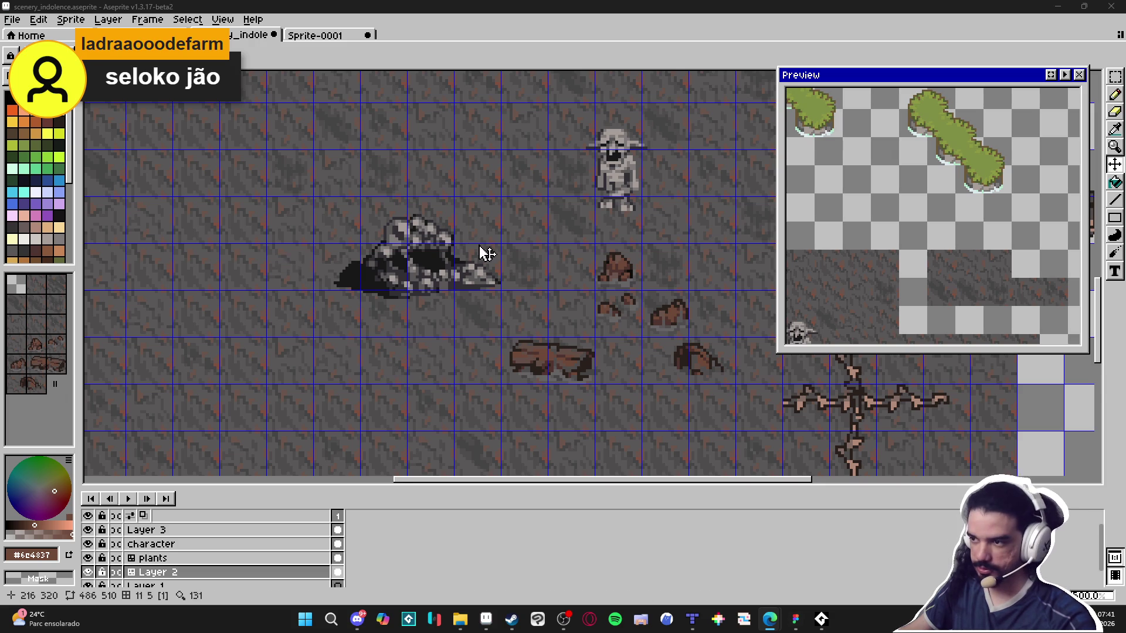
scroll(477, 251, "down", 3)
key("Tab")
key("Tab")
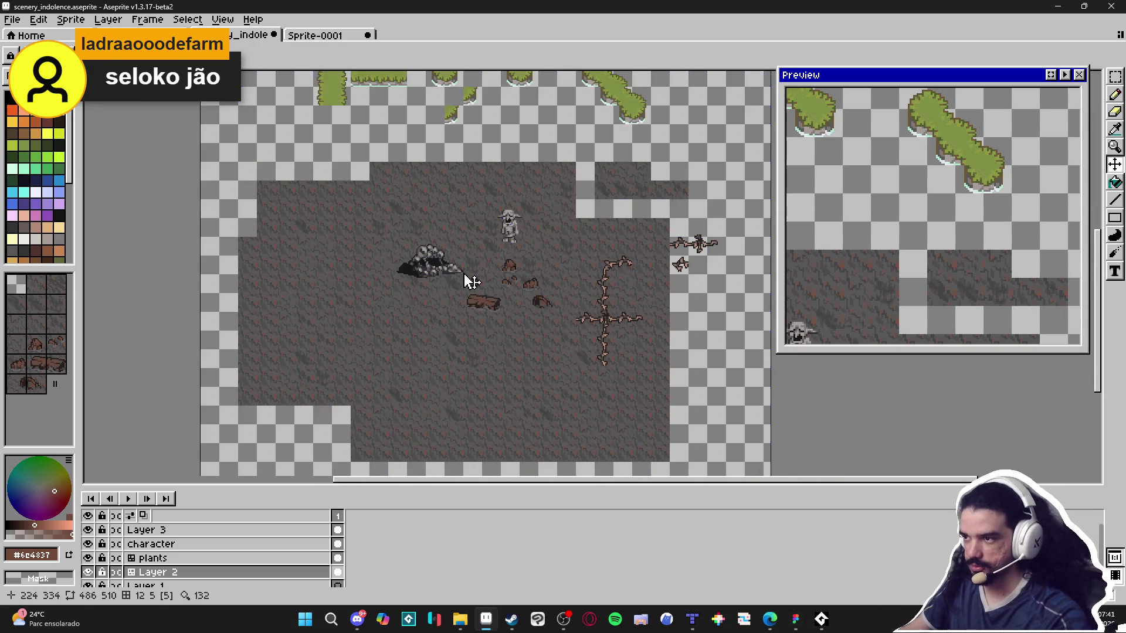
scroll(469, 263, "up", 5)
scroll(463, 305, "left", 2)
scroll(467, 271, "left", 2)
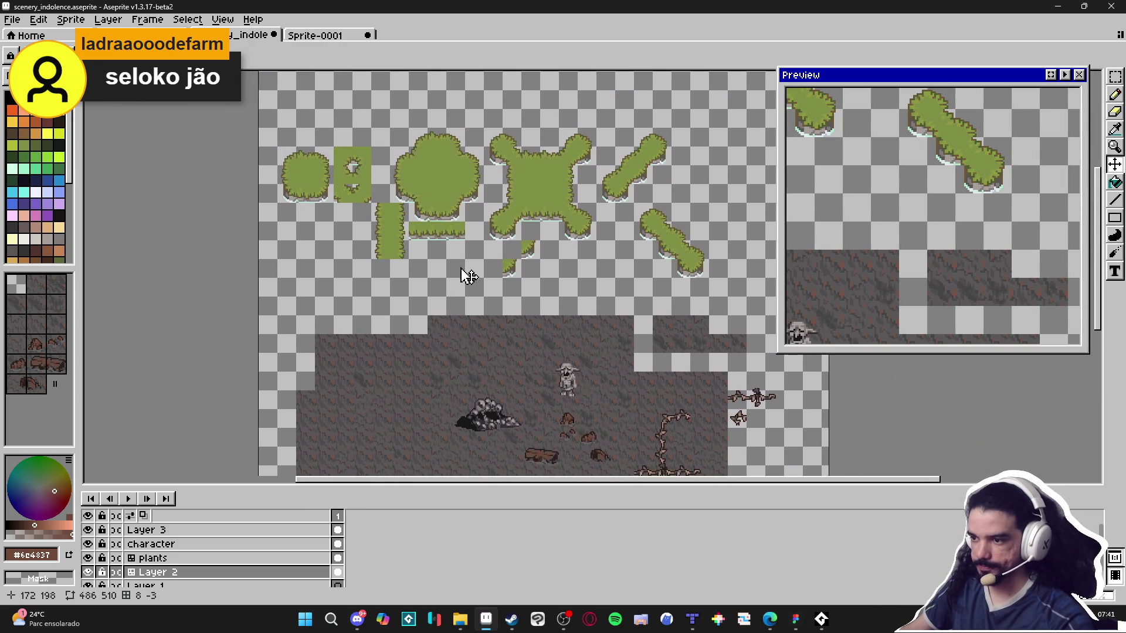
scroll(505, 266, "down", 2)
key("b")
key("Tab")
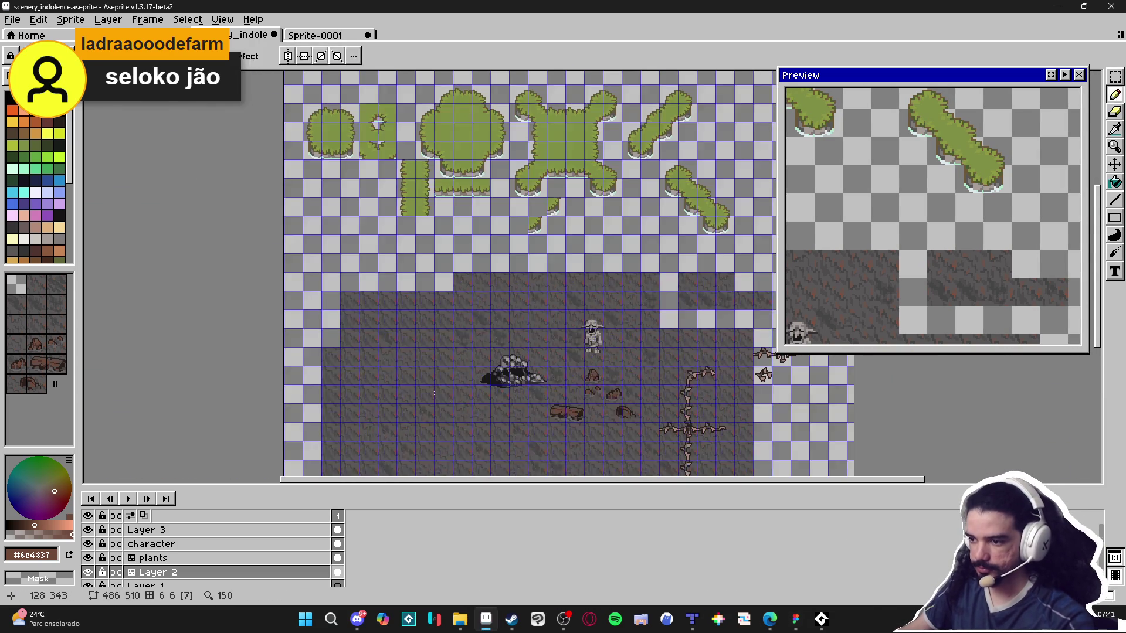
scroll(453, 396, "up", 2)
key("m")
left_click_drag(422, 403, 430, 397)
scroll(469, 420, "down", 2)
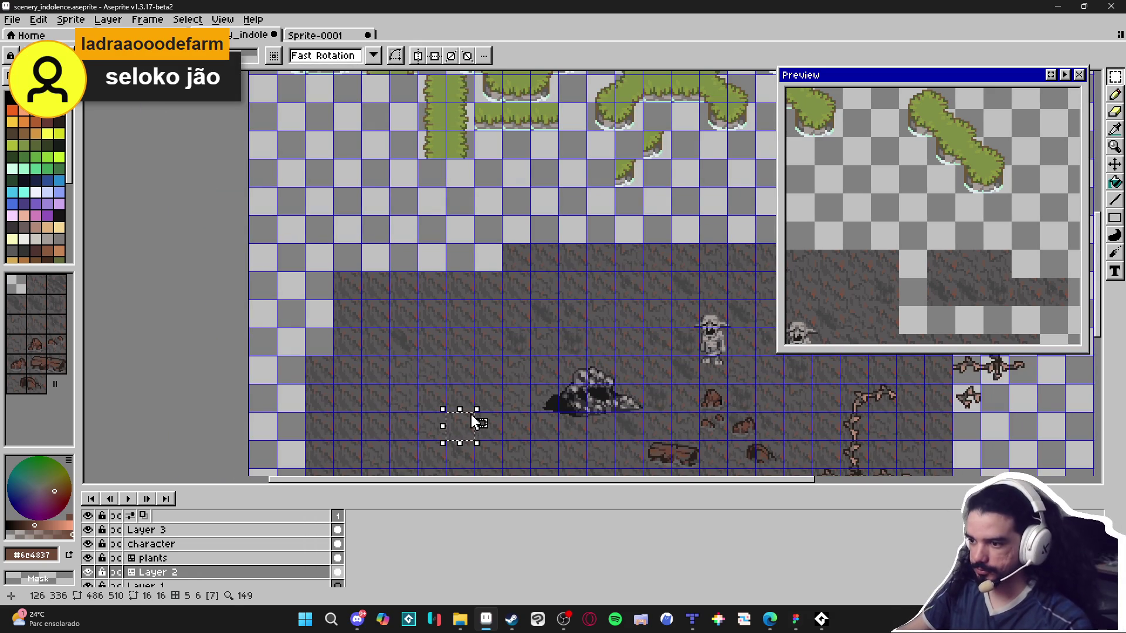
mouse_move(468, 422)
left_mouse_down()
mouse_move(439, 226)
mouse_move(482, 253)
left_mouse_up()
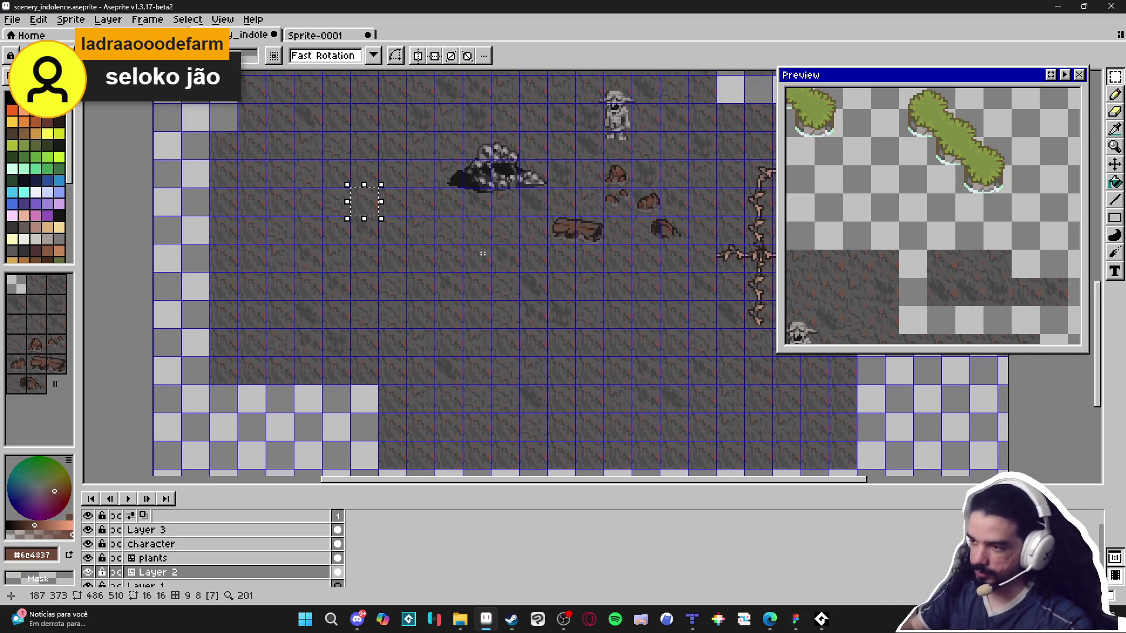
scroll(428, 264, "up", 3)
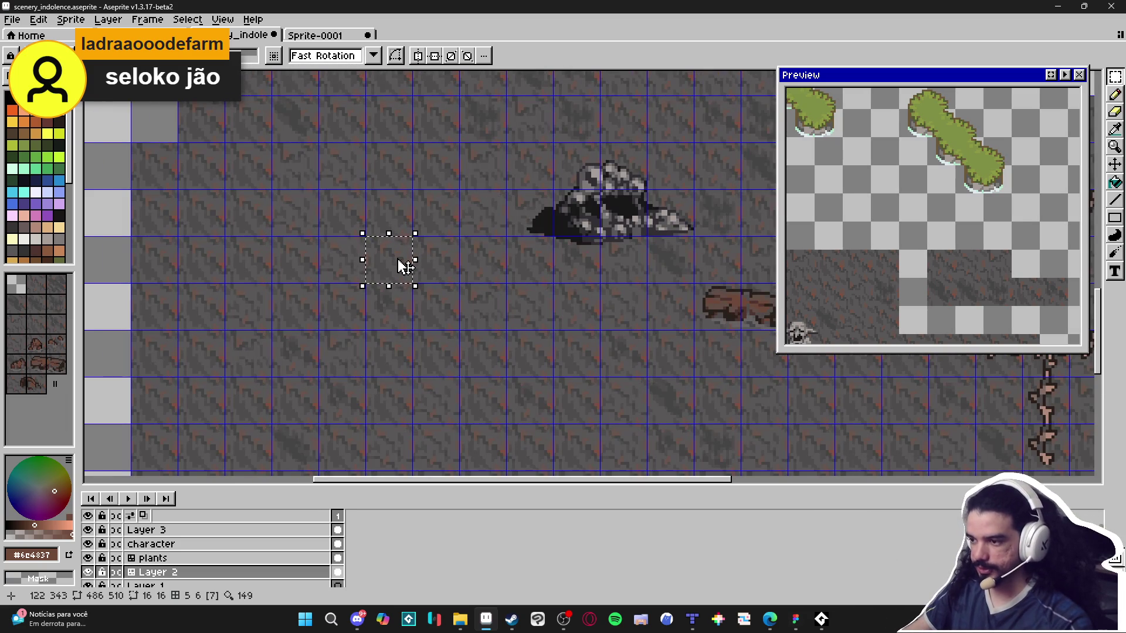
scroll(403, 261, "down", 3)
mouse_move(402, 258)
left_mouse_down()
mouse_move(454, 364)
mouse_move(452, 387)
left_mouse_up()
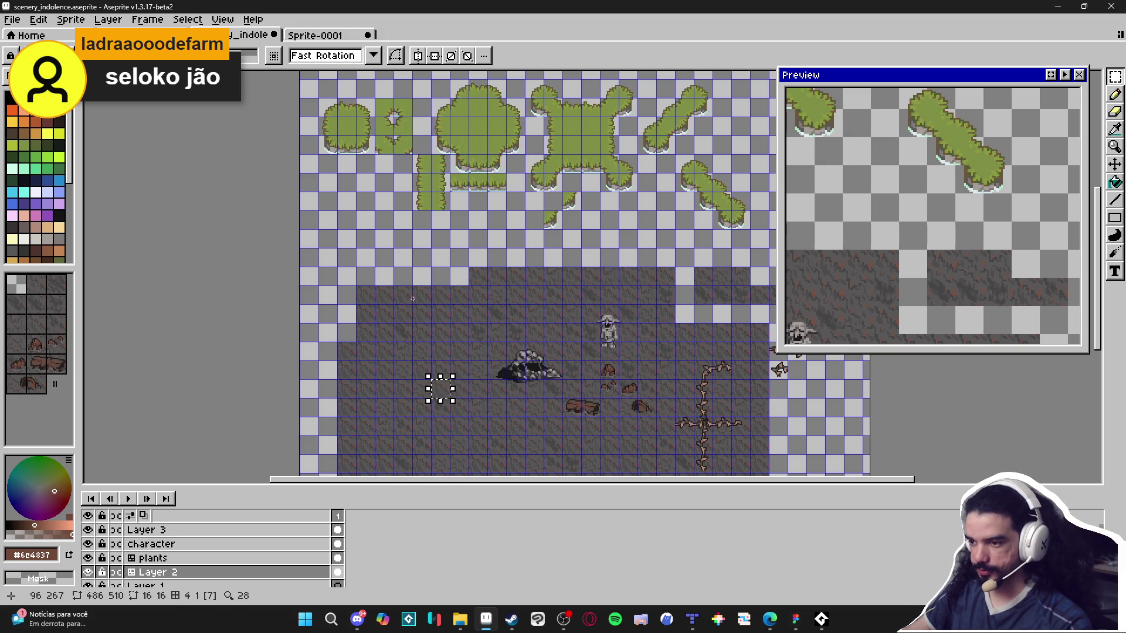
left_click_drag(404, 297, 425, 341)
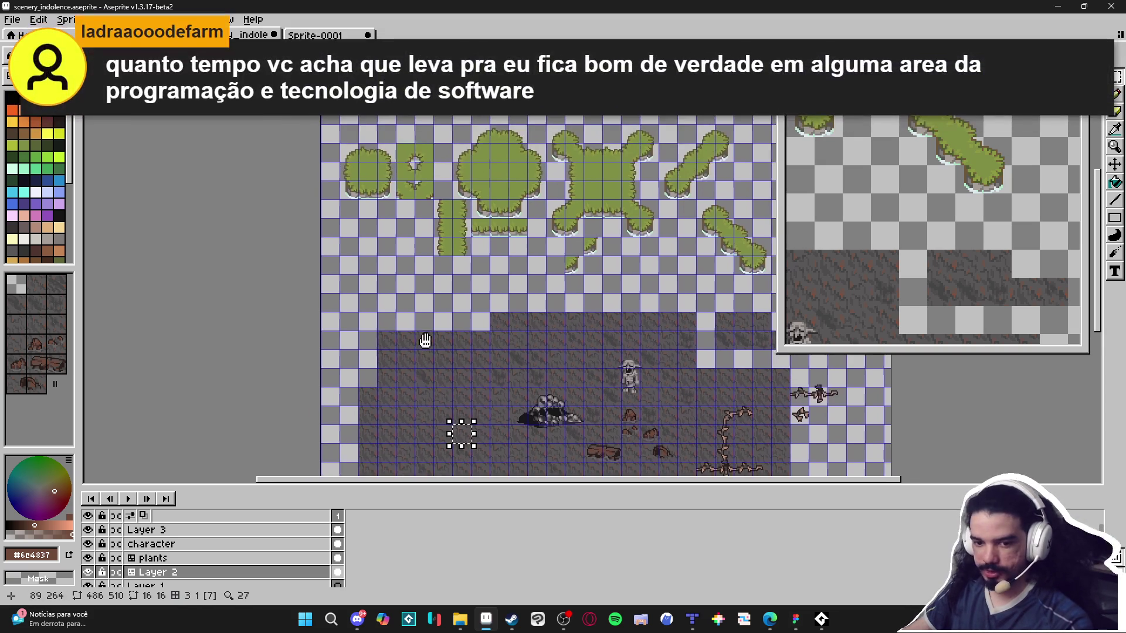
scroll(411, 317, "up", 2)
left_click(423, 273)
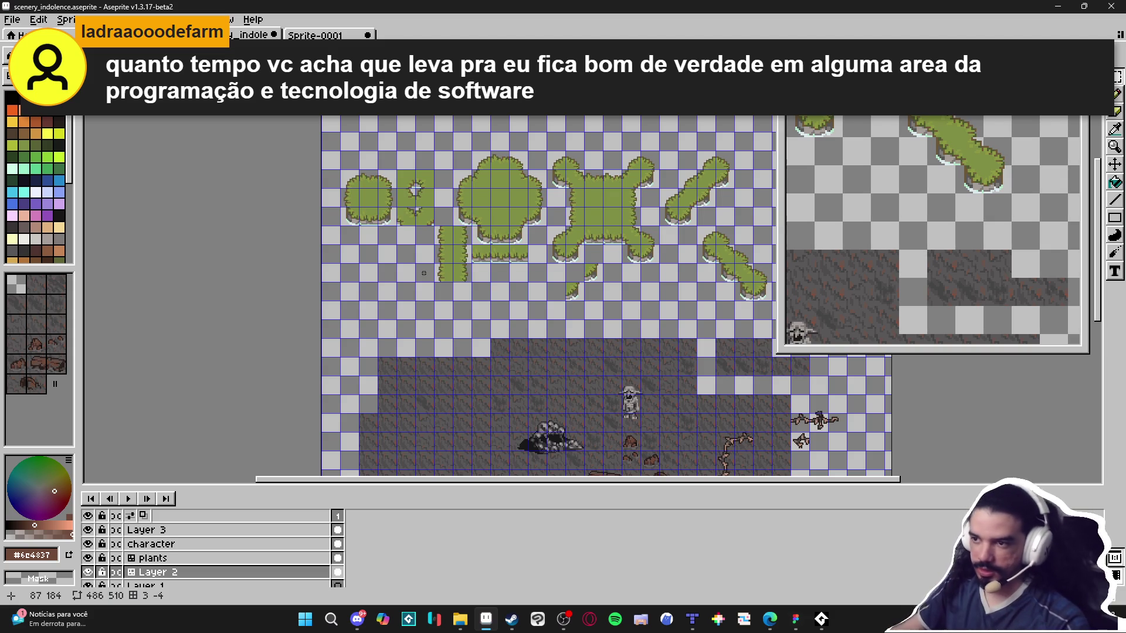
scroll(405, 214, "up", 2)
left_click(354, 213, "ctrl")
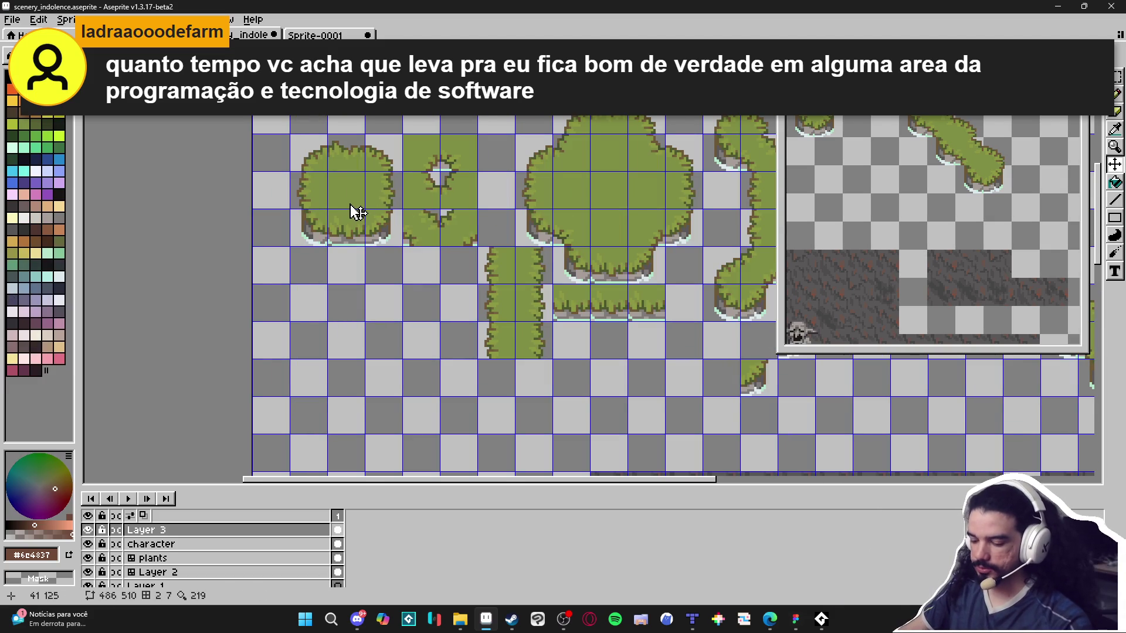
scroll(348, 197, "up", 1)
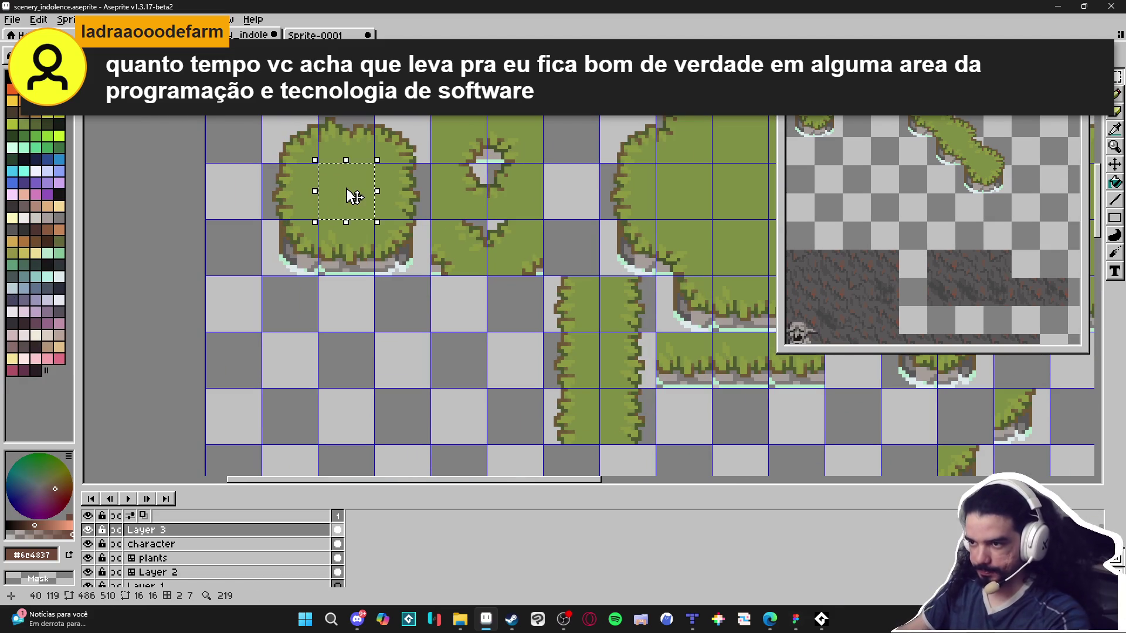
scroll(348, 189, "up", 3)
scroll(410, 235, "down", 8)
scroll(406, 195, "up", 4)
mouse_move(407, 196)
left_mouse_down()
mouse_move(624, 296)
mouse_move(438, 284)
left_mouse_up()
scroll(439, 284, "up", 3)
key("ctrl+d")
scroll(434, 258, "down", 4)
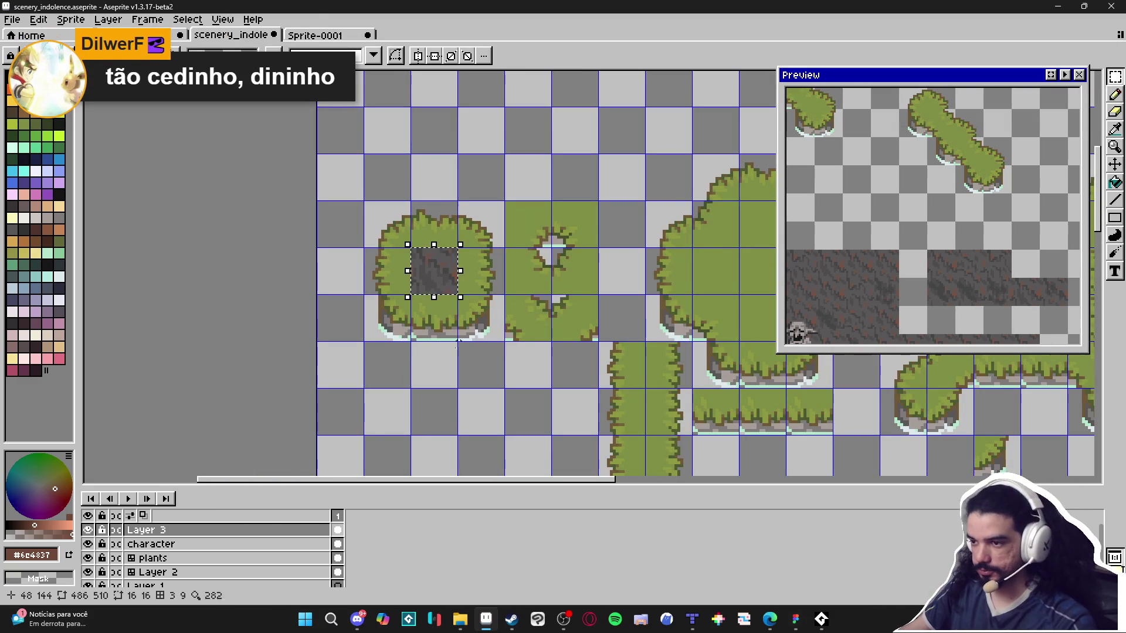
key("ctrl+z")
left_click(235, 532)
right_click(234, 531)
Convert Layer 3 to a tilemap layer with a new tileset named 'dhigh'.
mouse_move(291, 539)
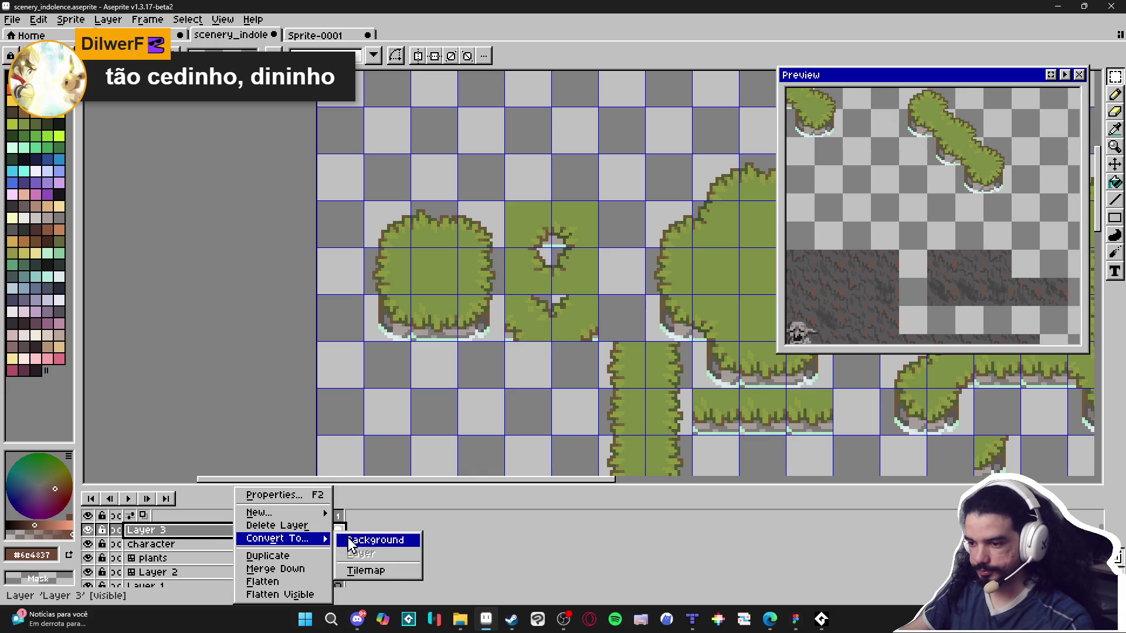
left_click(393, 571)
left_click(542, 295)
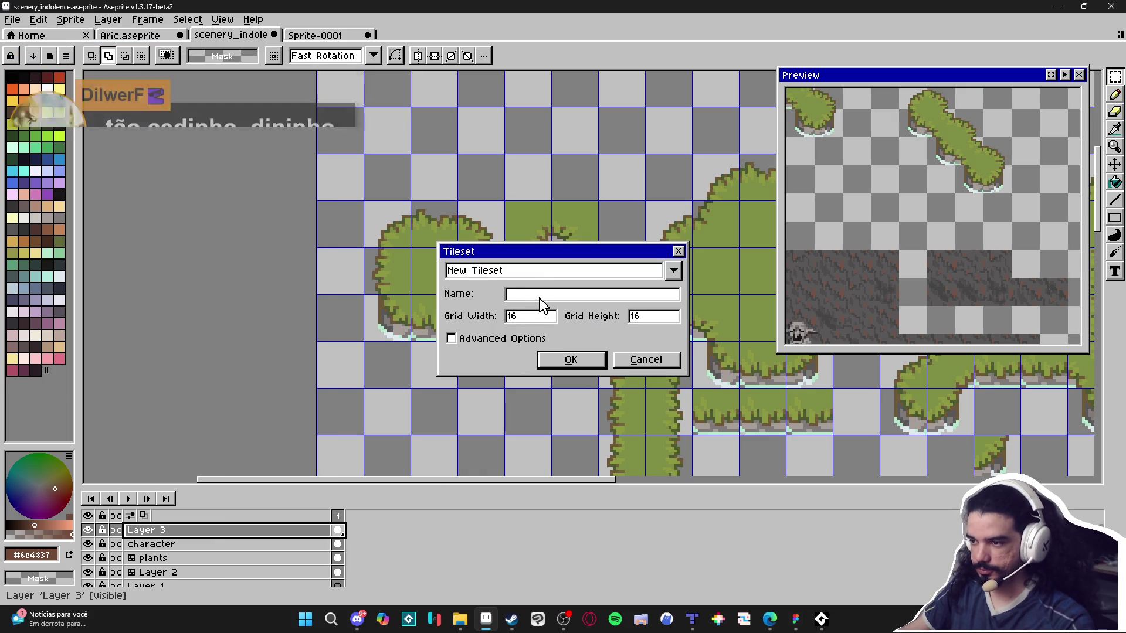
type("mud_")
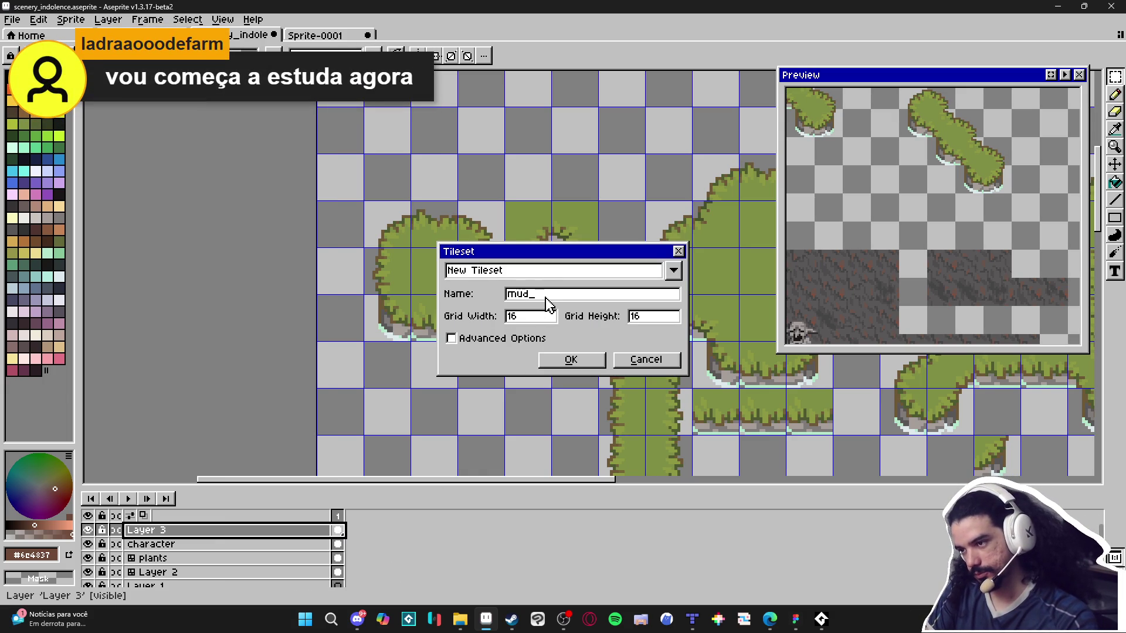
type("high")
left_click(570, 359)
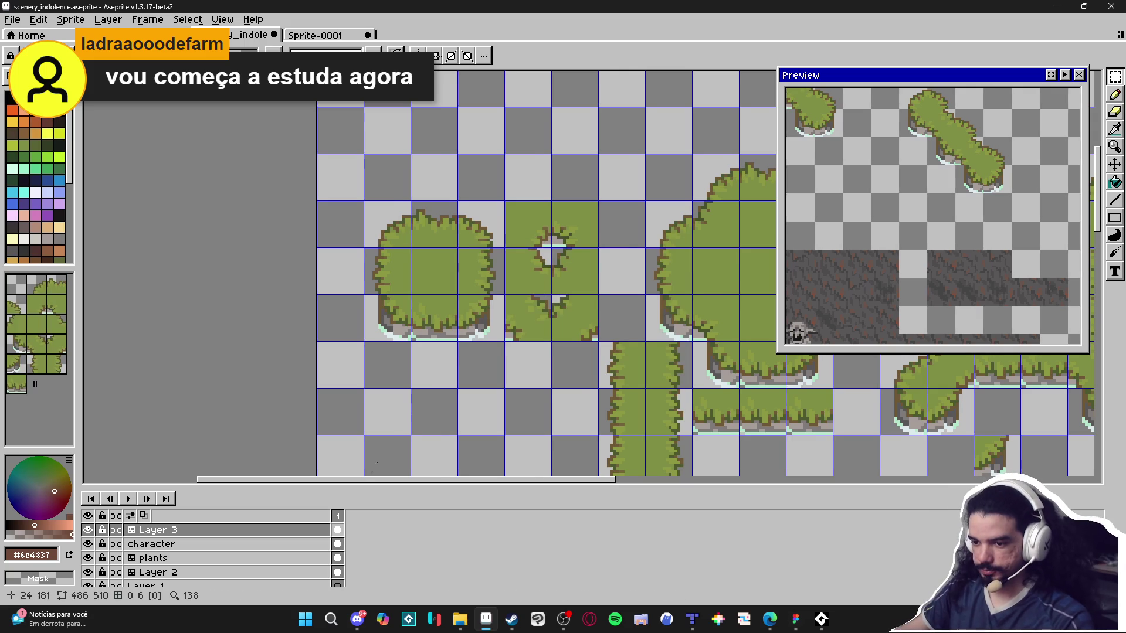
Rename Layer 3 to 'mud_path'.
double_click(224, 530)
type("mud")
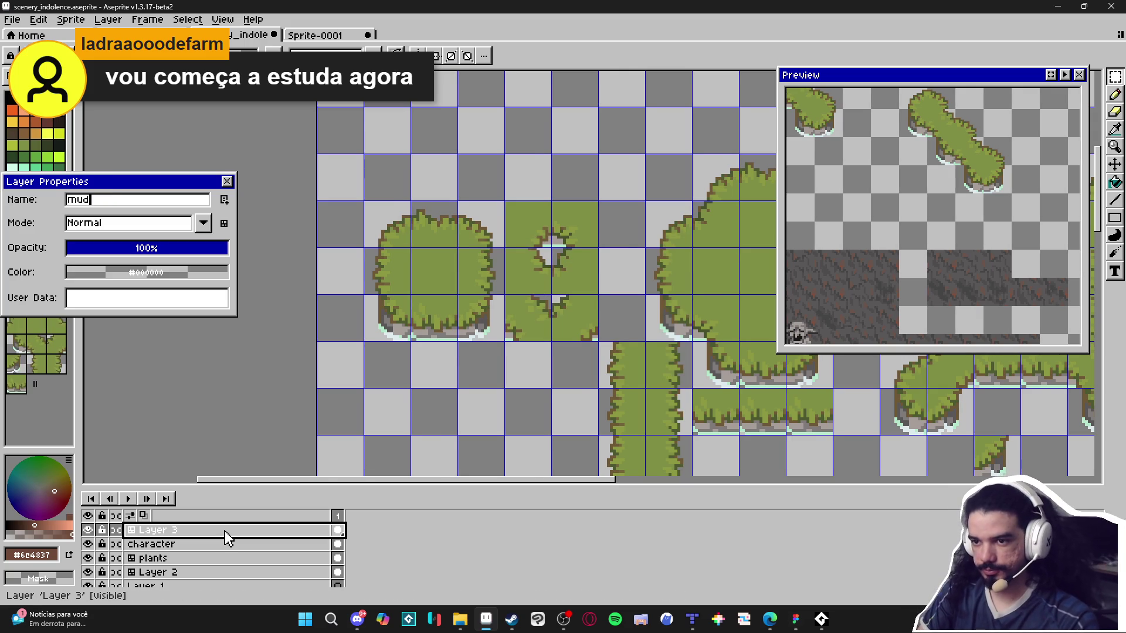
type("_path")
key("Return")
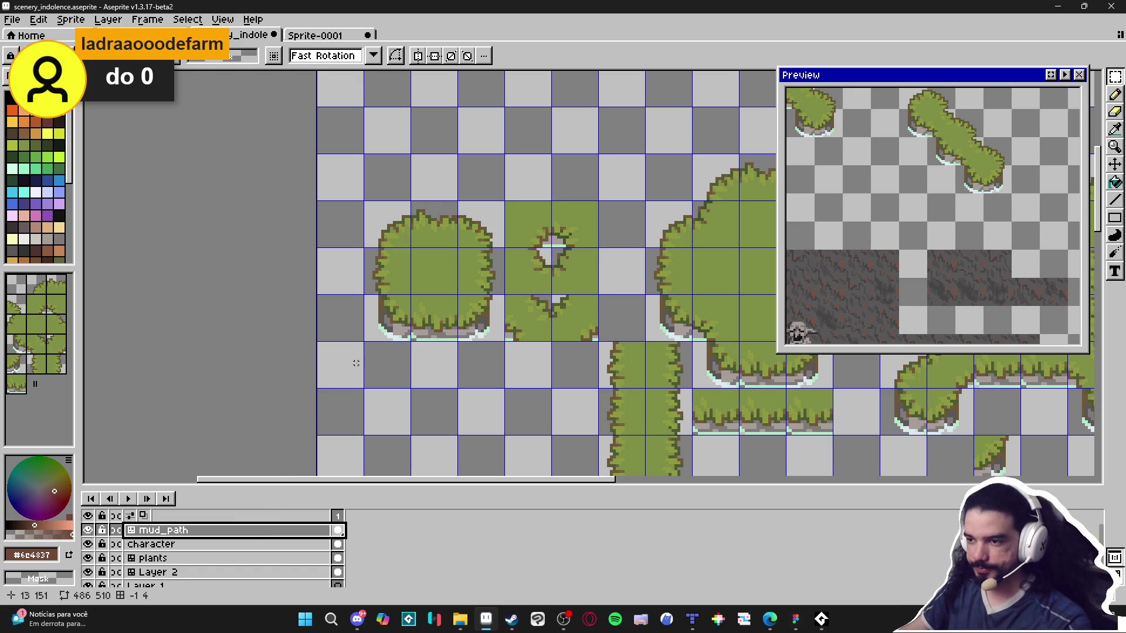
Select one 16x16 mud tile and drag it toward the left bush's centre.
scroll(430, 253, "up", 2)
left_click(435, 269)
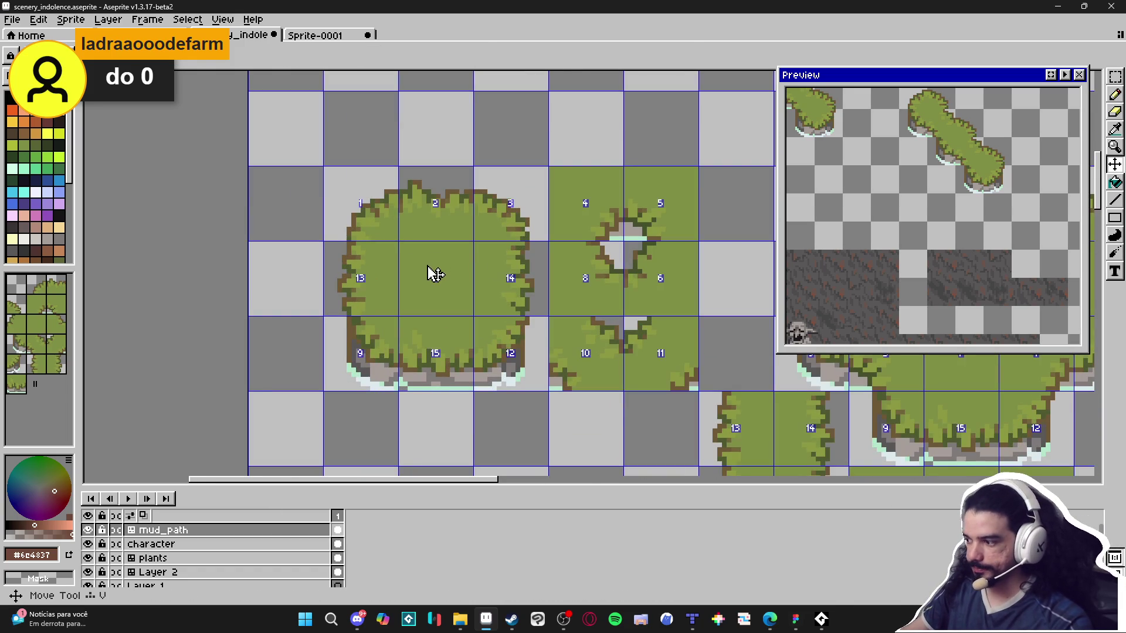
scroll(437, 268, "up", 3)
scroll(438, 268, "down", 4)
scroll(628, 271, "up", 2)
left_click_drag(658, 299, 379, 300)
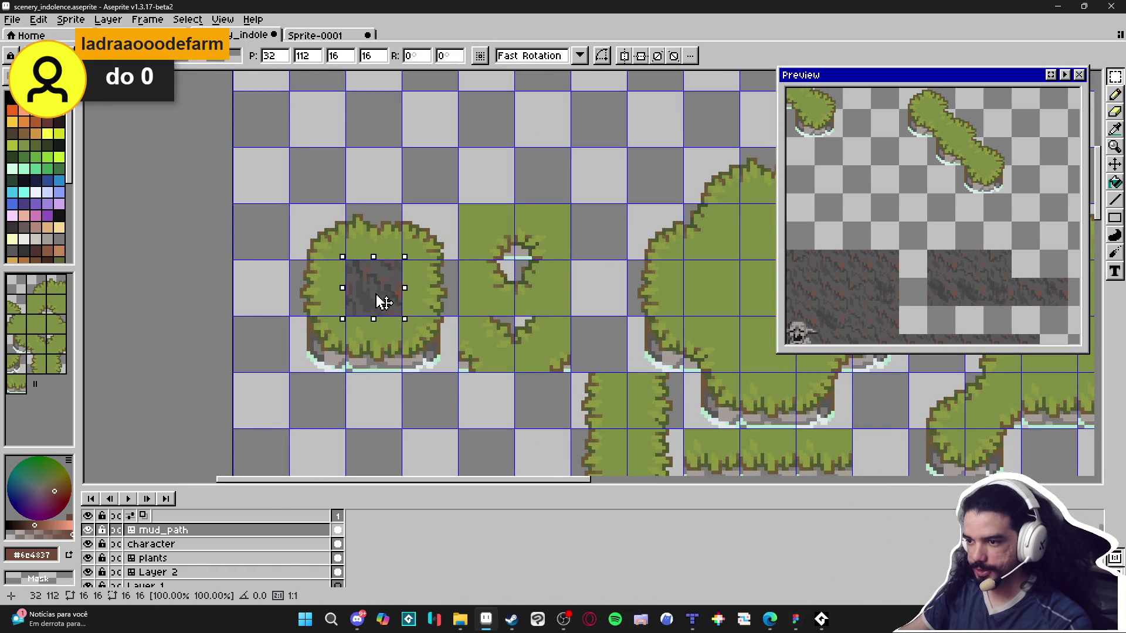
Cut and re-paste the mud tile into the centre of the left grass bush.
key("ctrl+x")
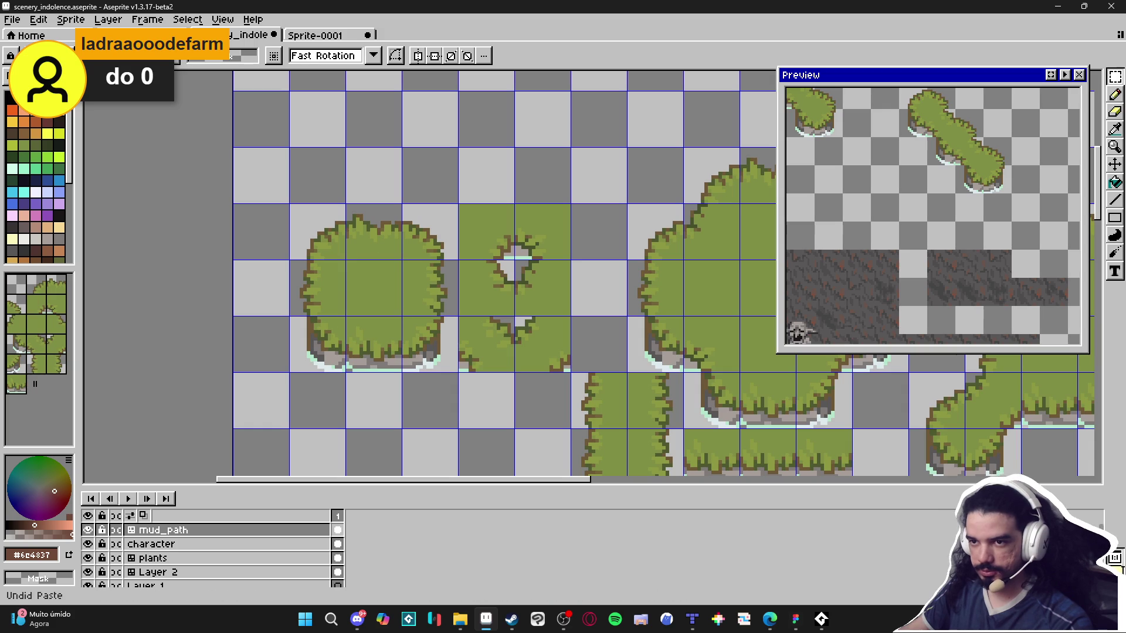
scroll(349, 301, "up", 4)
key("ctrl+v")
left_click_drag(564, 315, 422, 296)
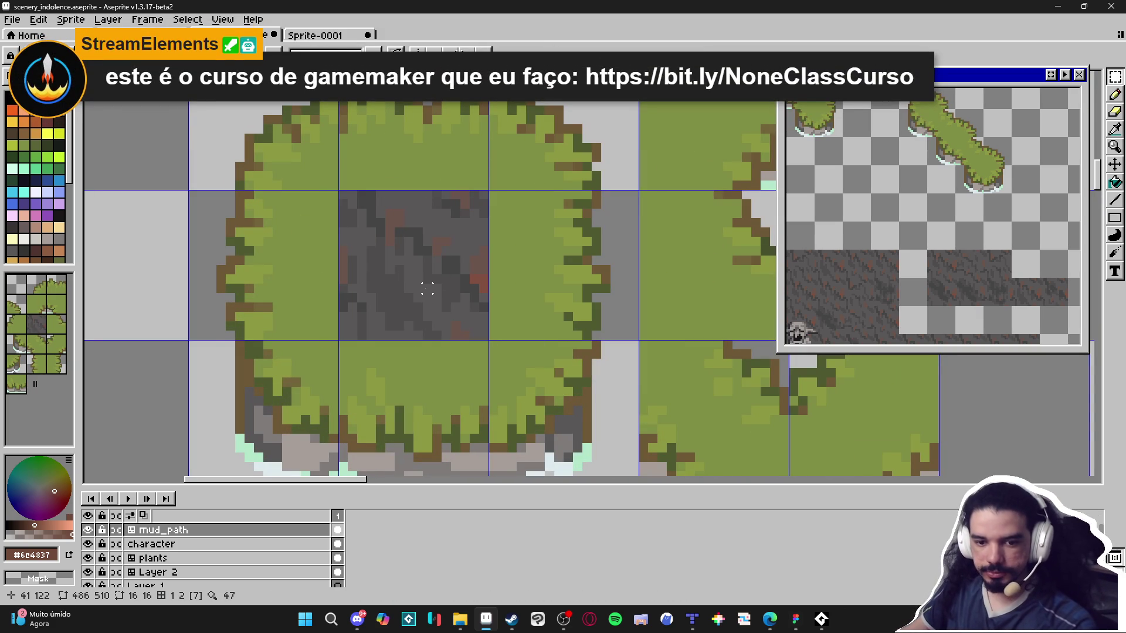
scroll(427, 288, "down", 6)
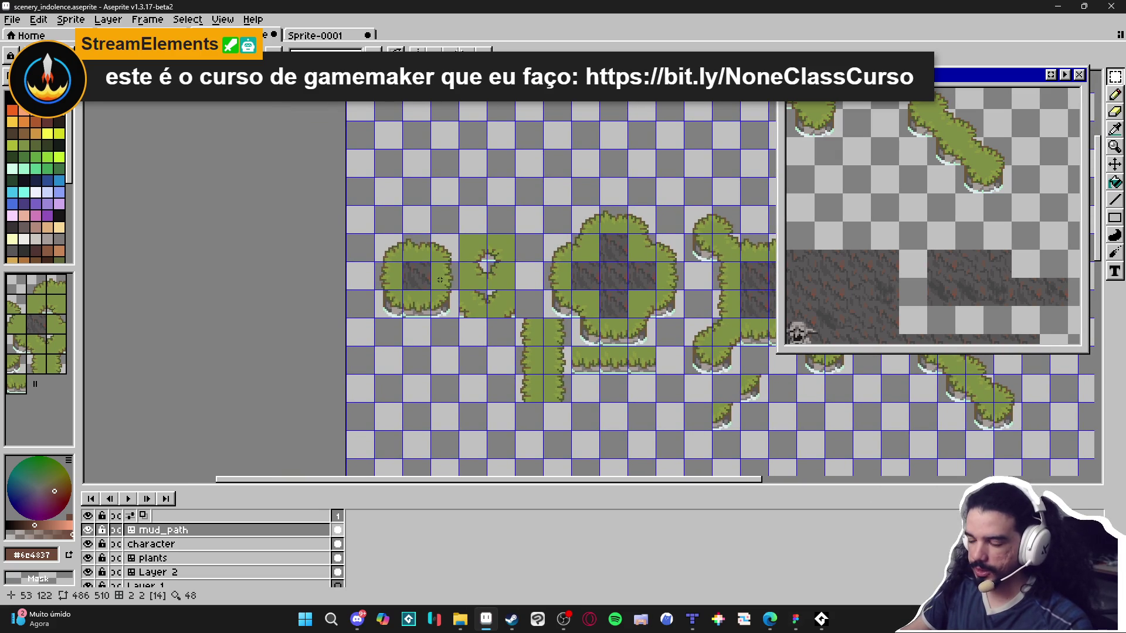
scroll(445, 271, "up", 1)
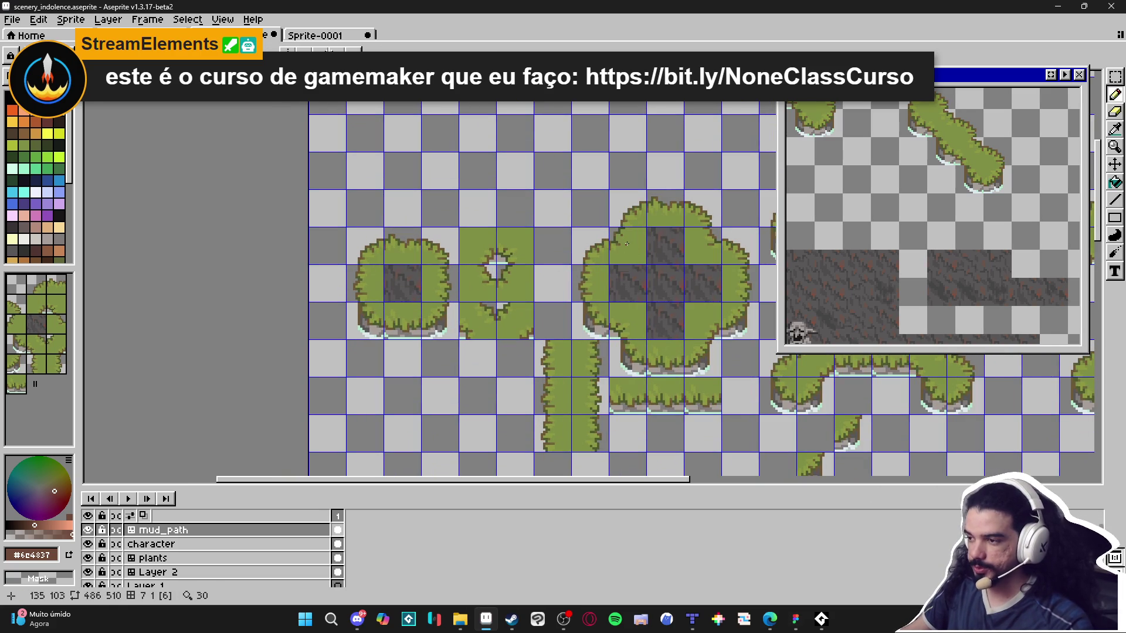
key("v")
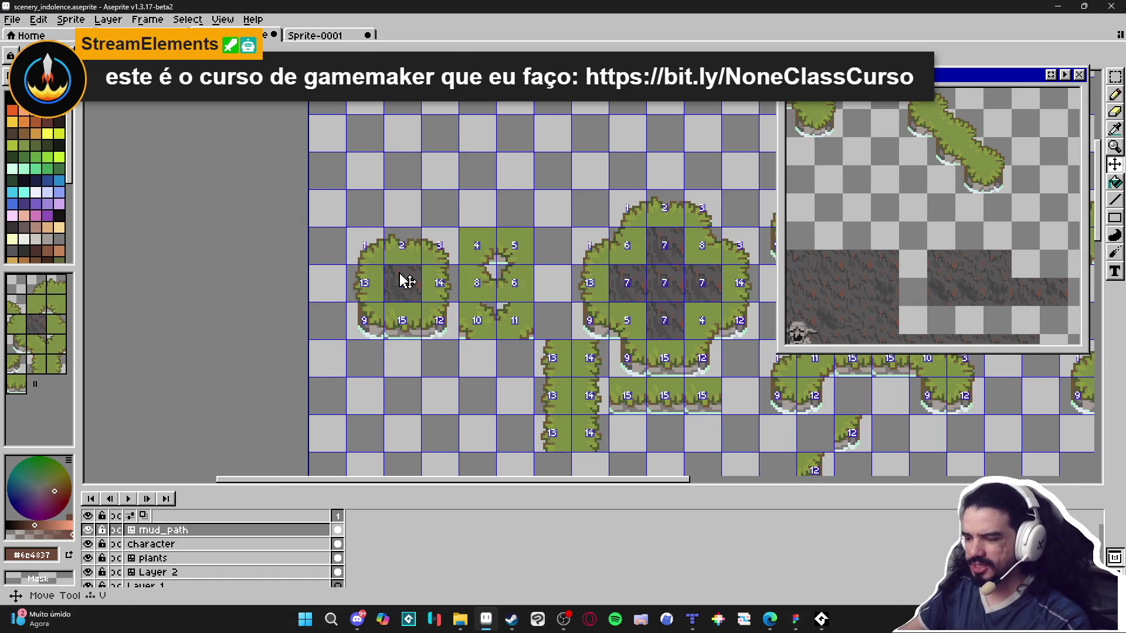
Marquee-select a single mud tile and drop a copy onto the tile above.
key("m")
left_click_drag(402, 275, 433, 306)
scroll(406, 280, "up", 3)
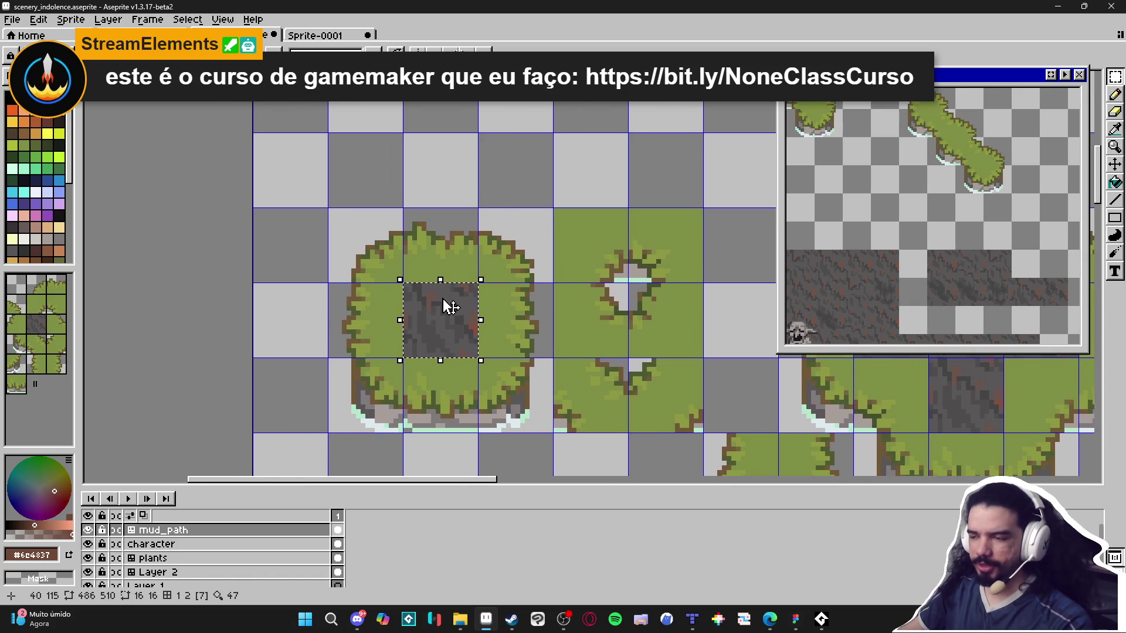
scroll(434, 308, "down", 1)
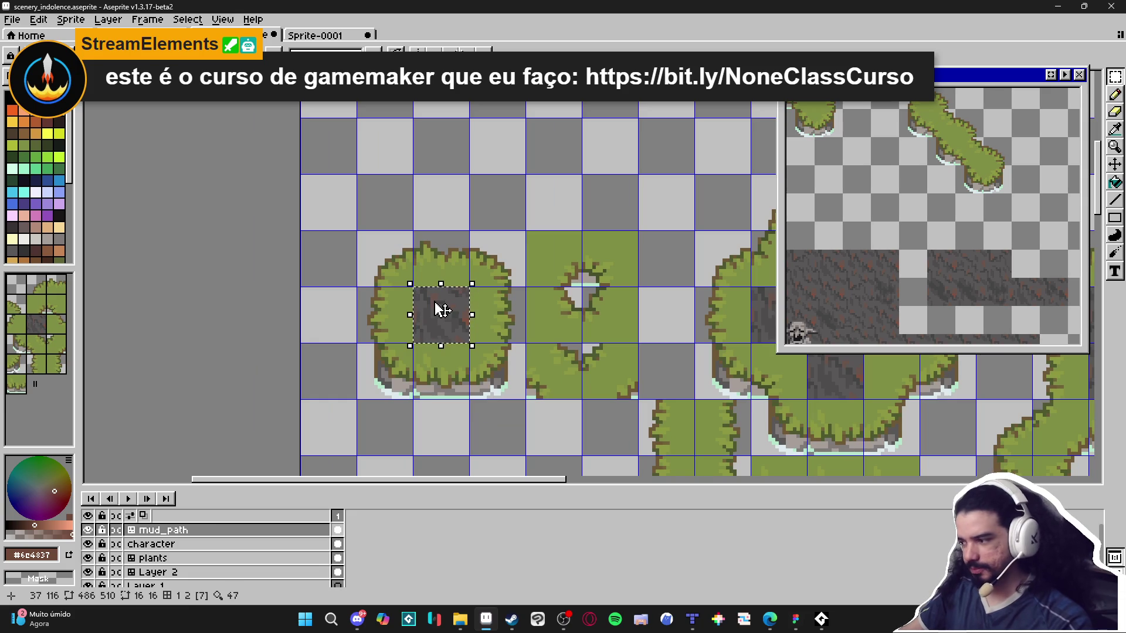
key("ctrl+d")
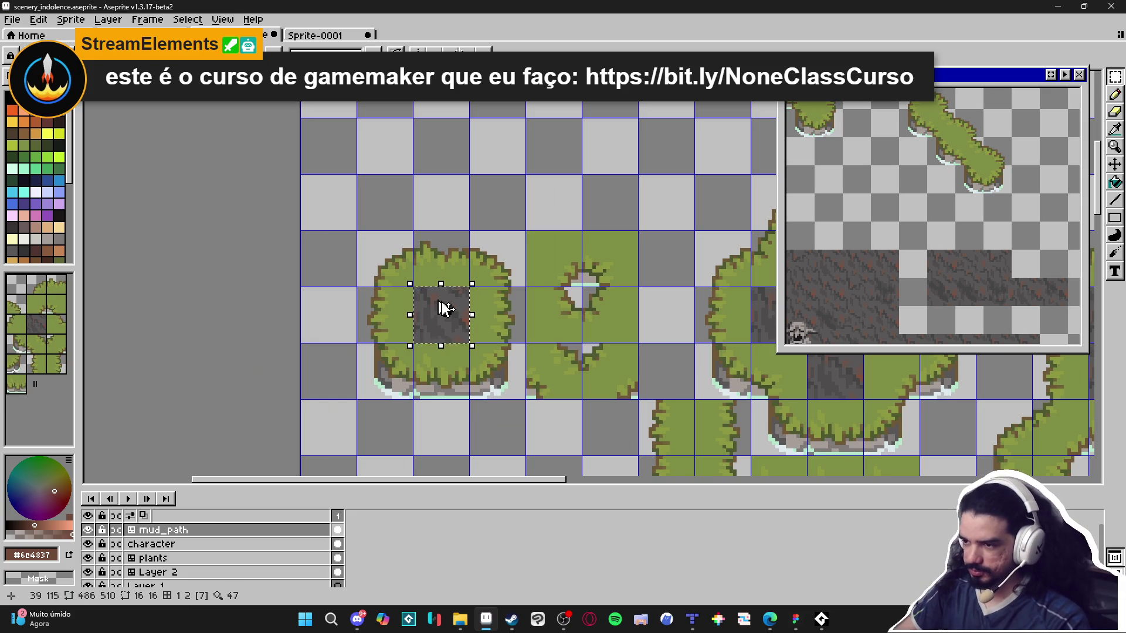
left_click_drag(442, 307, 434, 294)
scroll(445, 299, "down", 1)
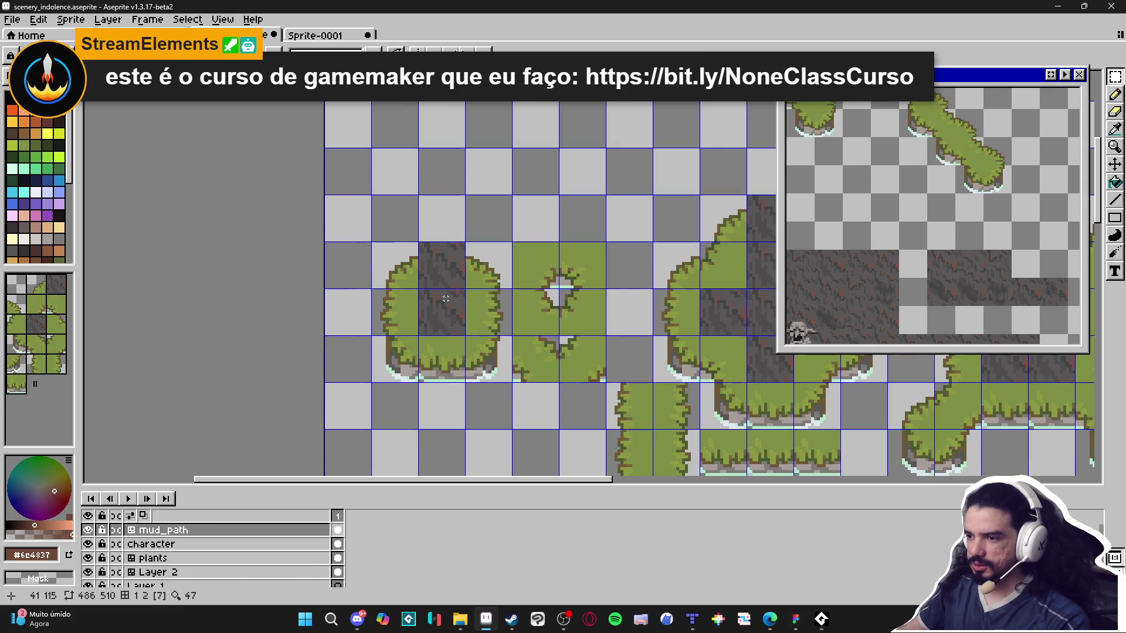
scroll(443, 257, "up", 1)
Reselect the mud tile and place copies nudged down over the island.
mouse_move(433, 305)
left_mouse_down()
mouse_move(439, 334)
mouse_move(516, 334)
left_mouse_up()
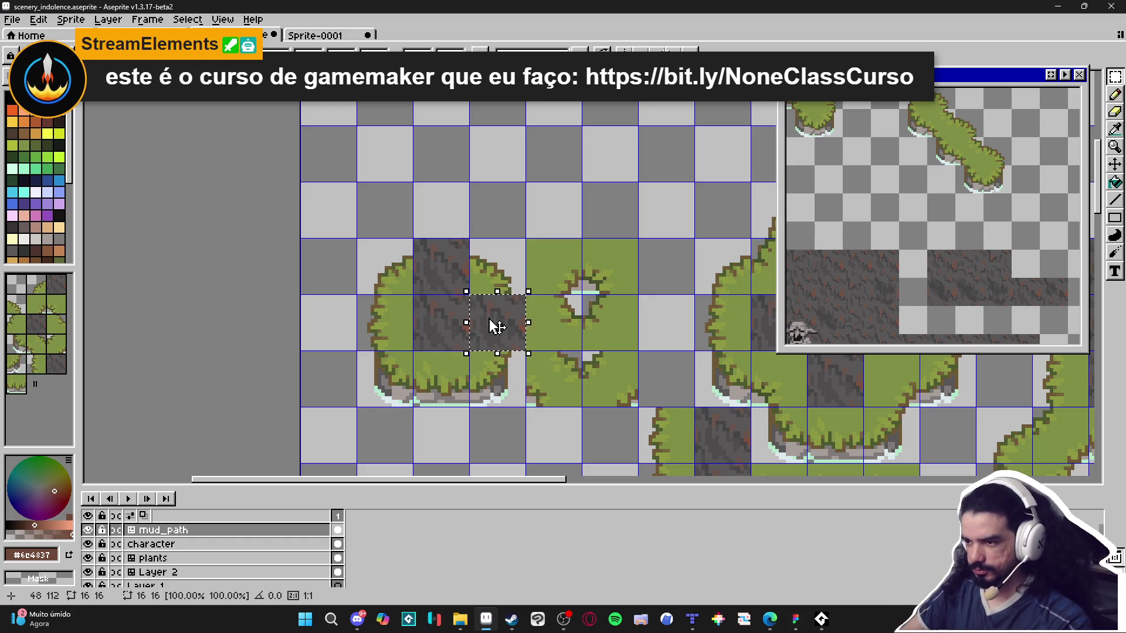
key("Up")
key("Down")
key("Down")
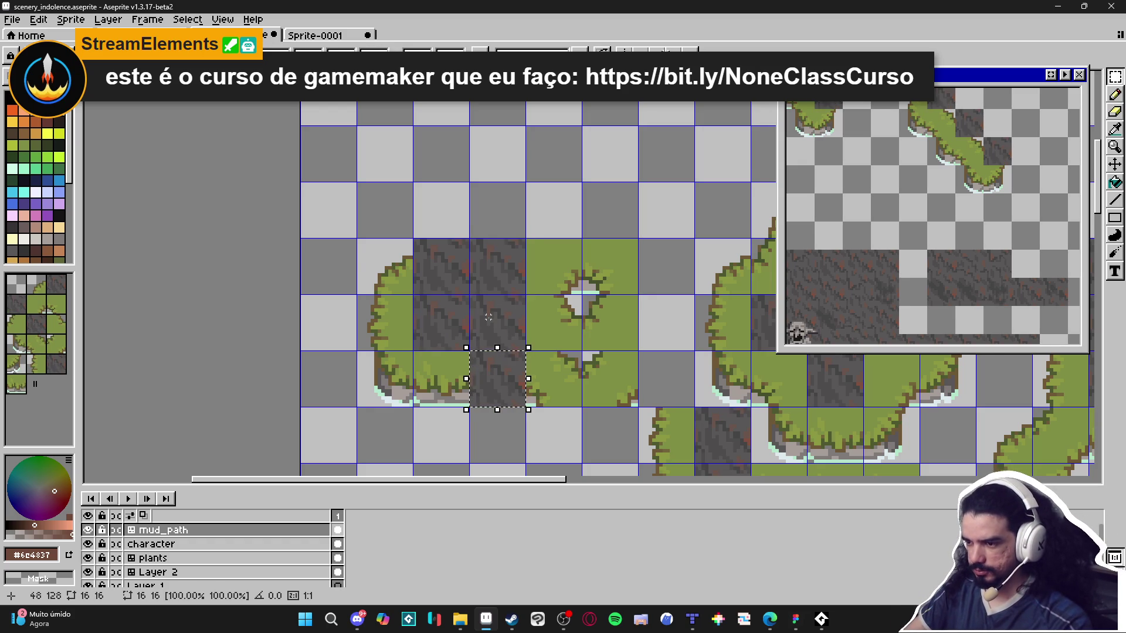
key("Return")
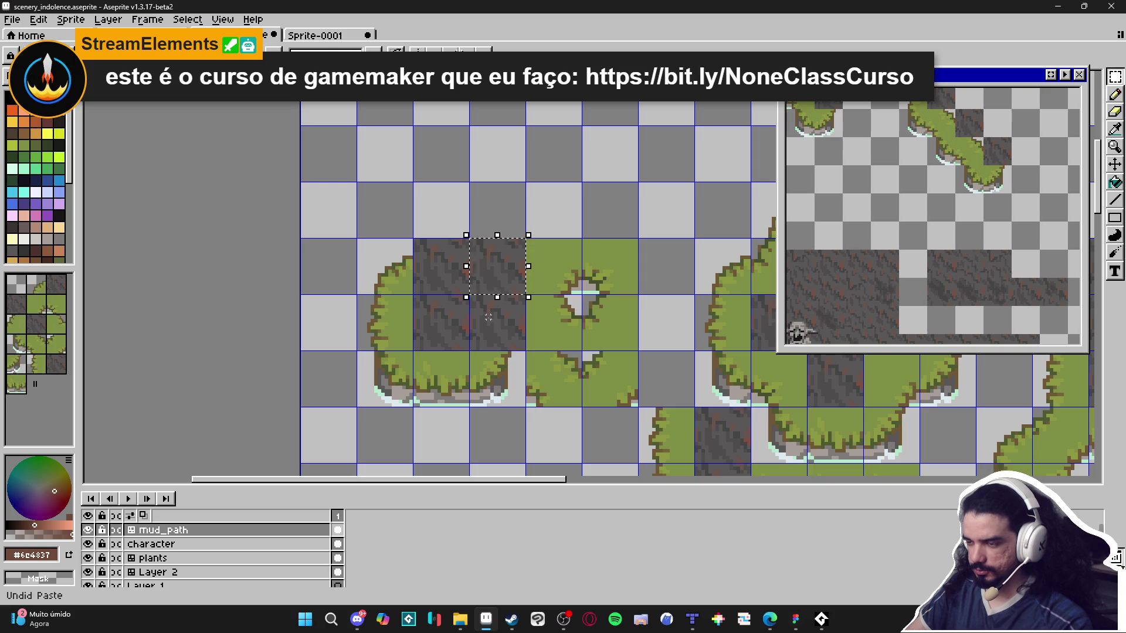
key("ctrl+v")
key("Down")
key("Down")
key("Left")
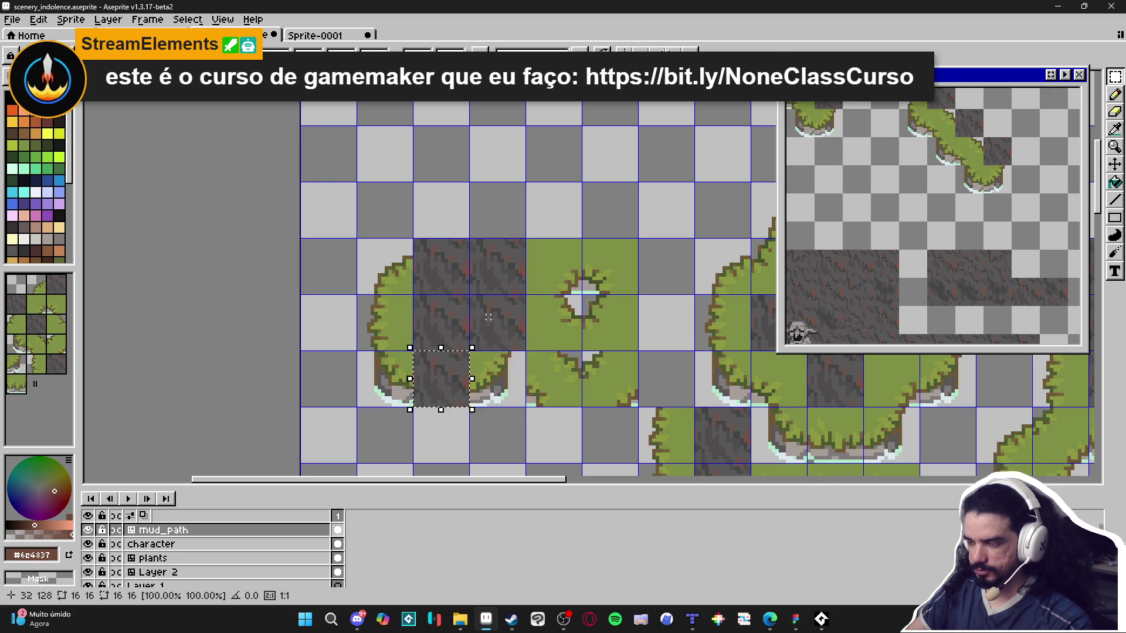
key("Right")
left_click(487, 317)
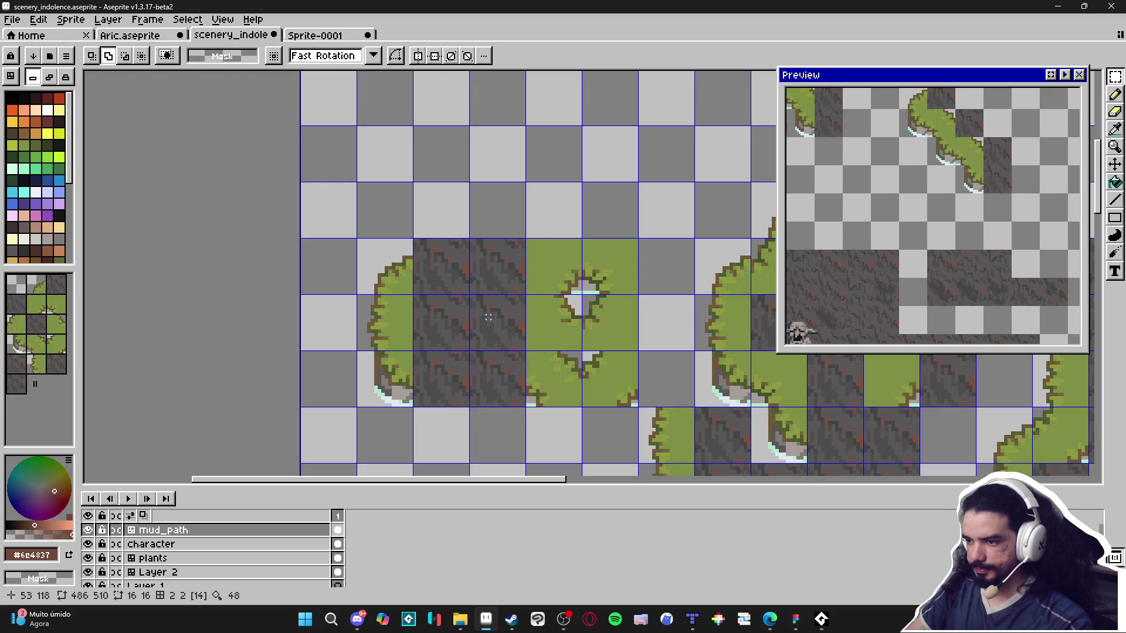
Paste three more mud tile copies, nudged left, right and down over the grass edges.
key("ctrl+v")
key("Left")
left_click(488, 317)
key("ctrl+v")
key("Left")
left_click(488, 316)
key("ctrl+v")
key("Right")
key("Down")
left_click(491, 317)
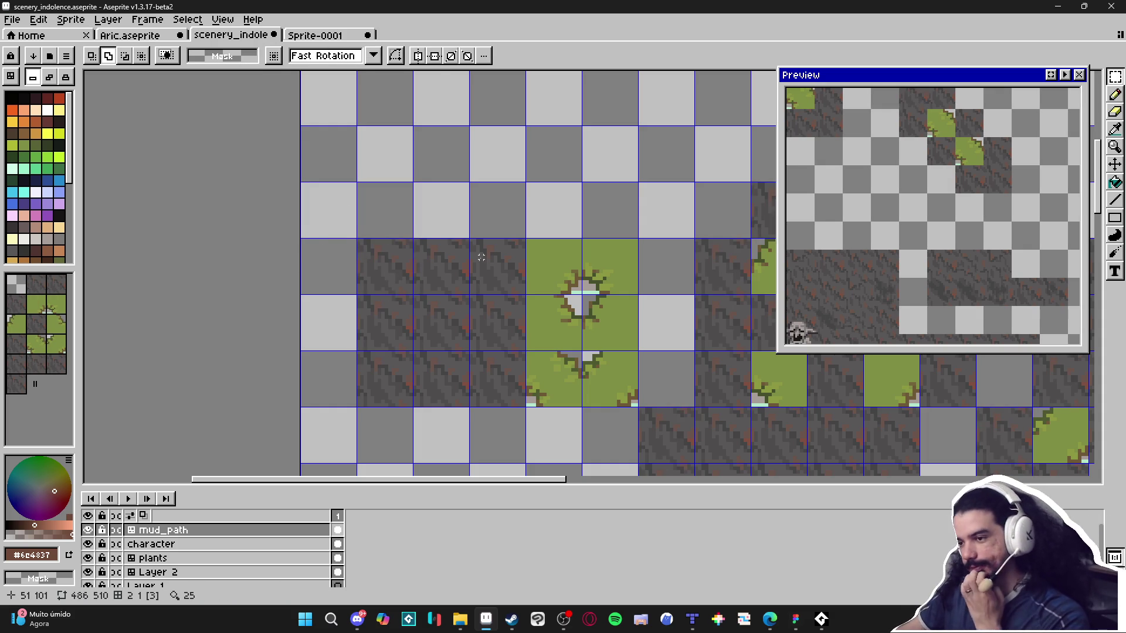
Set the Pencil to dark grey #454444 with a 2px brush.
scroll(478, 260, "down", 2)
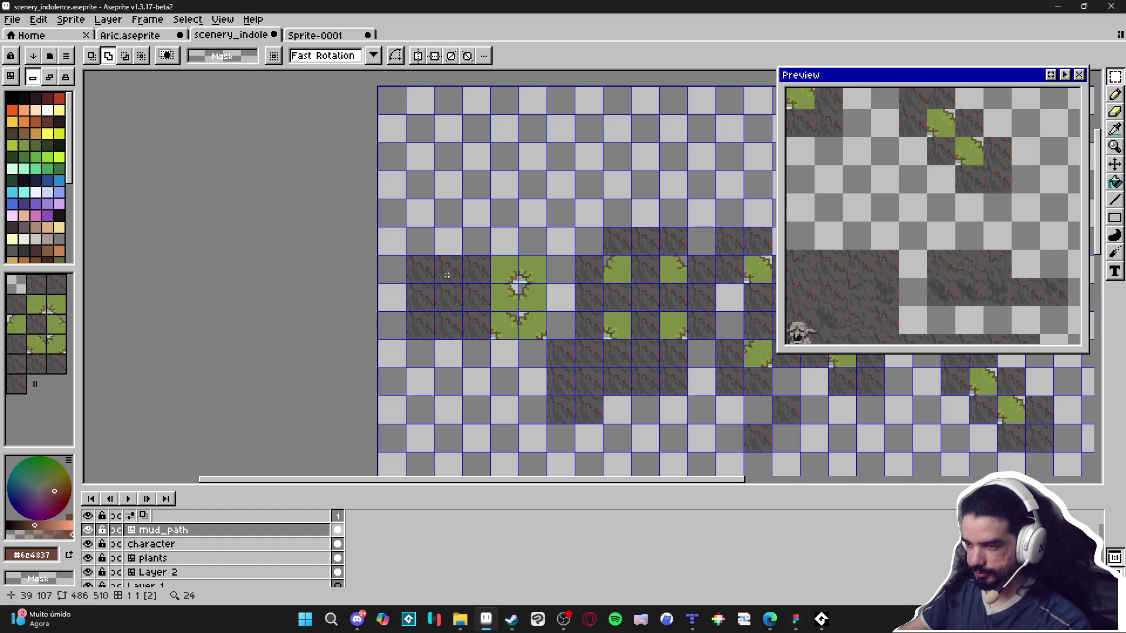
scroll(447, 275, "up", 3)
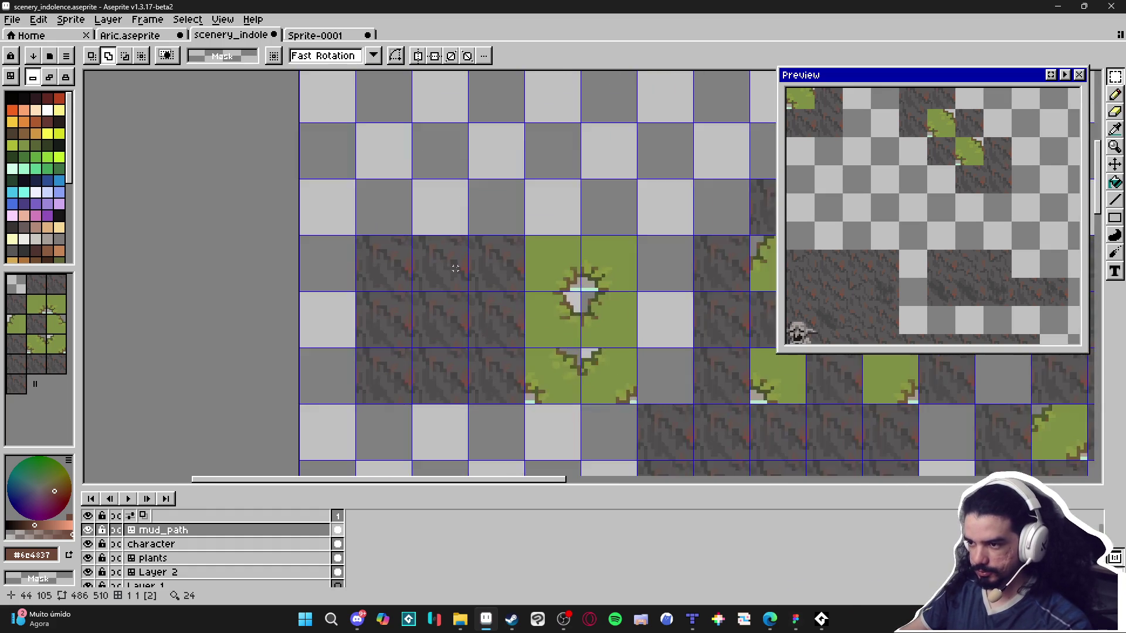
key("b")
left_click(387, 305, "alt")
scroll(388, 305, "up", 1)
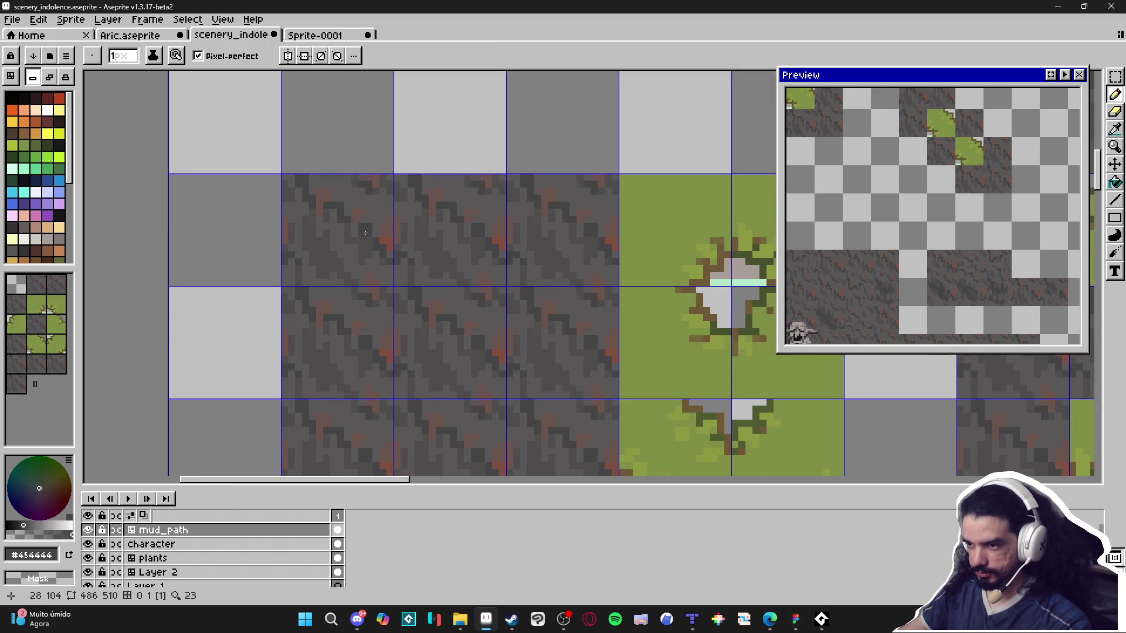
key("plus")
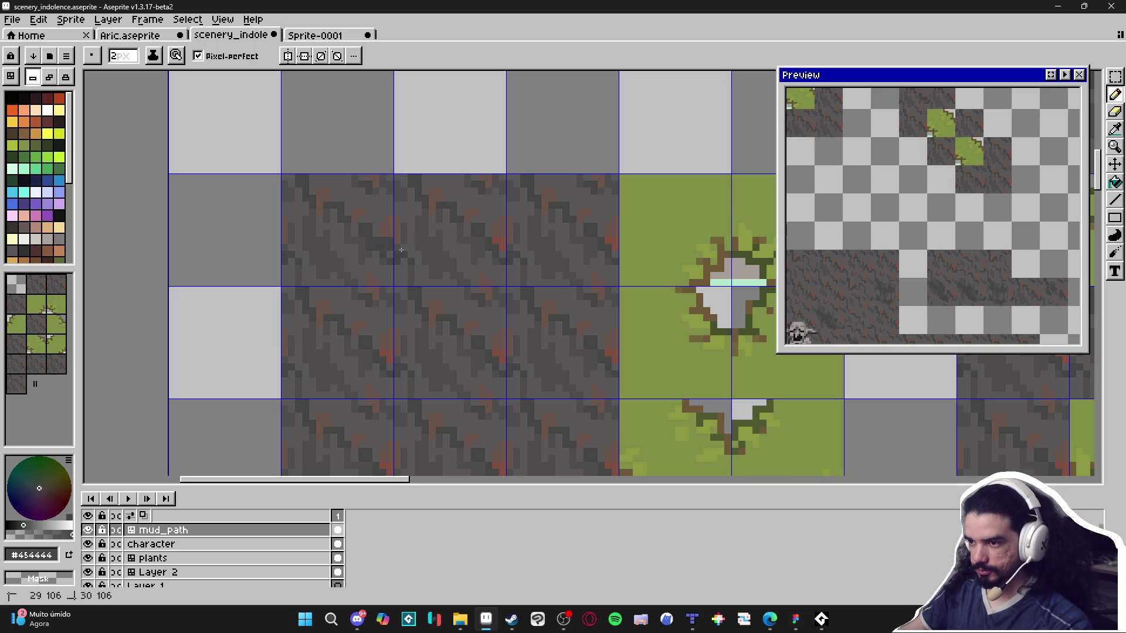
key("v")
scroll(436, 251, "down", 3)
key("b")
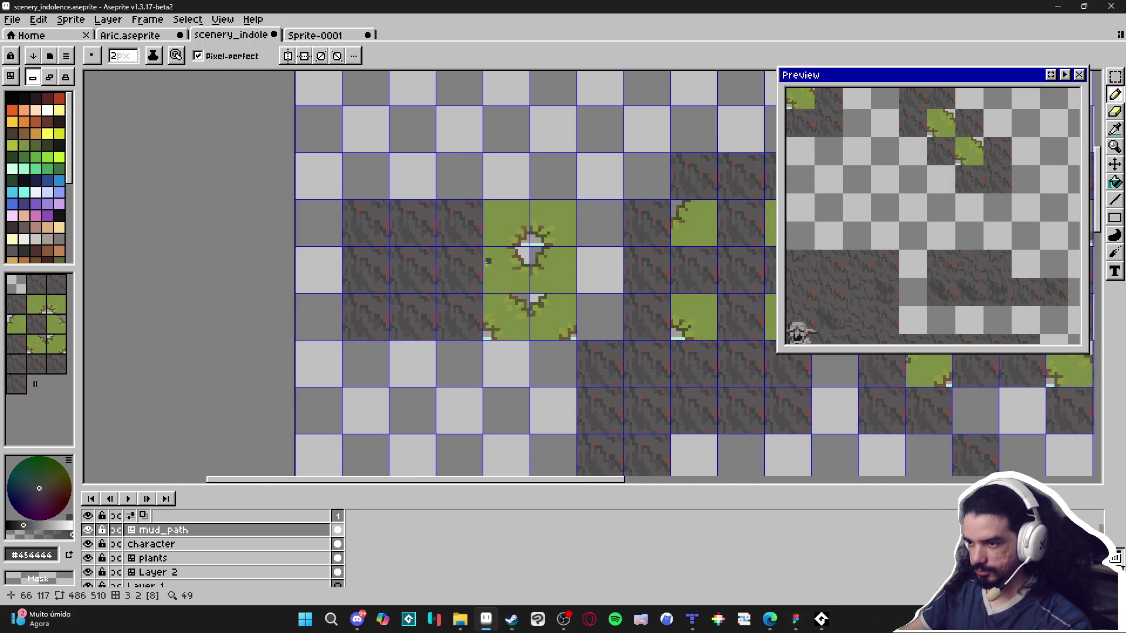
Draw a dark grey curved track stroke across the mud tiles.
scroll(457, 276, "right", 4)
scroll(360, 268, "down", 1)
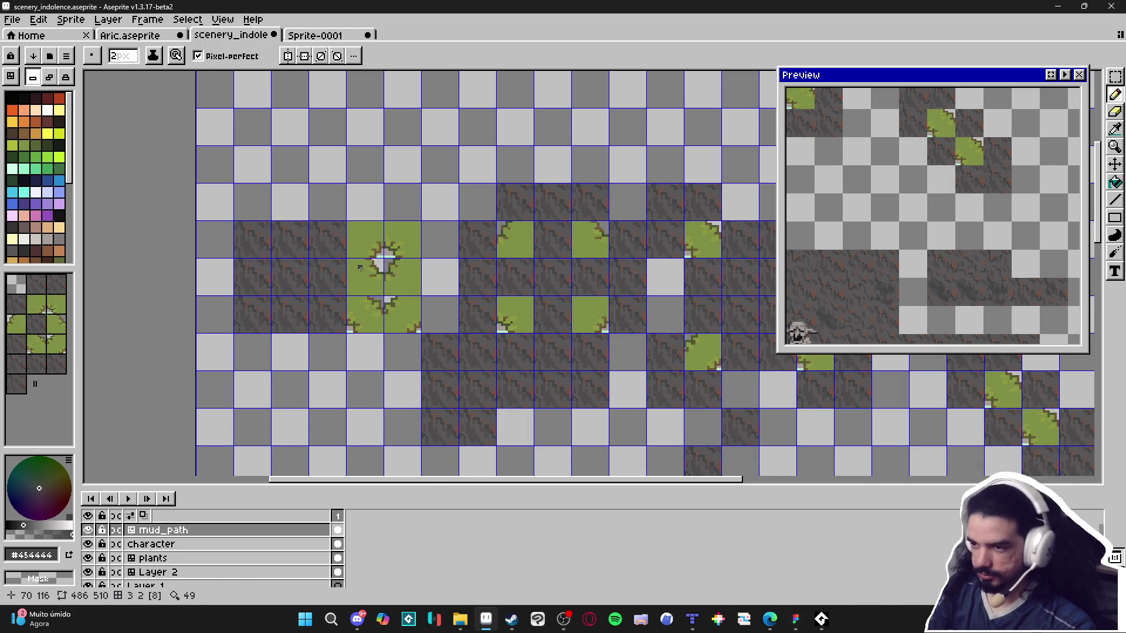
scroll(245, 260, "up", 2)
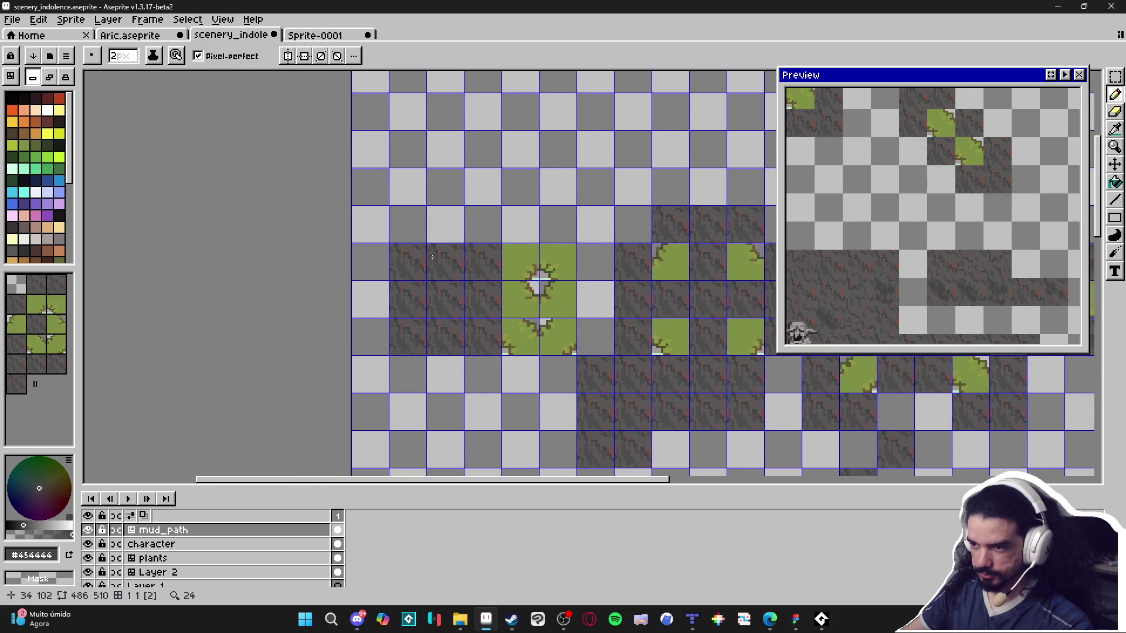
mouse_move(446, 265)
left_mouse_down()
mouse_move(503, 306)
mouse_move(495, 413)
mouse_move(381, 395)
mouse_move(381, 294)
left_mouse_up()
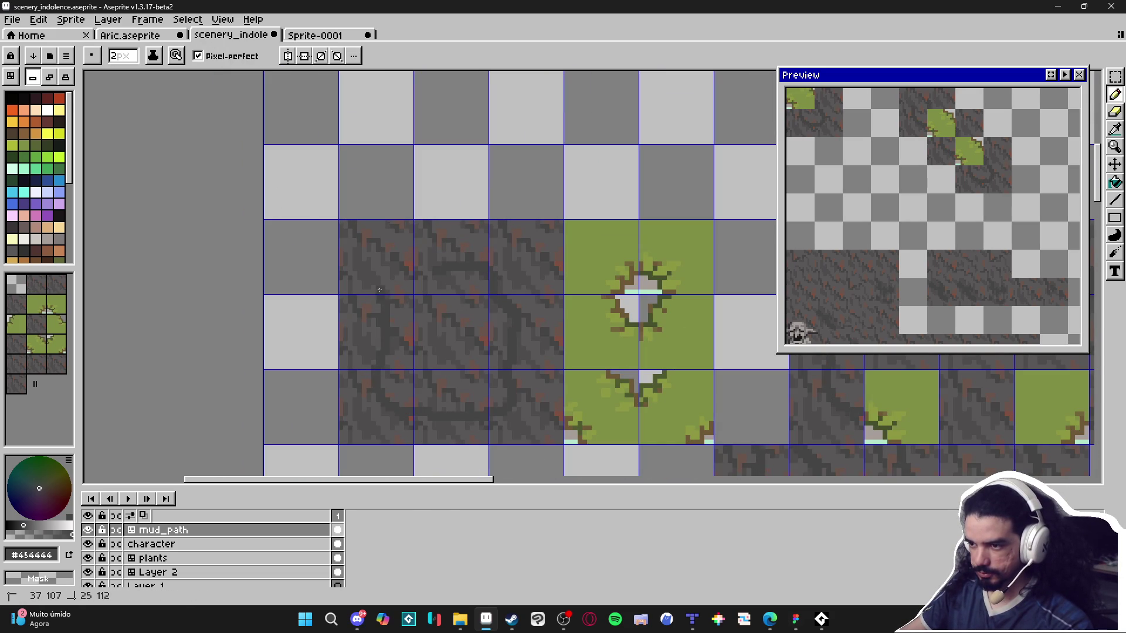
scroll(447, 276, "down", 2)
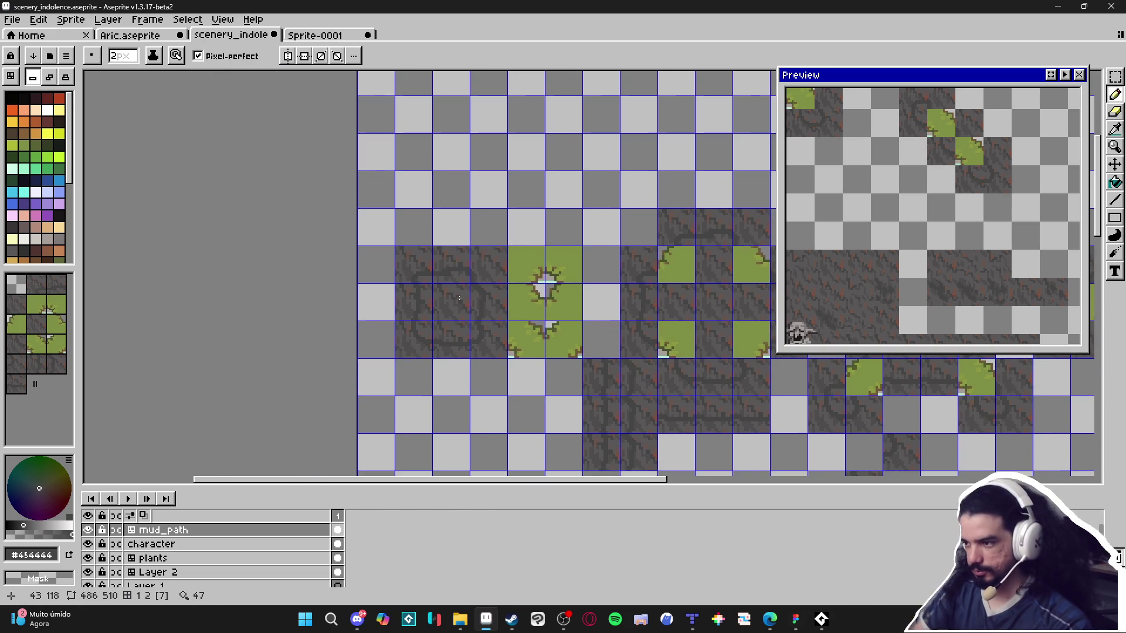
scroll(459, 298, "up", 3)
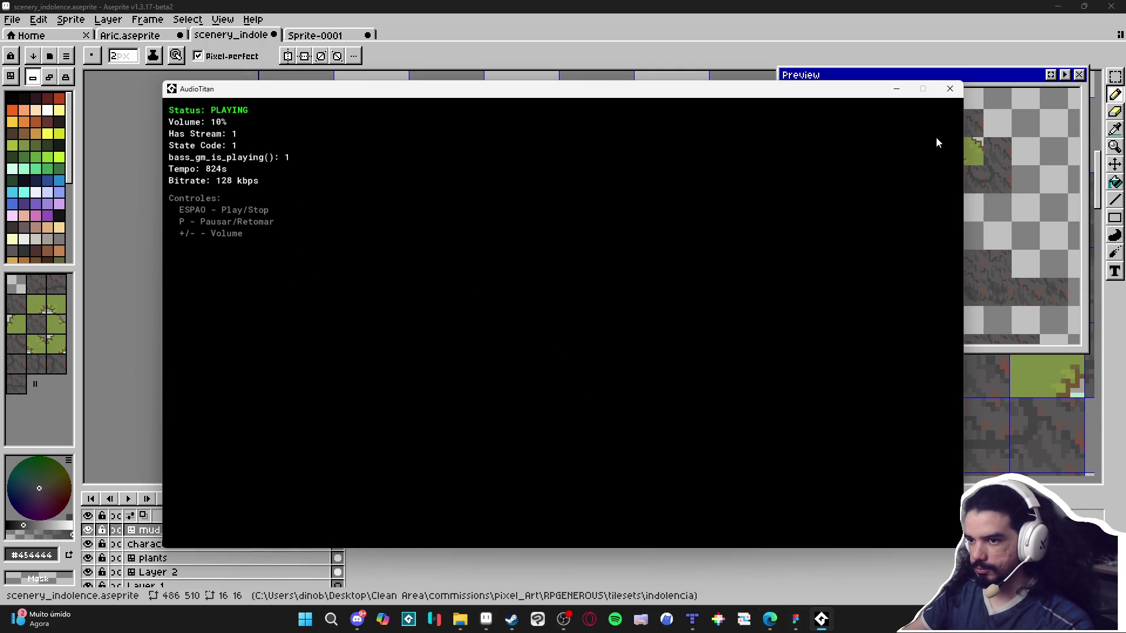
Set AudioTitan to volume 100, output to Alto-falantes (MCHOSE V9 PRO), and close Settings.
left_click(897, 89)
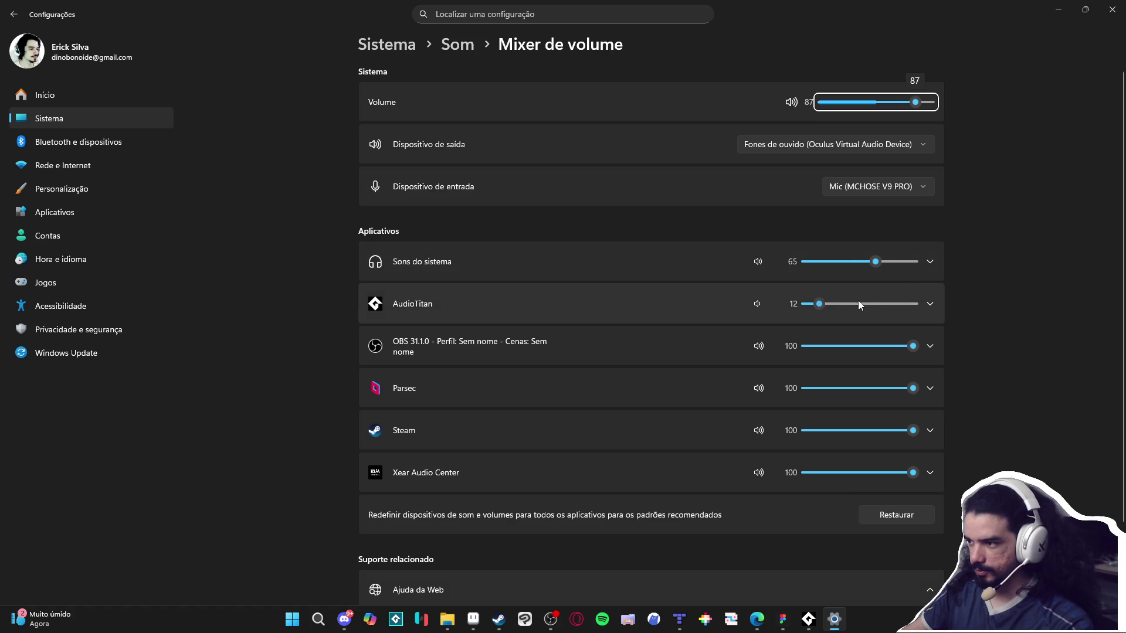
left_click(1112, 10)
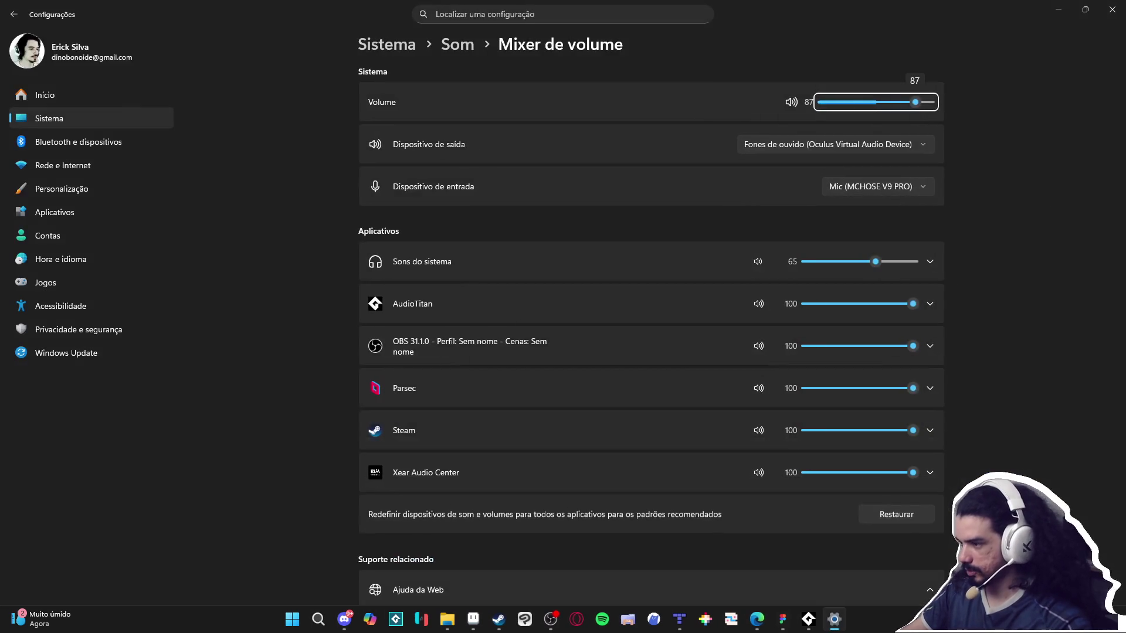
left_click(884, 146)
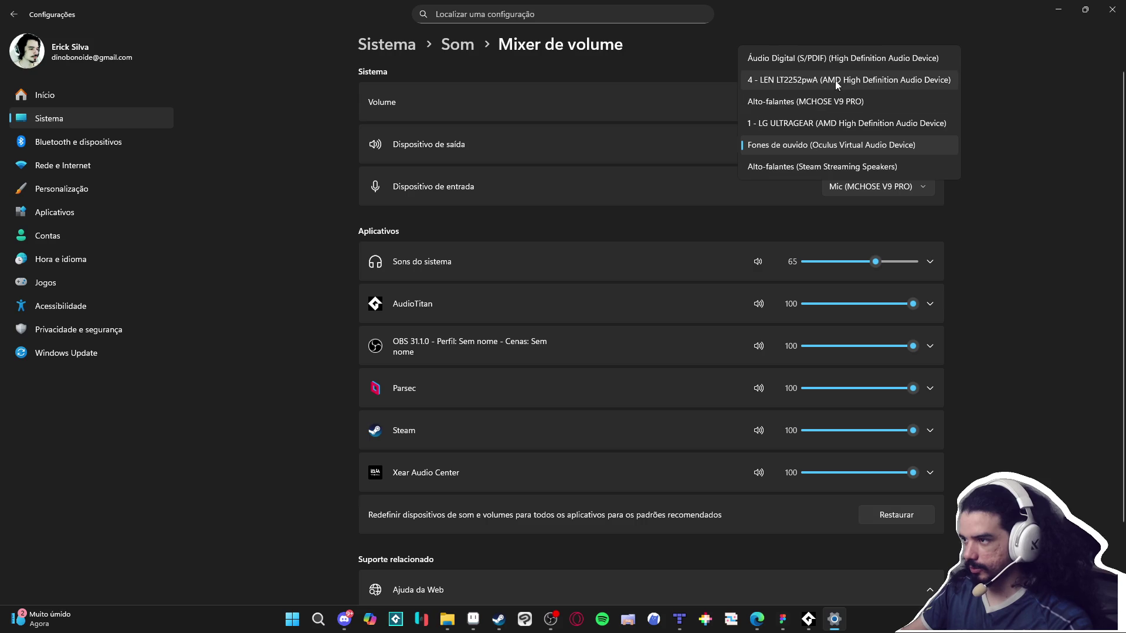
left_click(866, 104)
left_click(1114, 12)
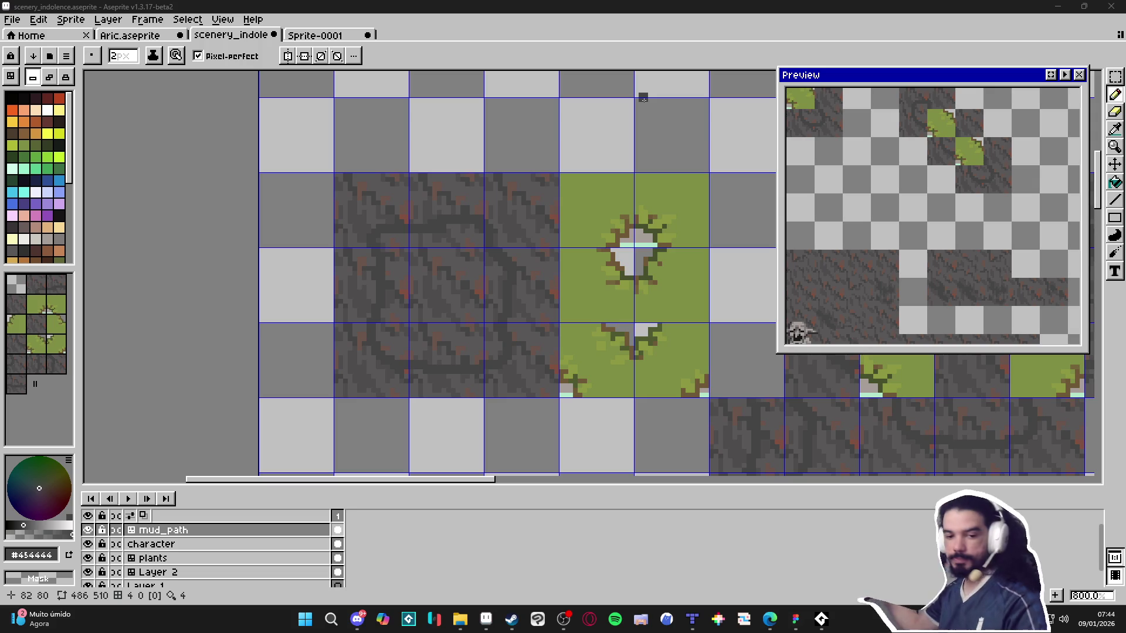
Paint a large dark grey patch over the mud tile with an 8px brush.
scroll(489, 194, "up", 3)
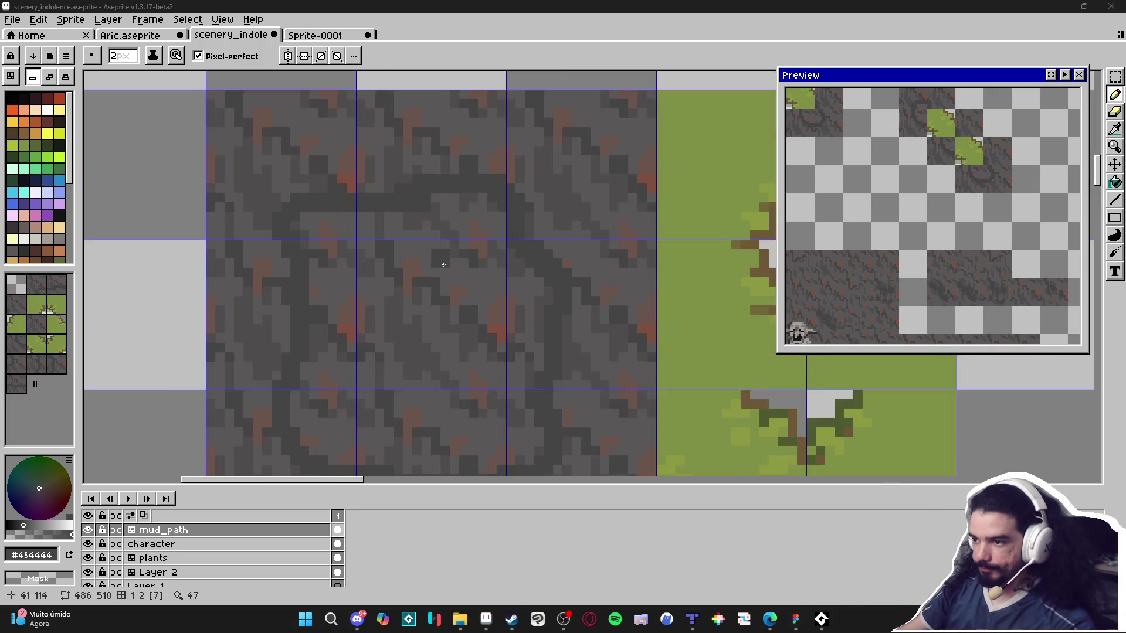
key("plus")
key("plus")
key("plus")
mouse_move(489, 194)
left_mouse_down()
mouse_move(358, 176)
mouse_move(332, 328)
mouse_move(375, 387)
mouse_move(513, 385)
mouse_move(551, 354)
mouse_move(537, 308)
mouse_move(551, 229)
mouse_move(504, 357)
mouse_move(476, 252)
mouse_move(419, 358)
mouse_move(403, 302)
mouse_move(357, 352)
mouse_move(373, 269)
mouse_move(499, 226)
mouse_move(572, 273)
left_mouse_up()
key("minus")
key("minus")
key("minus")
Extend the dark patch downward and fill in its bottom edge with a 5px brush.
scroll(417, 262, "down", 3)
scroll(423, 240, "up", 2)
mouse_move(569, 326)
left_mouse_down()
mouse_move(576, 393)
mouse_move(615, 329)
left_mouse_up()
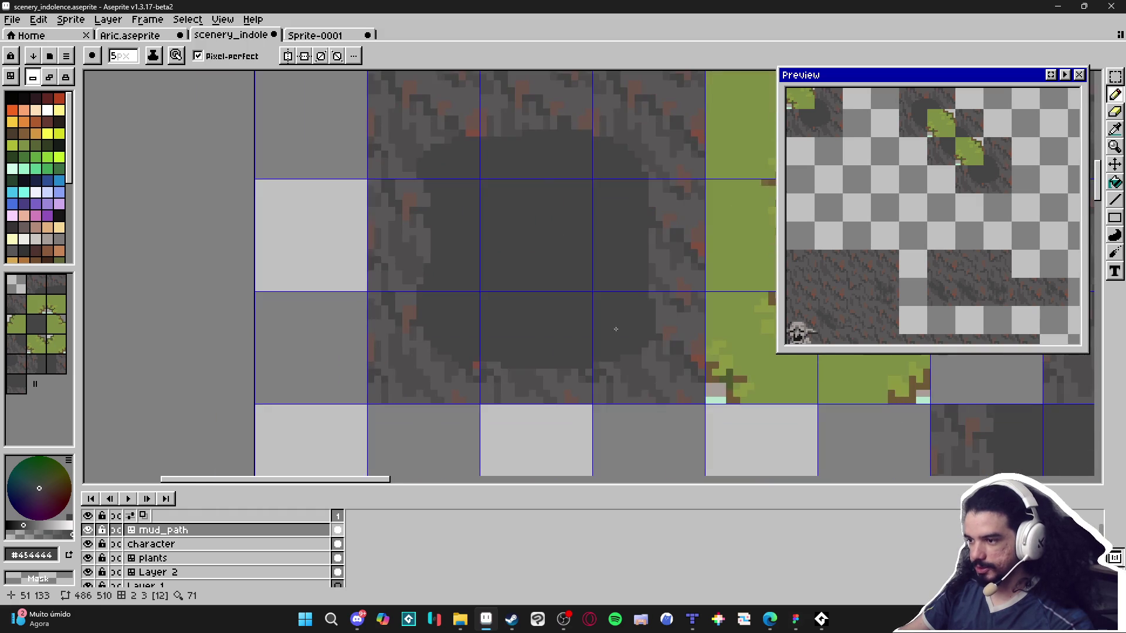
left_click_drag(506, 351, 484, 351)
left_click_drag(469, 205, 466, 212)
Shrink the brush to 1px and pan the Preview to another part of the map.
key("minus")
key("minus")
key("minus")
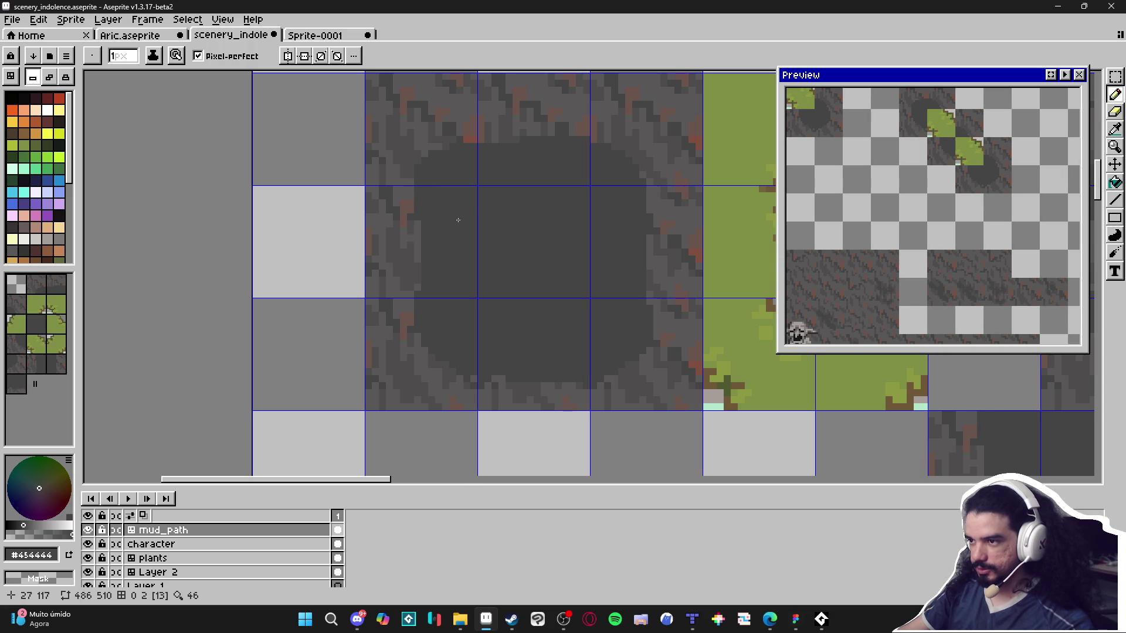
scroll(509, 192, "down", 2)
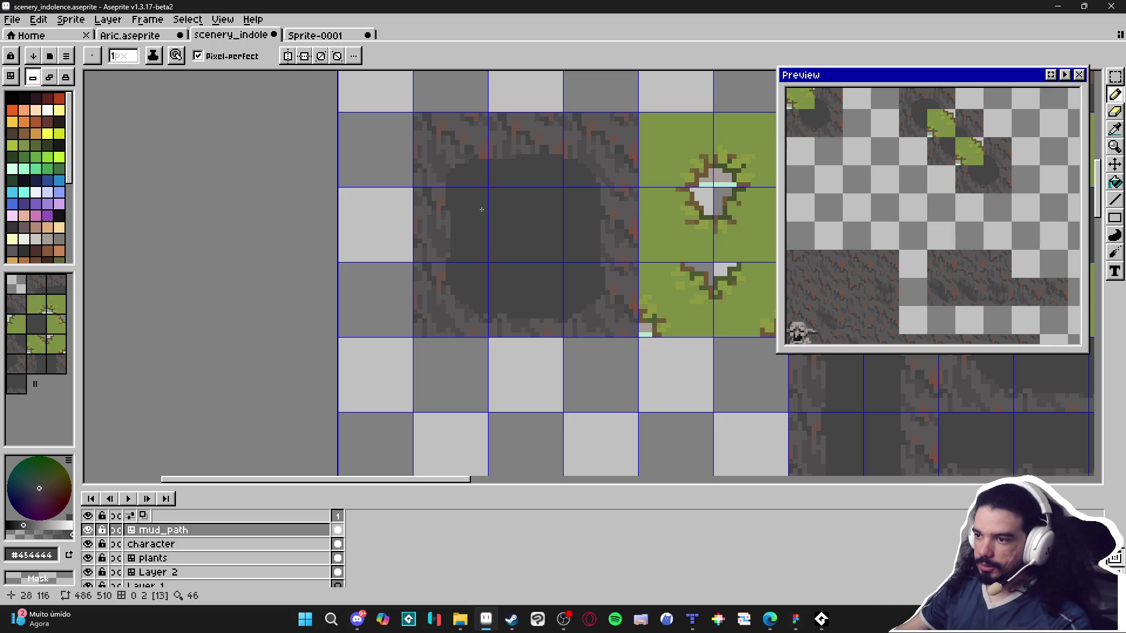
scroll(446, 176, "up", 2)
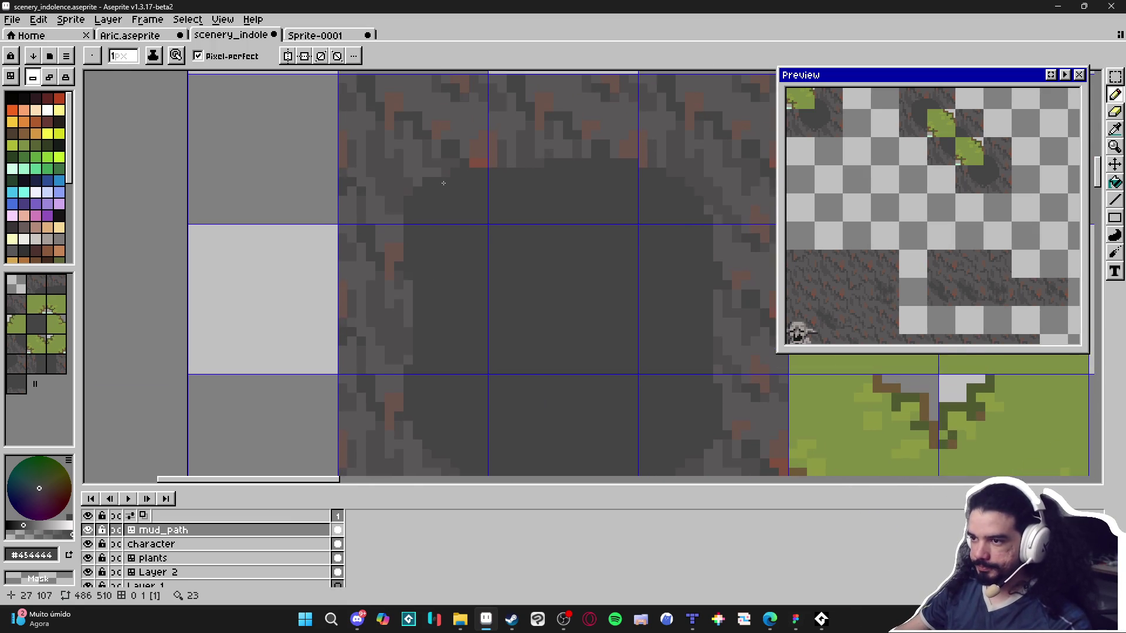
scroll(444, 173, "up", 1)
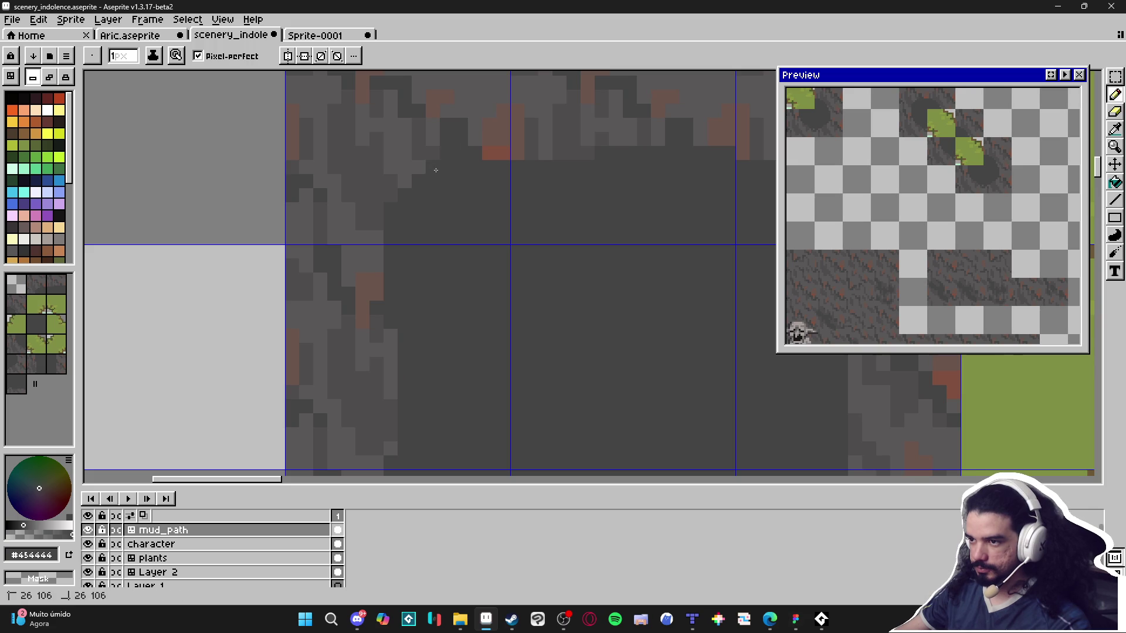
scroll(486, 159, "down", 3)
scroll(612, 153, "up", 2)
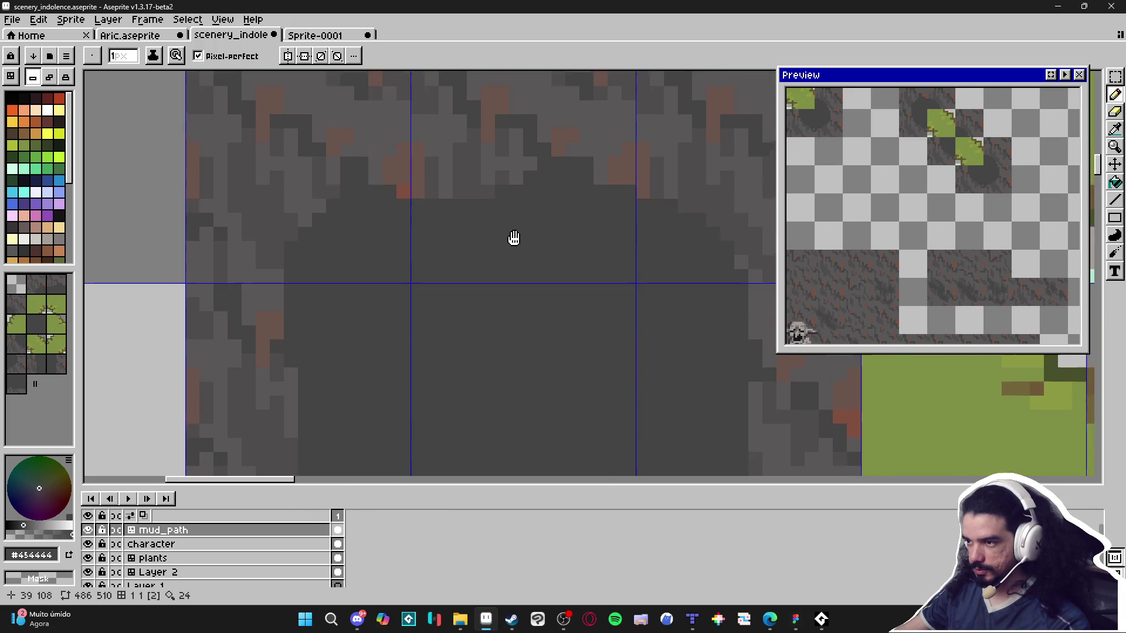
scroll(581, 251, "down", 2)
scroll(582, 251, "up", 2)
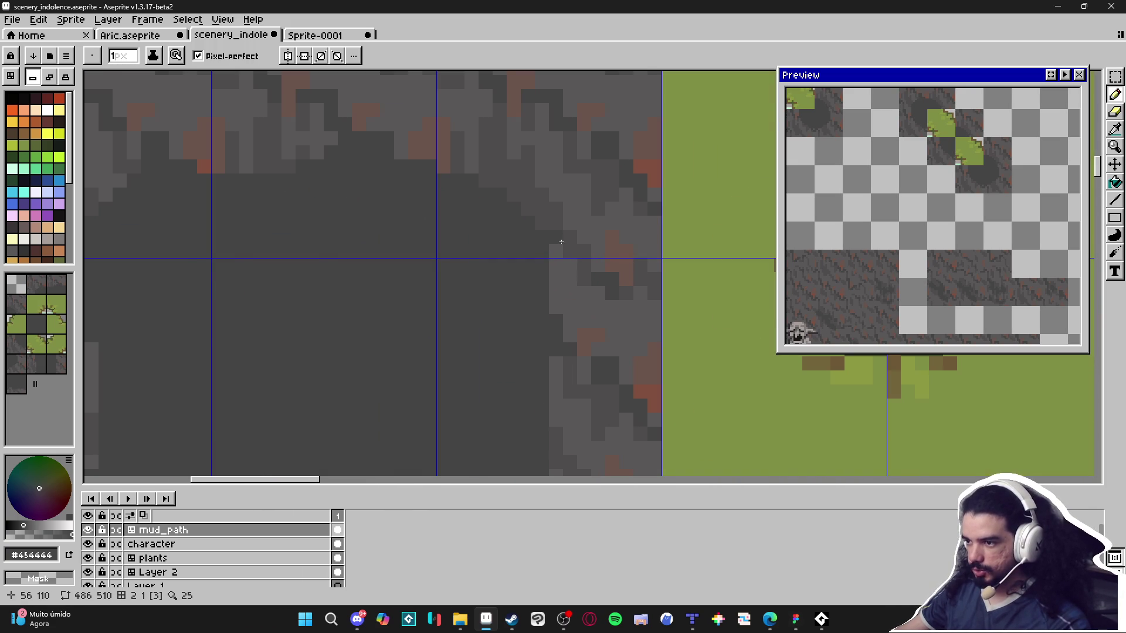
scroll(548, 249, "down", 2)
scroll(559, 258, "up", 1)
scroll(563, 264, "up", 2)
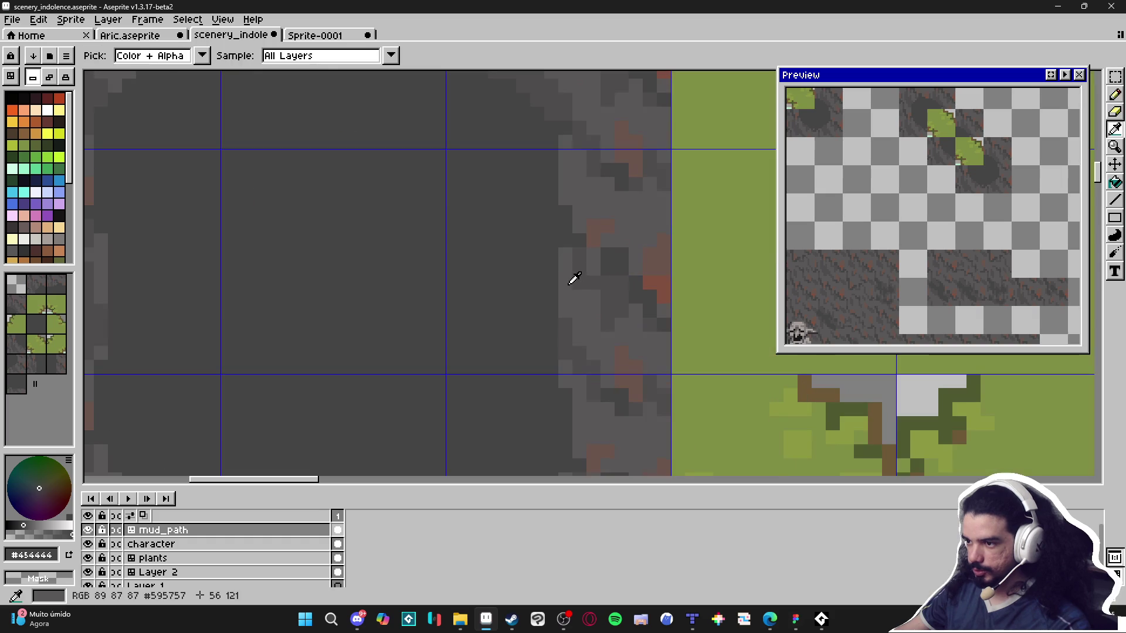
scroll(547, 281, "down", 5)
mouse_move(821, 199)
left_mouse_down()
mouse_move(939, 244)
mouse_move(925, 241)
mouse_move(909, 270)
mouse_move(907, 248)
left_mouse_up()
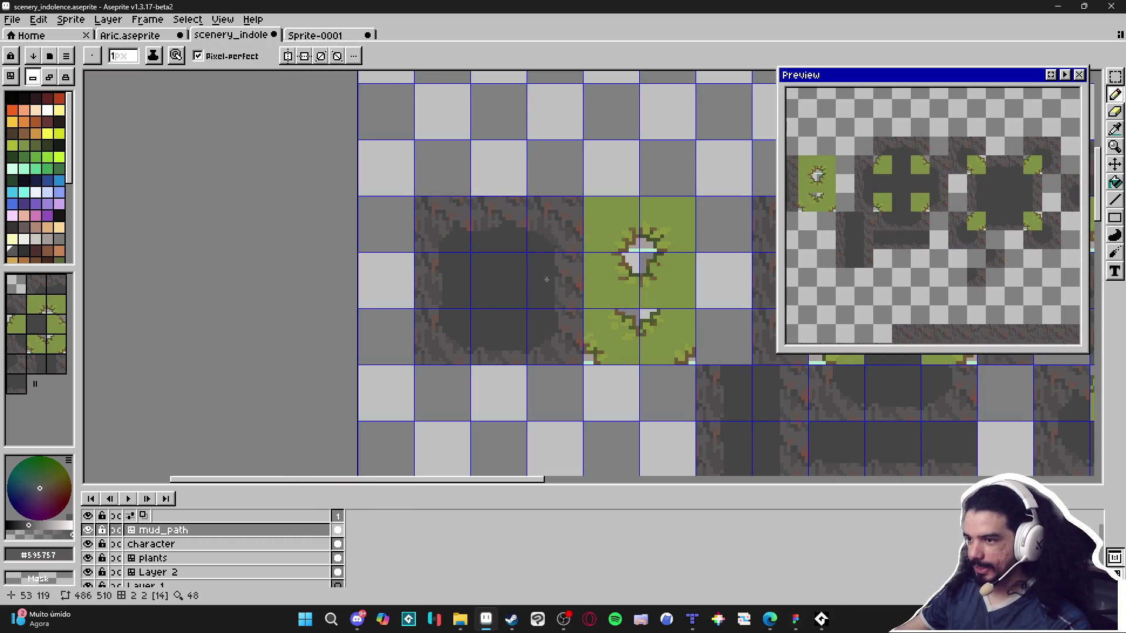
Repaint a short pixel column on the mud tile lighter, then darken it in #4f4d4d.
scroll(546, 274, "down", 5)
scroll(642, 218, "up", 3)
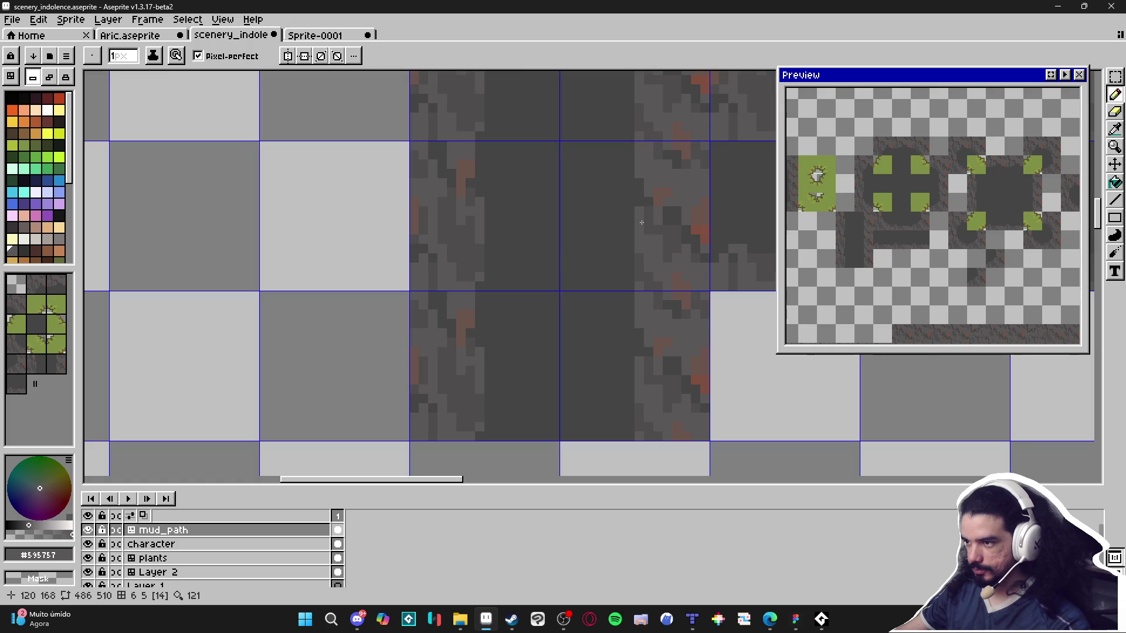
mouse_move(629, 221)
left_mouse_down()
mouse_move(629, 245)
mouse_move(630, 215)
left_mouse_up()
left_click(619, 210, "alt")
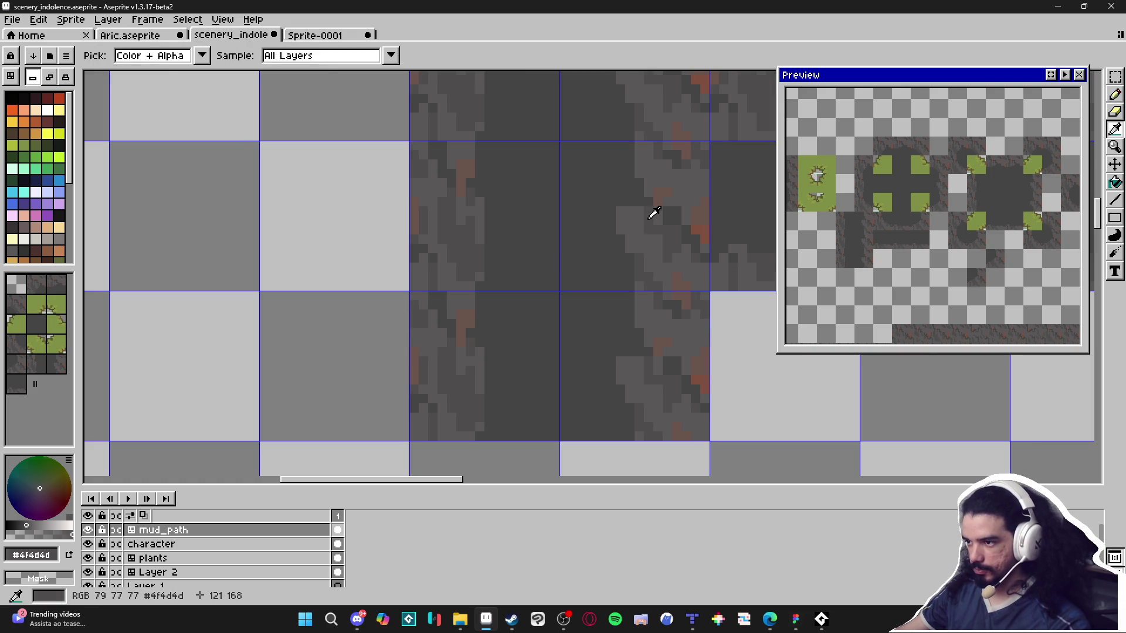
left_click_drag(630, 214, 630, 242)
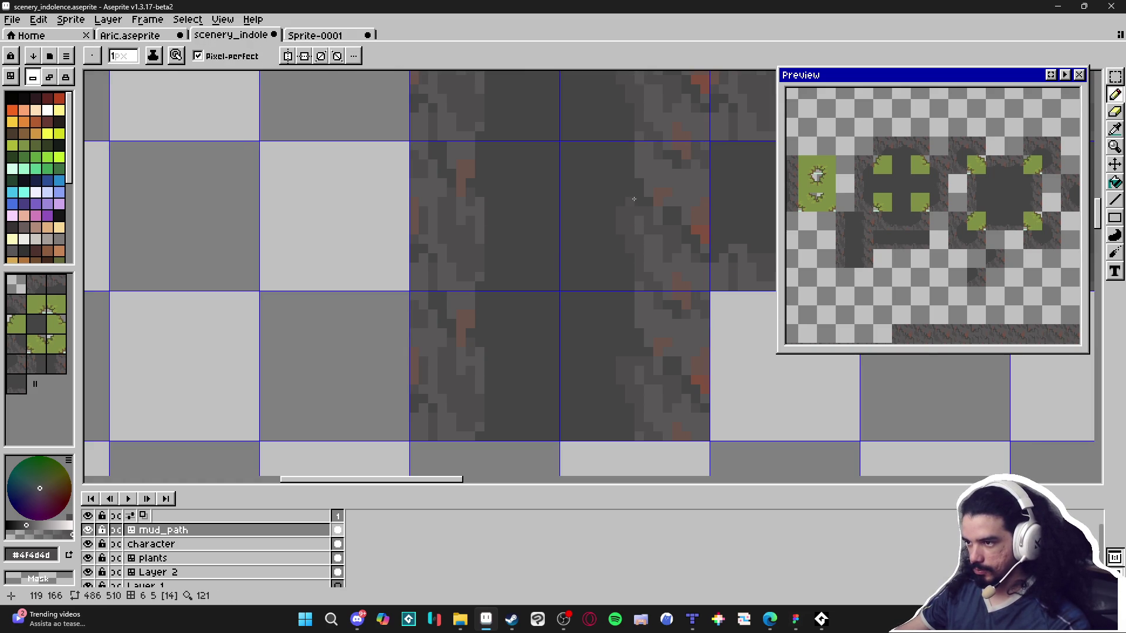
Return to the Pencil and pan the Preview across the enlarged map.
key("v")
key("b")
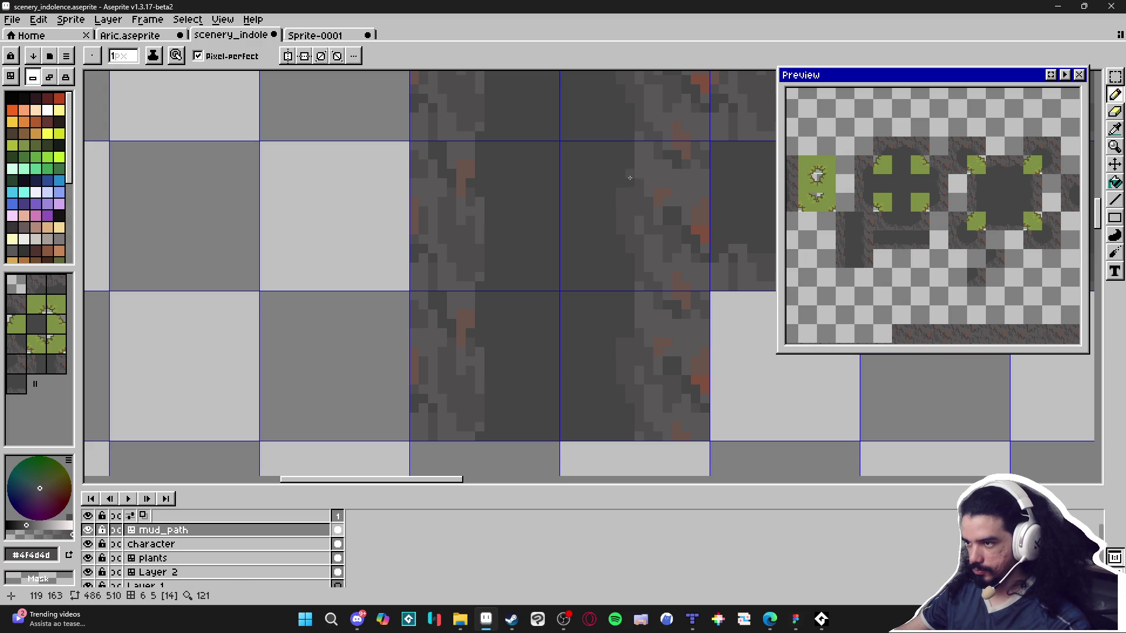
scroll(613, 227, "up", 1)
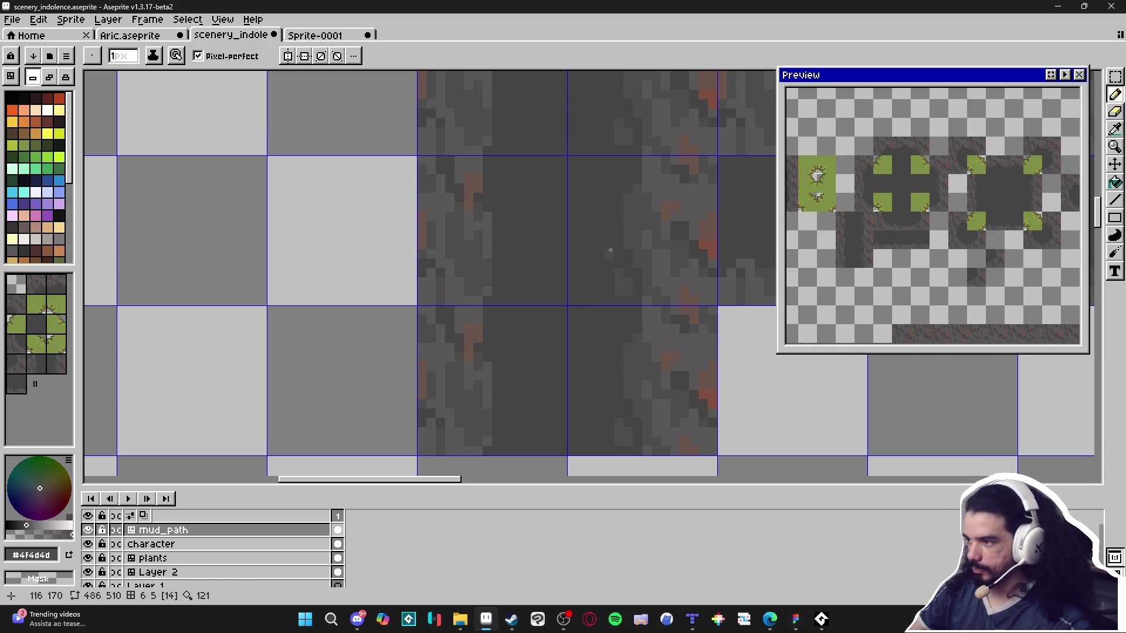
scroll(924, 268, "up", 3)
left_click_drag(911, 258, 942, 274)
scroll(626, 265, "up", 1)
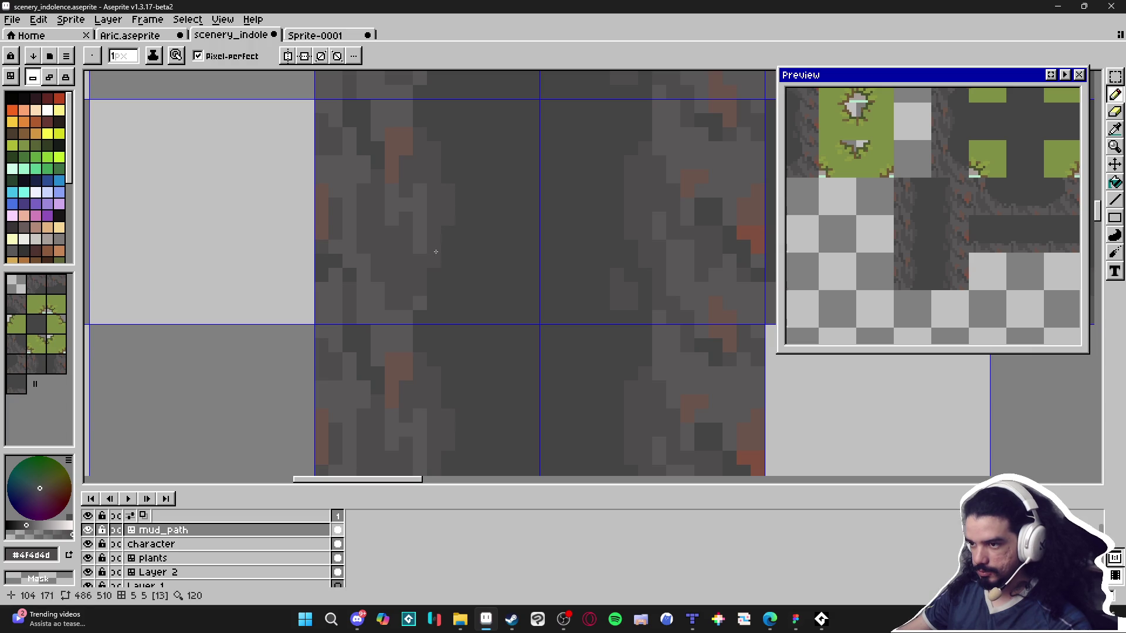
scroll(463, 244, "up", 3)
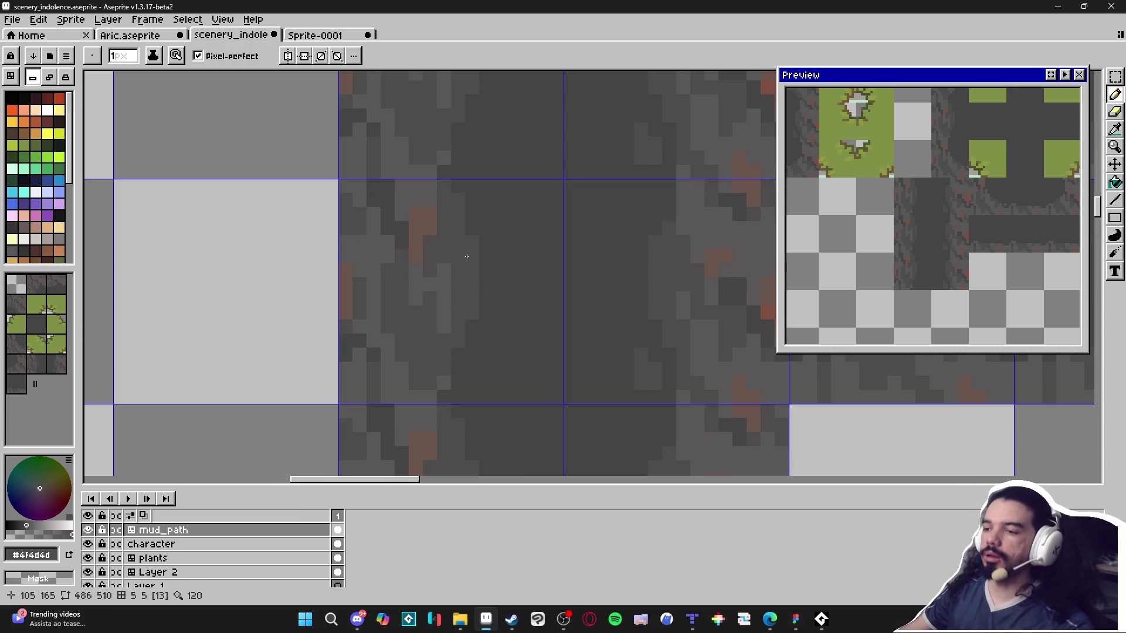
scroll(467, 256, "down", 1)
scroll(489, 316, "up", 1)
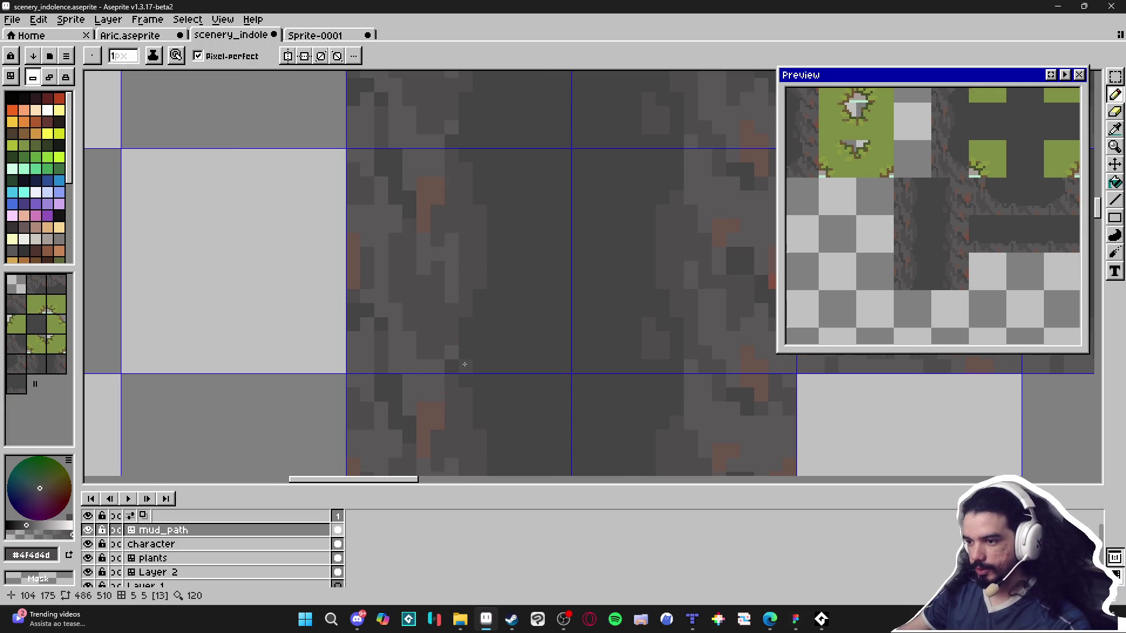
scroll(489, 330, "down", 2)
Dab a single pixel on the mud tile and pick the darkest grey #454444.
left_click_drag(490, 330, 479, 331)
scroll(466, 312, "up", 1)
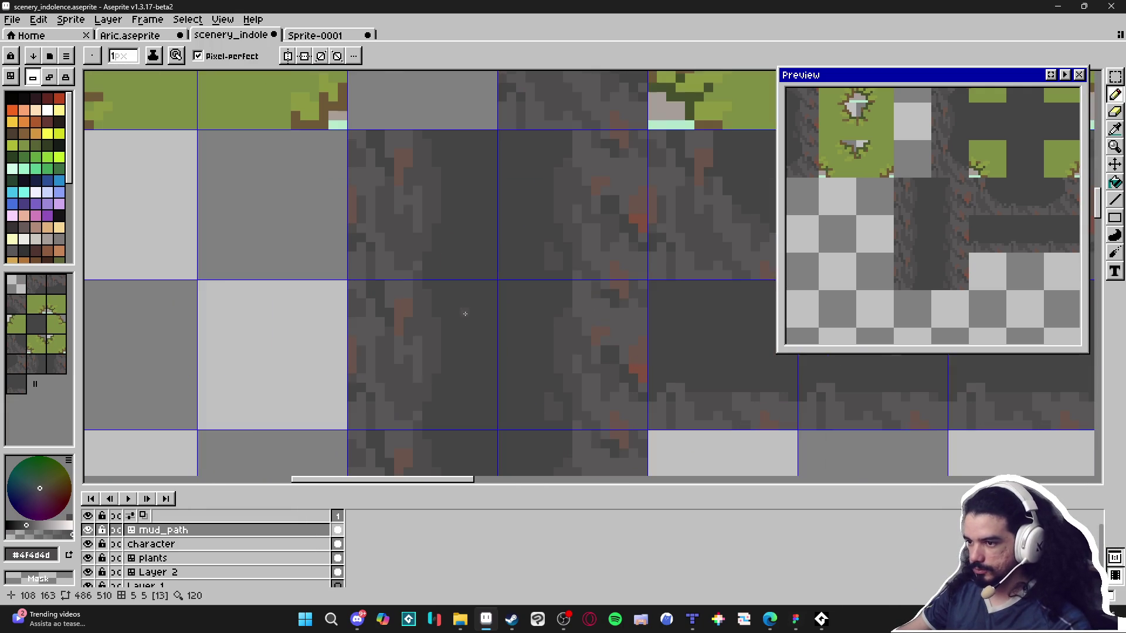
scroll(455, 320, "up", 1)
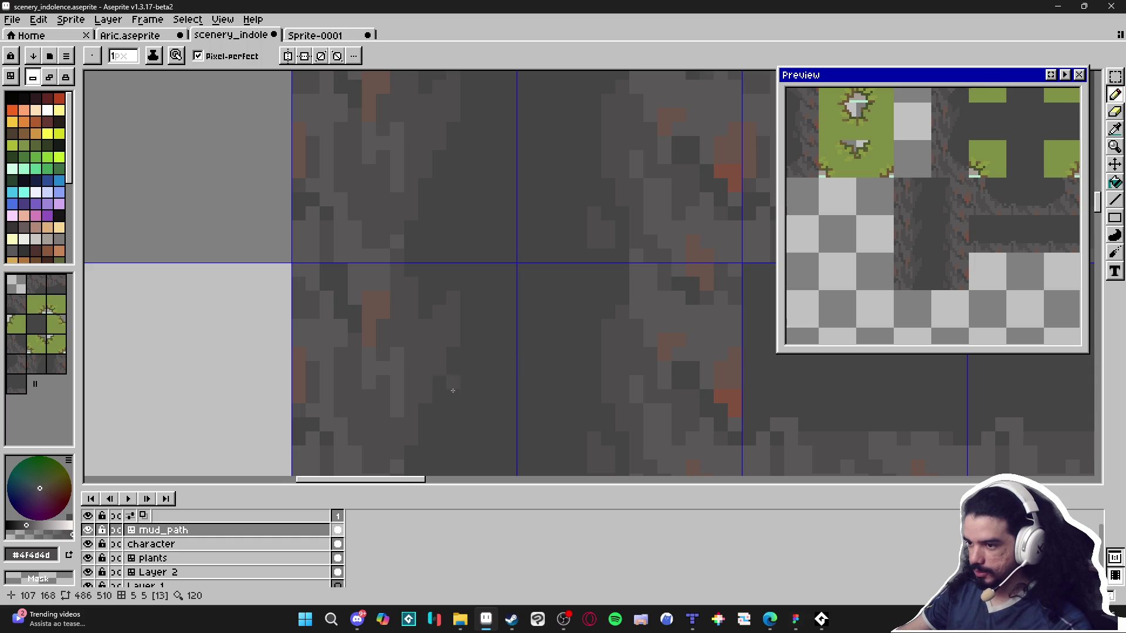
scroll(437, 361, "down", 2)
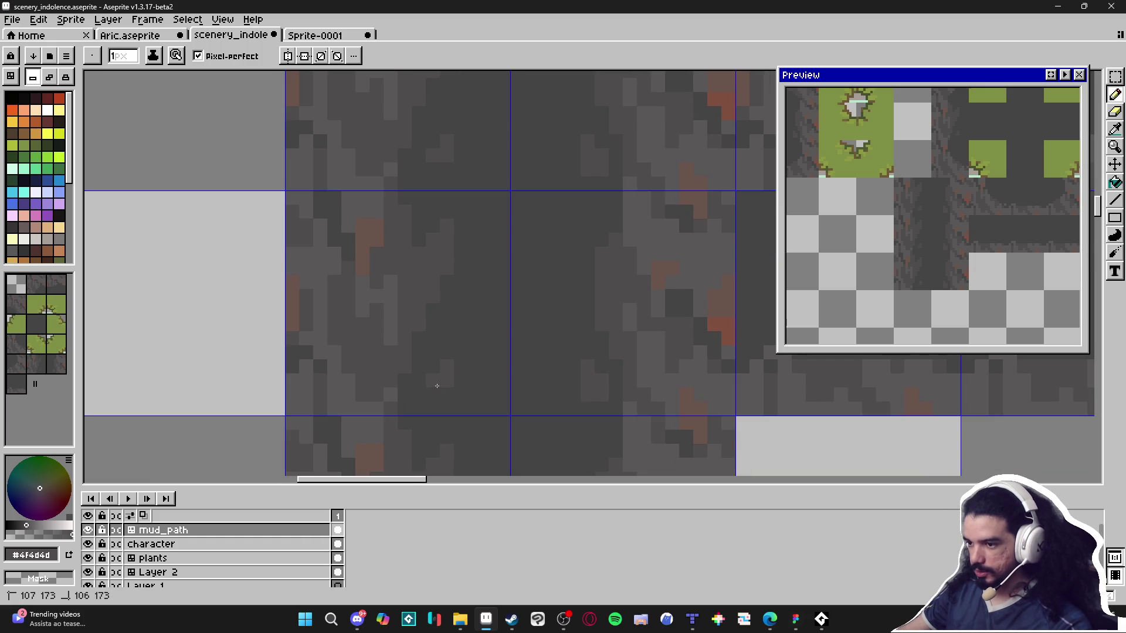
scroll(443, 382, "down", 5)
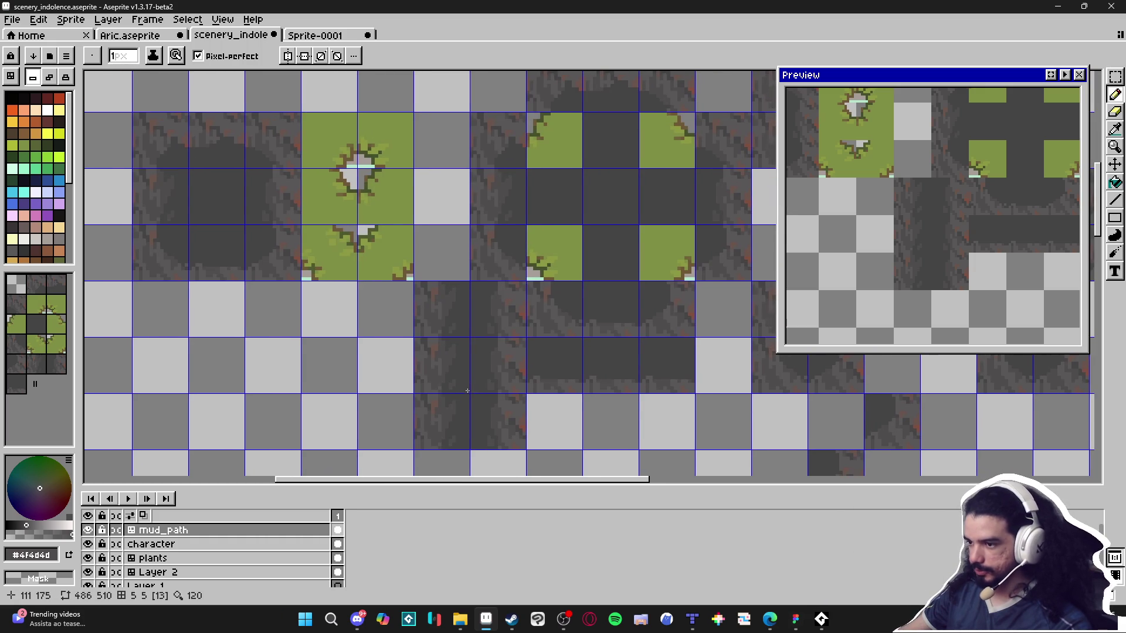
scroll(456, 362, "up", 4)
left_click(464, 392)
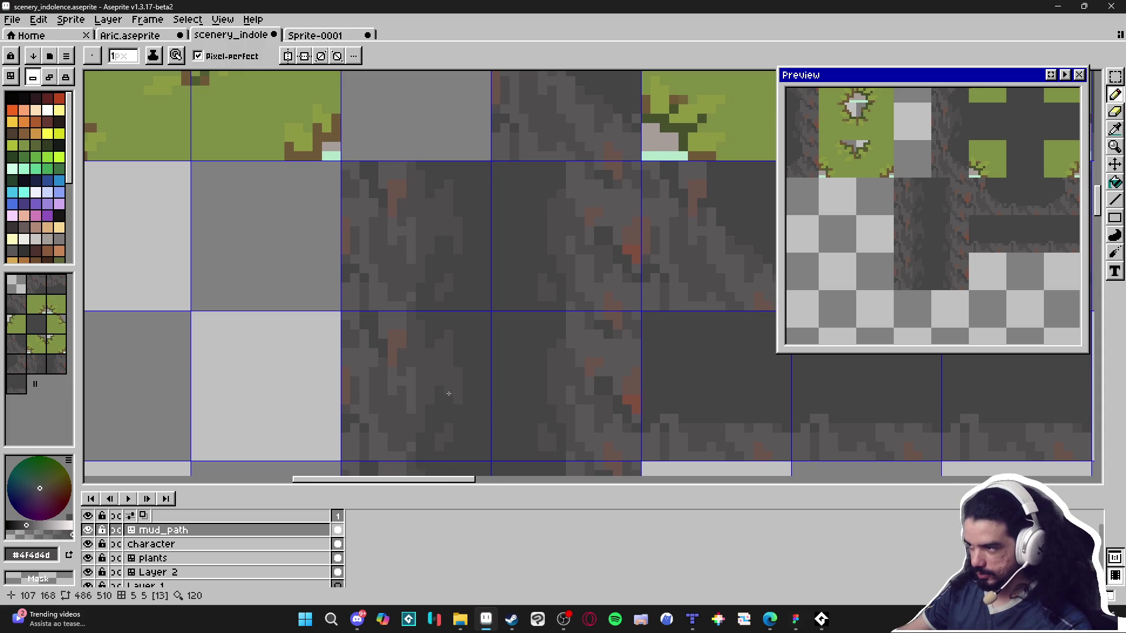
left_click(447, 391, "alt")
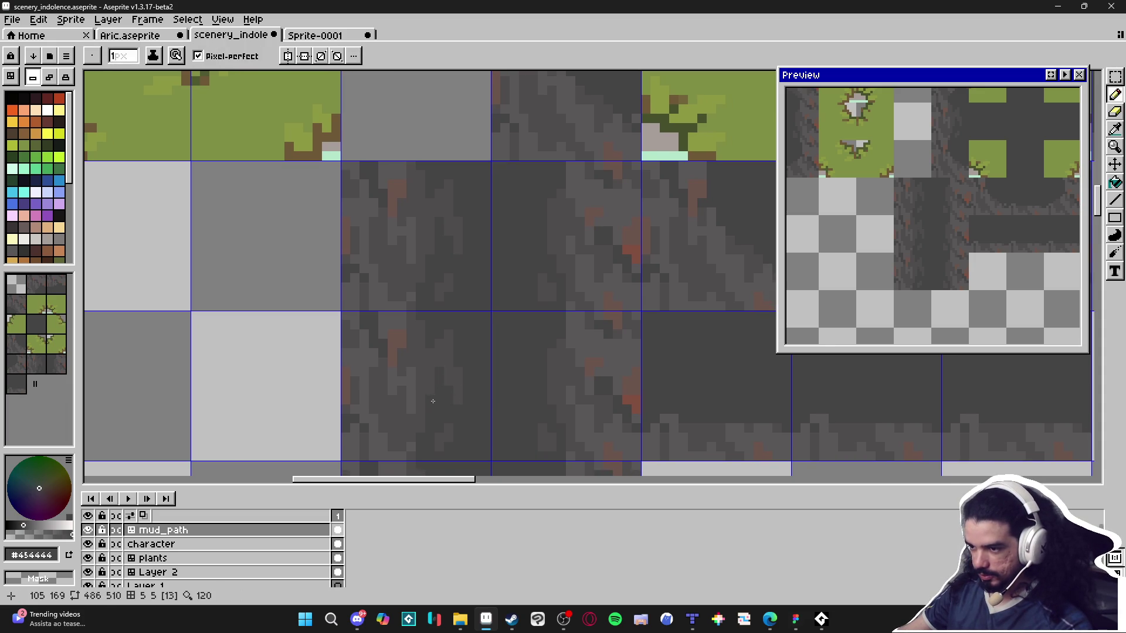
scroll(433, 401, "down", 3)
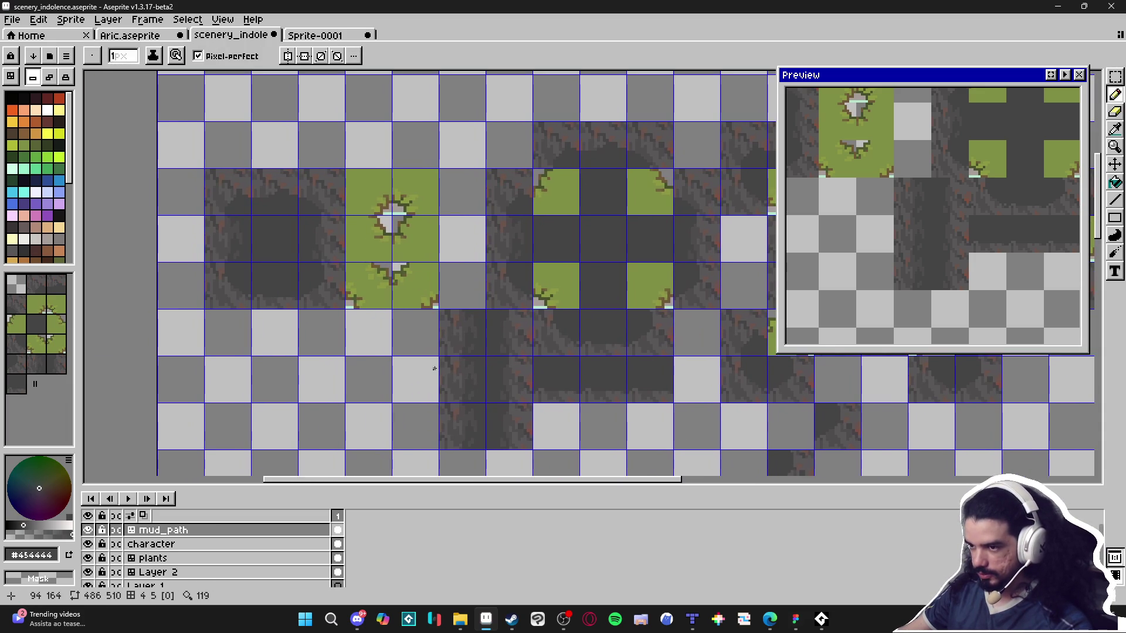
scroll(322, 329, "left", 3)
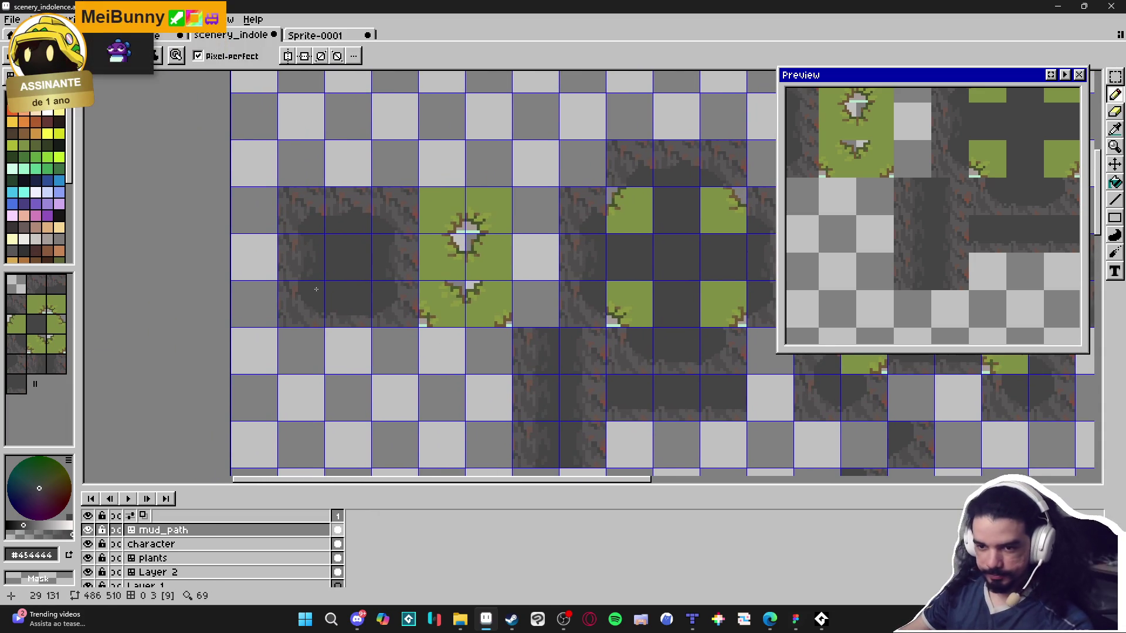
scroll(316, 289, "up", 7)
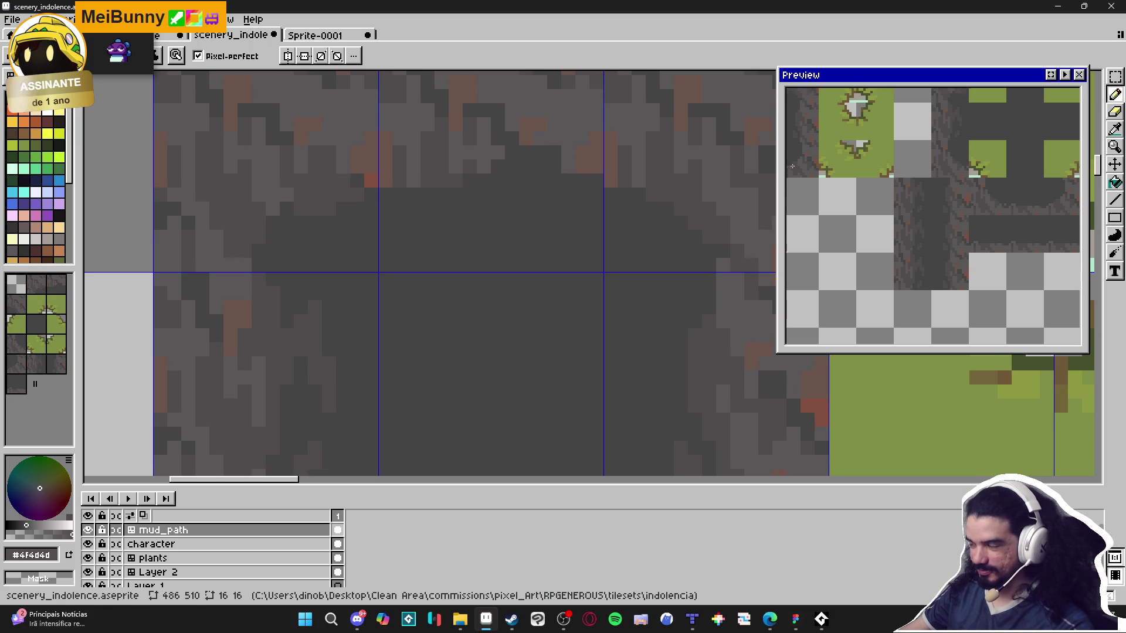
scroll(302, 252, "left", 1)
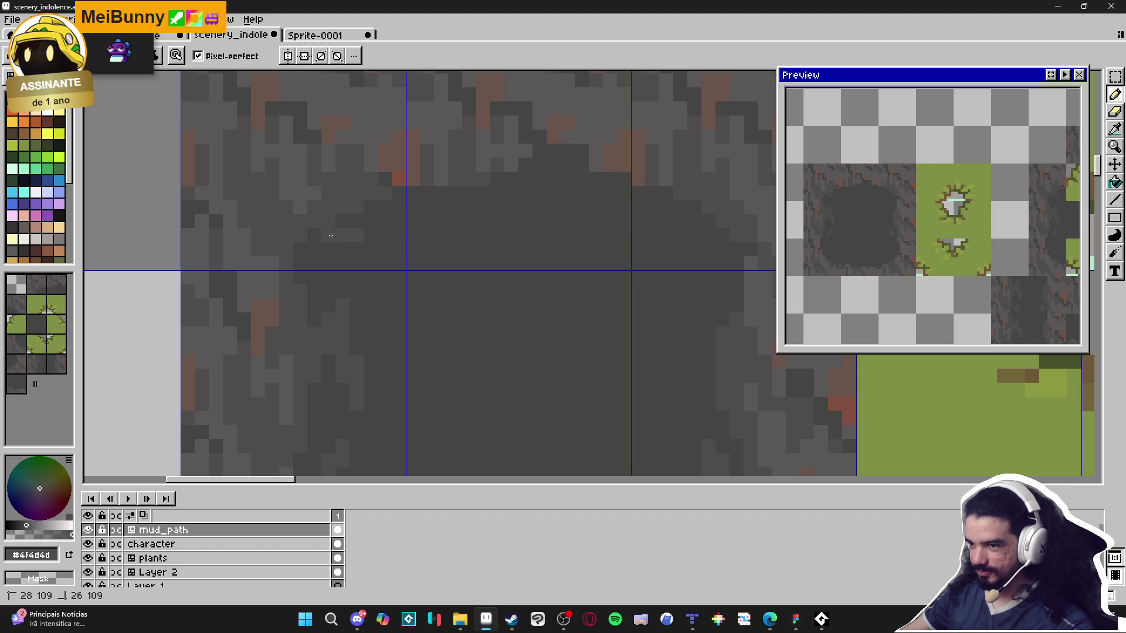
scroll(364, 237, "right", 1)
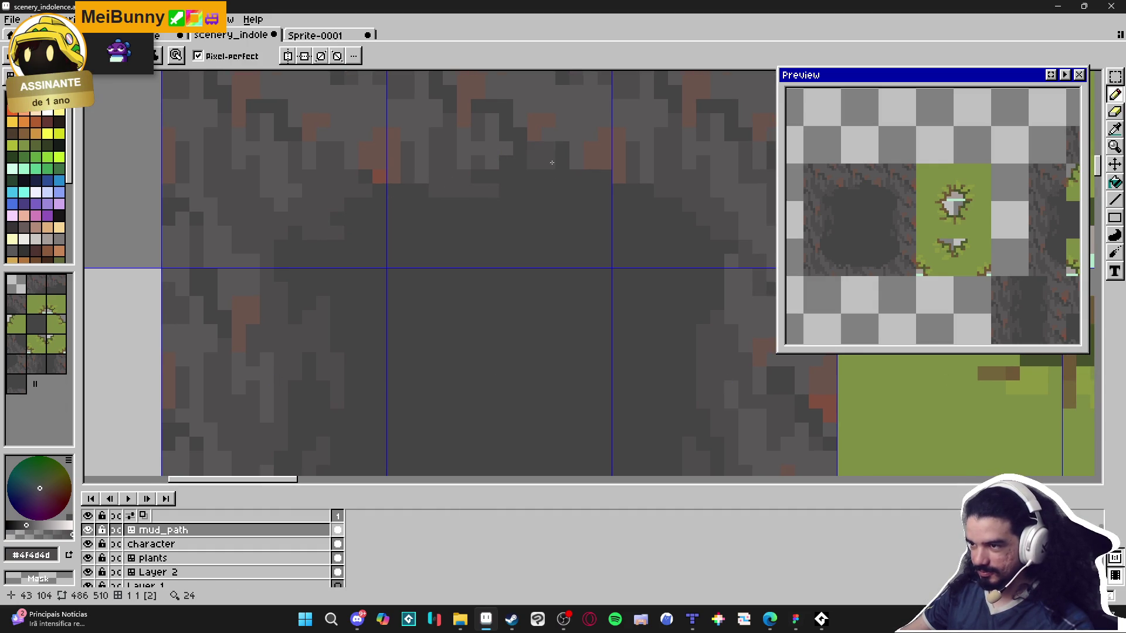
scroll(547, 163, "down", 1)
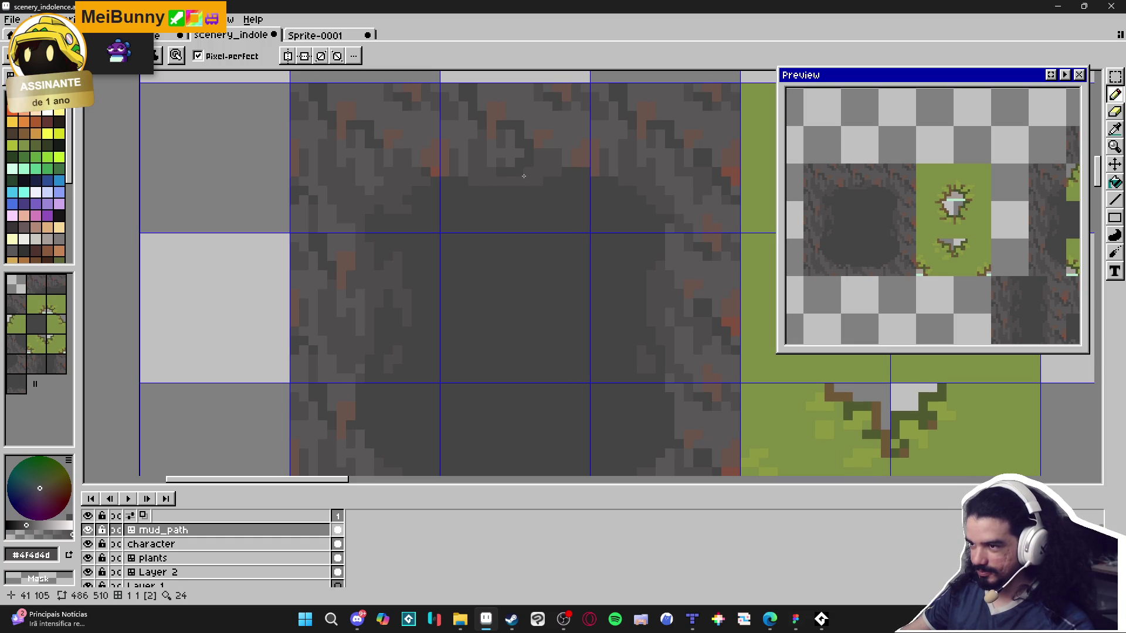
scroll(509, 199, "left", 1)
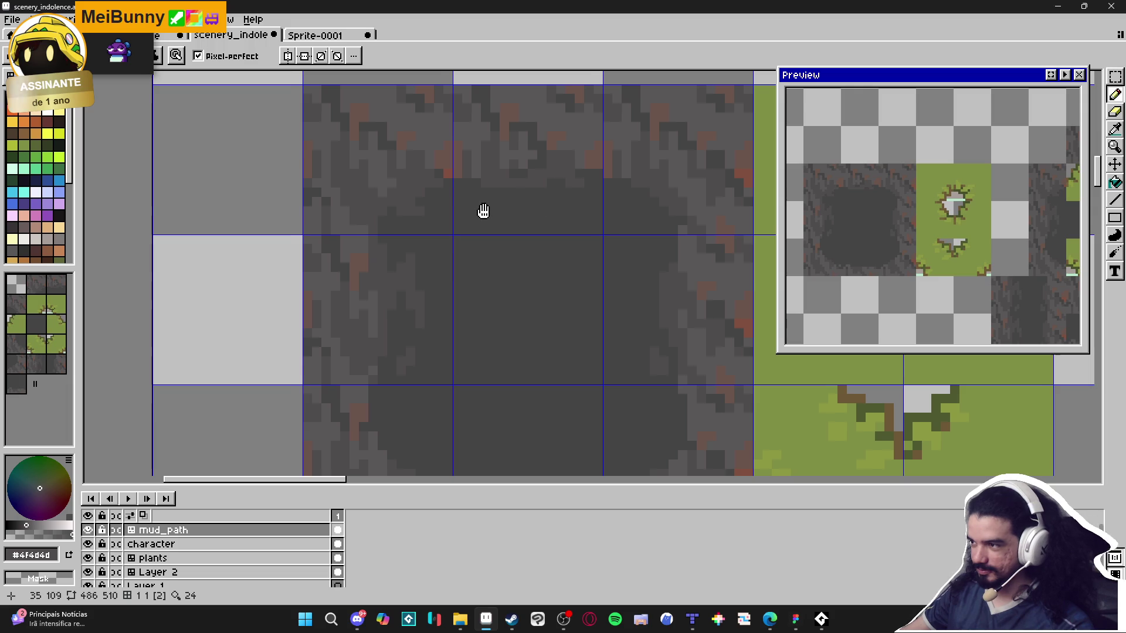
scroll(478, 206, "left", 1)
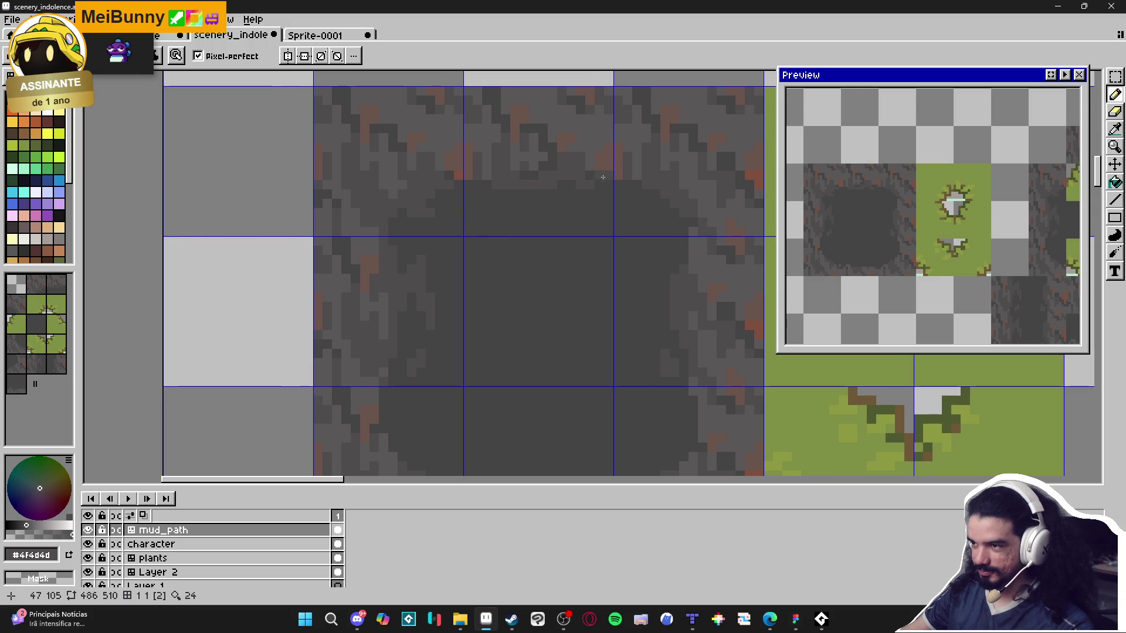
scroll(540, 194, "down", 2)
scroll(540, 194, "up", 2)
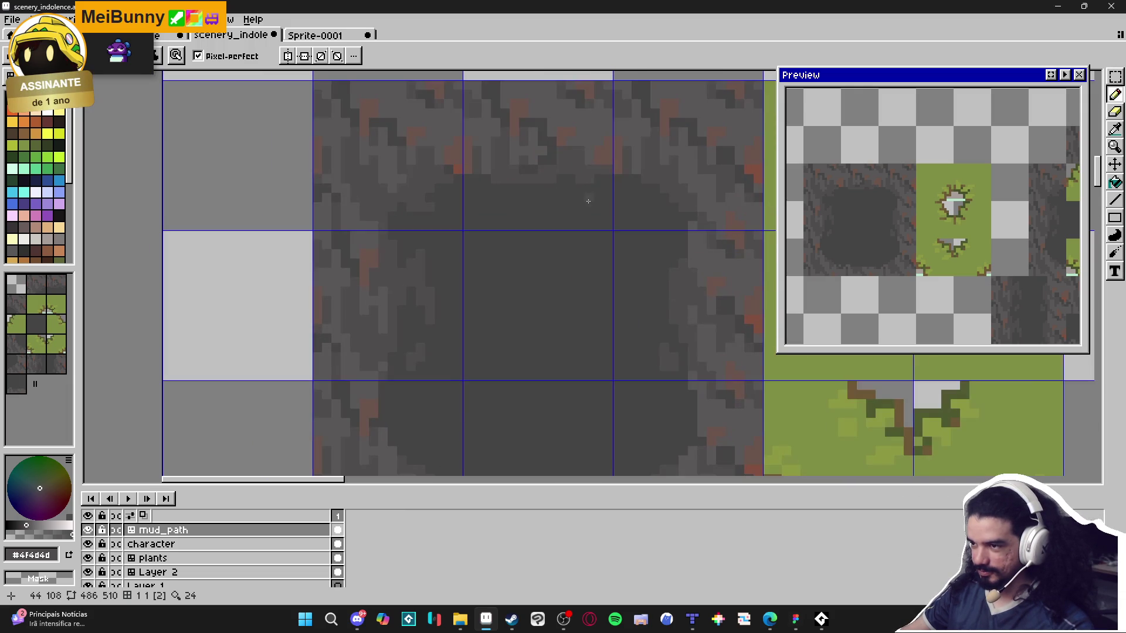
left_click(682, 224)
left_click_drag(681, 224, 641, 221)
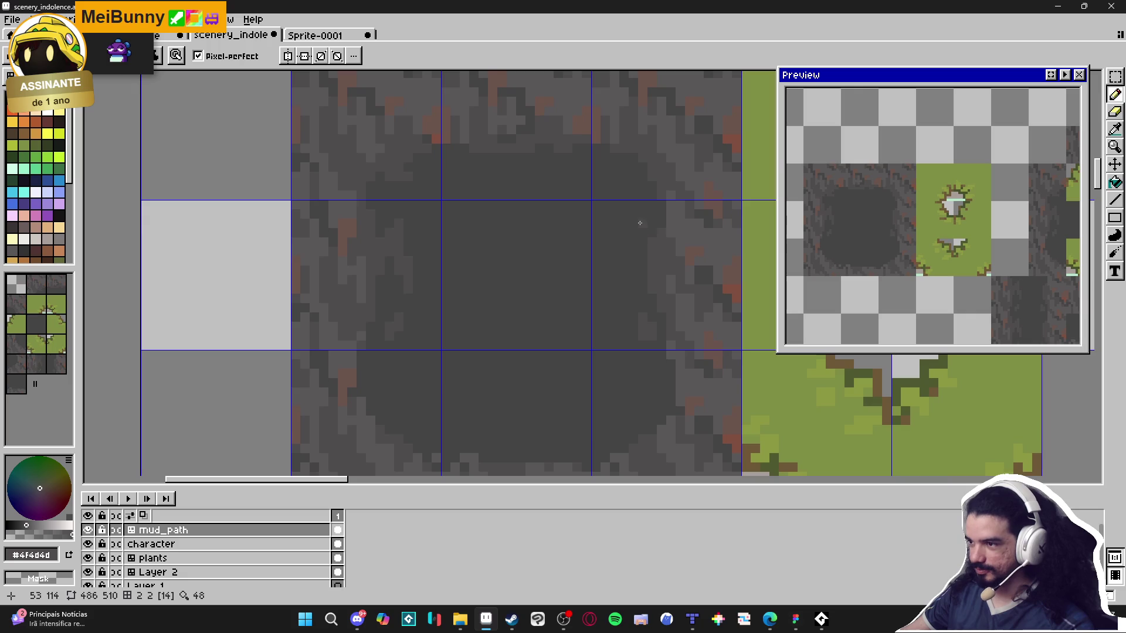
scroll(637, 171, "up", 2)
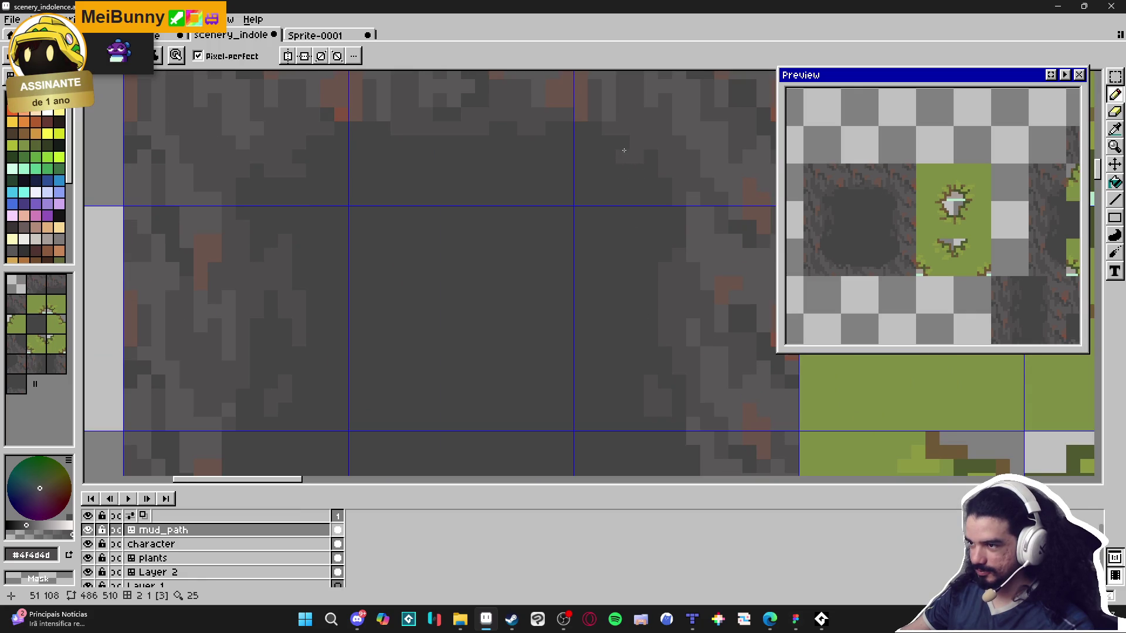
scroll(637, 176, "down", 2)
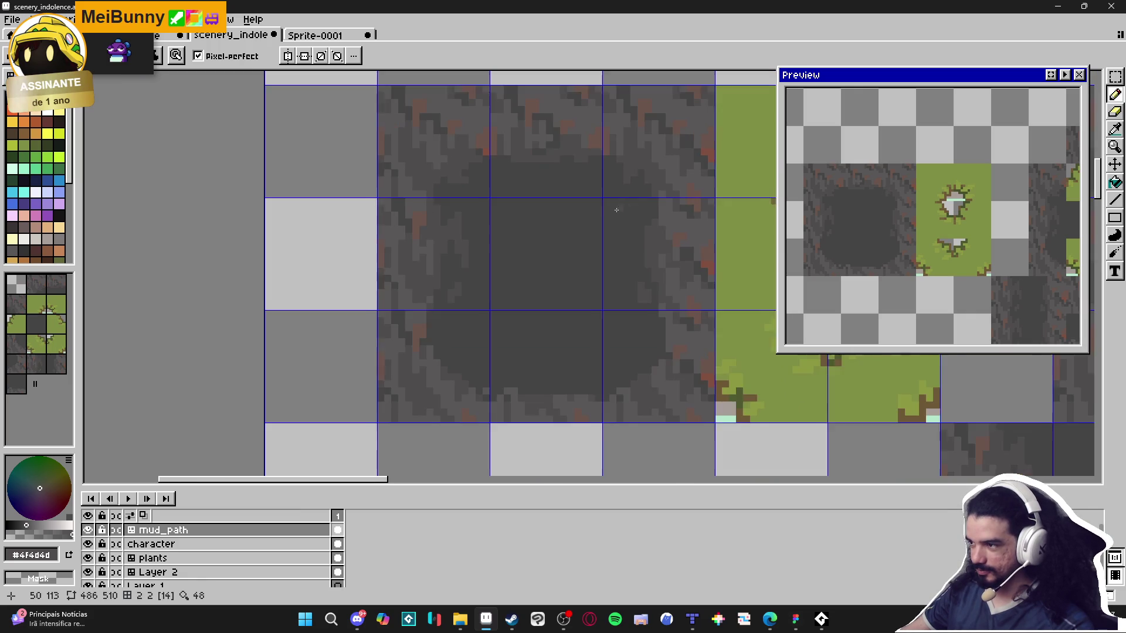
scroll(600, 218, "down", 1)
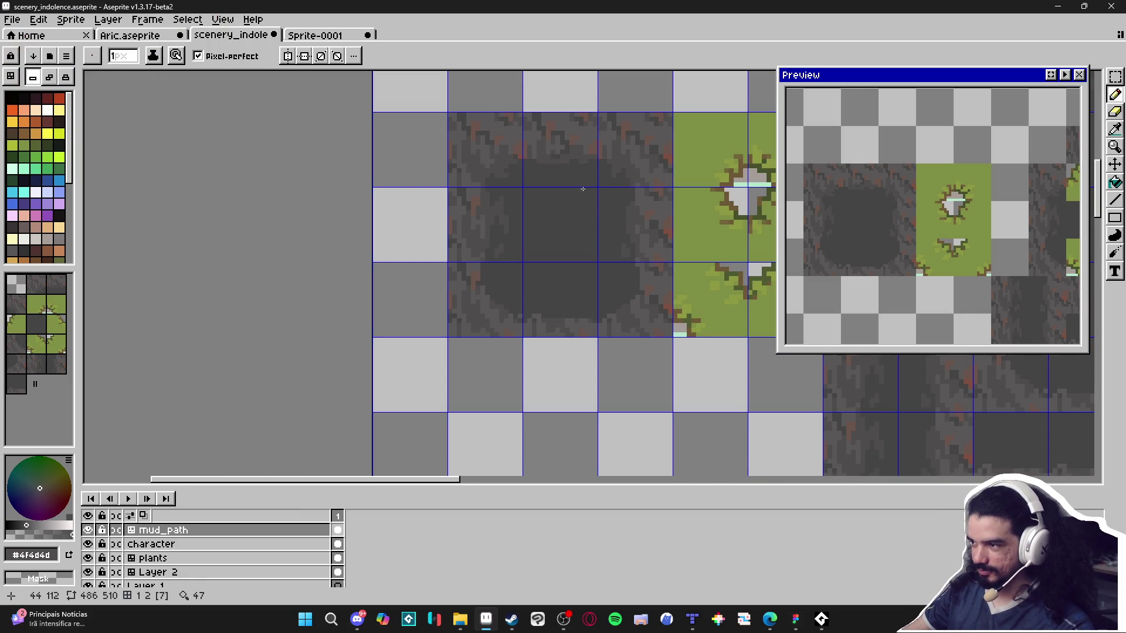
scroll(606, 200, "down", 1)
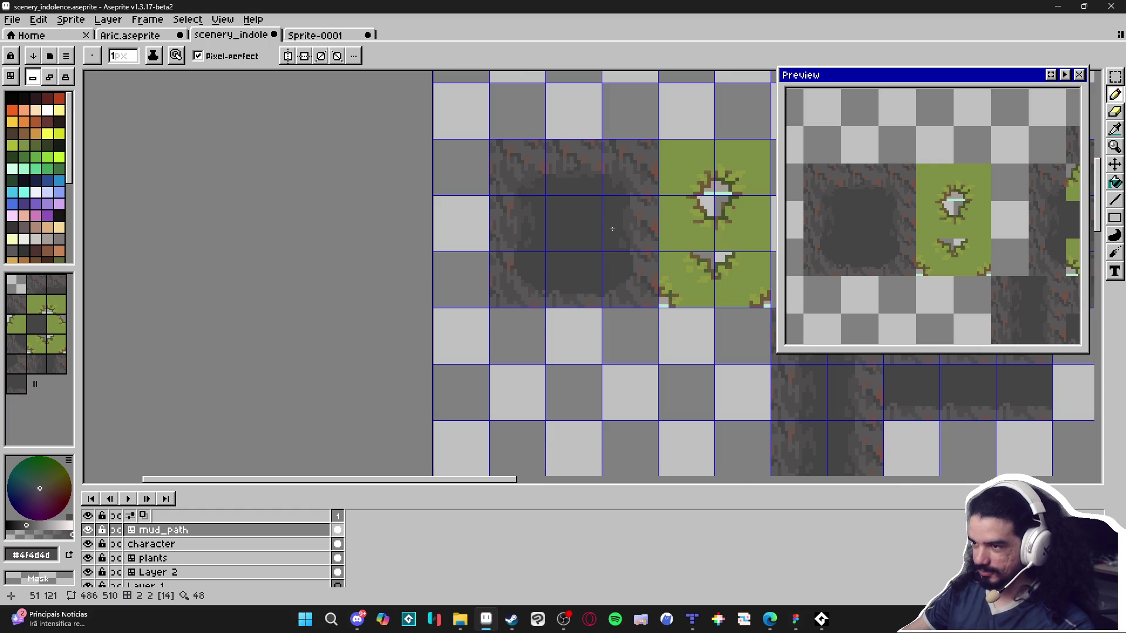
scroll(608, 220, "down", 1)
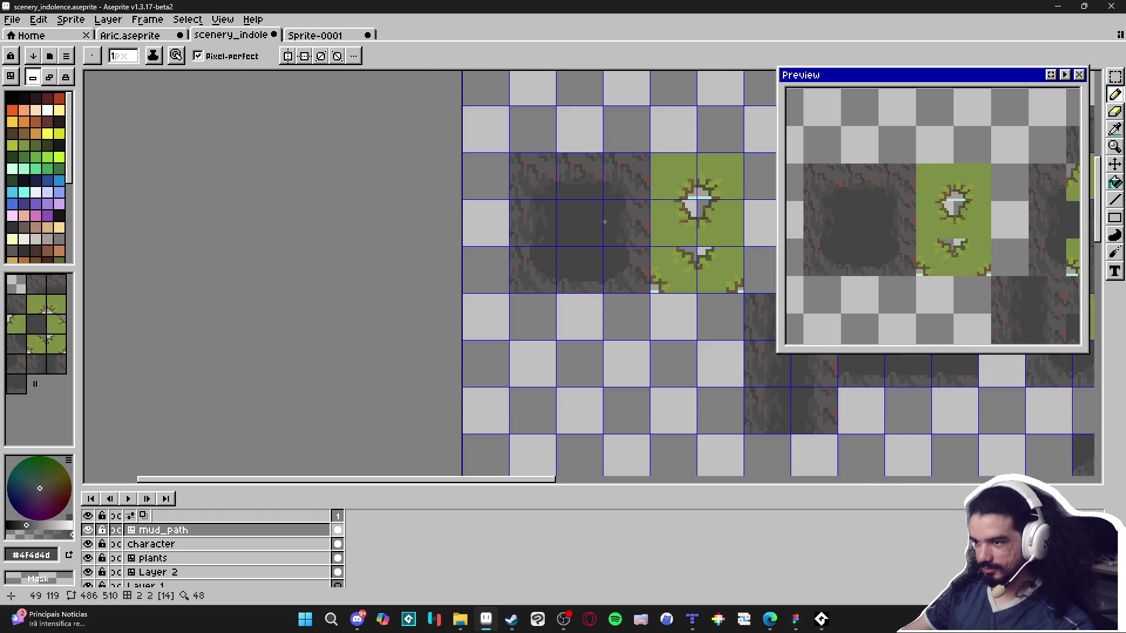
scroll(596, 272, "up", 5)
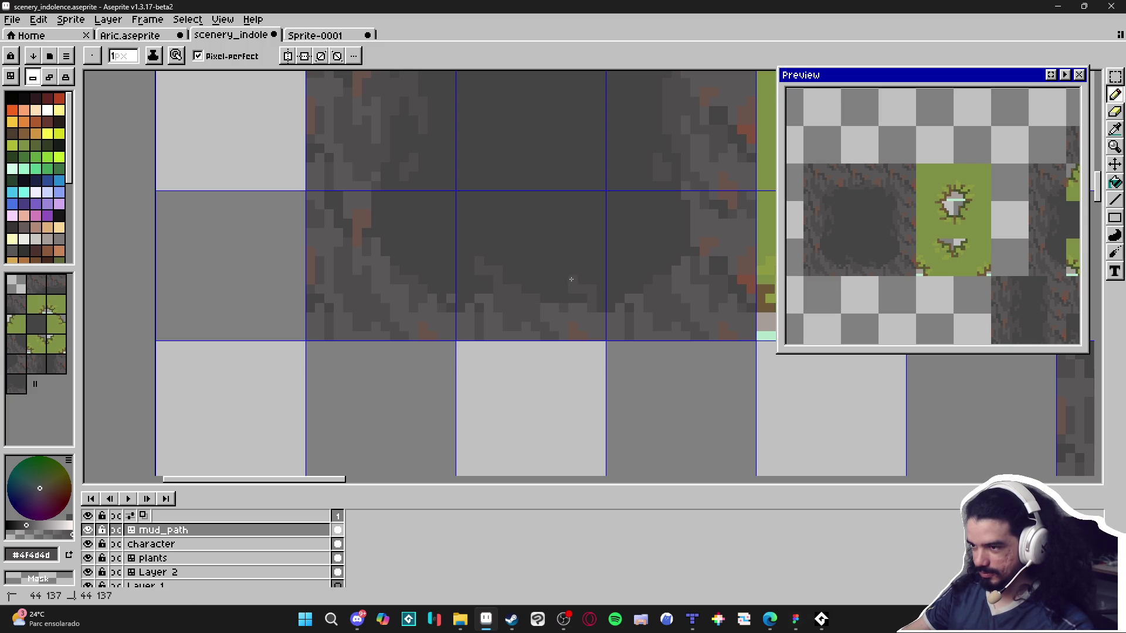
Sample the #454444 and #4f4d4d mud greys and shift the view down over the mud tile.
left_click(594, 285, "alt")
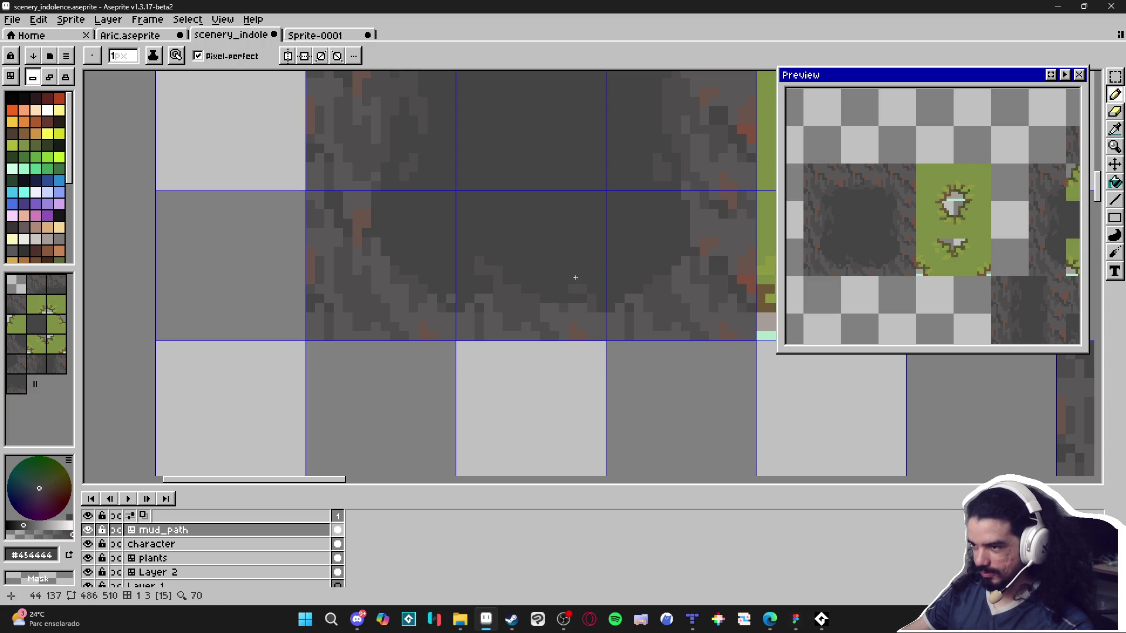
left_click(657, 277, "alt")
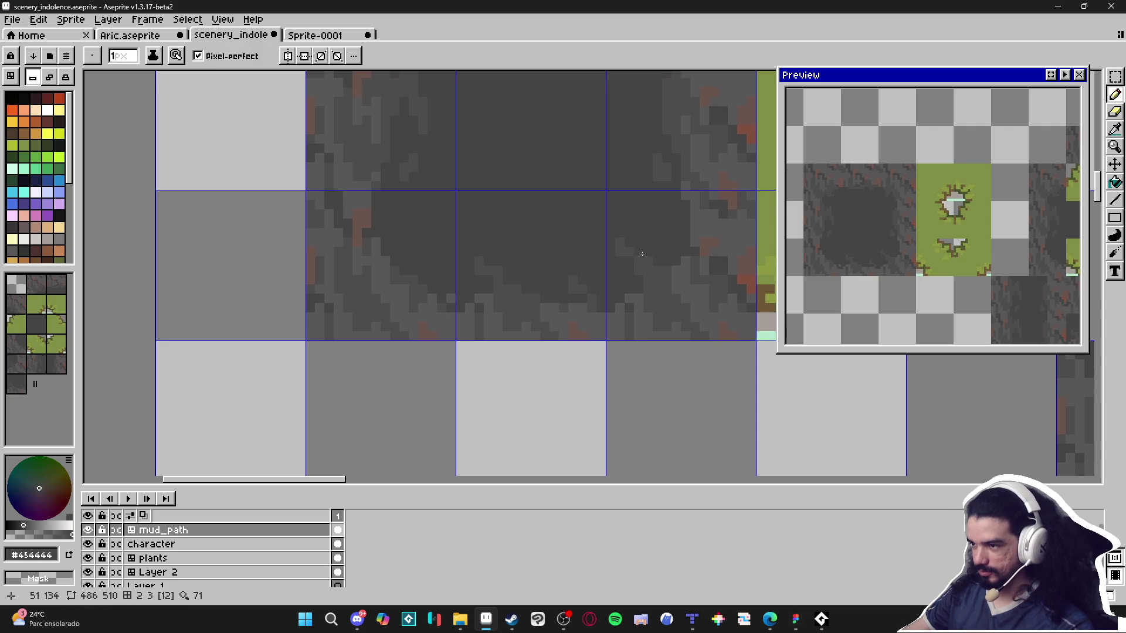
scroll(659, 282, "down", 2)
scroll(666, 271, "up", 2)
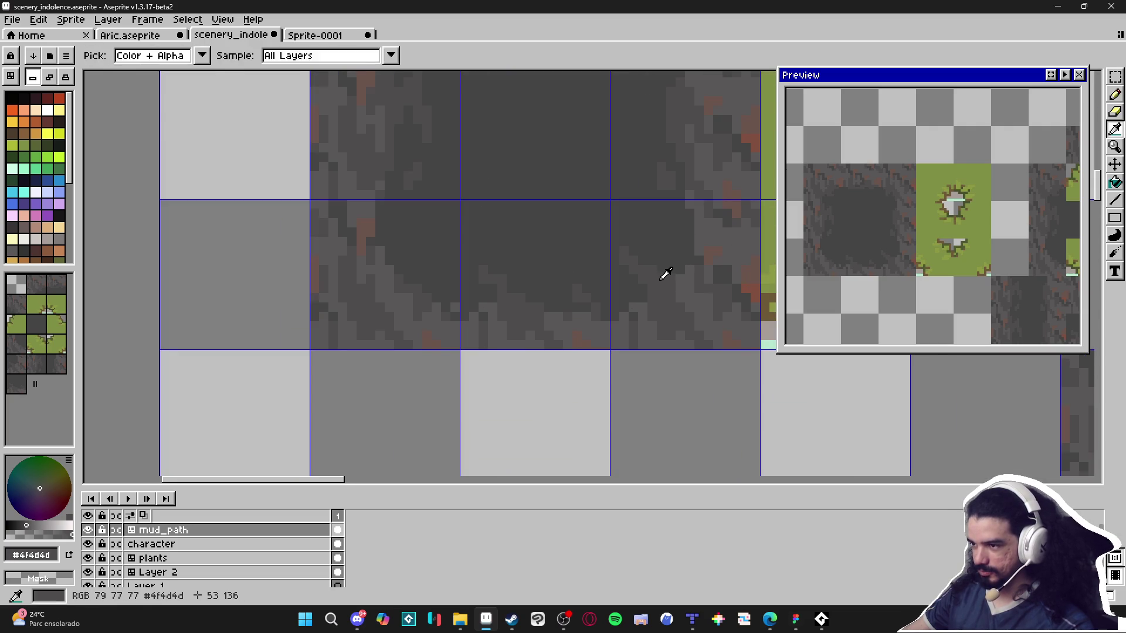
left_click_drag(631, 271, 630, 295)
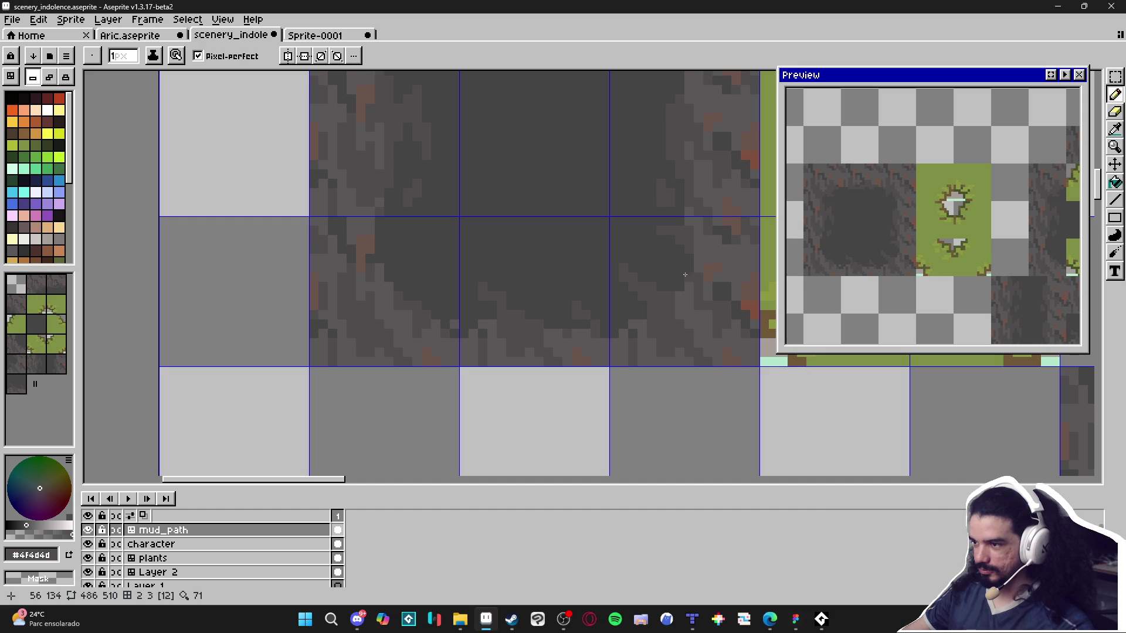
scroll(625, 272, "up", 1)
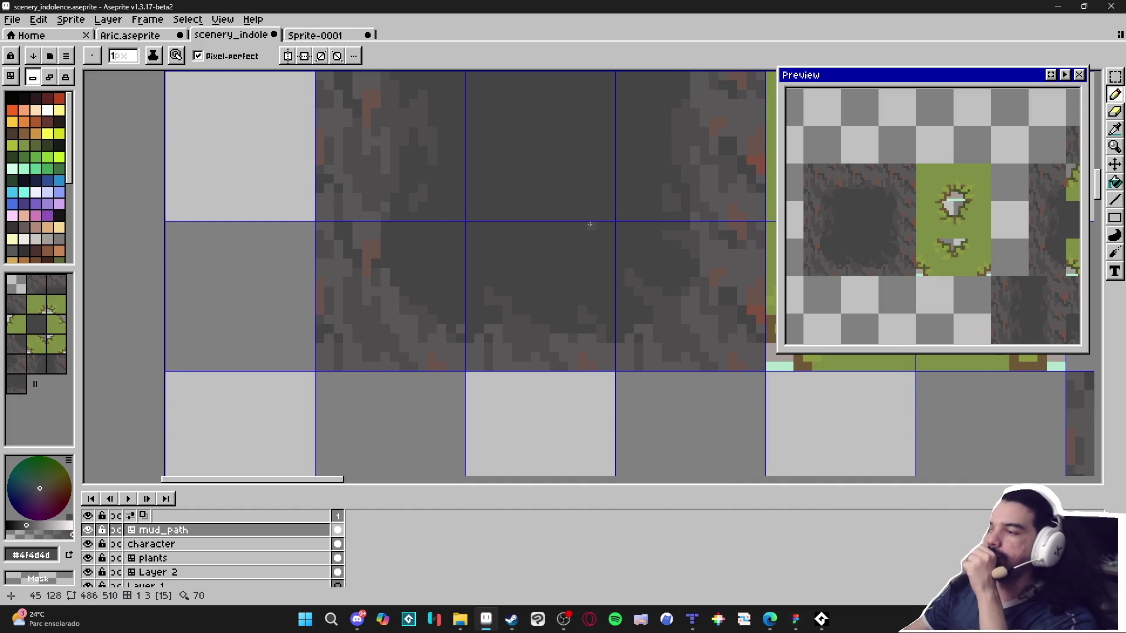
scroll(590, 224, "down", 2)
scroll(504, 281, "up", 4)
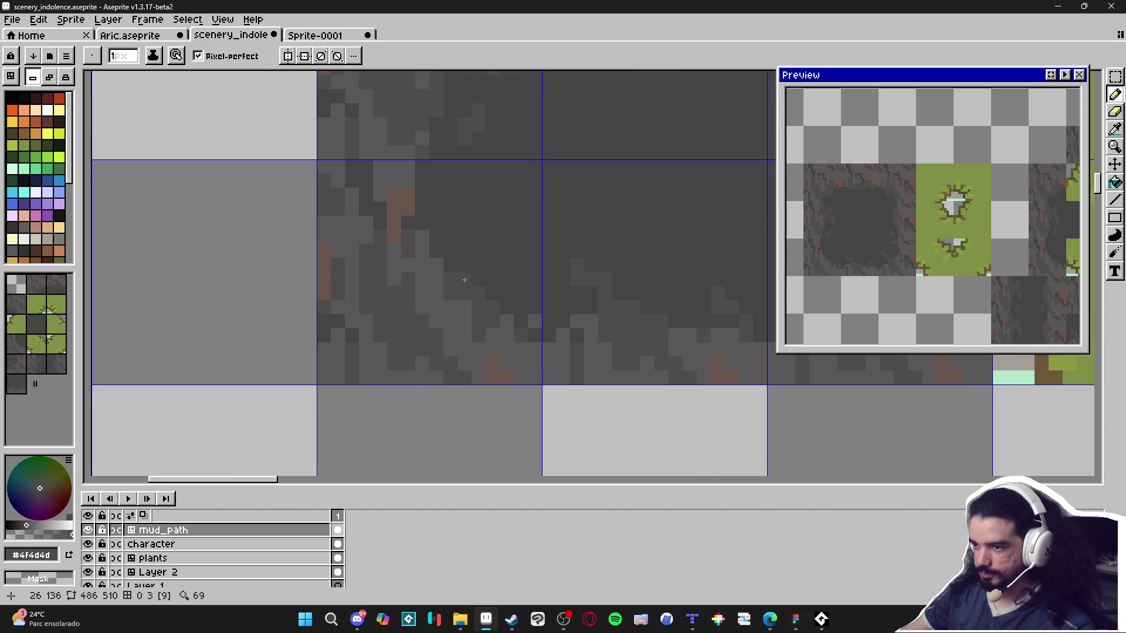
scroll(557, 302, "down", 6)
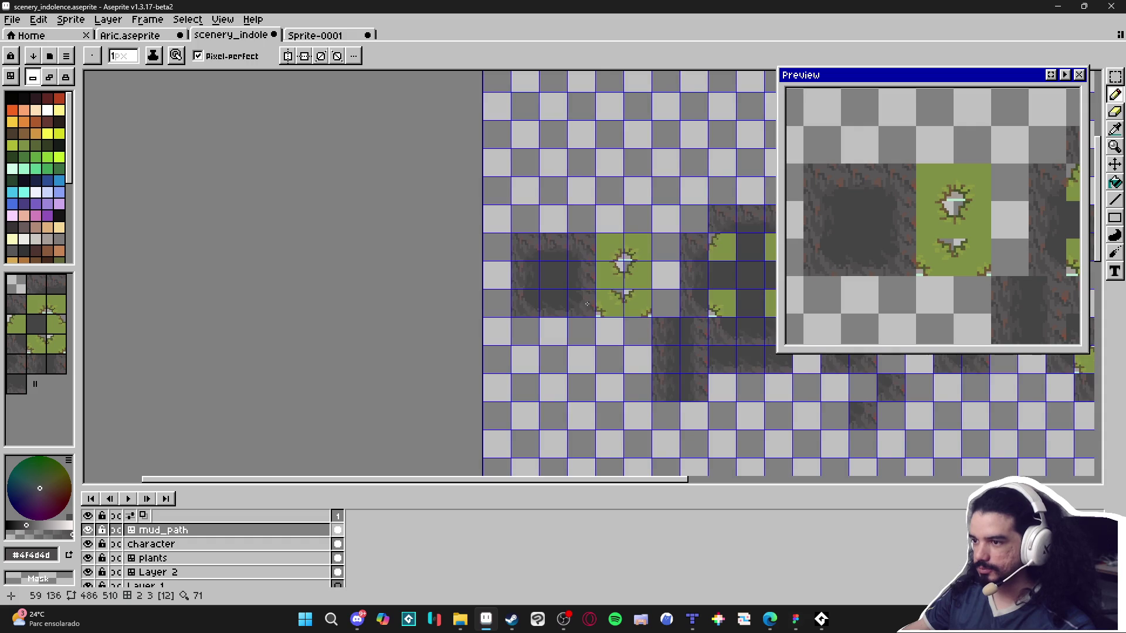
scroll(580, 285, "up", 6)
scroll(521, 267, "down", 2)
scroll(520, 264, "up", 2)
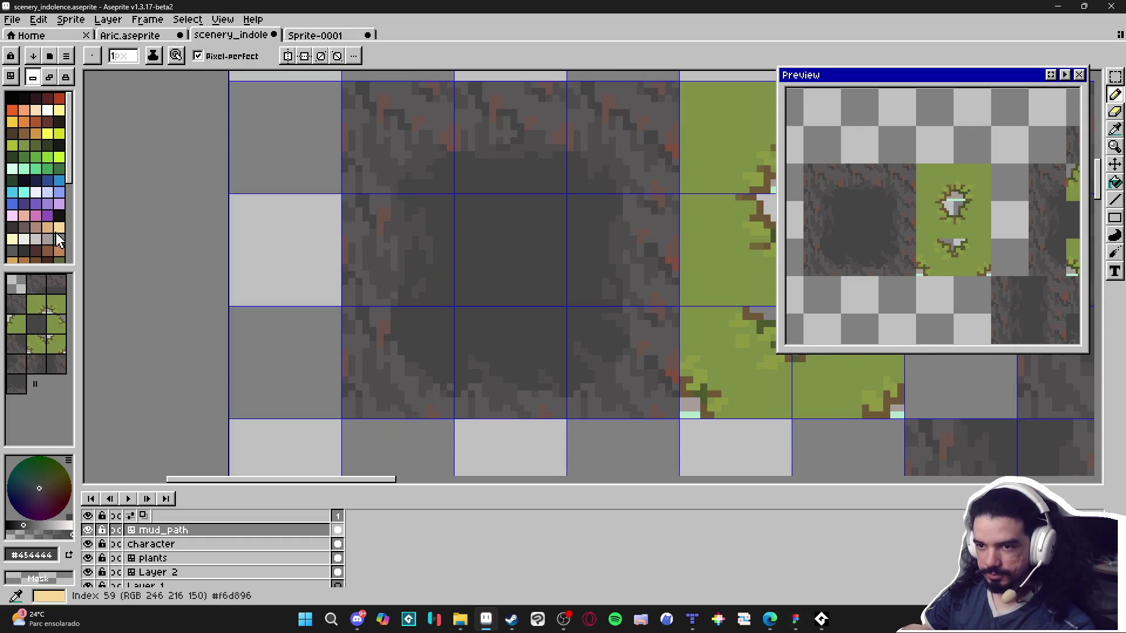
Pick the #3f3c3d dark grey and draw the start of a crack in the mud.
left_click(523, 262, "alt")
scroll(513, 259, "up", 1)
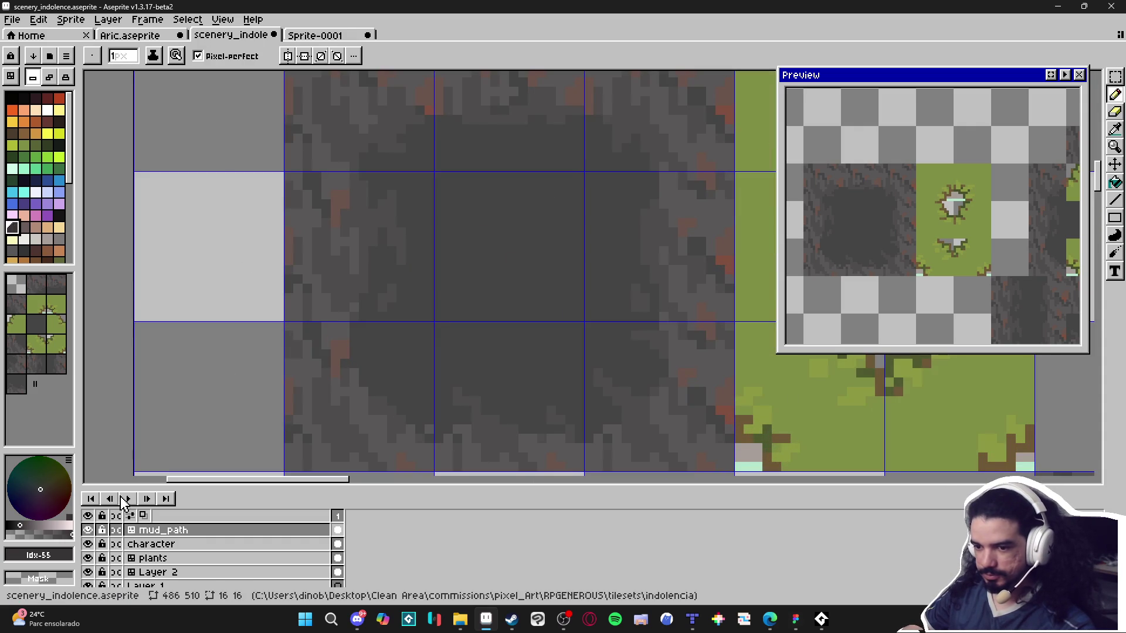
left_click(414, 323, "alt")
left_click(518, 258, "alt")
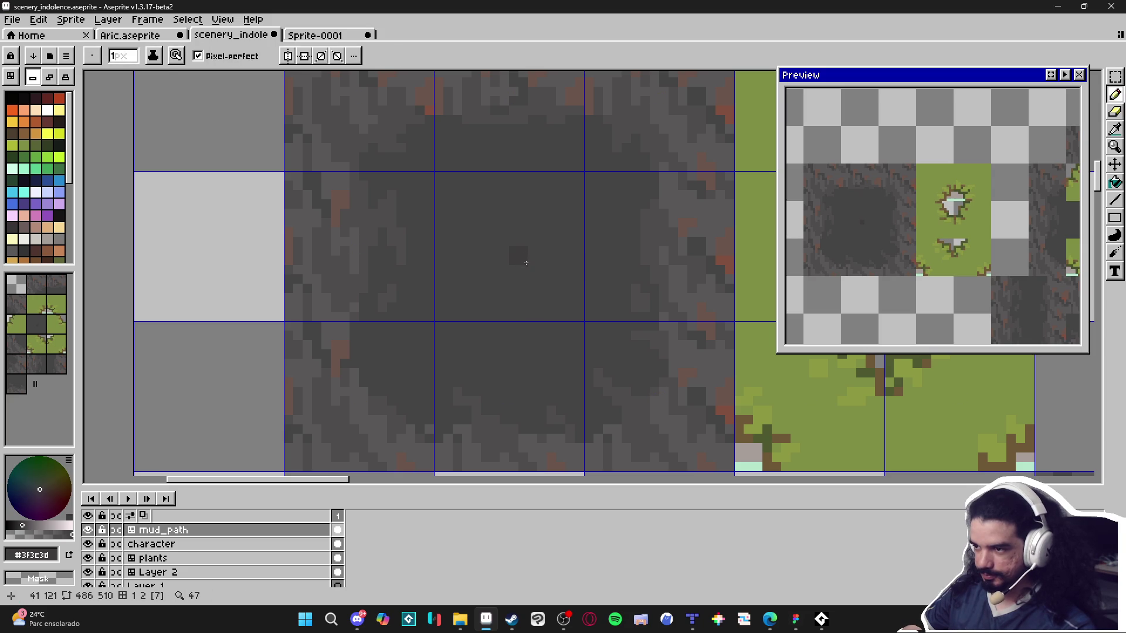
left_click_drag(502, 237, 460, 205)
left_click(485, 219)
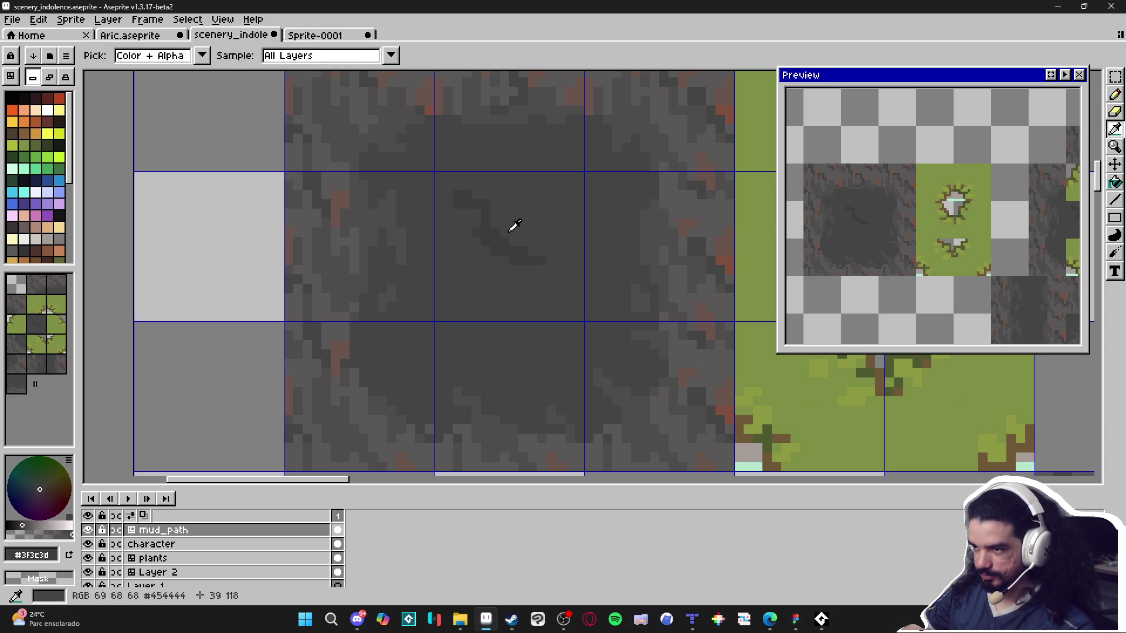
Resample the #454444 and #3f3c3d greys and pan across the mud tiles.
left_click(513, 252, "alt")
left_click(533, 254, "alt")
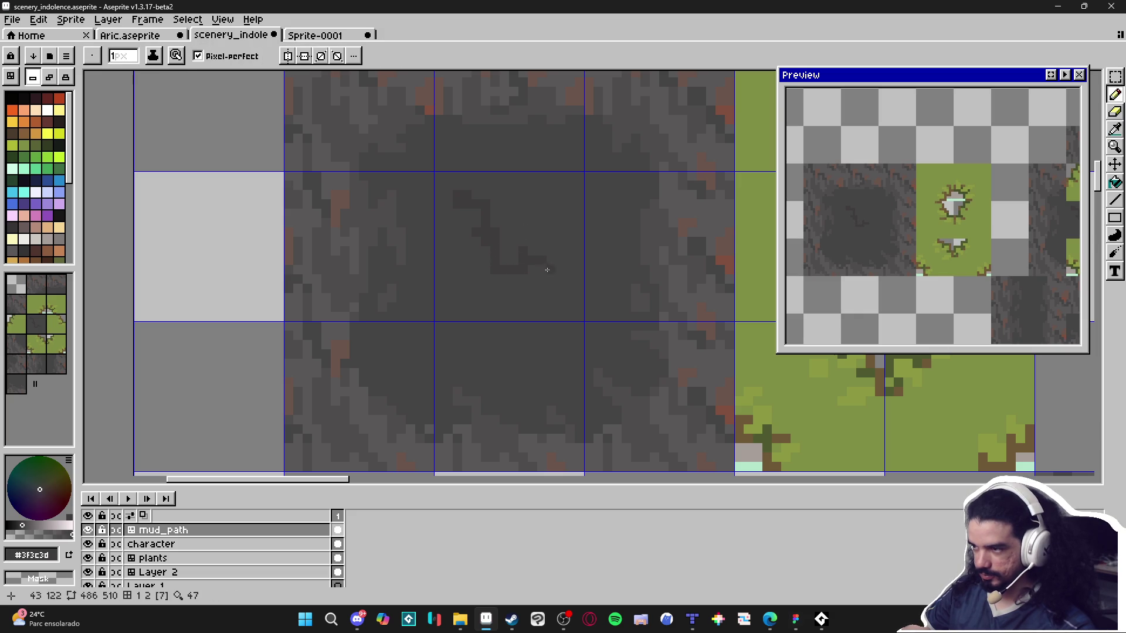
scroll(556, 279, "down", 6)
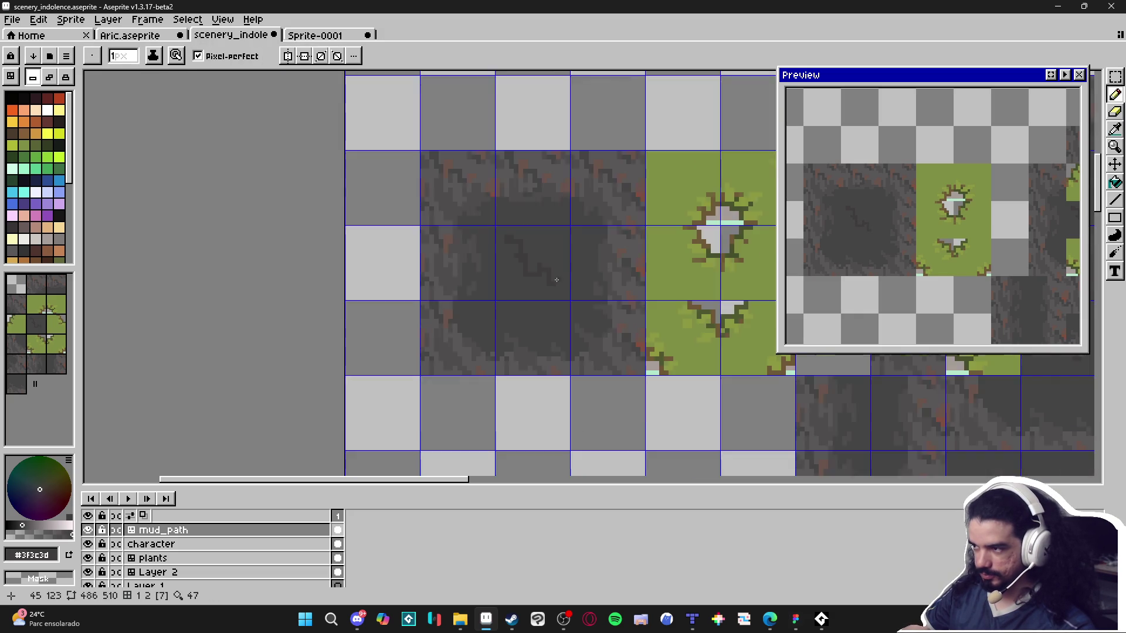
scroll(471, 280, "up", 5)
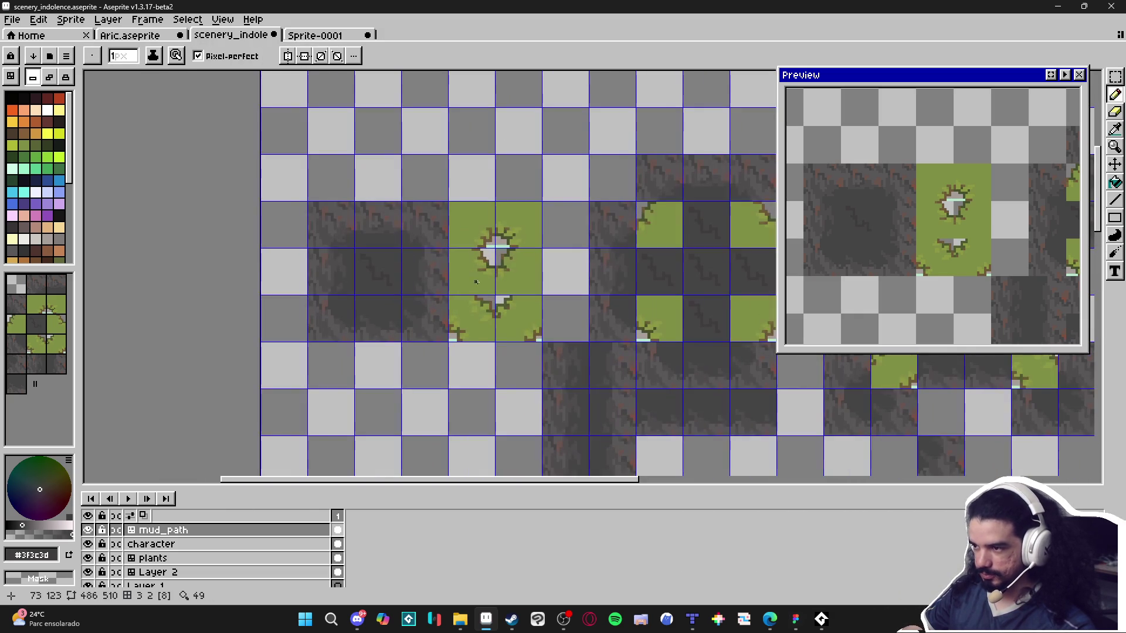
mouse_move(433, 291)
left_mouse_down()
mouse_move(508, 286)
mouse_move(425, 306)
left_mouse_up()
scroll(483, 282, "down", 1)
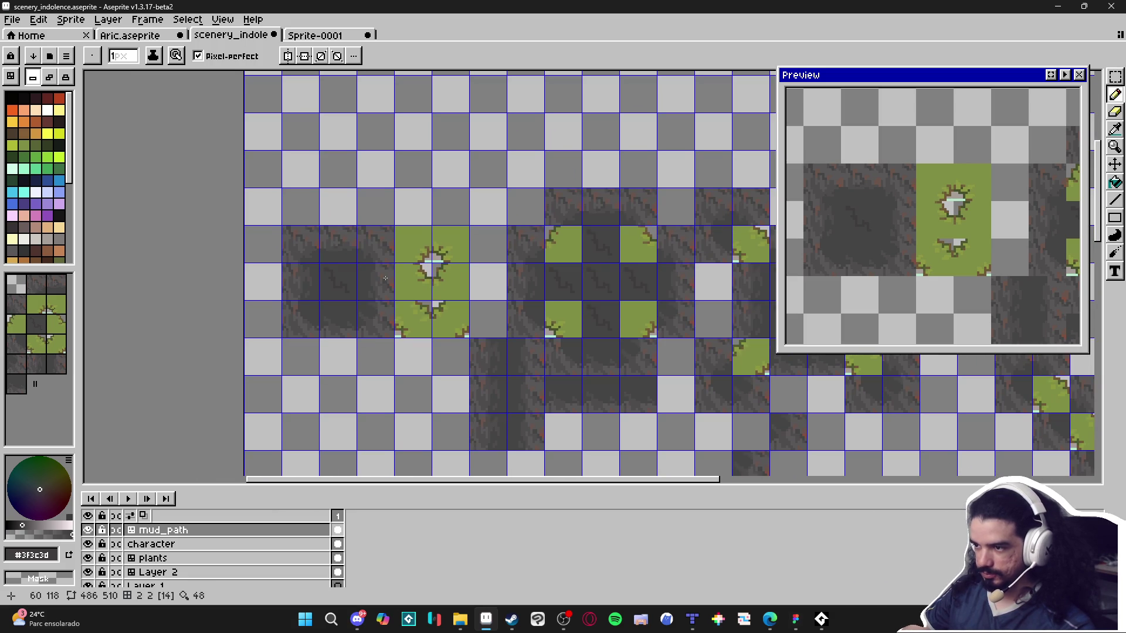
scroll(386, 278, "up", 8)
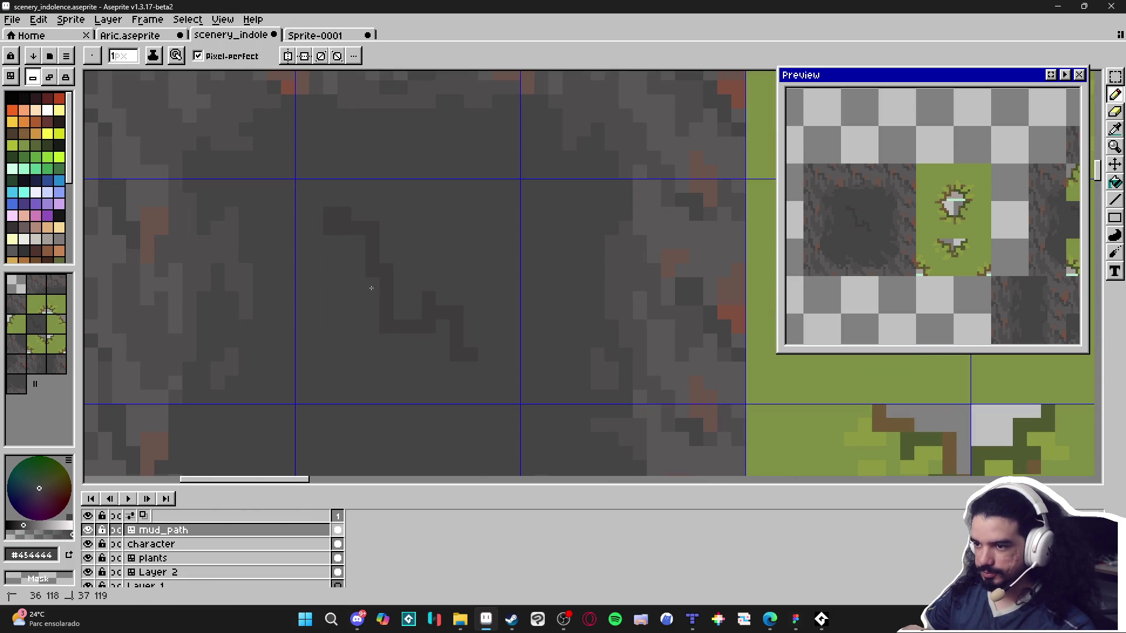
Fix stray crack pixels and extend the crack diagonally down and to the right.
left_click(416, 307, "alt")
left_click(416, 309, "alt")
left_click(415, 322)
left_click(414, 311, "alt")
left_click(413, 320)
left_click(442, 337, "alt")
left_click(456, 354)
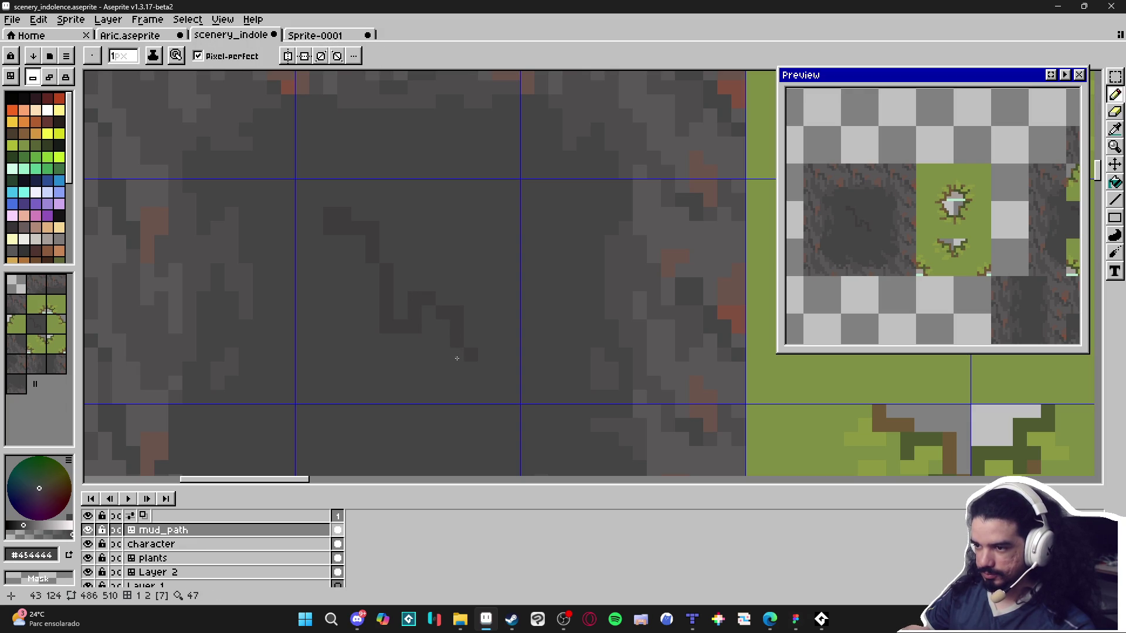
left_click(457, 339, "alt")
left_click_drag(470, 353, 484, 339)
mouse_move(470, 244)
left_mouse_down()
mouse_move(495, 254)
mouse_move(455, 277)
left_mouse_up()
Sample the #454444 mud grey, then the lighter #4f4d4d grey.
scroll(497, 278, "down", 3)
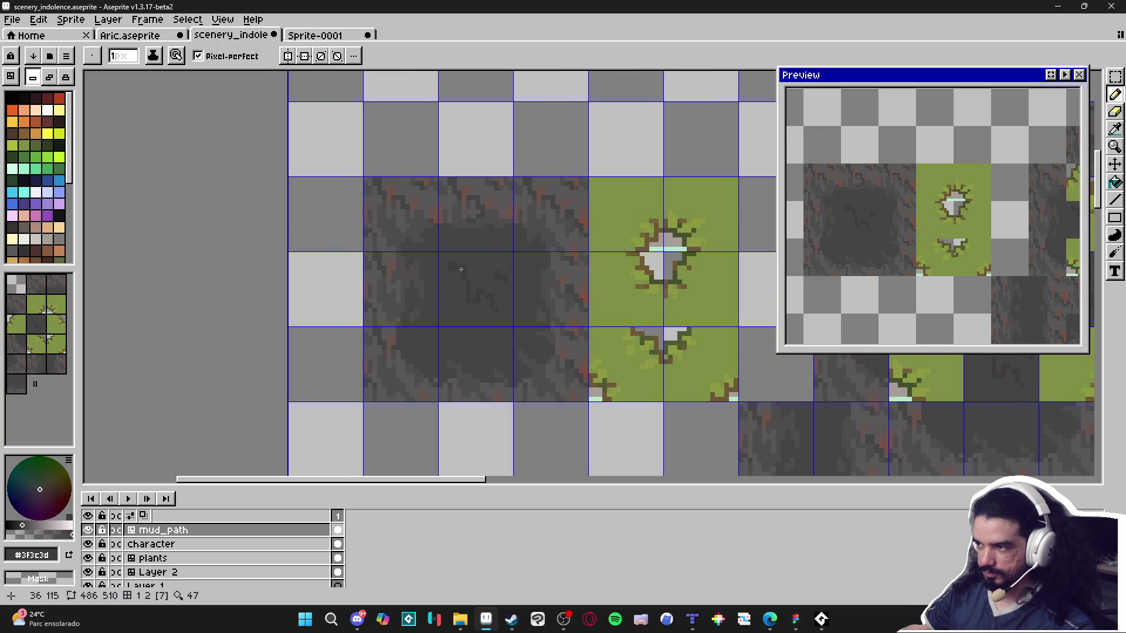
scroll(461, 269, "down", 2)
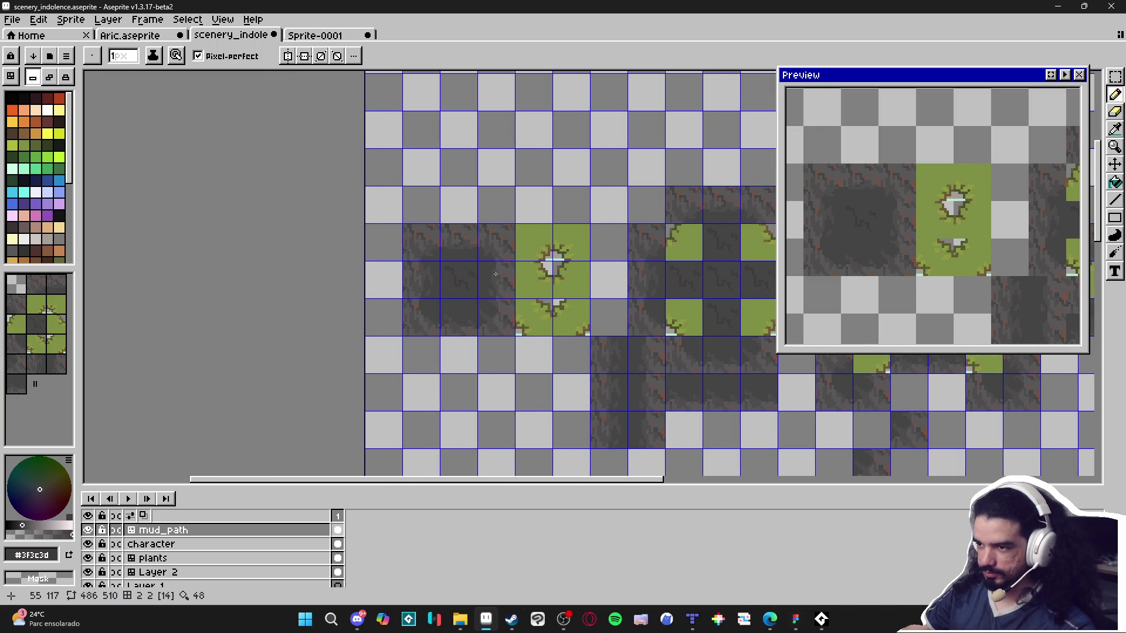
scroll(496, 267, "up", 4)
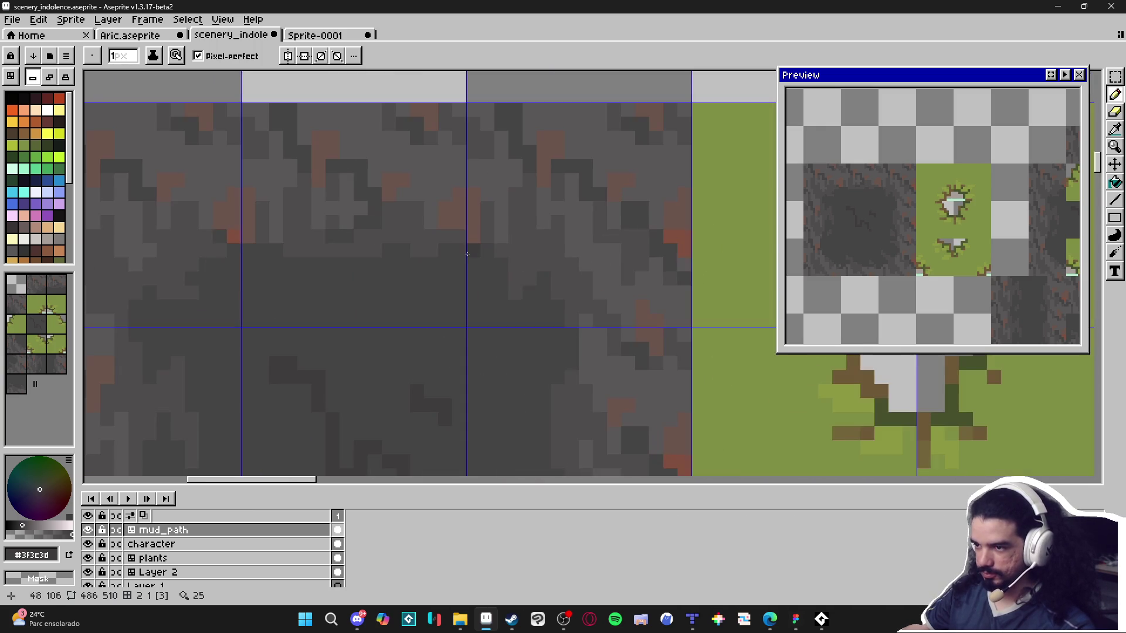
scroll(469, 249, "down", 2)
scroll(409, 270, "up", 1)
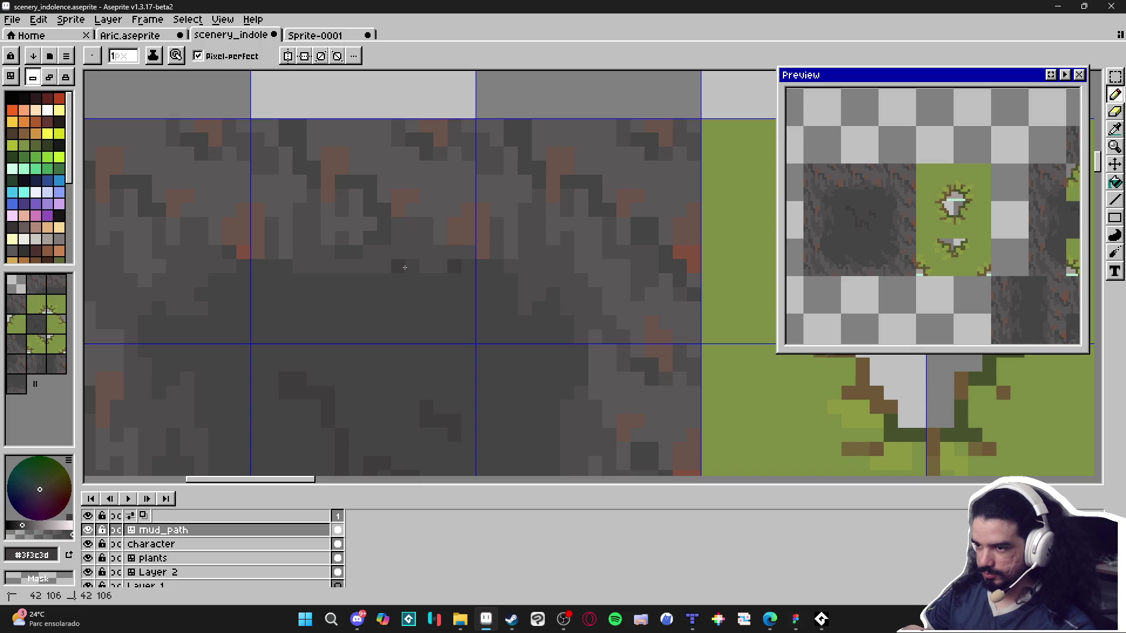
scroll(399, 275, "down", 3)
scroll(391, 279, "down", 2)
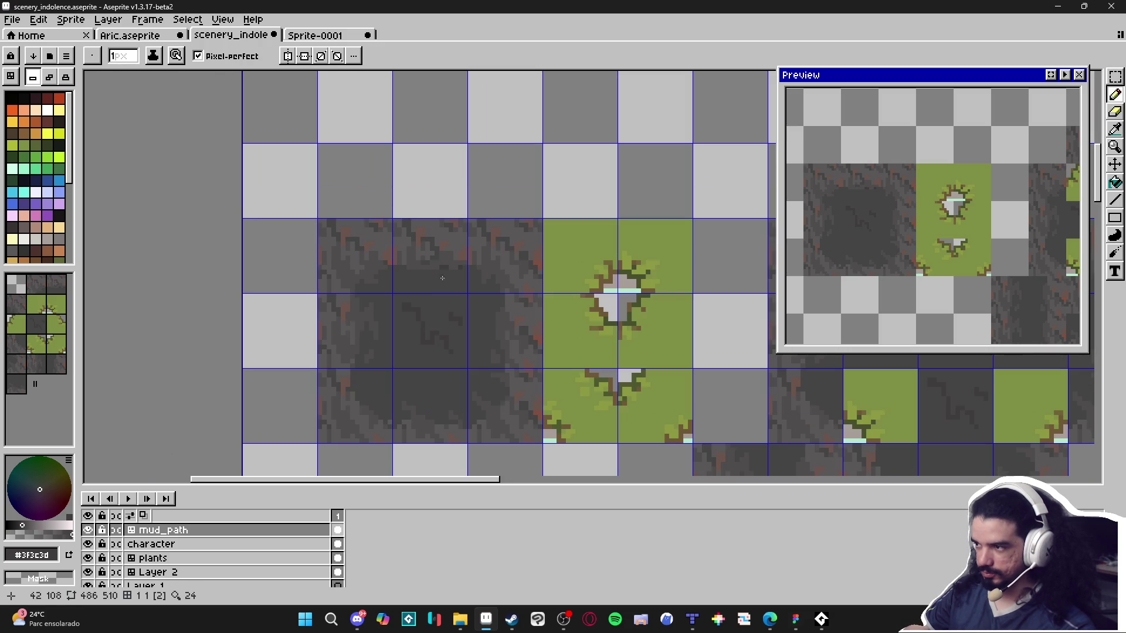
scroll(440, 330, "up", 3)
left_click(440, 330, "alt")
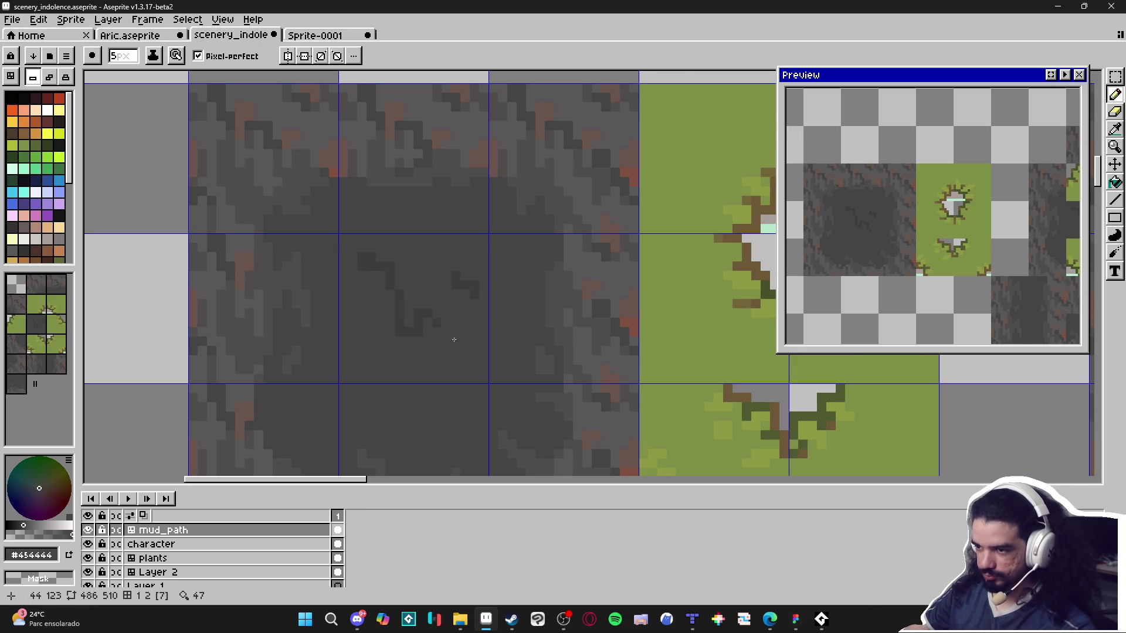
scroll(455, 307, "down", 3)
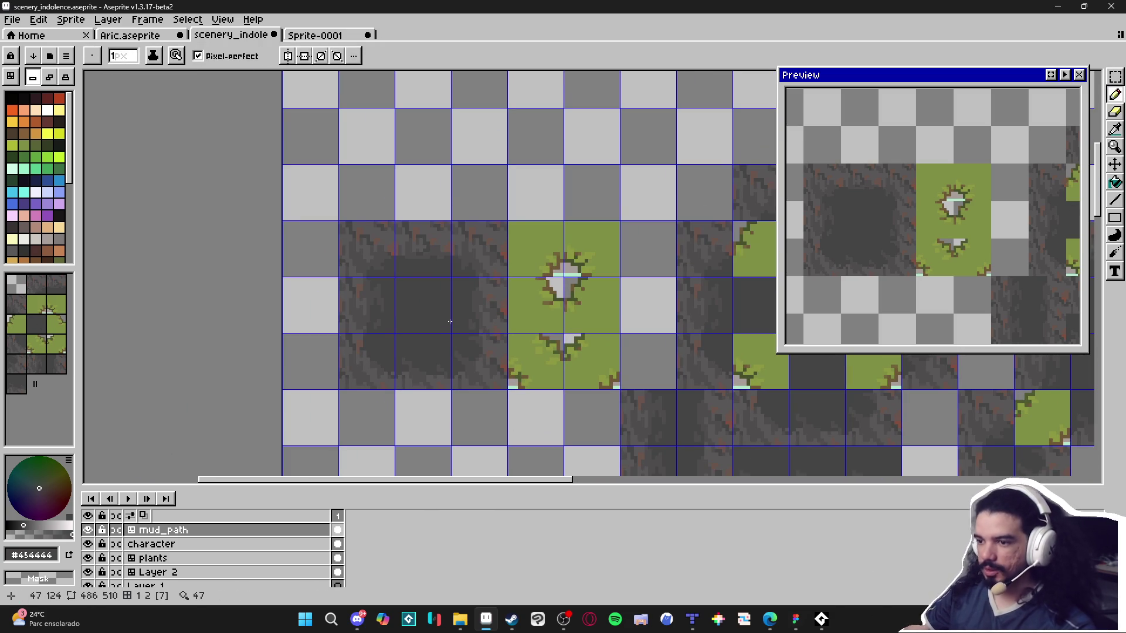
scroll(376, 365, "up", 3)
left_click(333, 344, "alt")
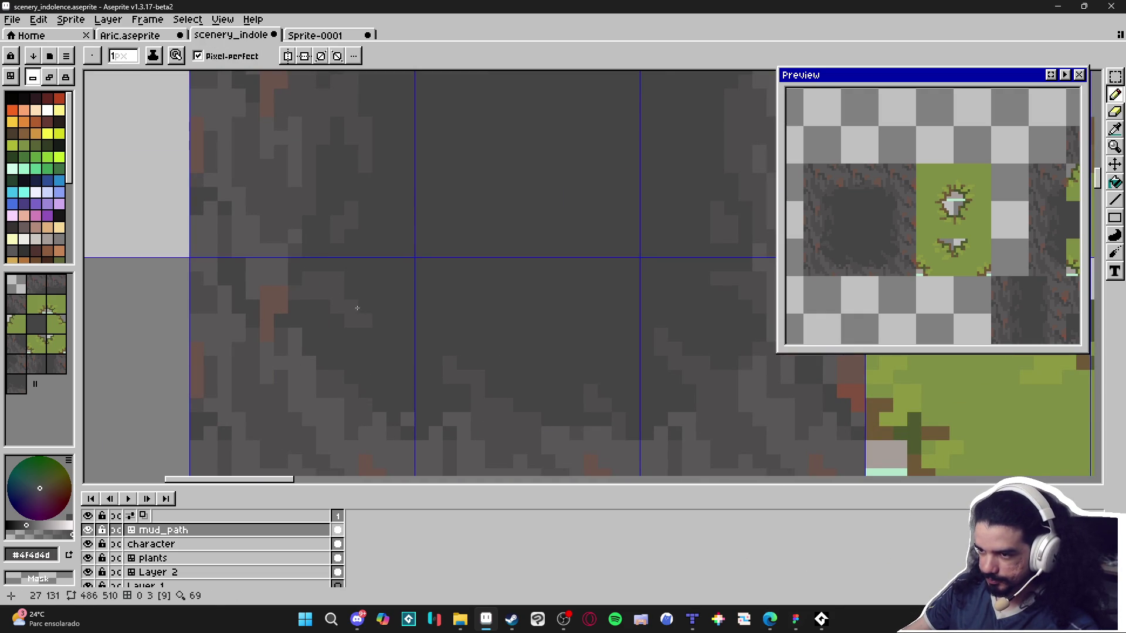
Touch up the mud beside the crack with the lighter #4f4d4d grey.
left_click_drag(390, 338, 384, 366)
left_click(383, 372)
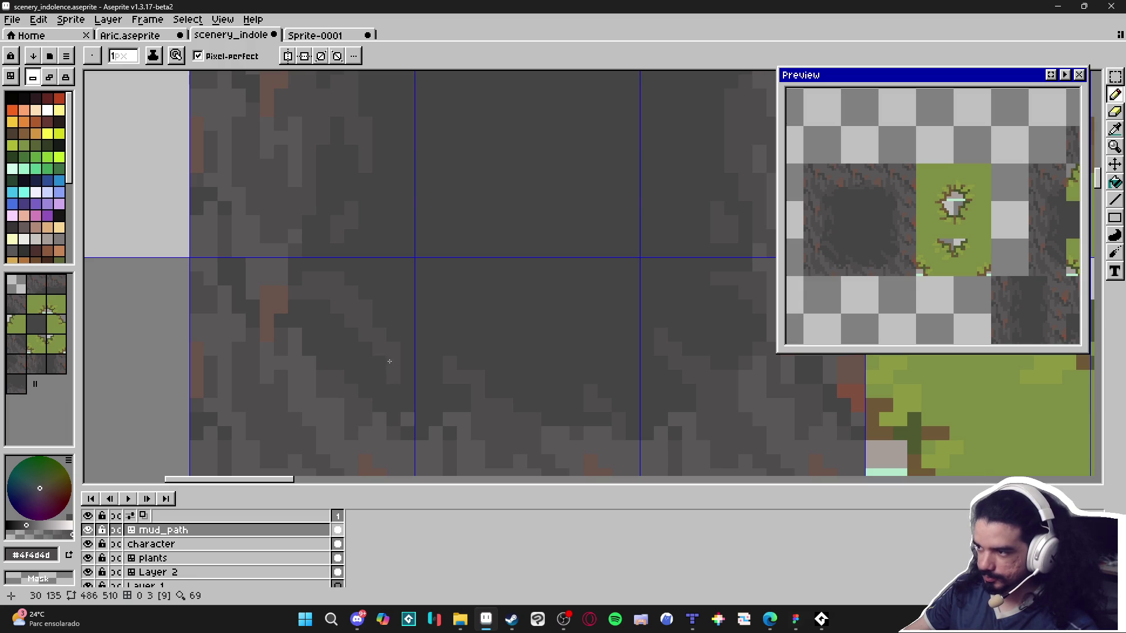
left_click(379, 340, "alt")
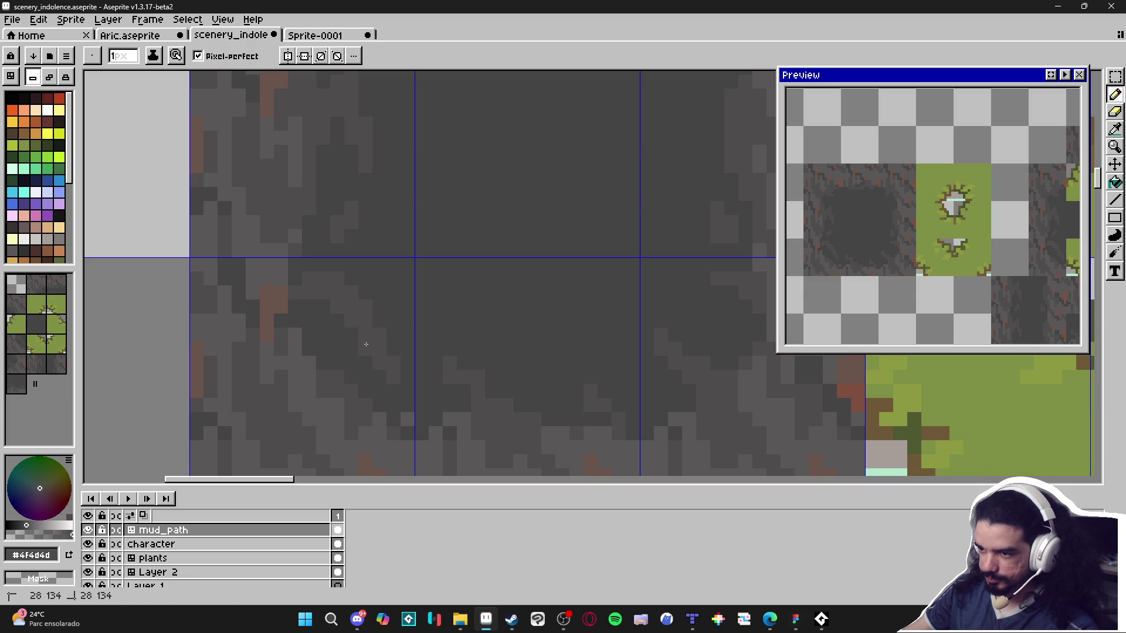
scroll(387, 373, "down", 3)
scroll(284, 367, "right", 5)
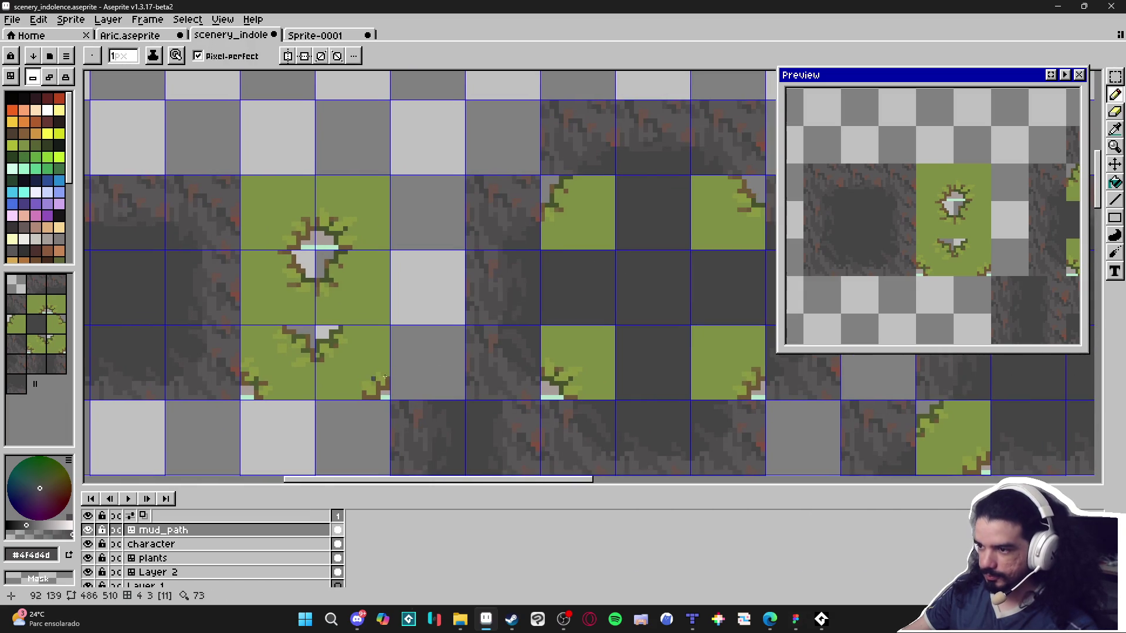
Pick the darker mud grey and draw a dark diagonal line across the green corner.
scroll(567, 346, "up", 2)
scroll(535, 352, "down", 1)
scroll(530, 351, "down", 2)
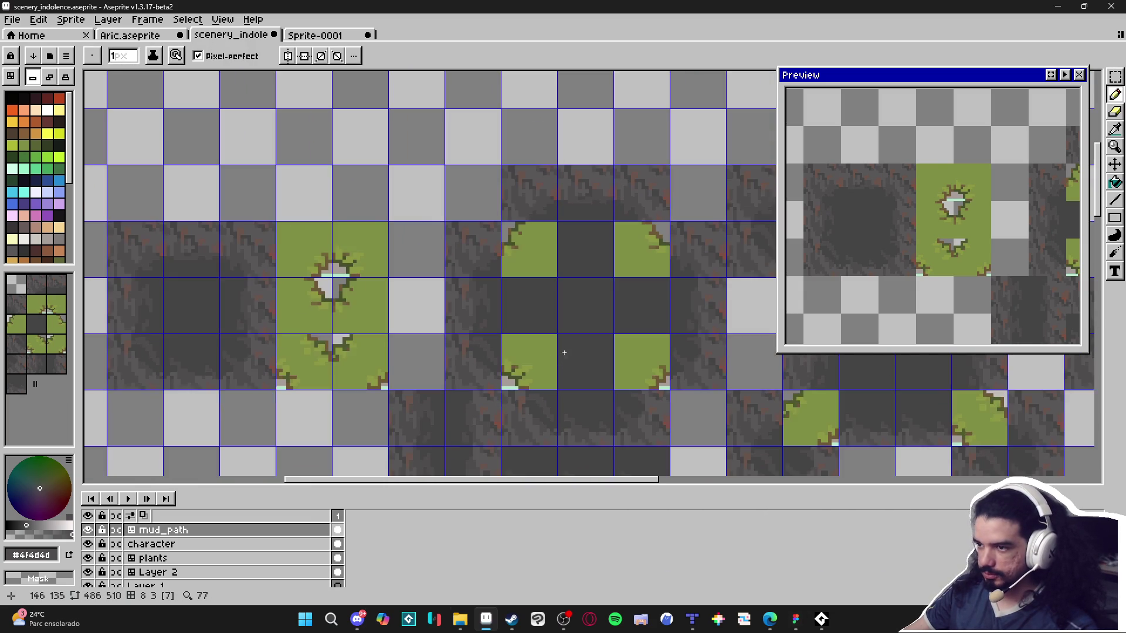
scroll(527, 262, "up", 1)
scroll(527, 262, "up", 1)
left_click(535, 170, "alt")
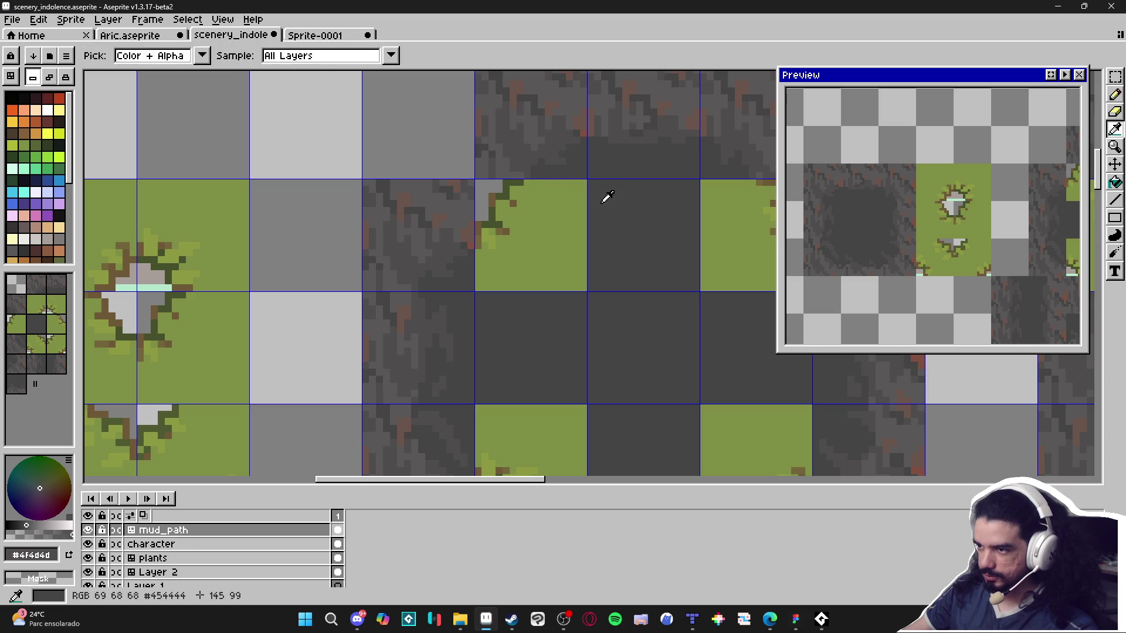
left_click_drag(530, 183, 478, 243)
left_click(533, 209)
Cover most of the green patch in dark grey, undoing a bad lighter-grey stroke.
scroll(531, 204, "up", 1)
mouse_move(545, 179)
left_mouse_down()
mouse_move(583, 235)
mouse_move(530, 191)
mouse_move(522, 229)
mouse_move(464, 275)
mouse_move(460, 322)
left_mouse_up()
mouse_move(601, 319)
left_mouse_down()
mouse_move(557, 258)
mouse_move(516, 275)
mouse_move(555, 233)
mouse_move(545, 217)
mouse_move(484, 284)
mouse_move(499, 276)
left_mouse_up()
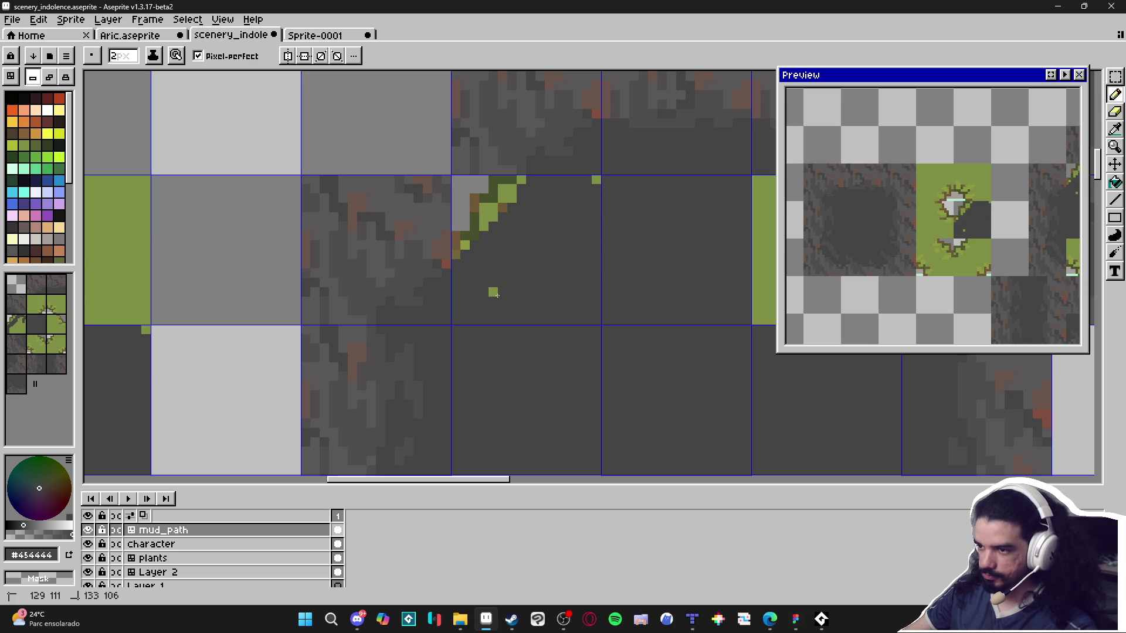
left_click(502, 158, "alt")
mouse_move(505, 179)
left_mouse_down()
mouse_move(457, 188)
mouse_move(465, 217)
mouse_move(484, 221)
mouse_move(457, 244)
left_mouse_up()
key("ctrl+z")
Paint the remaining green pixels with #4f4d4d using a 1px brush.
left_click(528, 158, "alt")
left_click(508, 193)
key("minus")
left_click(456, 254)
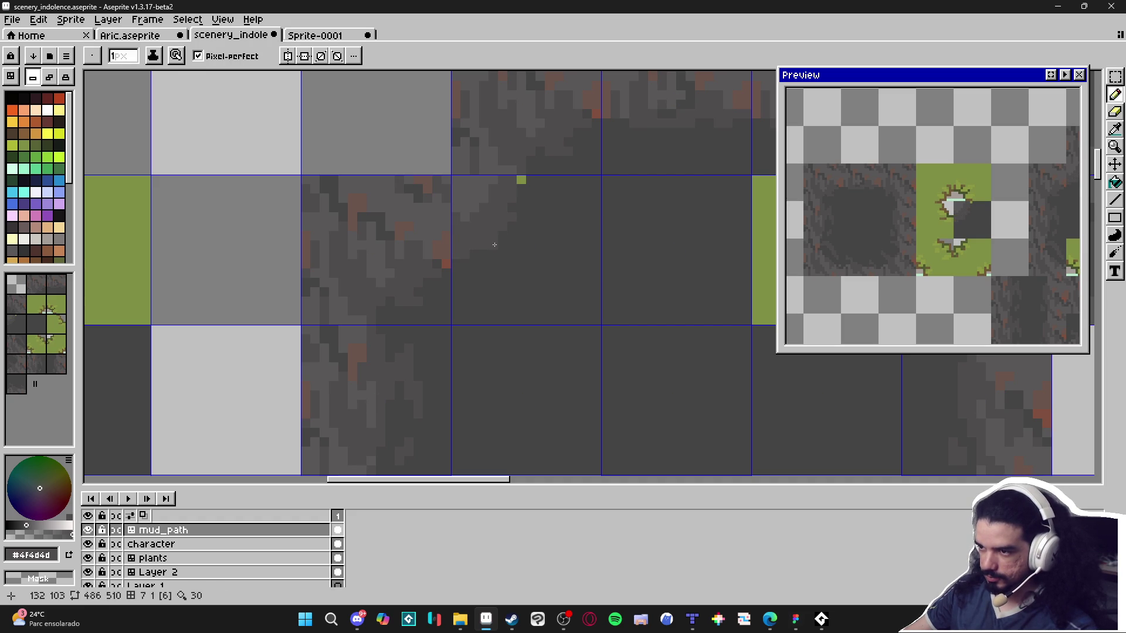
left_click(529, 221, "alt")
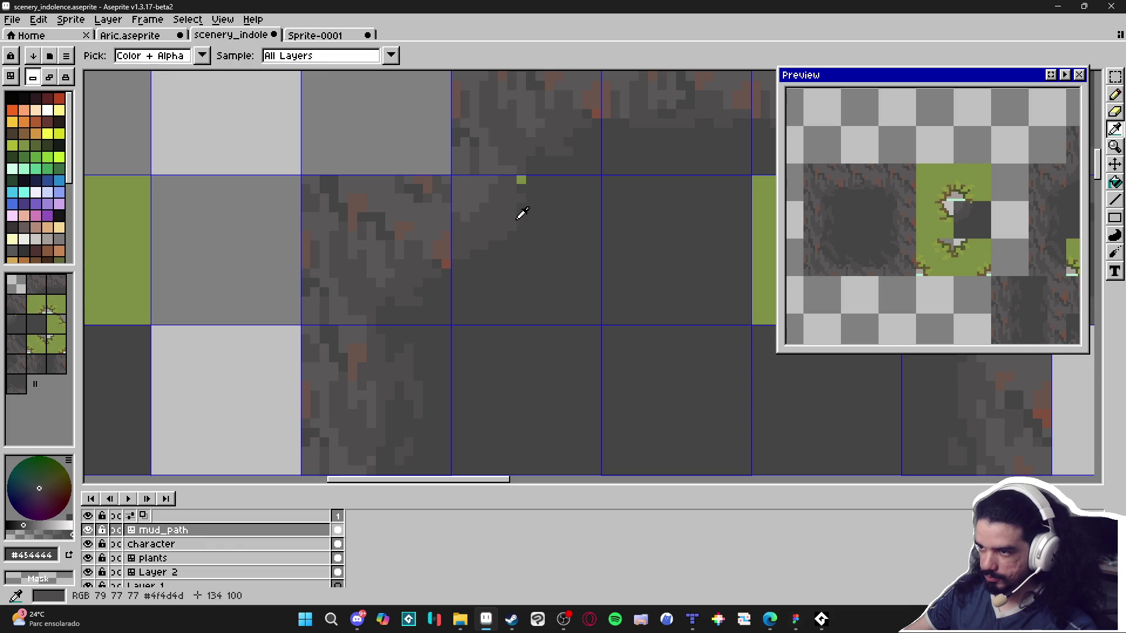
left_click(515, 183, "alt")
left_click(520, 184)
left_click(527, 213, "alt")
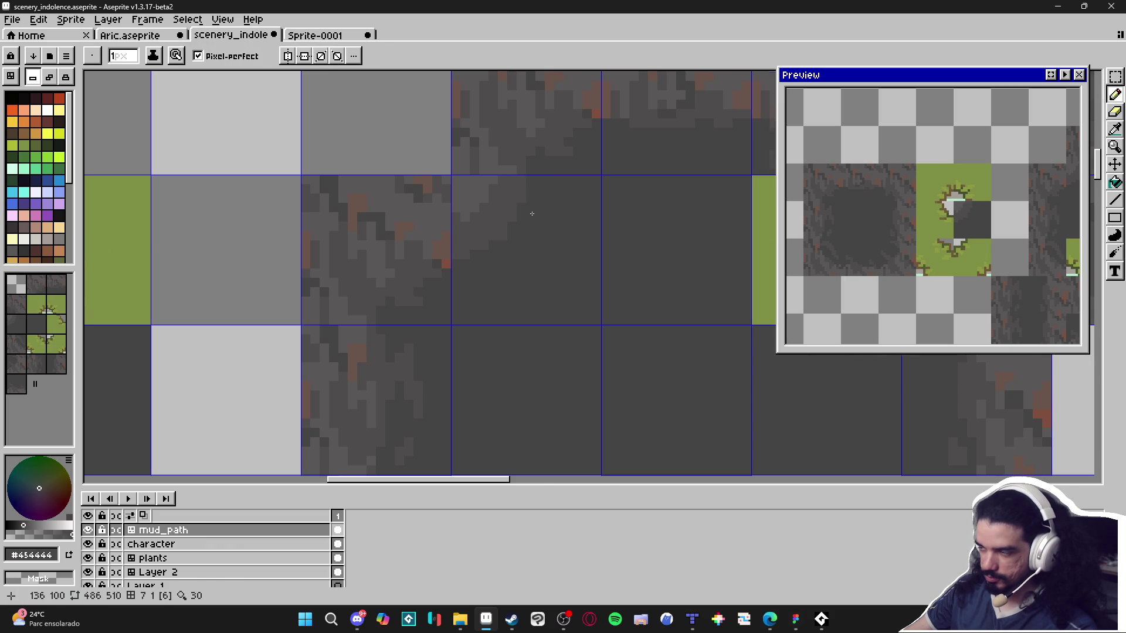
scroll(510, 236, "down", 2)
scroll(492, 256, "right", 4)
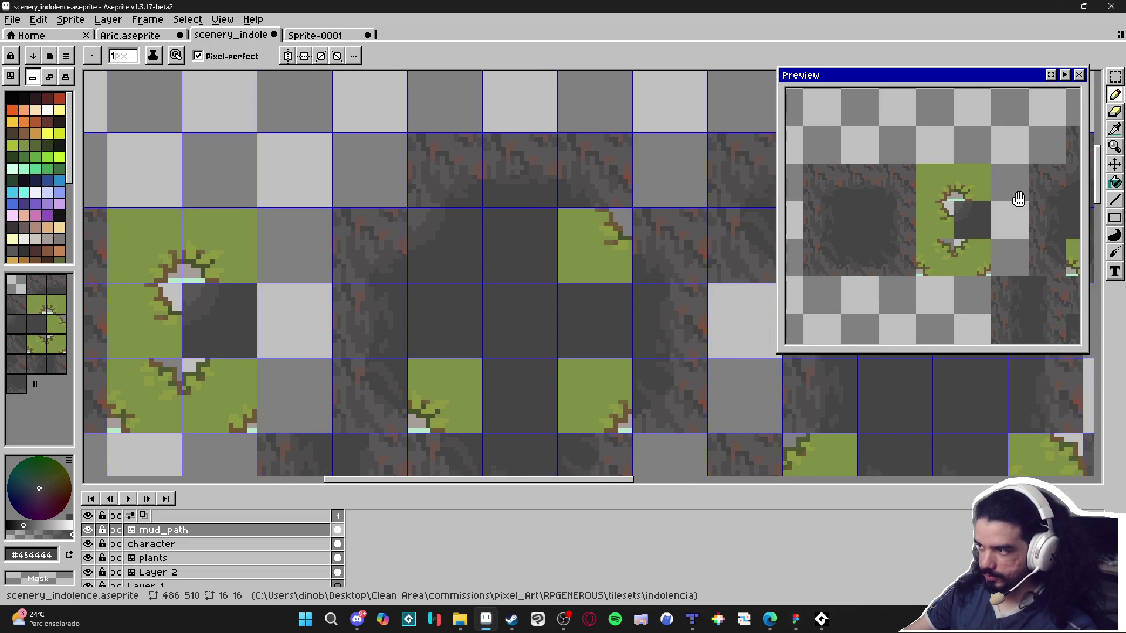
scroll(372, 263, "up", 3)
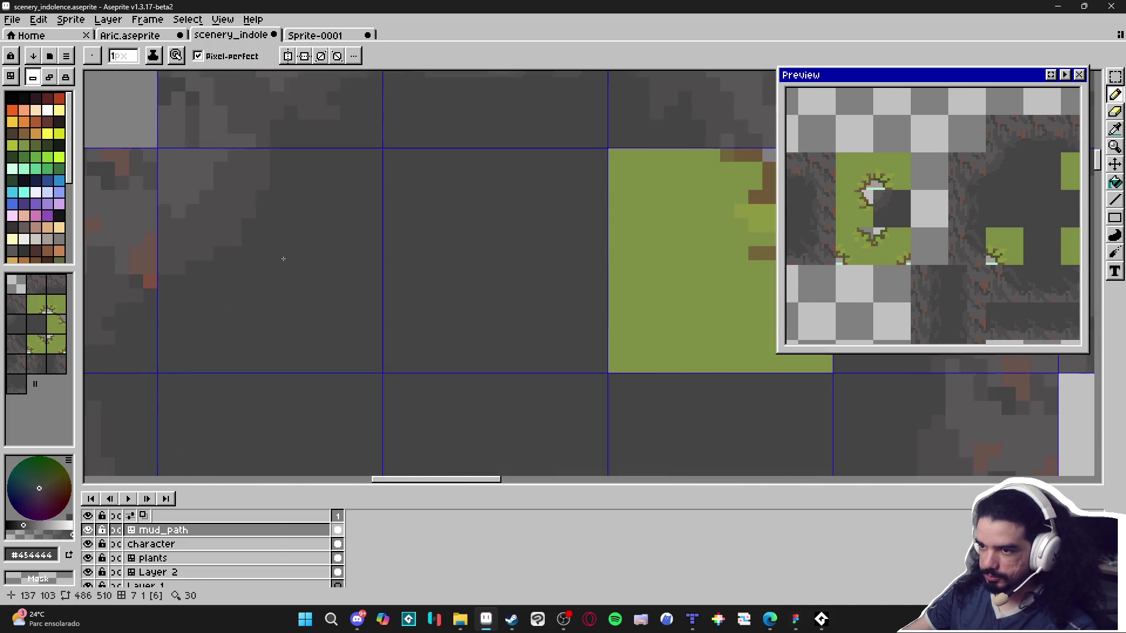
left_click(400, 305, "alt")
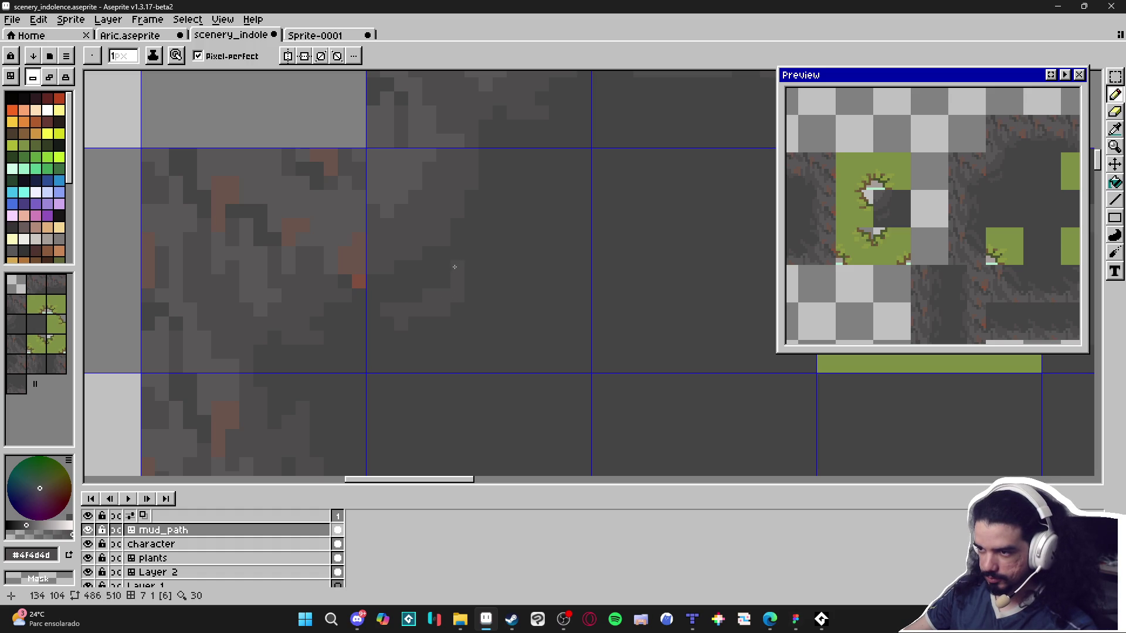
left_click(495, 228, "alt")
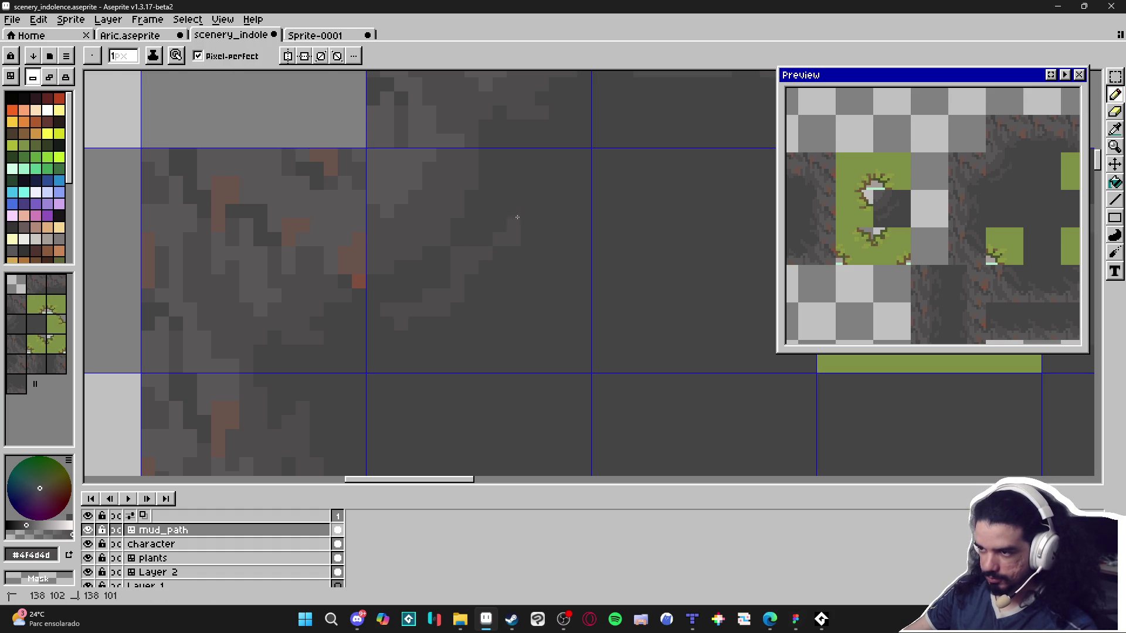
left_click(439, 313, "alt")
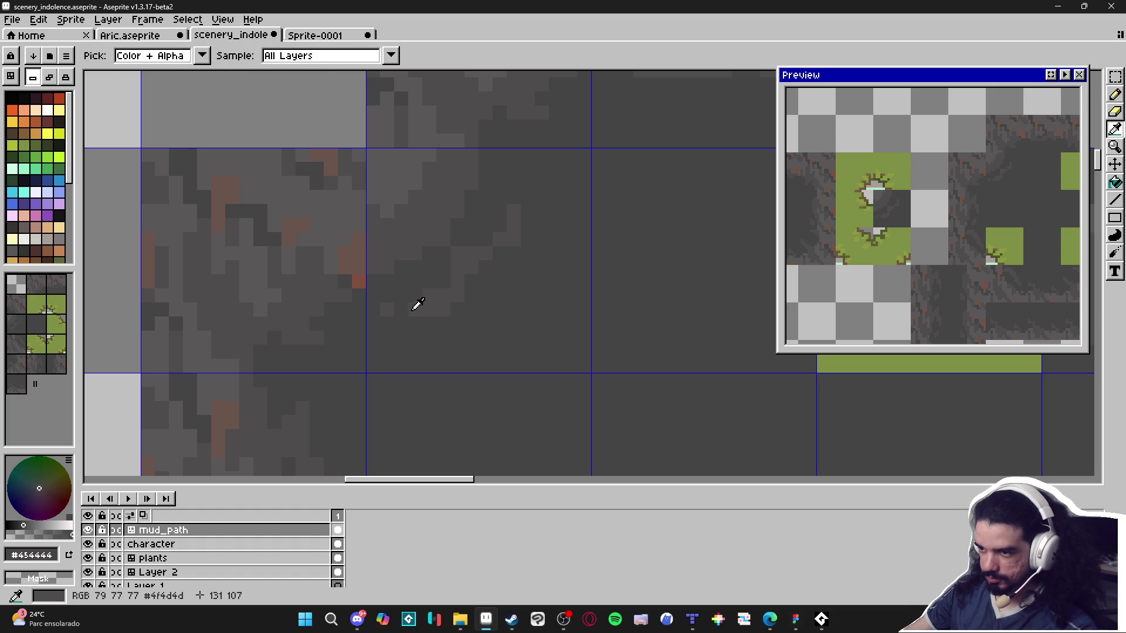
left_click(418, 304, "alt")
scroll(453, 326, "down", 4)
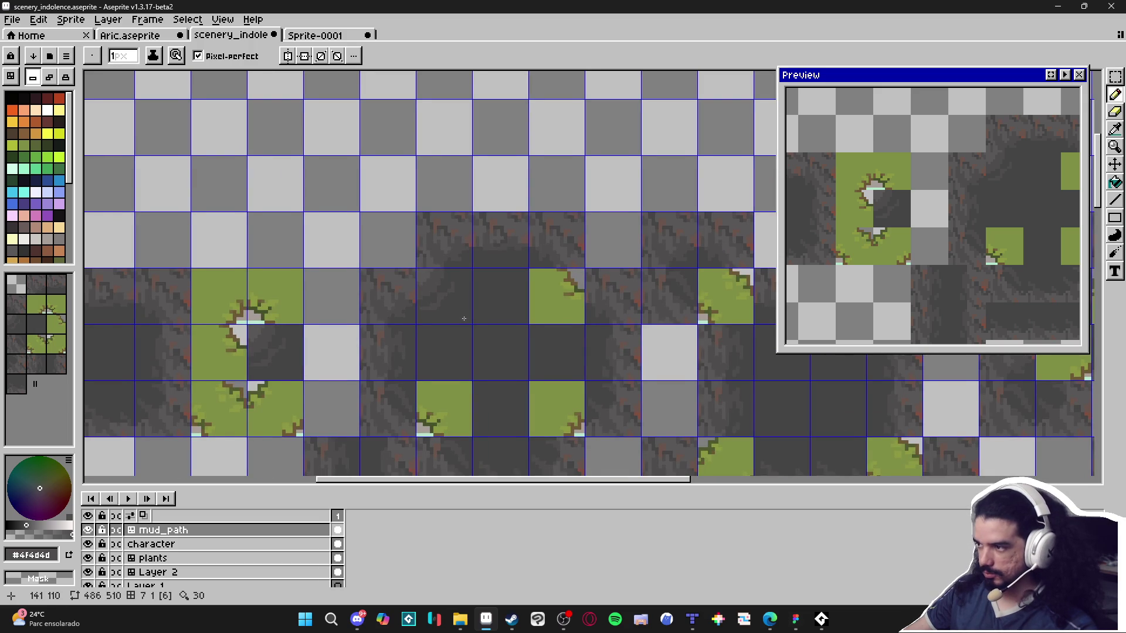
left_click_drag(464, 319, 437, 325)
scroll(427, 267, "up", 4)
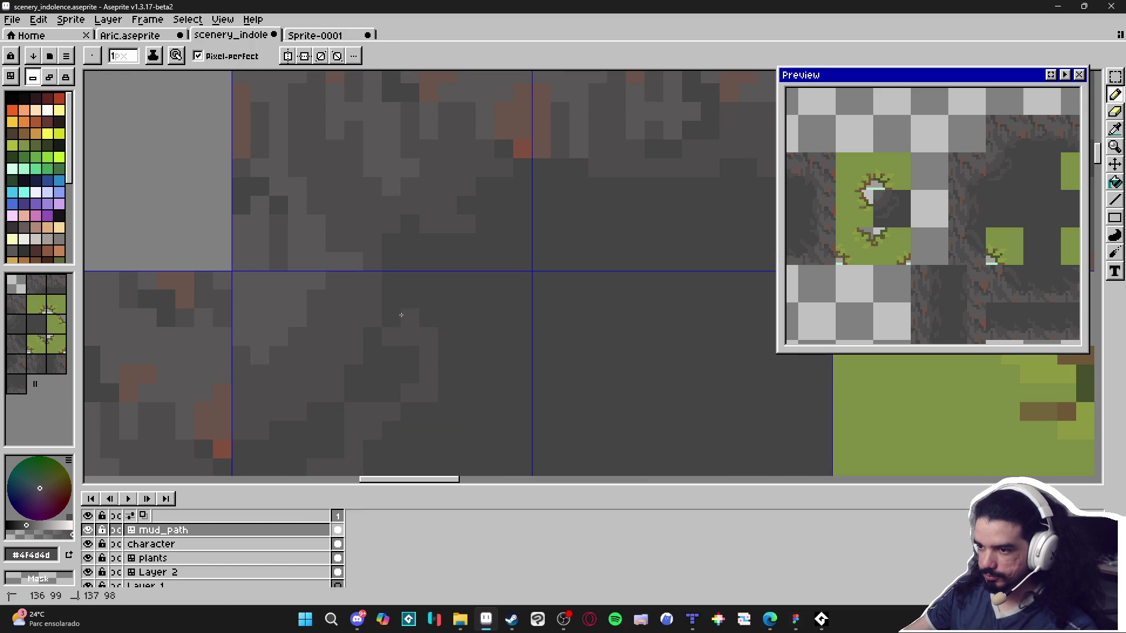
left_click(421, 319, "alt")
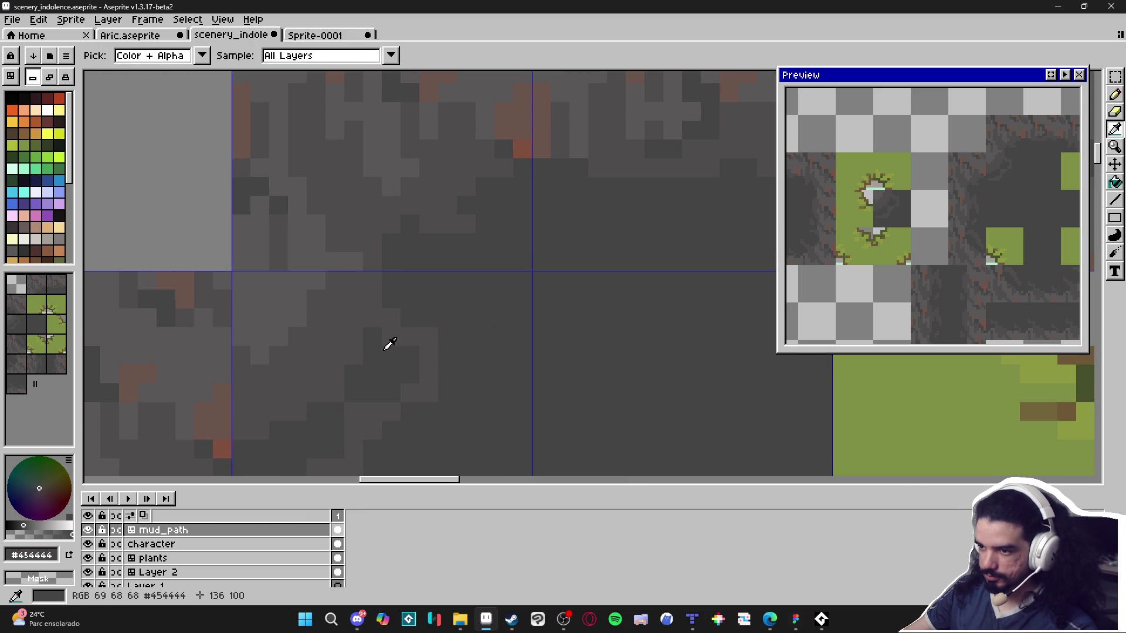
scroll(412, 346, "down", 4)
scroll(412, 349, "up", 3)
left_click(421, 349, "alt")
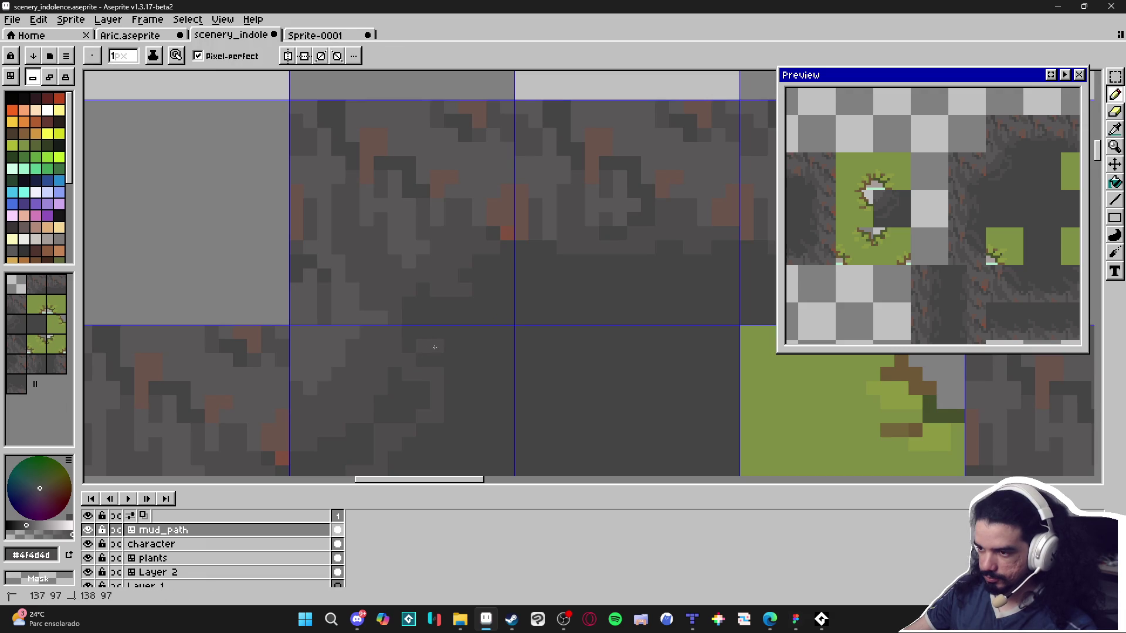
scroll(420, 350, "down", 5)
key("v")
key("b")
scroll(493, 375, "up", 3)
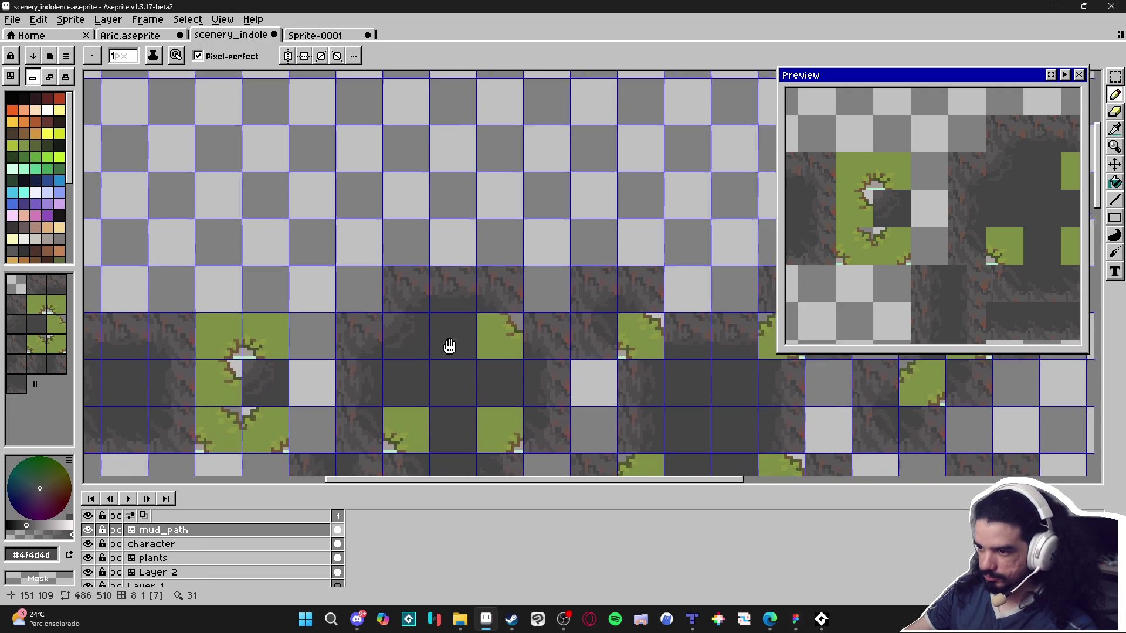
Draw a dark grey diagonal along the green tile's edge.
scroll(483, 361, "up", 3)
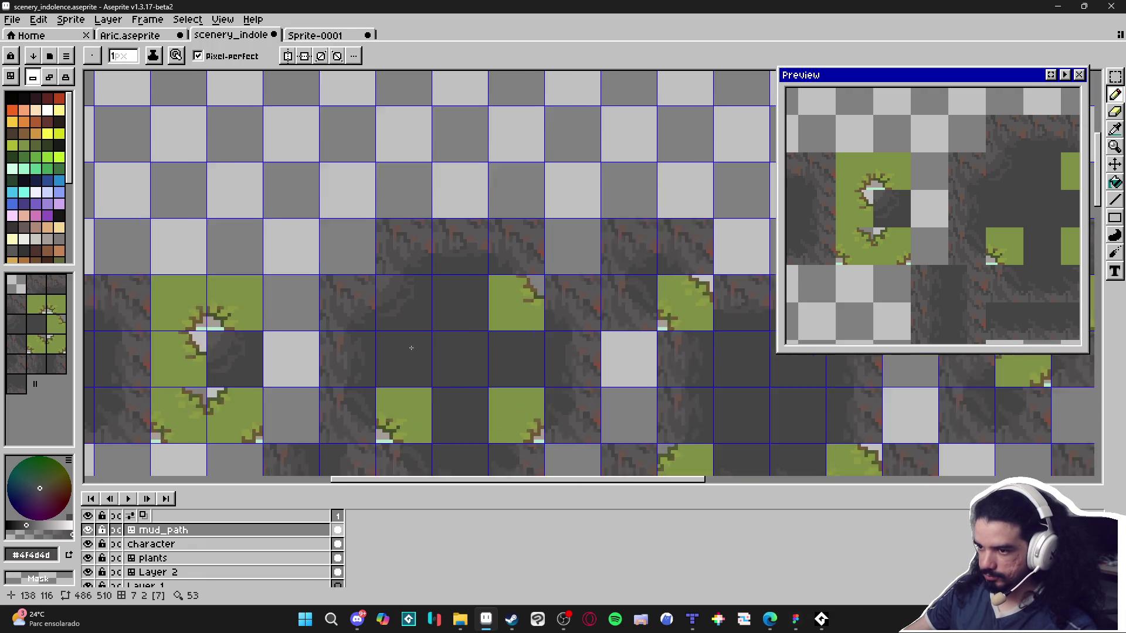
left_click_drag(408, 339, 381, 337)
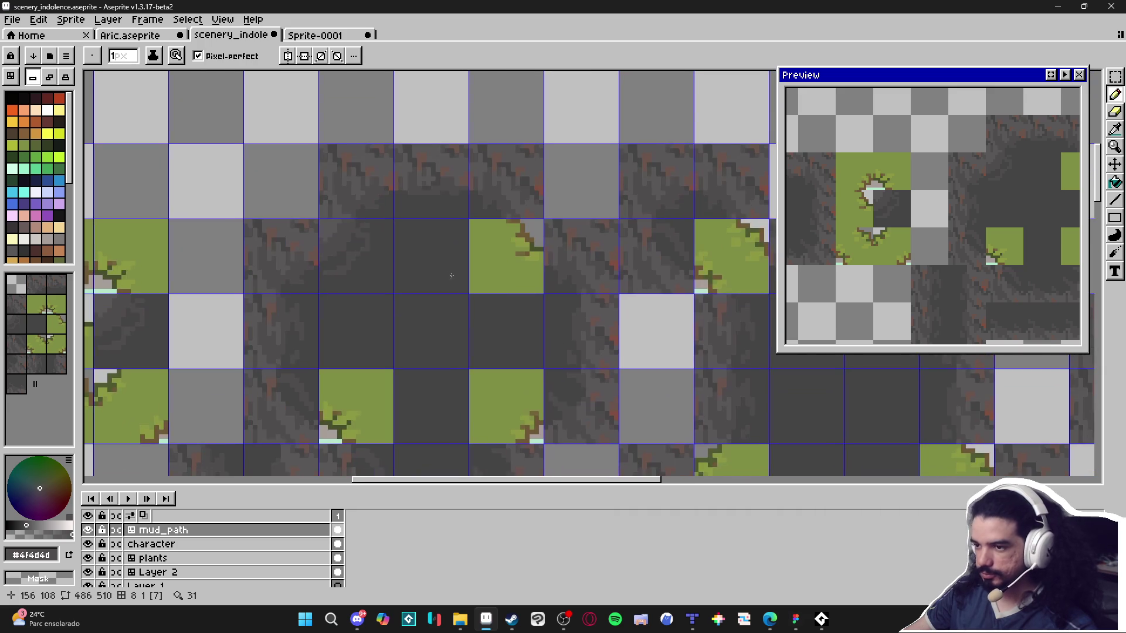
scroll(448, 279, "down", 2)
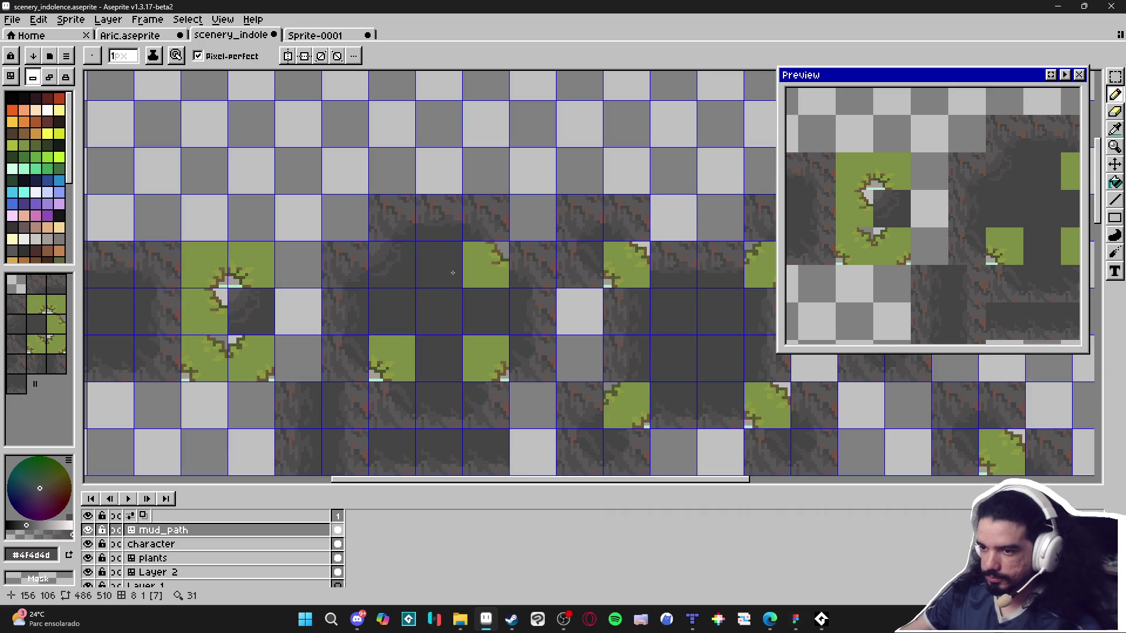
scroll(443, 296, "down", 1)
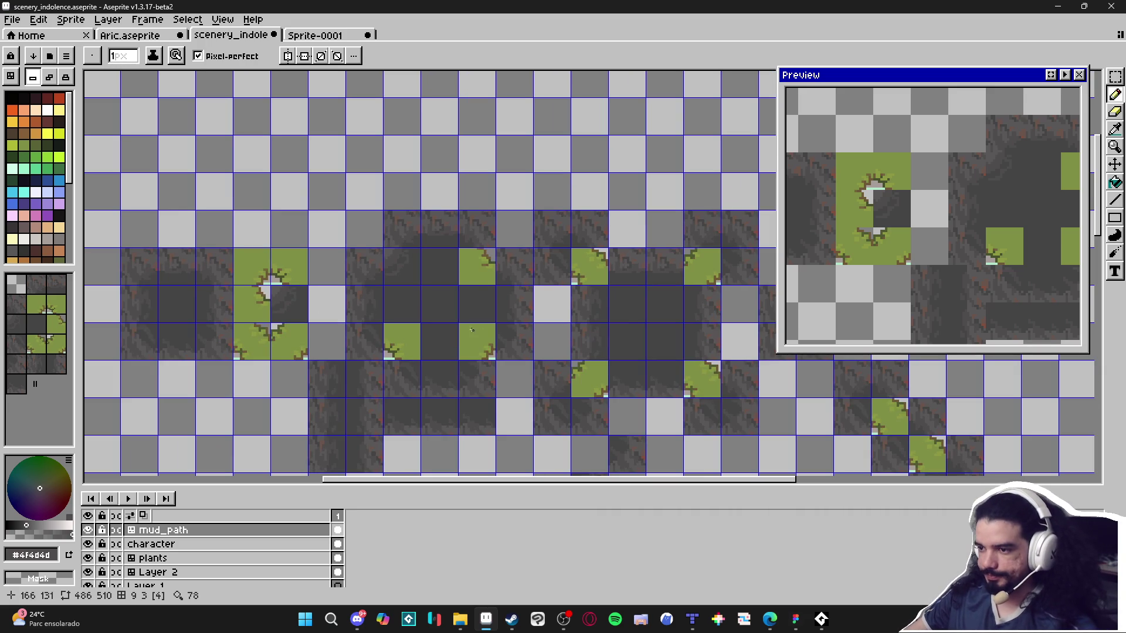
scroll(472, 330, "up", 4)
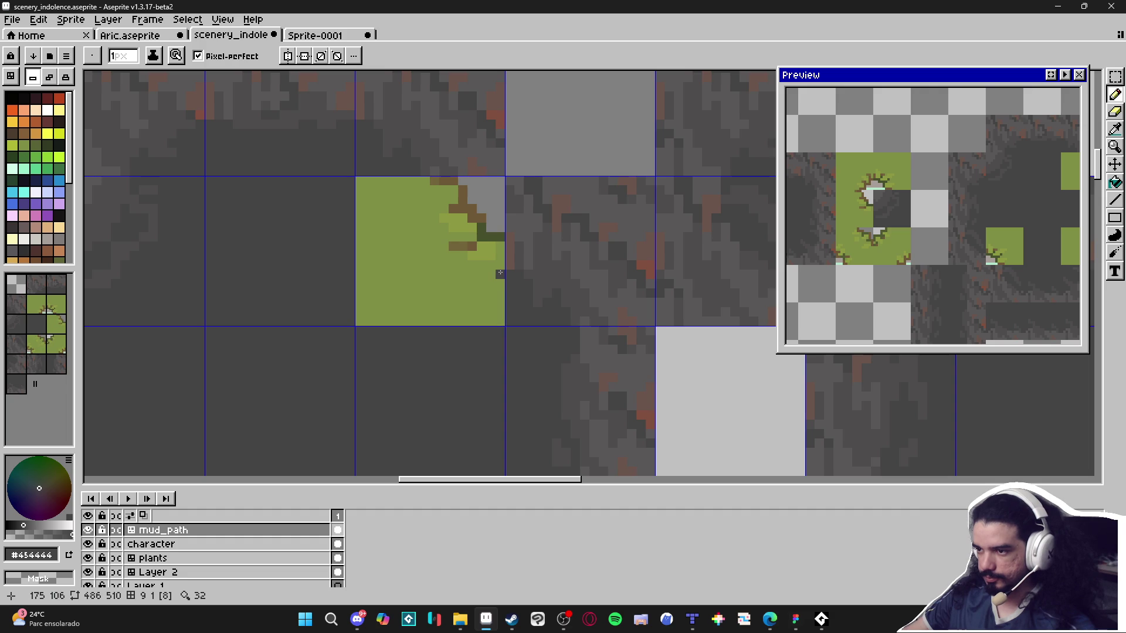
mouse_move(500, 273)
left_mouse_down()
mouse_move(457, 203)
mouse_move(416, 184)
mouse_move(482, 262)
mouse_move(487, 294)
mouse_move(478, 284)
mouse_move(494, 279)
mouse_move(411, 197)
mouse_move(394, 183)
mouse_move(366, 186)
mouse_move(378, 191)
mouse_move(366, 214)
mouse_move(381, 288)
mouse_move(372, 317)
mouse_move(498, 316)
mouse_move(414, 234)
mouse_move(446, 279)
mouse_move(417, 268)
mouse_move(437, 293)
mouse_move(387, 281)
mouse_move(423, 305)
mouse_move(456, 305)
left_mouse_up()
key("g")
key("b")
Paint over the lone green square and green-brown edge pixels in mud grey #4f4d4d.
left_click(378, 302)
left_click_drag(466, 185, 452, 208)
left_click(432, 156, "alt")
left_click_drag(435, 171, 452, 206)
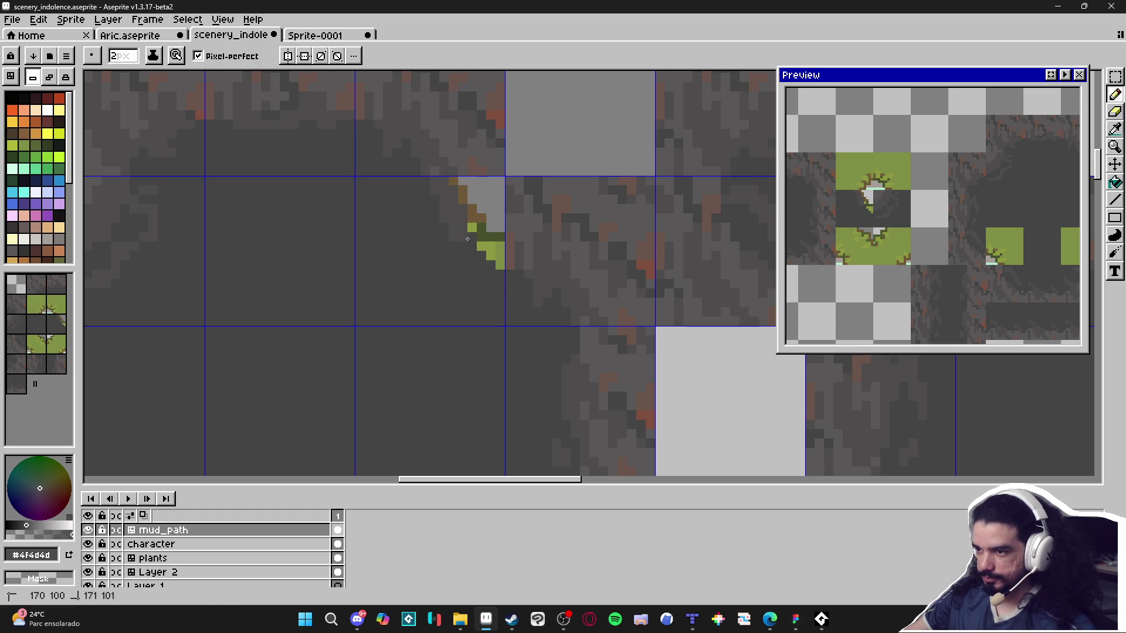
mouse_move(482, 245)
left_mouse_down()
mouse_move(502, 264)
mouse_move(495, 182)
mouse_move(500, 196)
mouse_move(477, 191)
mouse_move(482, 200)
mouse_move(452, 182)
left_mouse_up()
key("plus")
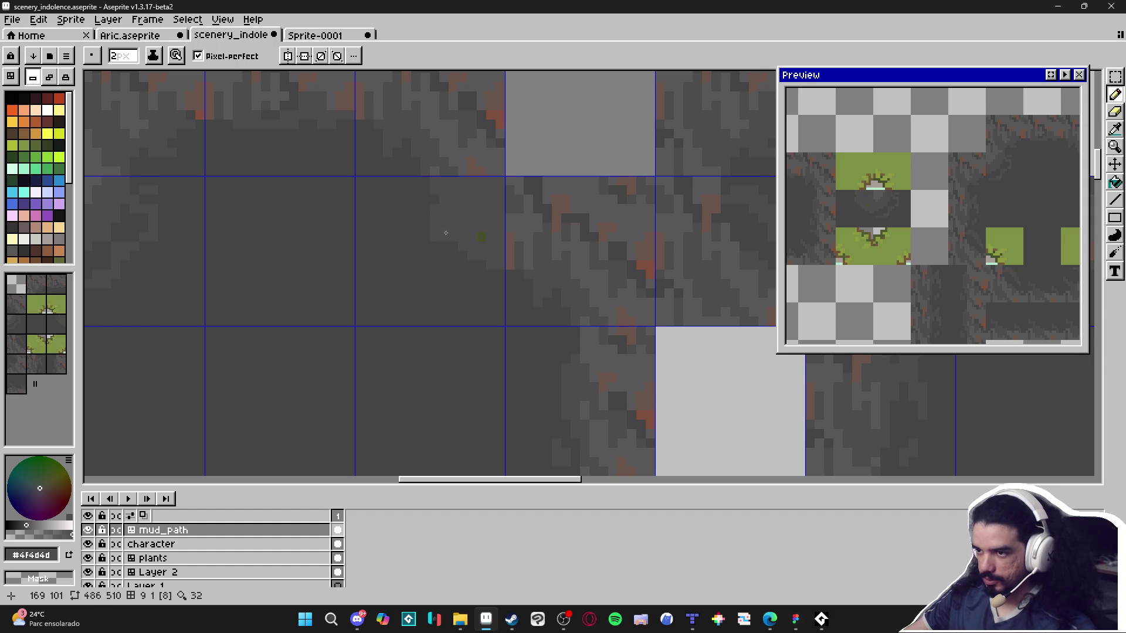
key("minus")
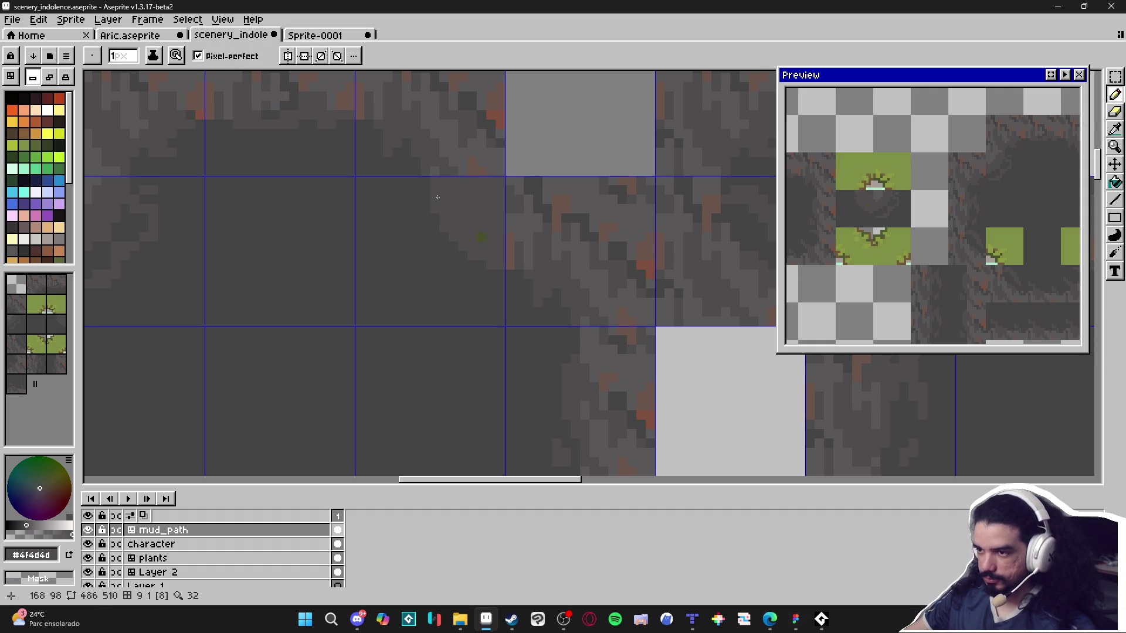
scroll(437, 197, "down", 3)
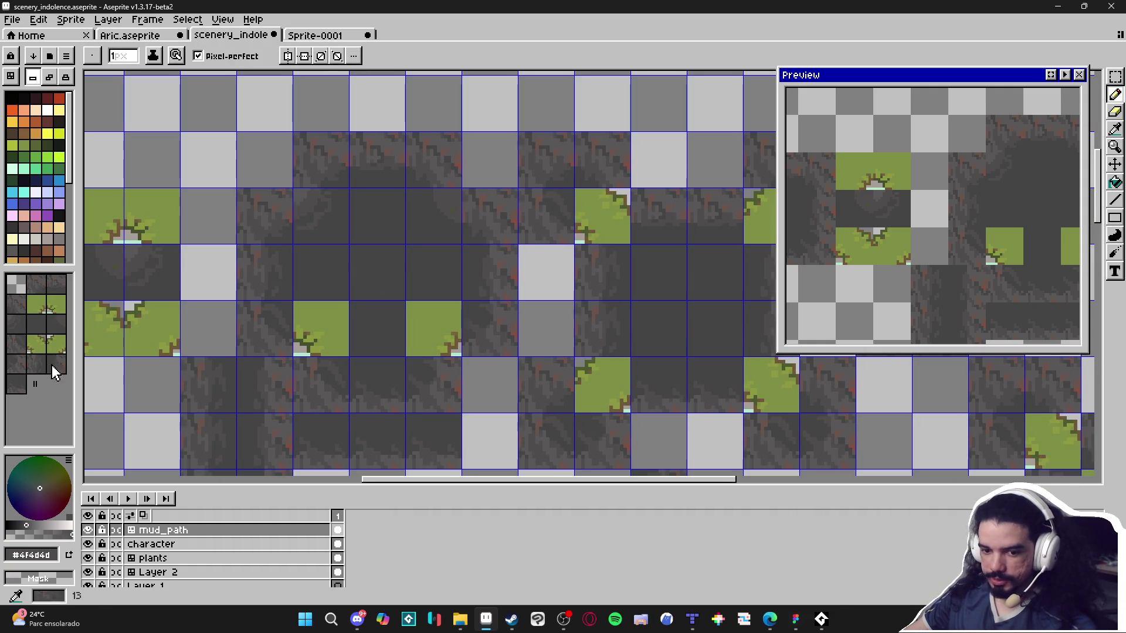
Place the plain dark mud tile over two grass tiles and an empty cell, undoing one misplacement.
left_click(17, 323)
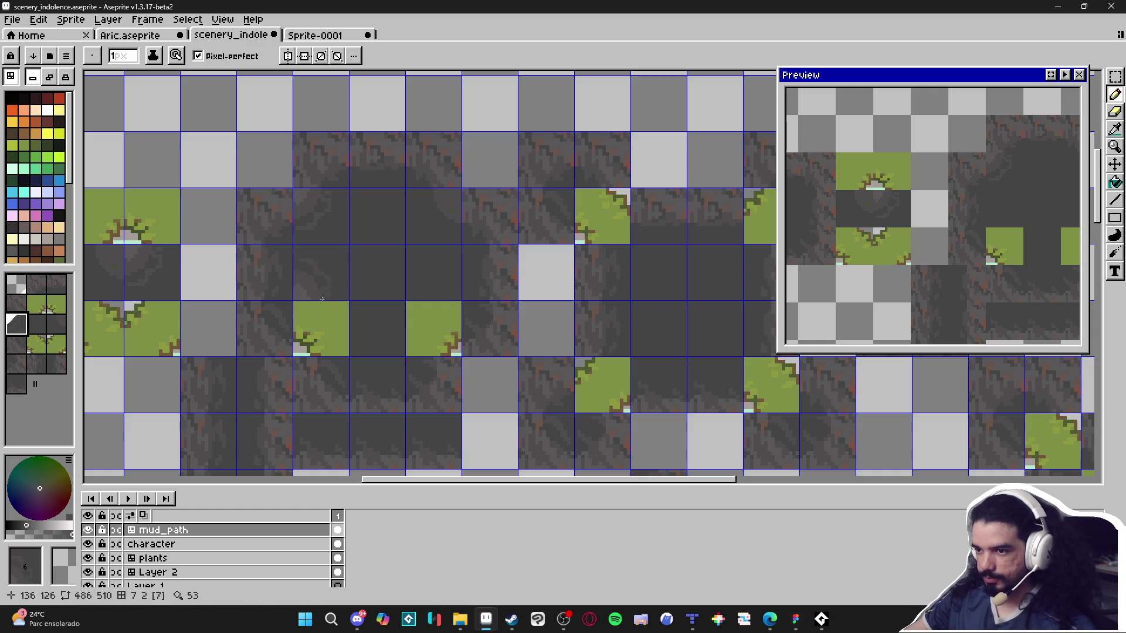
left_click(308, 345)
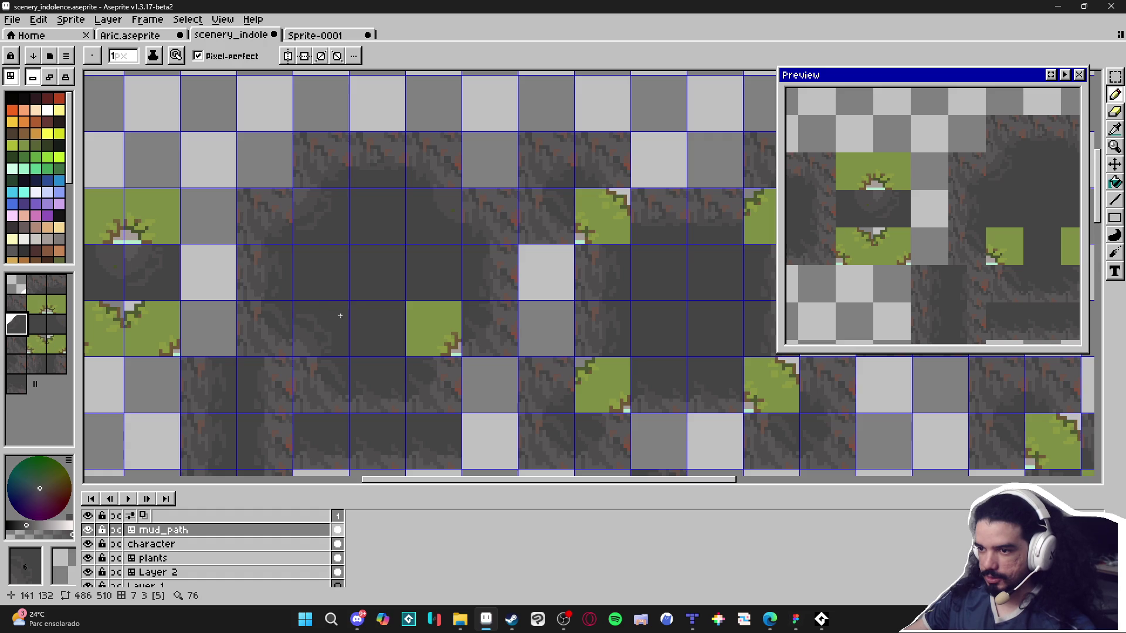
left_click(434, 328)
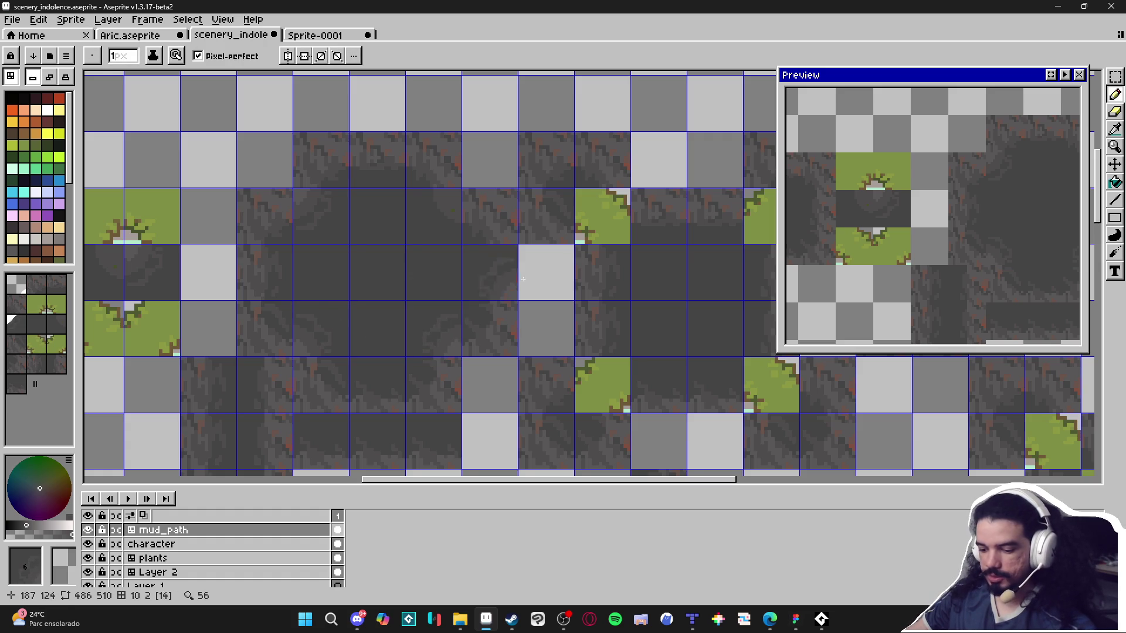
left_click(543, 297)
key("ctrl+z")
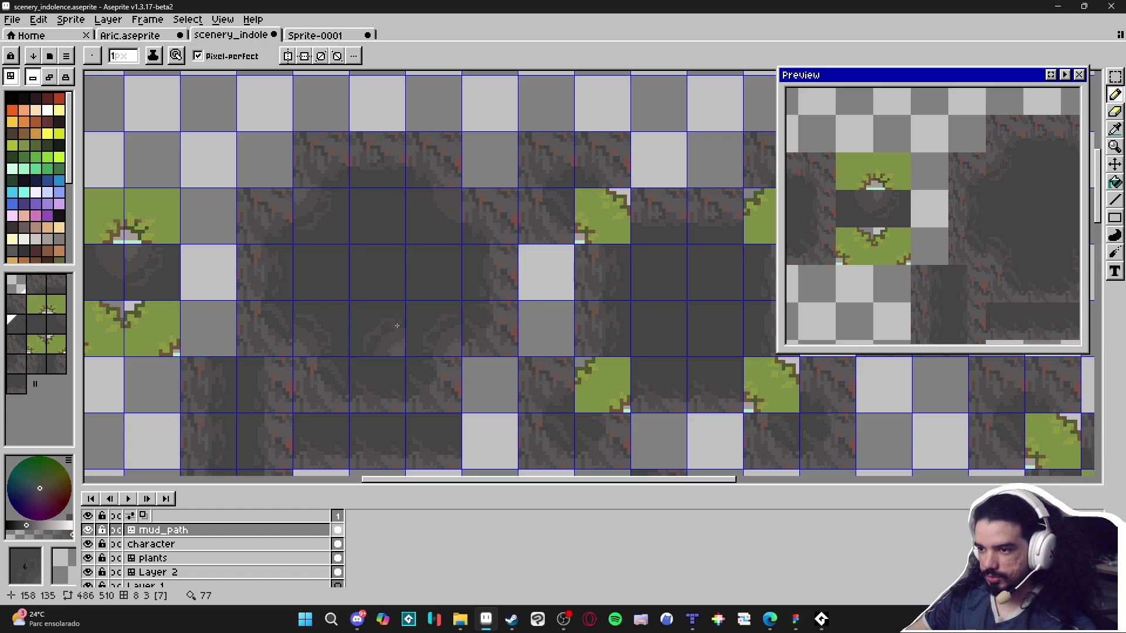
left_click(155, 150)
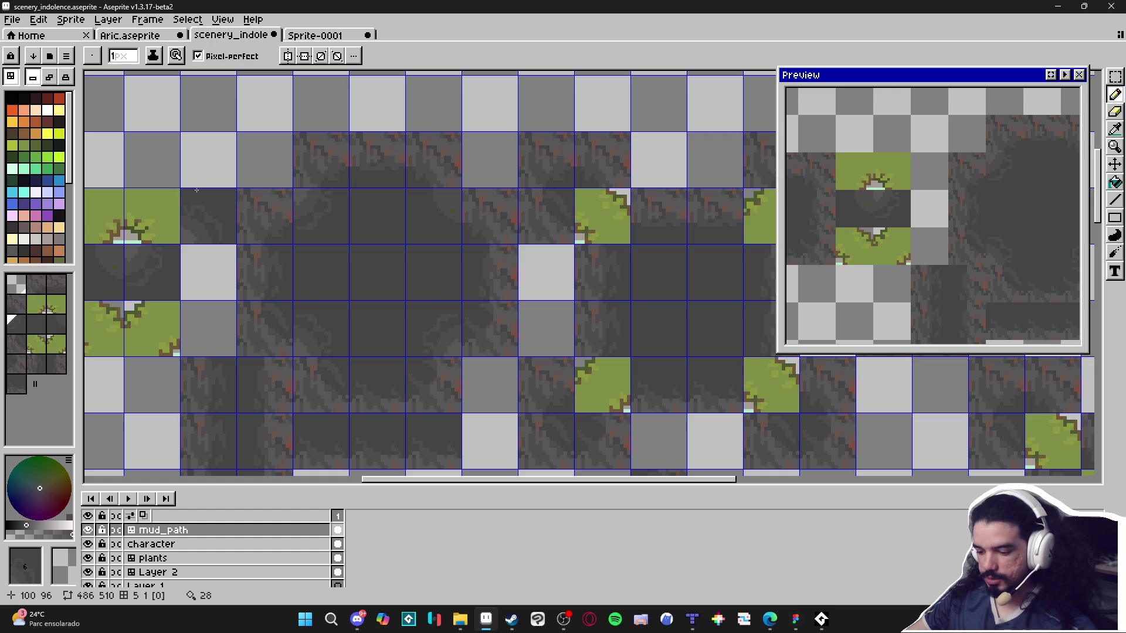
Pick palette colour 23, then zoom out and pan the preview to see more tiles.
key("space")
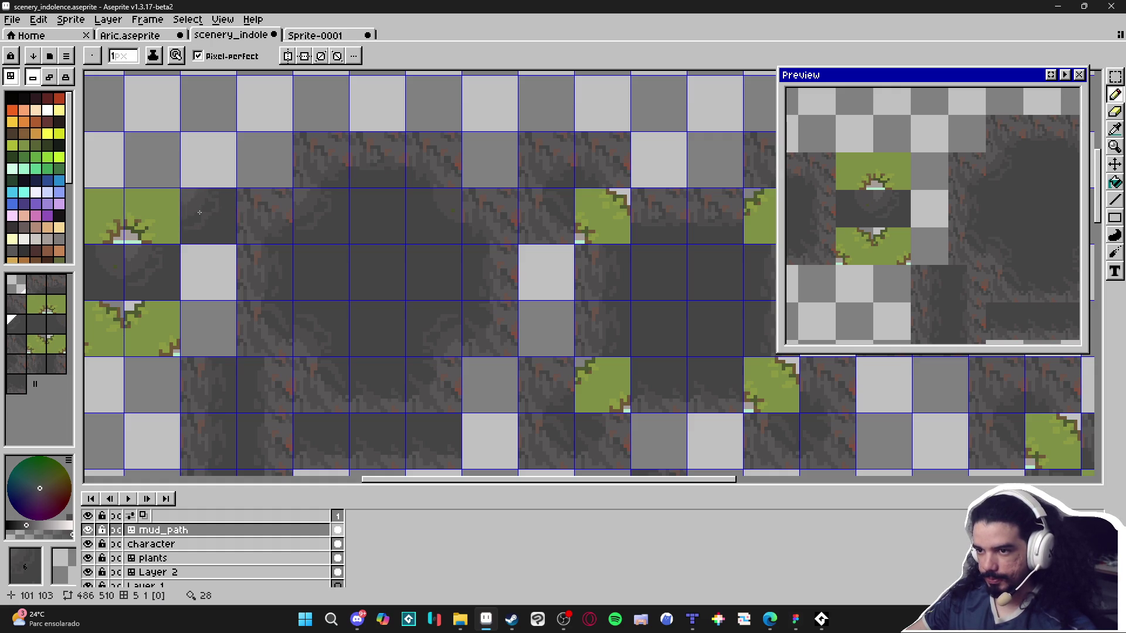
key("space")
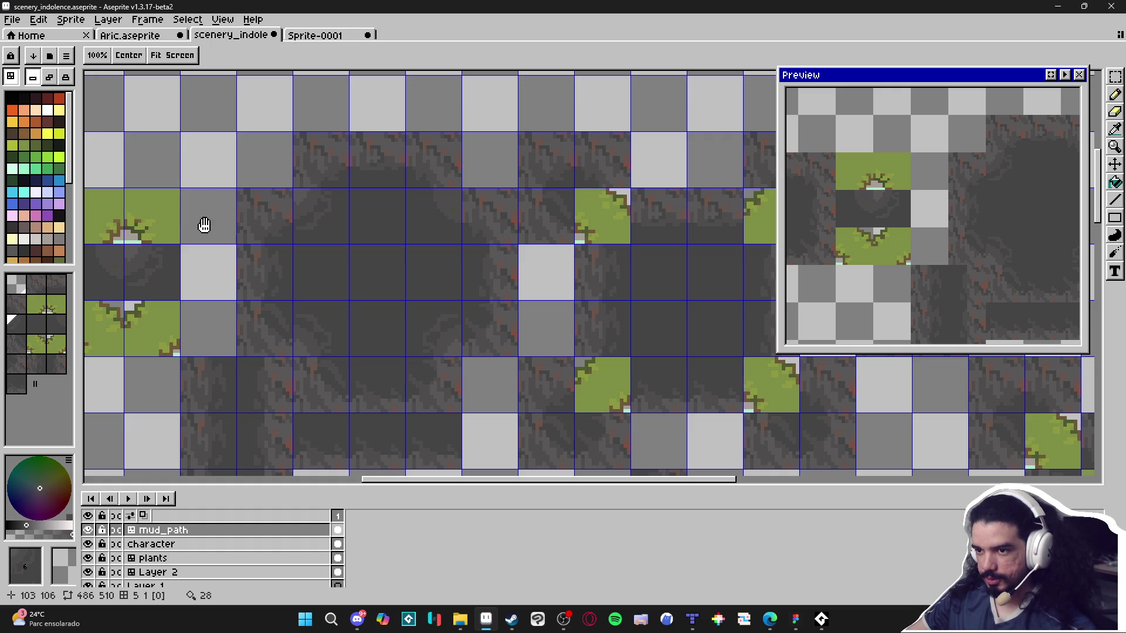
key("space")
key("space")
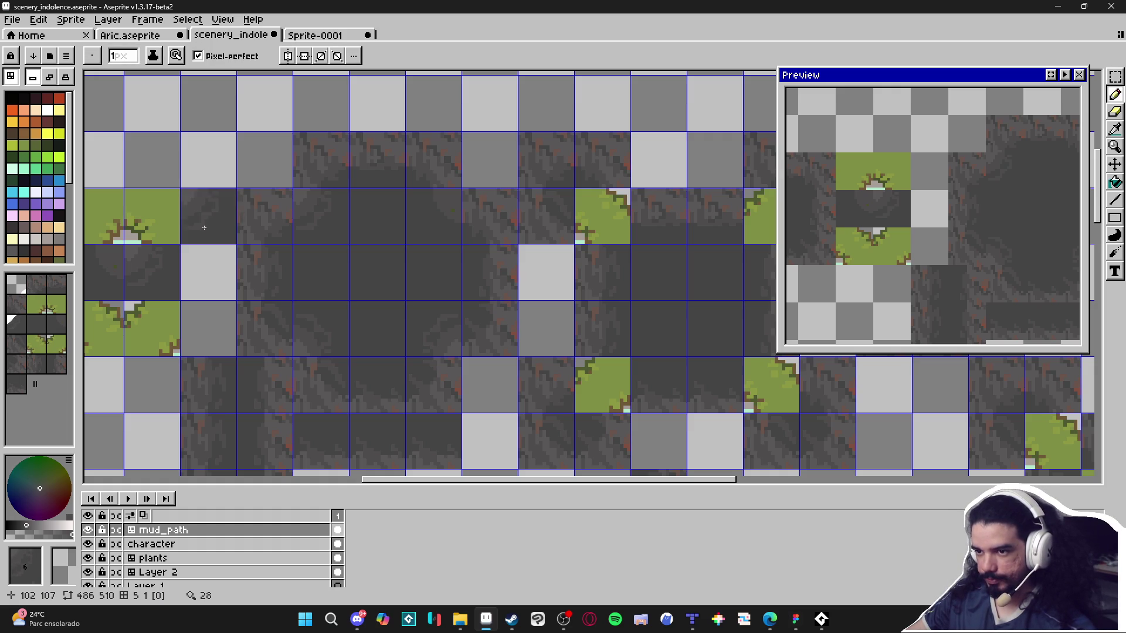
key("space")
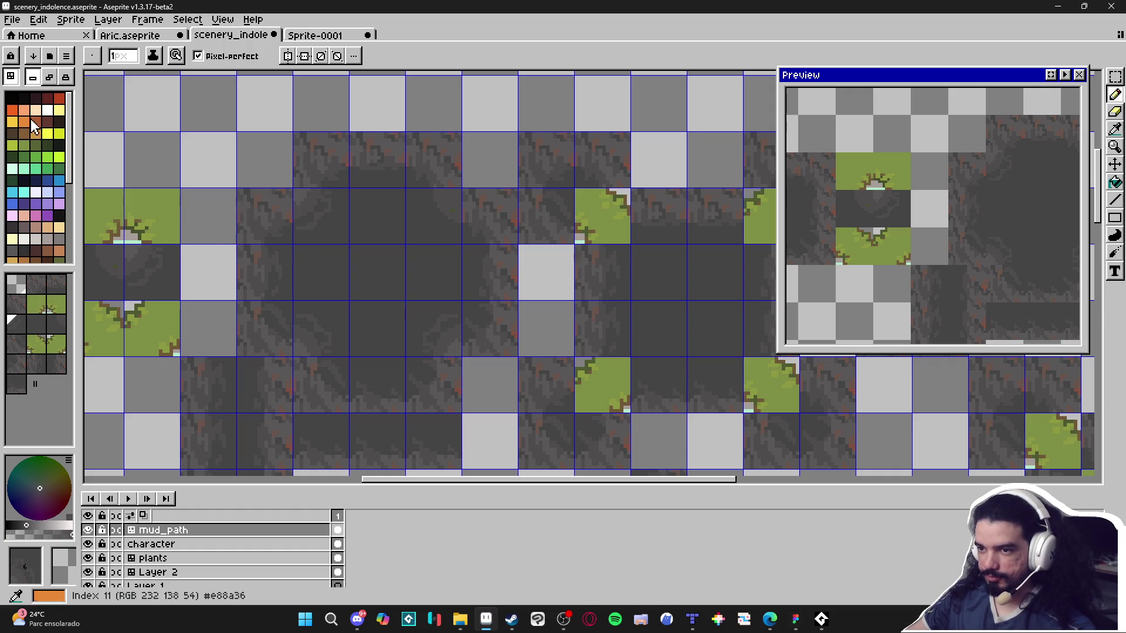
left_click(48, 145)
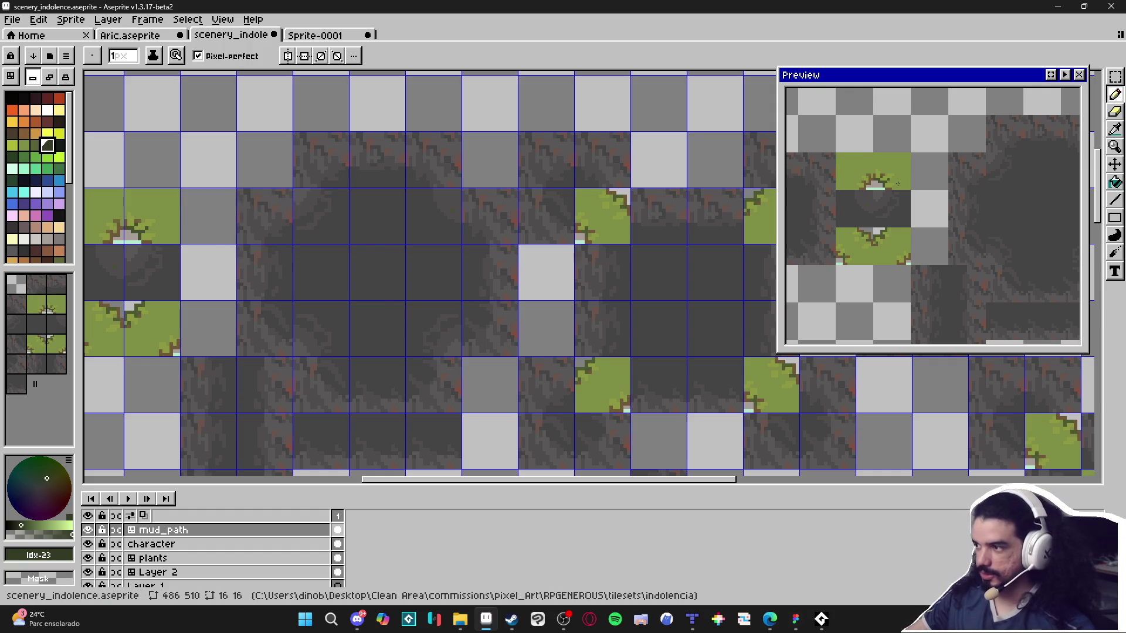
scroll(888, 186, "down", 3)
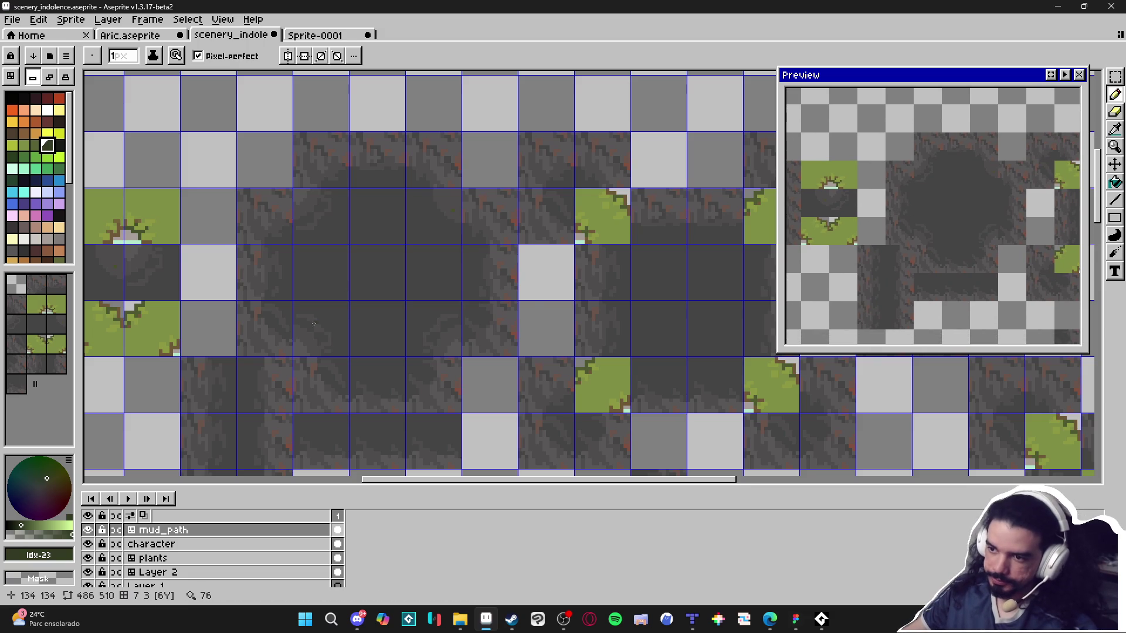
left_click_drag(320, 340, 359, 286)
scroll(358, 286, "up", 1)
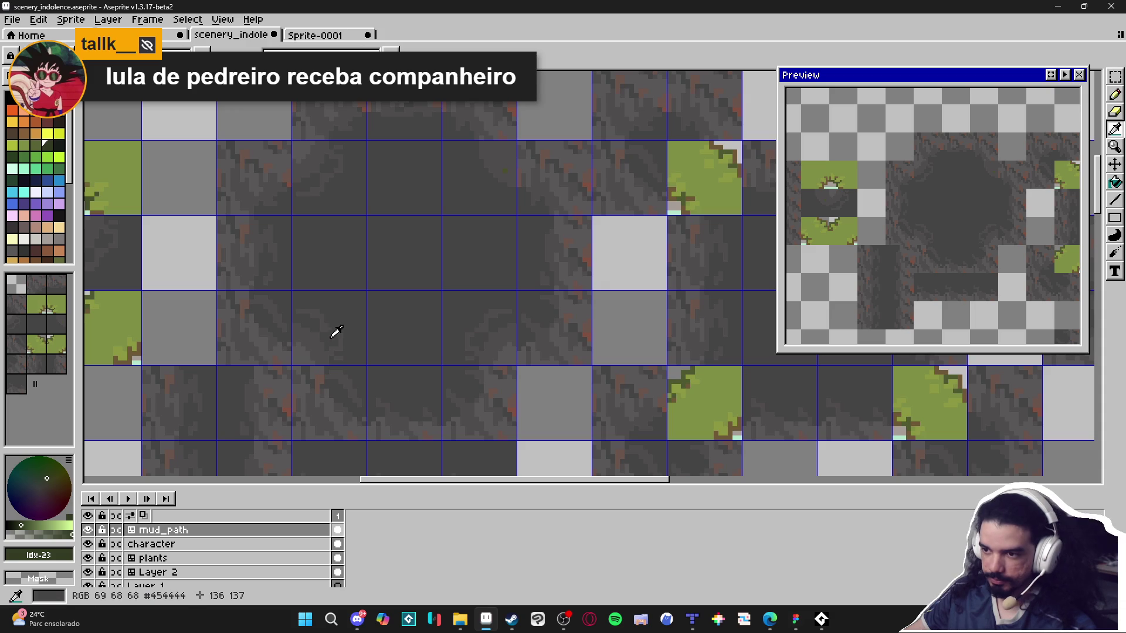
Sample the dark floor grey and place a grass corner tile in the floor.
left_click(319, 340, "alt")
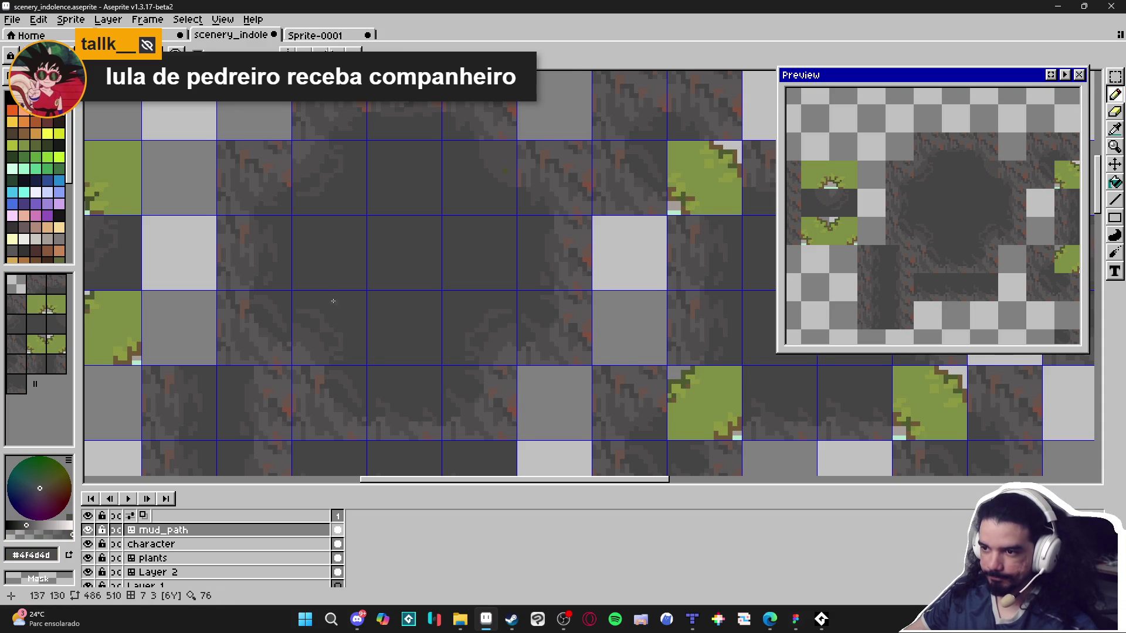
scroll(334, 302, "up", 1)
scroll(287, 247, "up", 1)
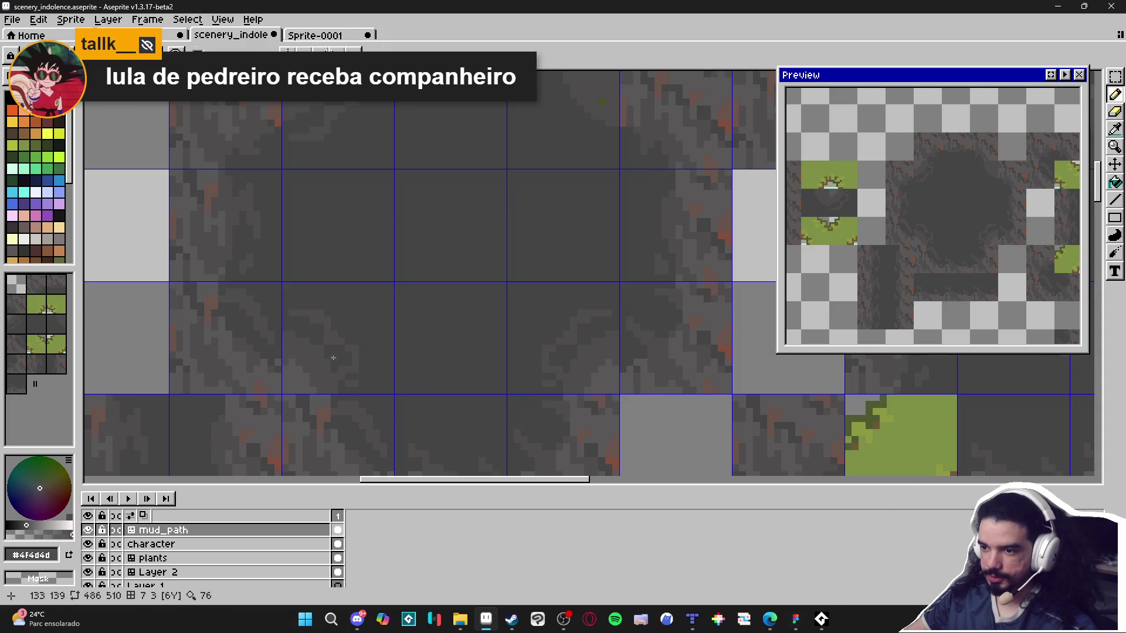
scroll(316, 358, "down", 1)
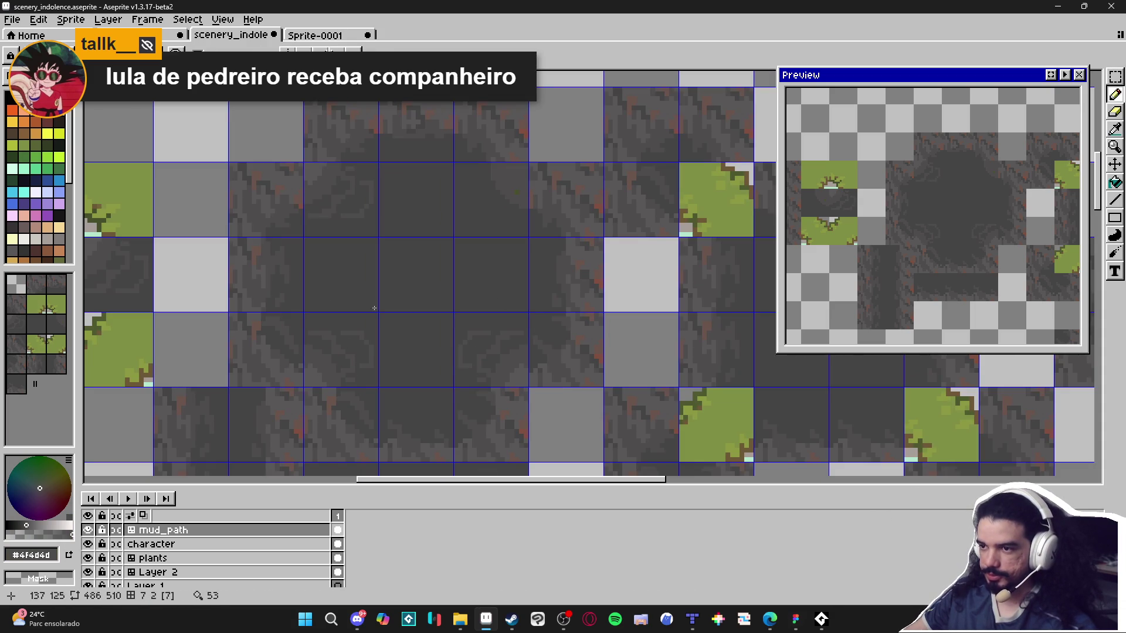
scroll(585, 377, "down", 2)
scroll(494, 320, "up", 1)
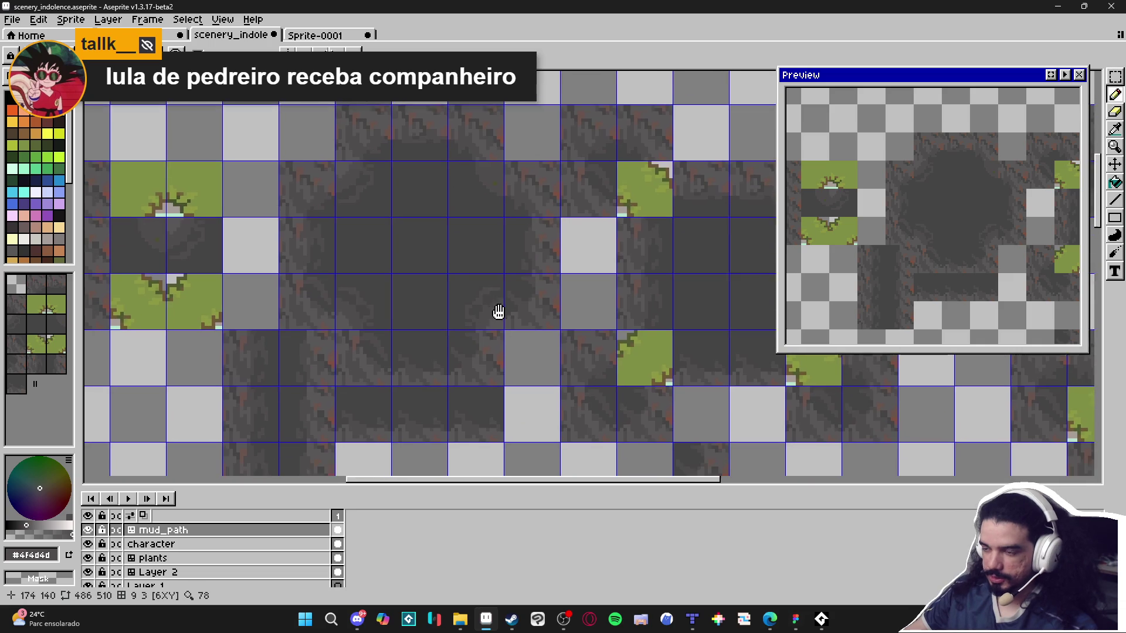
left_click_drag(477, 315, 470, 309)
left_click(469, 309)
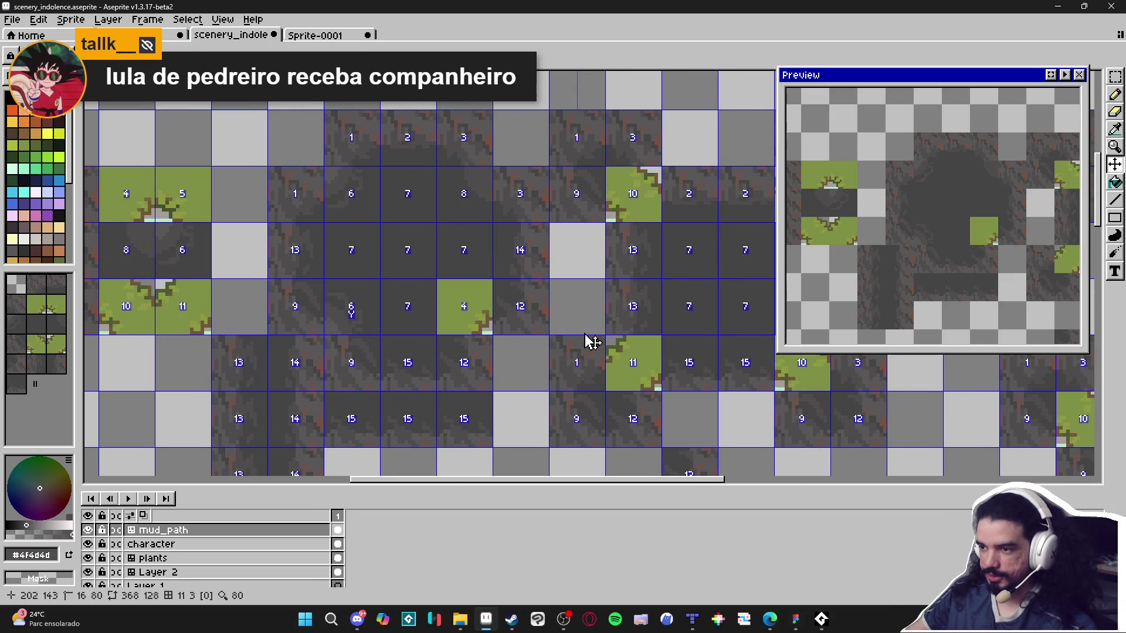
Paint dark floor grey #454444 over the green grass patch of the corner tile.
scroll(513, 367, "up", 3)
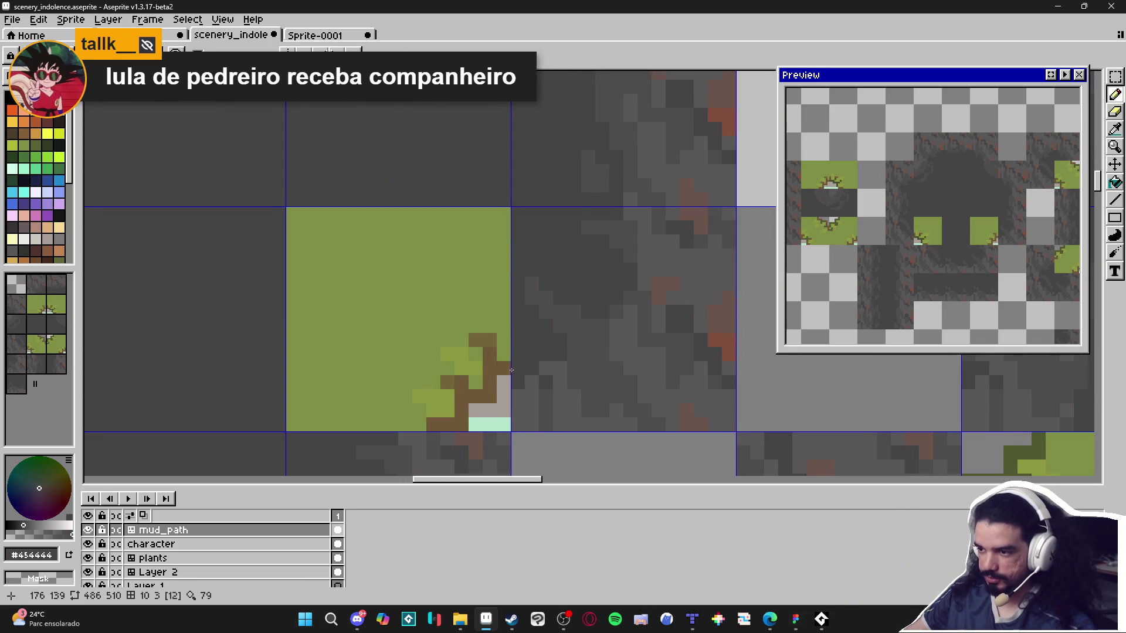
left_click_drag(512, 367, 520, 316)
scroll(485, 332, "down", 1)
mouse_move(375, 270)
left_mouse_down()
mouse_move(366, 378)
mouse_move(299, 372)
mouse_move(255, 346)
mouse_move(280, 320)
mouse_move(252, 292)
mouse_move(345, 348)
mouse_move(293, 281)
mouse_move(319, 272)
mouse_move(355, 339)
left_mouse_up()
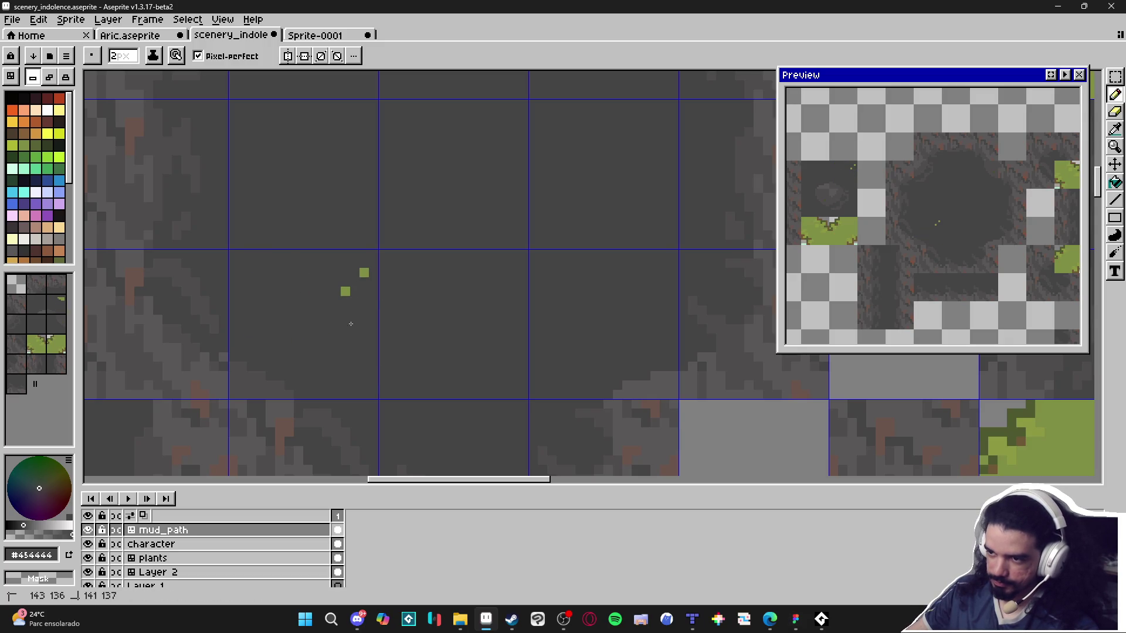
scroll(358, 297, "down", 3)
scroll(284, 335, "up", 4)
Shrink the brush to 1px and end with the lighter mud grey #595757 selected.
left_click(283, 336, "alt")
scroll(283, 335, "down", 3)
scroll(301, 351, "up", 2)
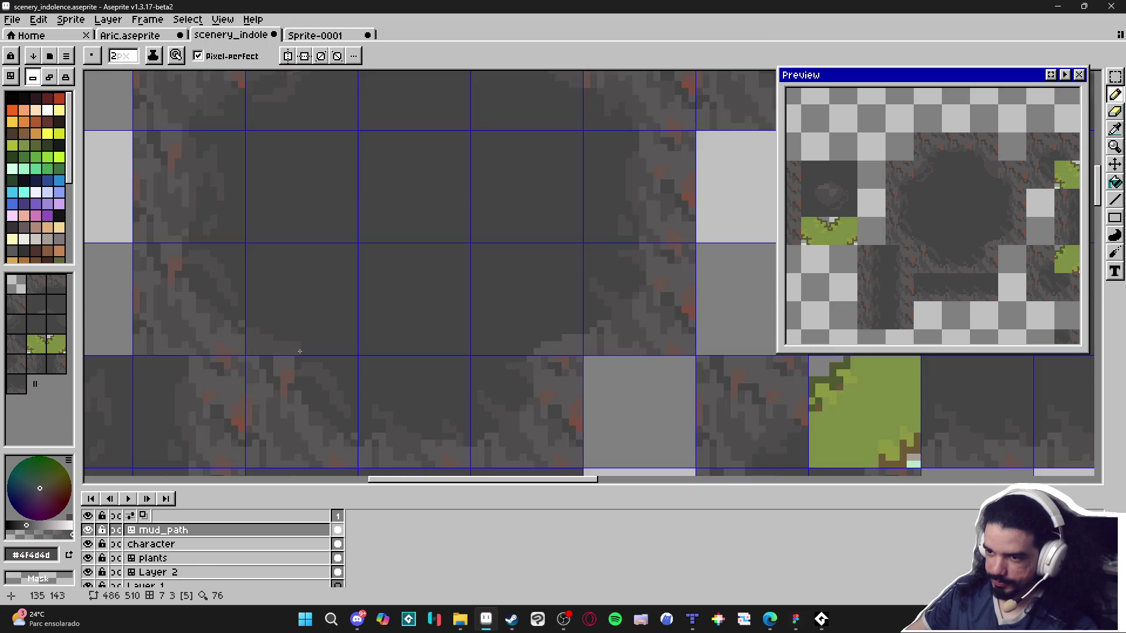
left_click(283, 340, "alt")
key("minus")
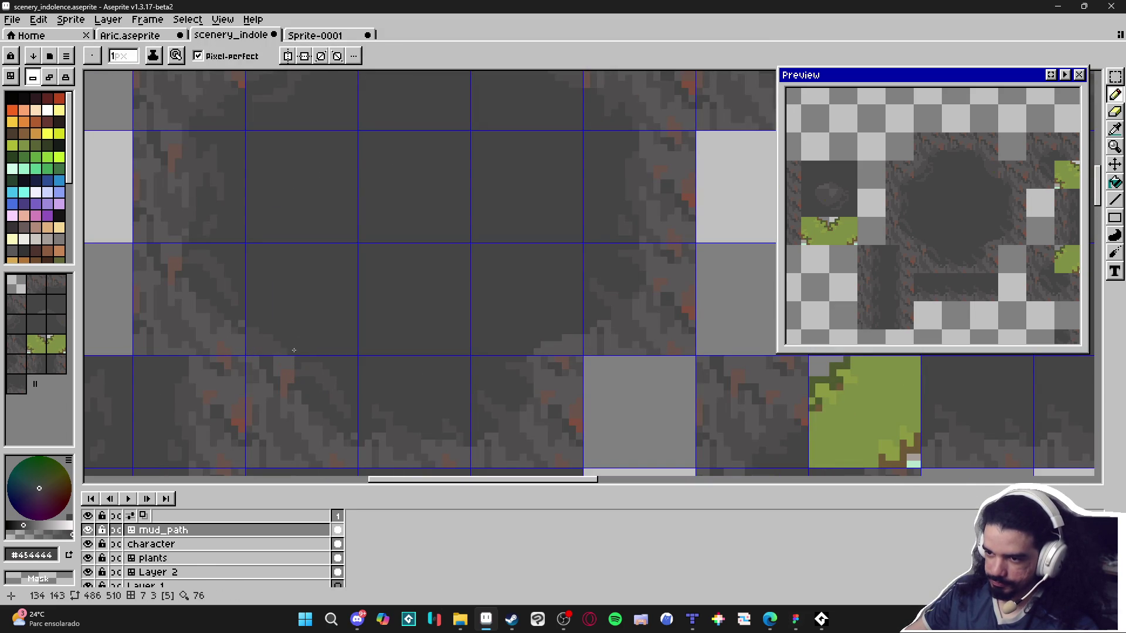
left_click(281, 350, "alt")
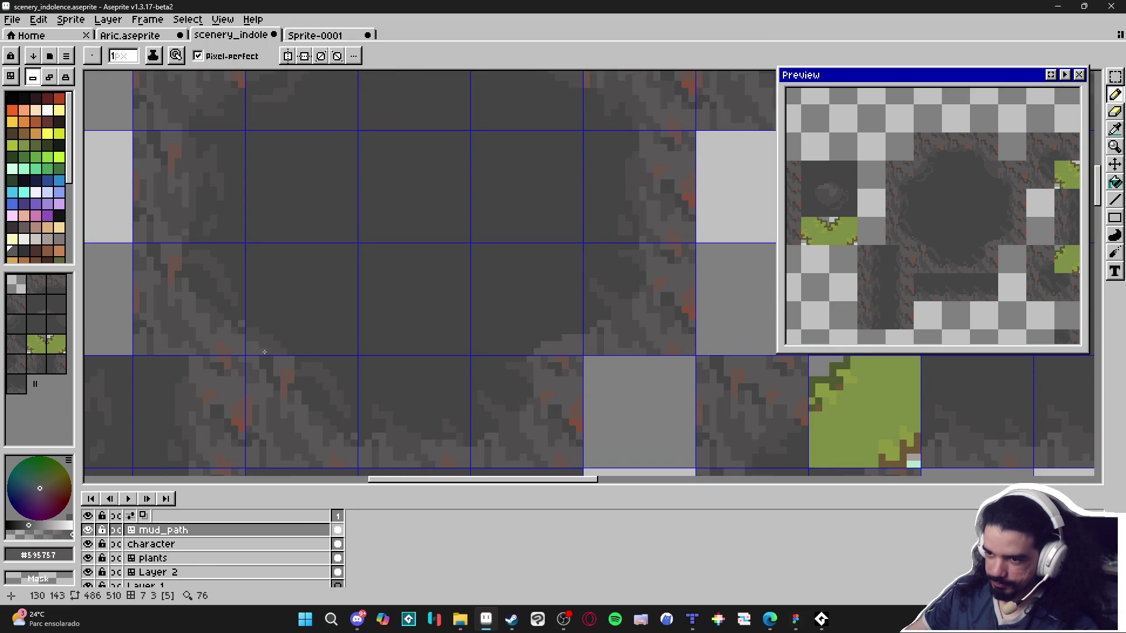
scroll(360, 353, "down", 4)
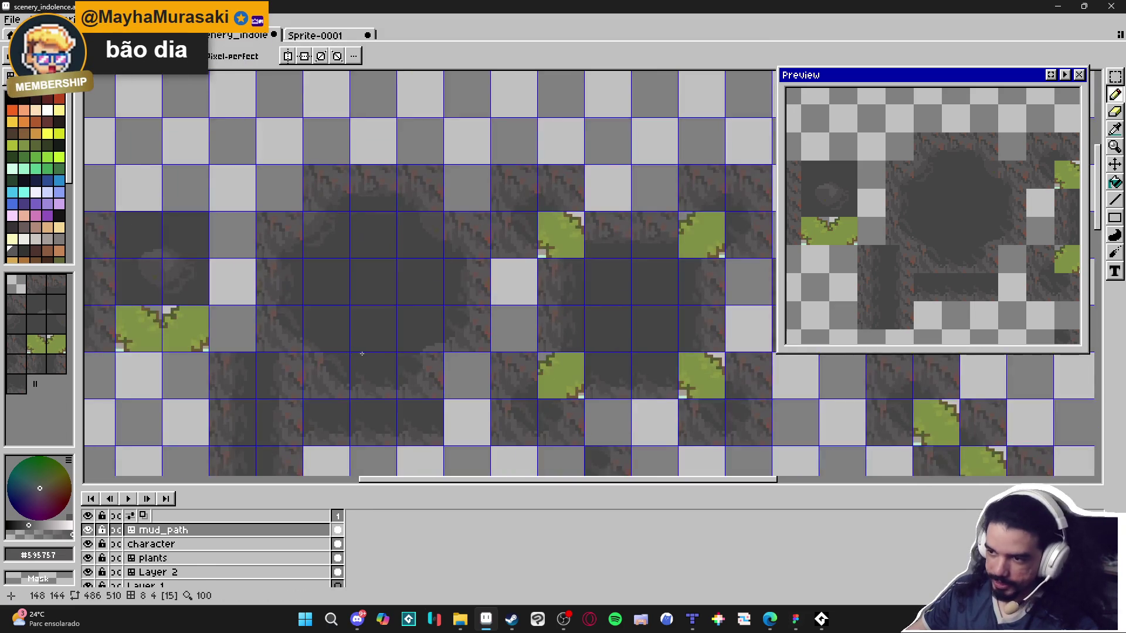
Sample the #4f4d4d grey and draw a line of grey pixels into the floor shading.
scroll(359, 353, "up", 1)
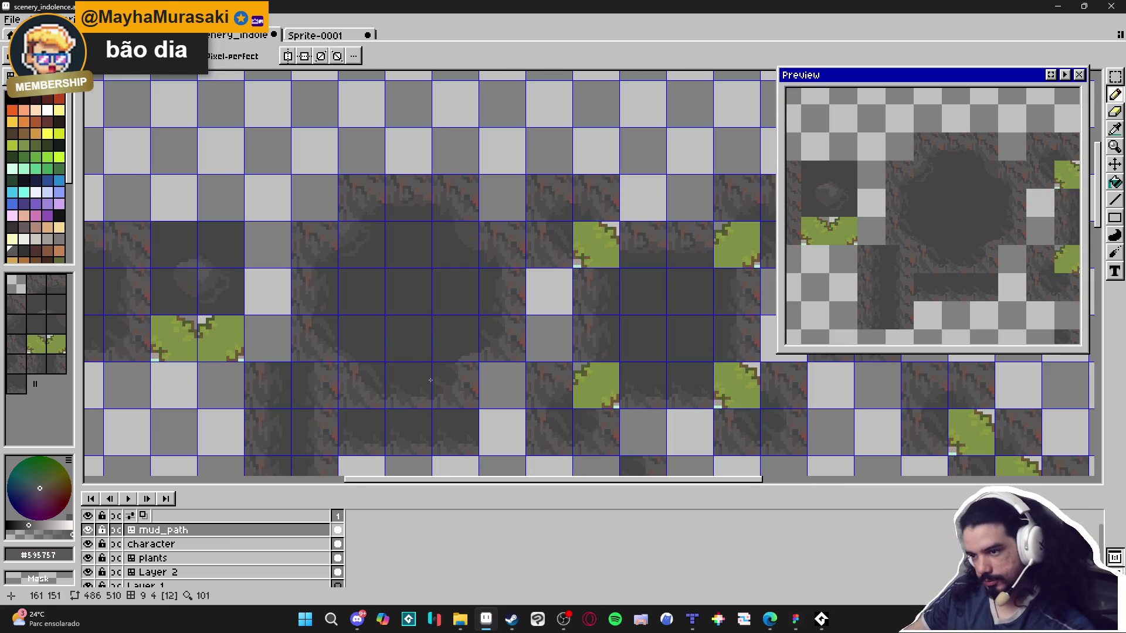
scroll(387, 375, "up", 4)
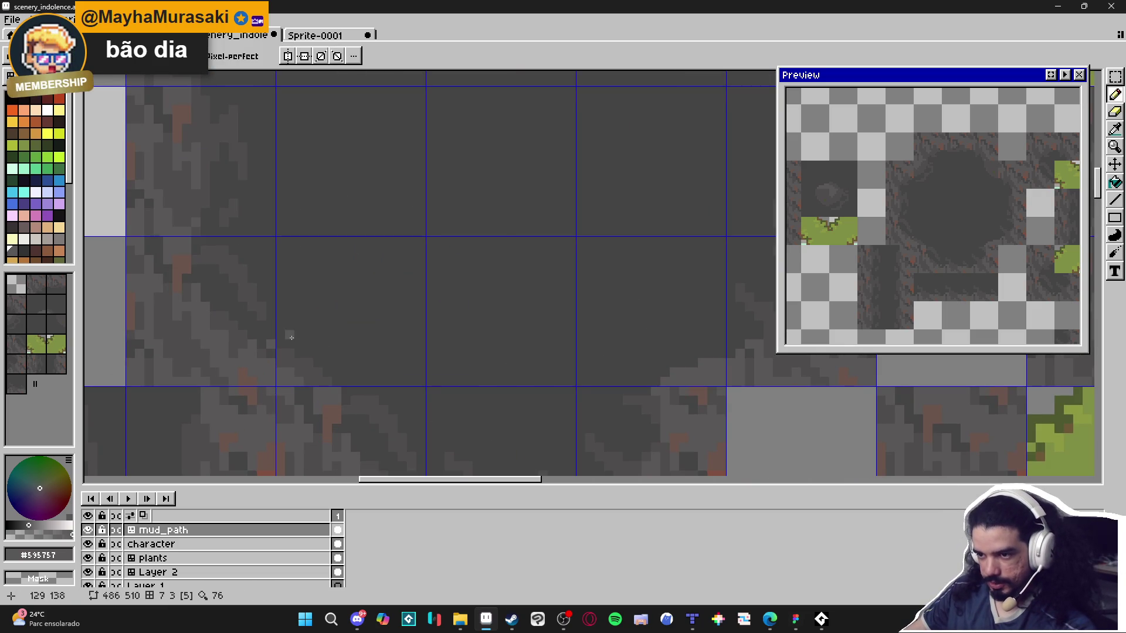
left_click(287, 335, "alt")
left_click_drag(288, 335, 317, 340)
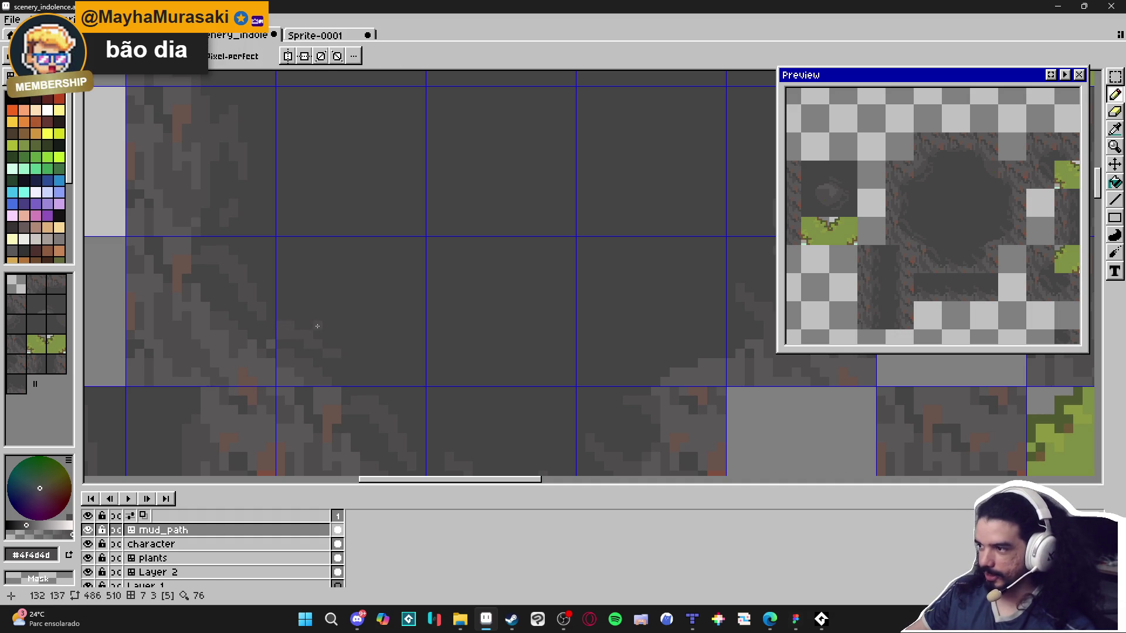
Add a short grey stroke and a single grey pixel on the floor tile.
scroll(287, 346, "up", 1)
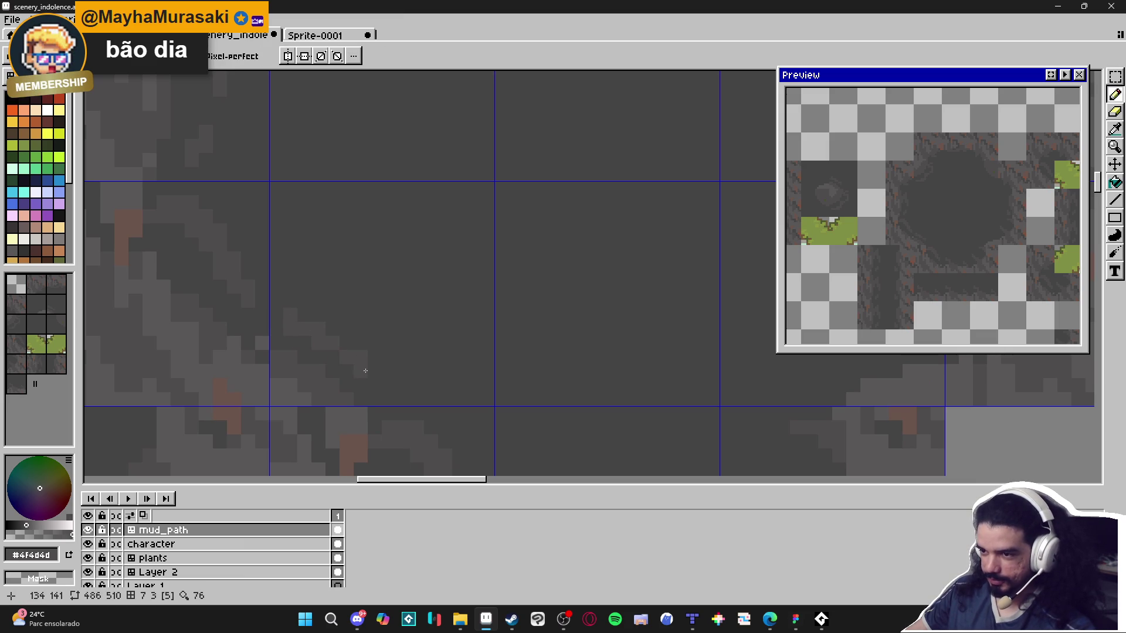
scroll(384, 381, "down", 2)
scroll(359, 389, "right", 3)
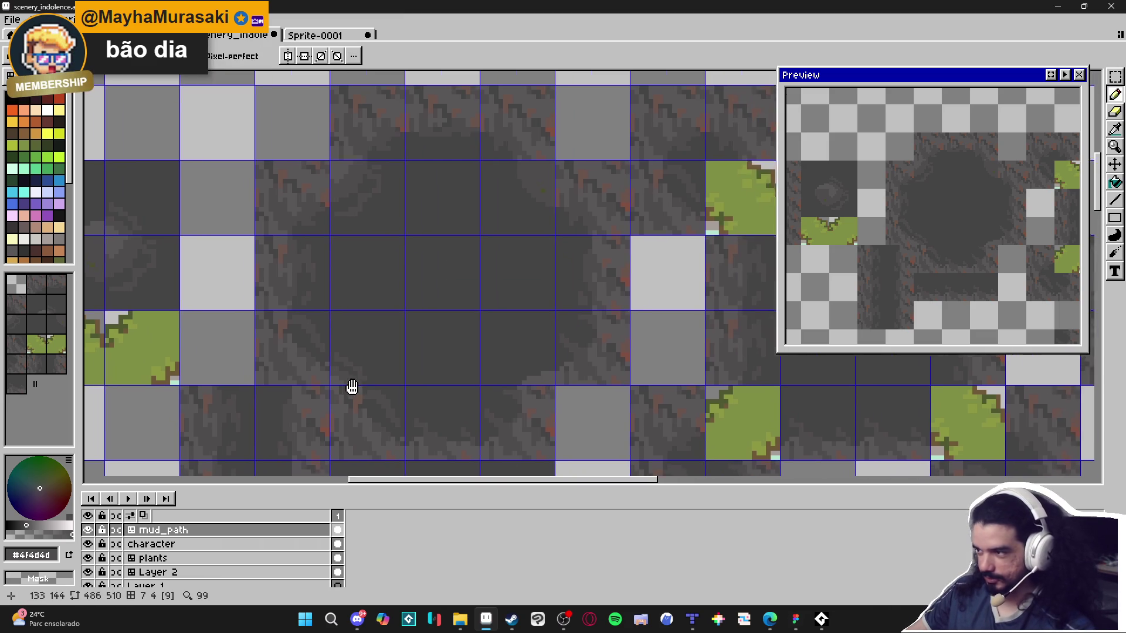
scroll(368, 366, "down", 2)
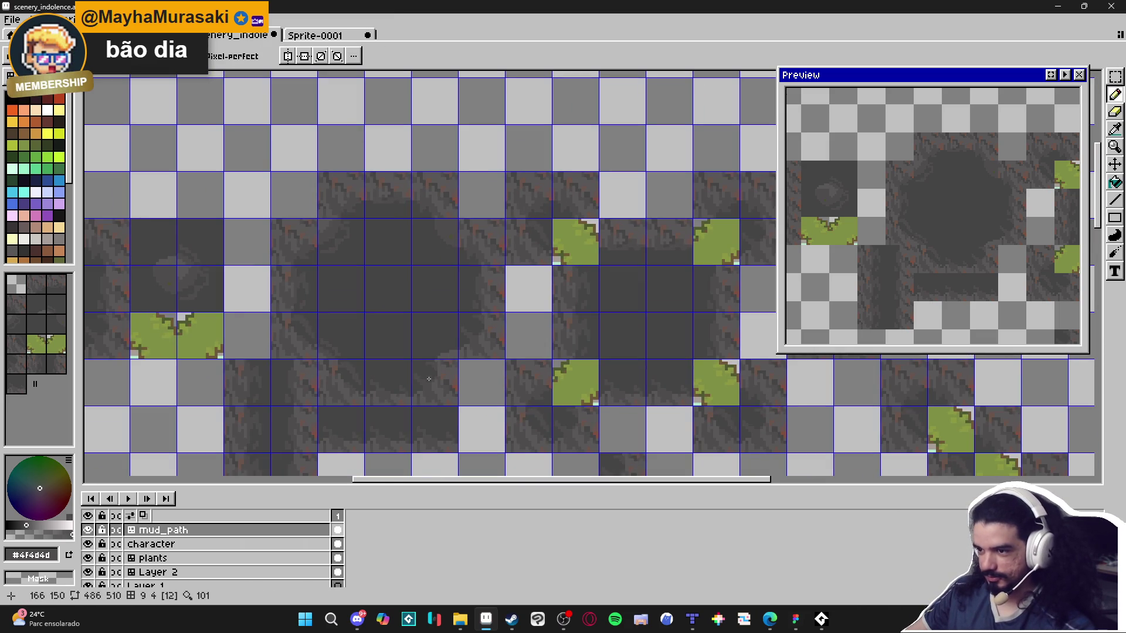
scroll(429, 379, "up", 4)
scroll(465, 345, "up", 1)
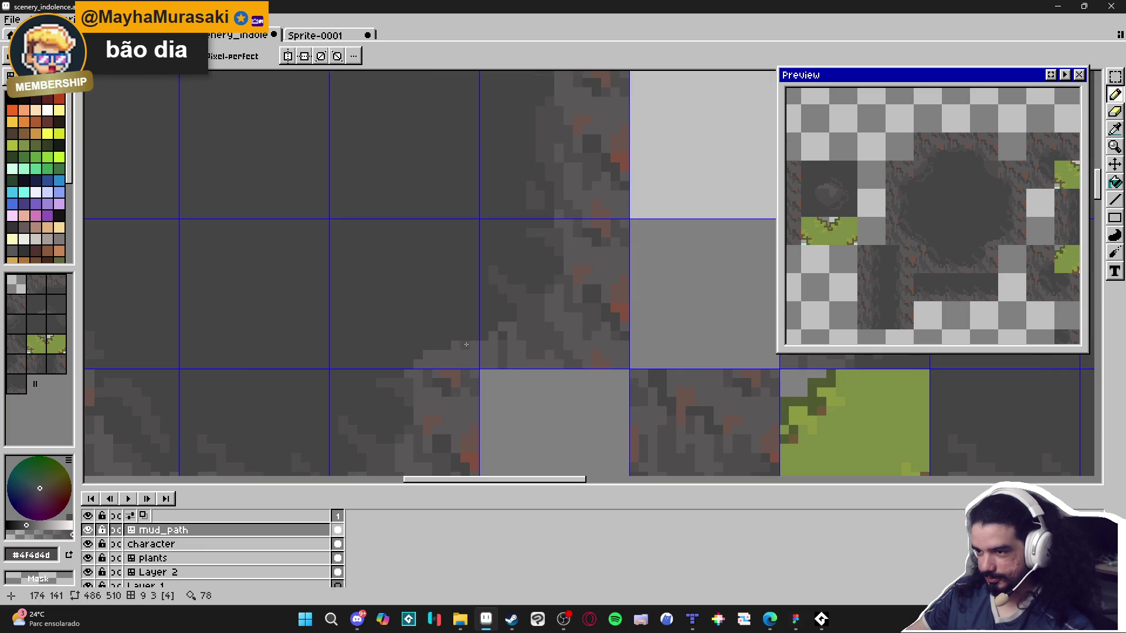
left_click_drag(465, 344, 450, 344)
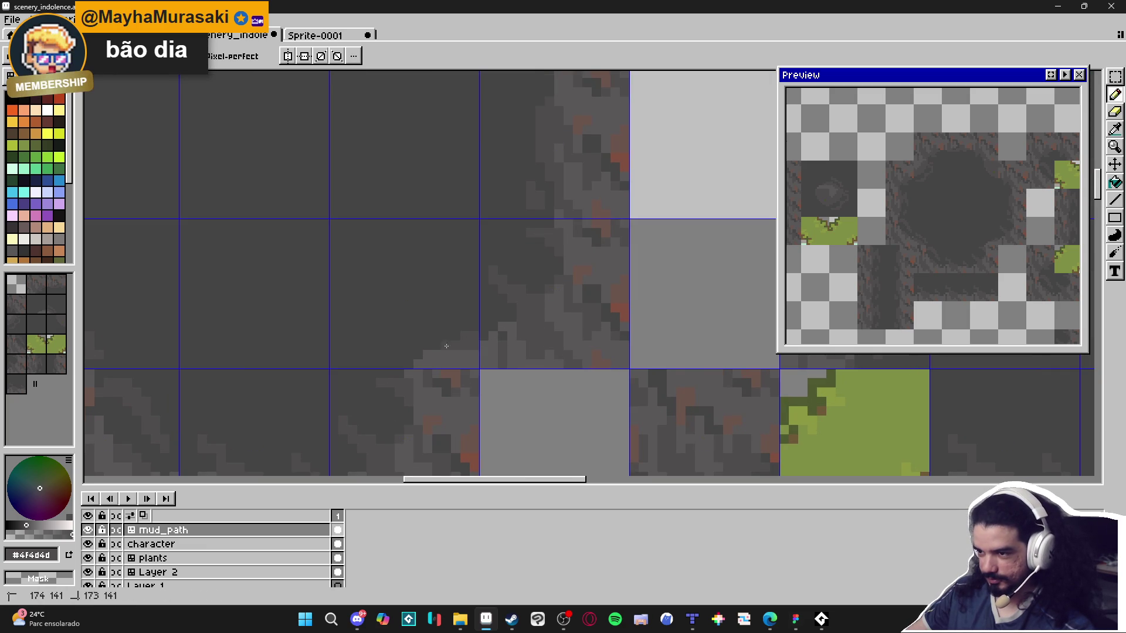
left_click(432, 353)
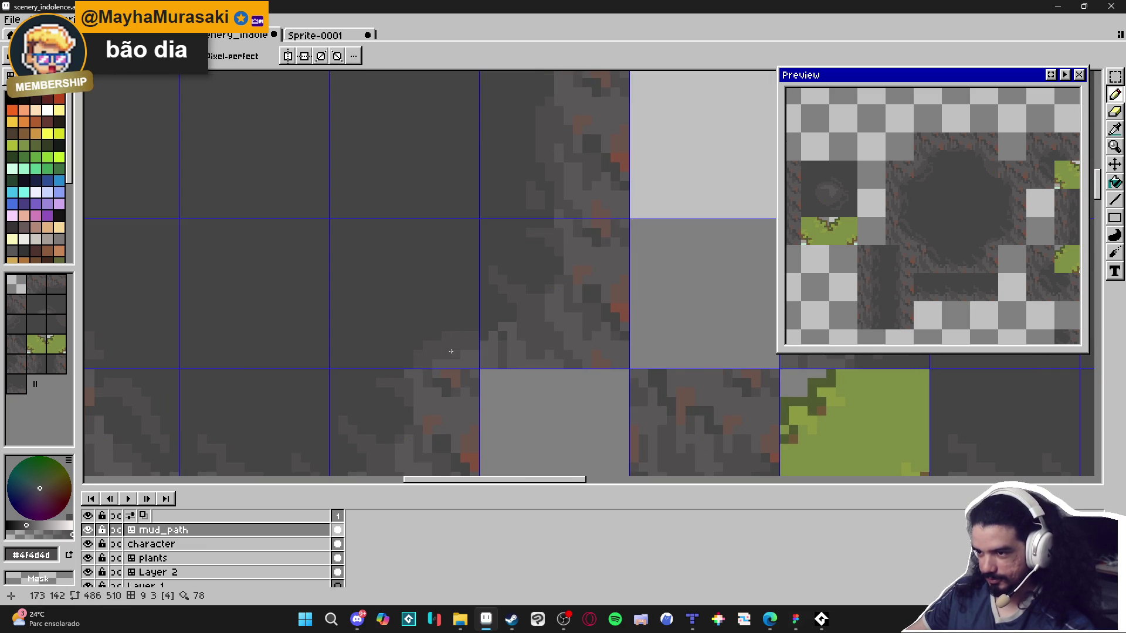
Resample the darker #454444 grey, then switch back to the mid grey #4f4d4d.
left_click(470, 343, "alt")
left_click(460, 334, "alt")
scroll(460, 335, "down", 3)
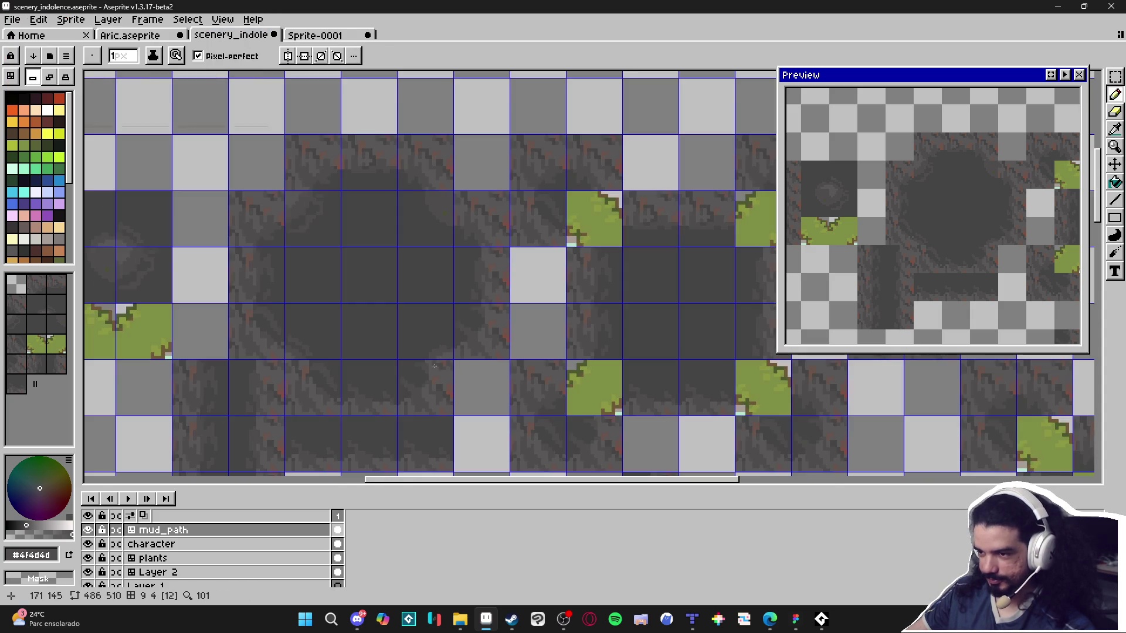
scroll(416, 372, "up", 4)
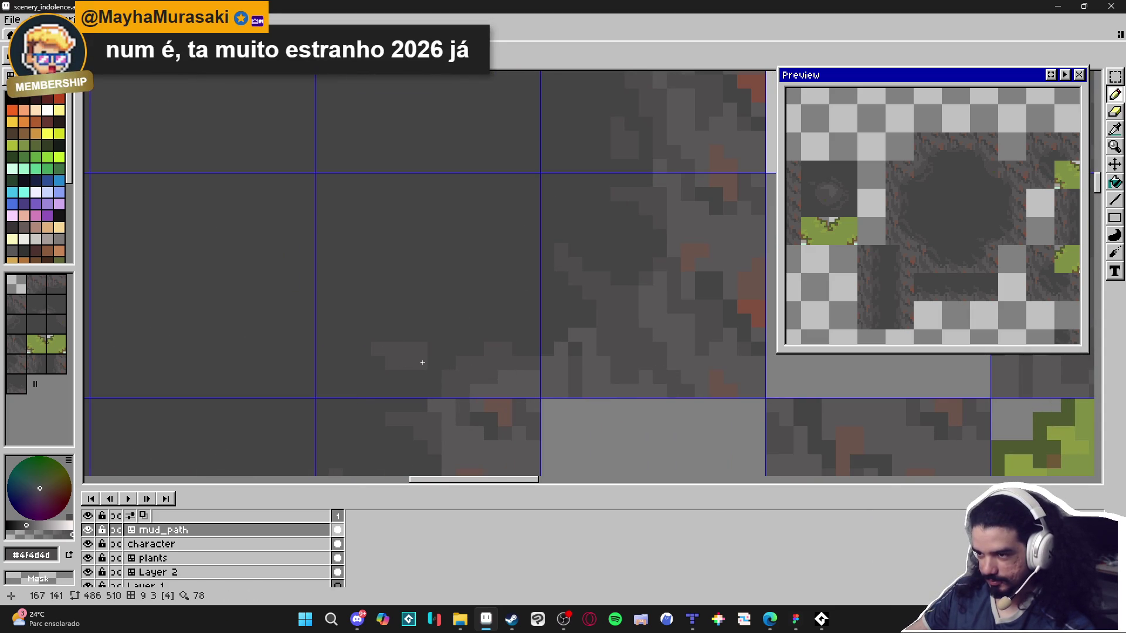
scroll(422, 362, "down", 4)
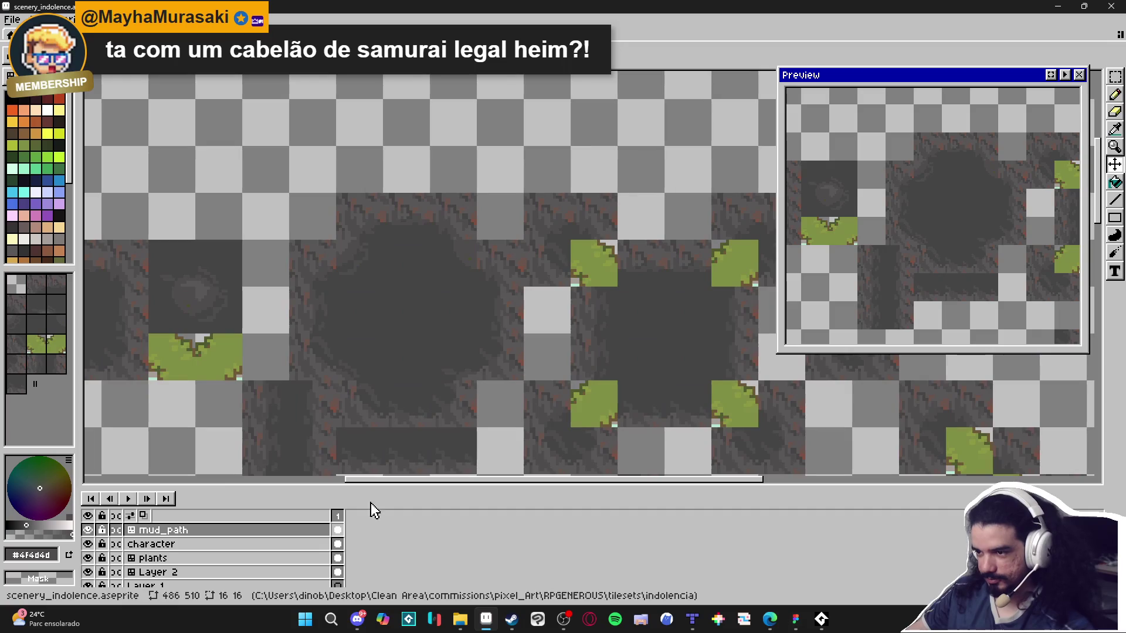
scroll(395, 407, "down", 1)
scroll(404, 387, "up", 1)
scroll(417, 370, "down", 1)
scroll(463, 305, "up", 1)
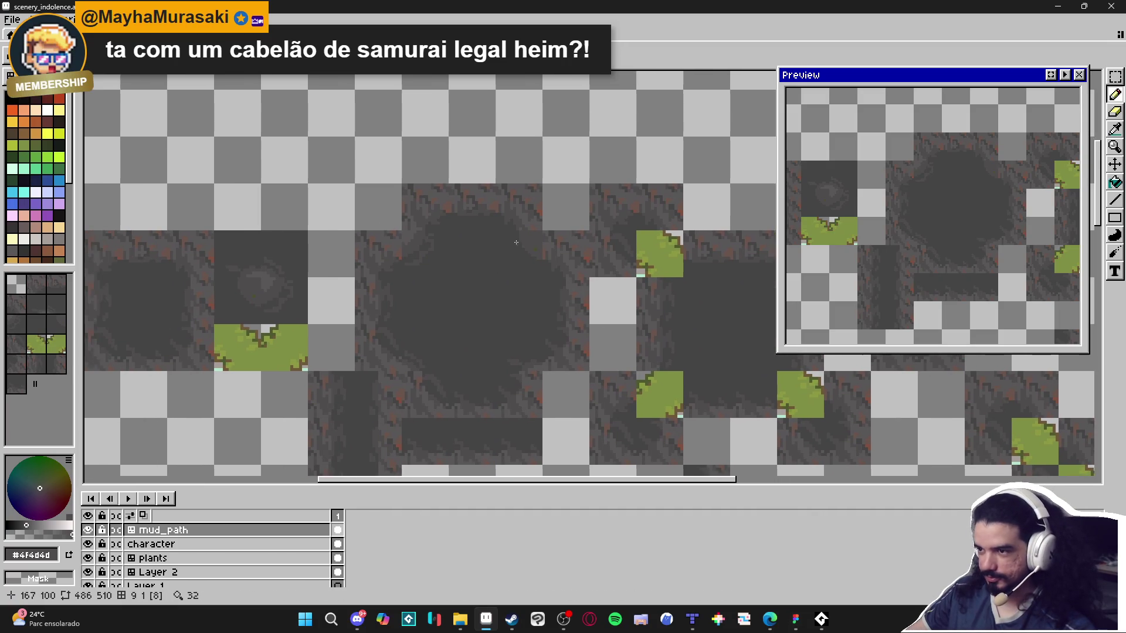
scroll(515, 244, "up", 5)
left_click(523, 207, "alt")
mouse_move(522, 207)
left_mouse_down()
mouse_move(557, 211)
mouse_move(584, 263)
left_mouse_up()
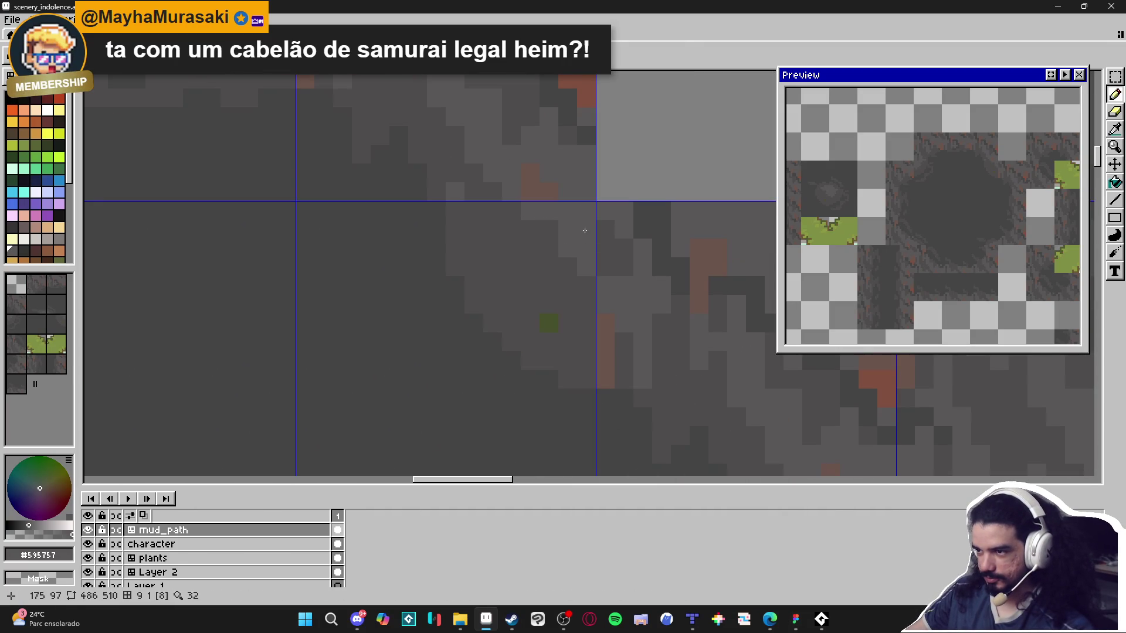
left_click(548, 229)
left_click(570, 267)
left_click(556, 256)
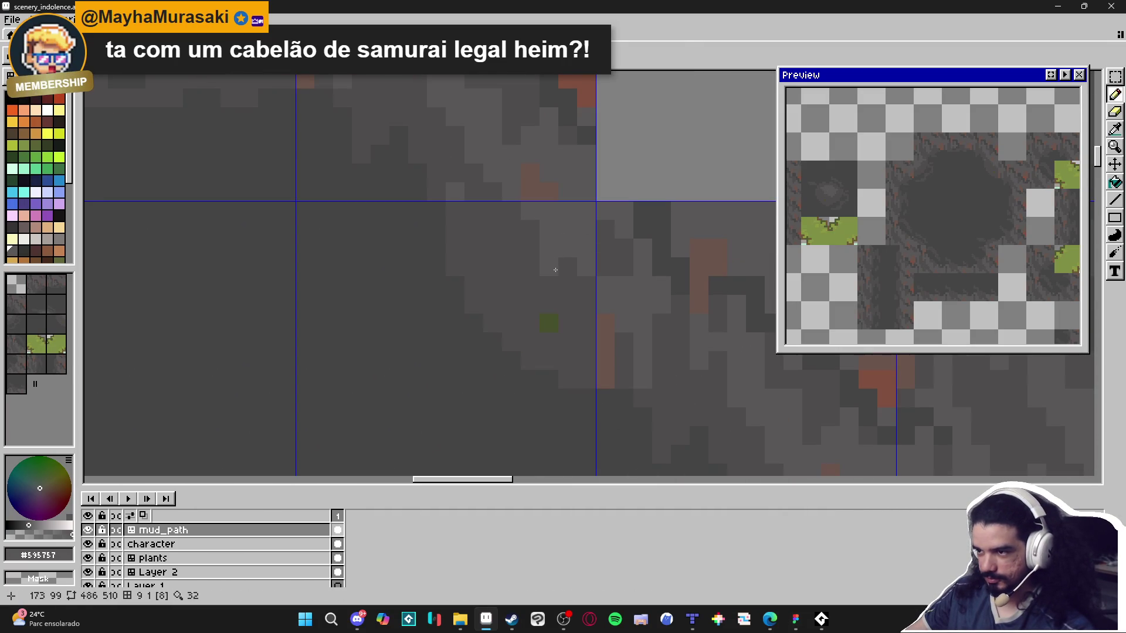
left_click(566, 268)
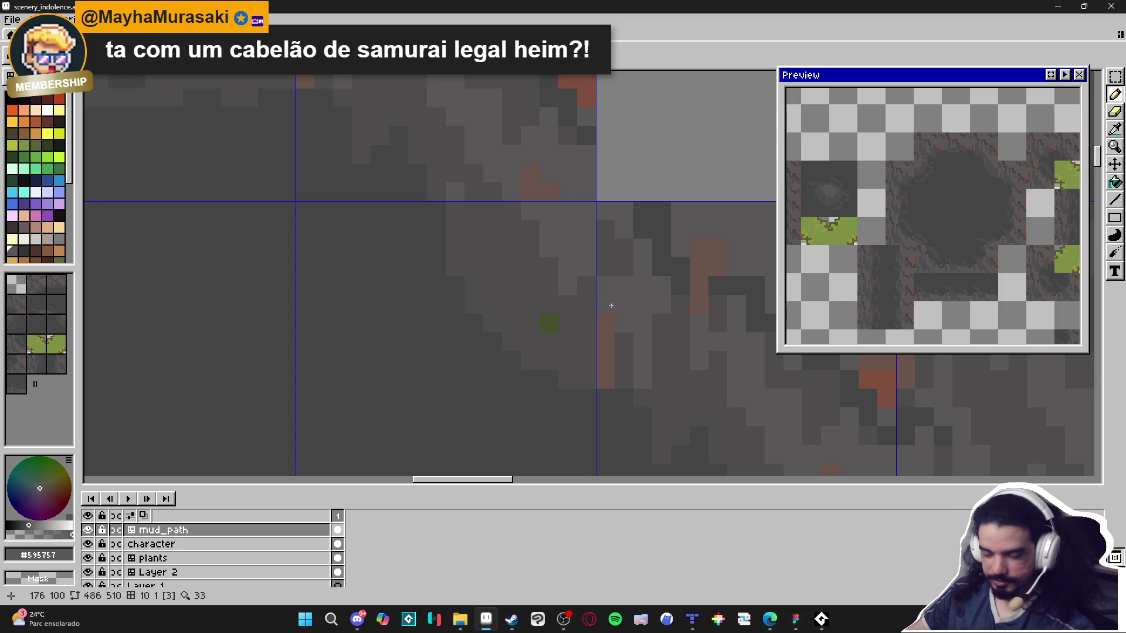
left_click(566, 620)
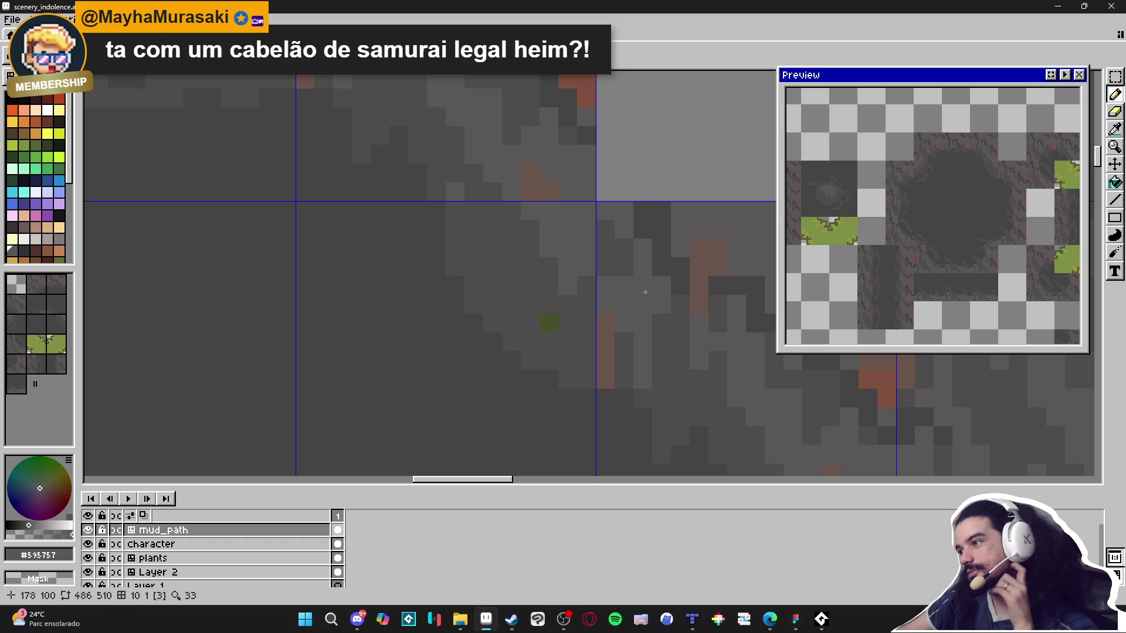
scroll(663, 304, "down", 5)
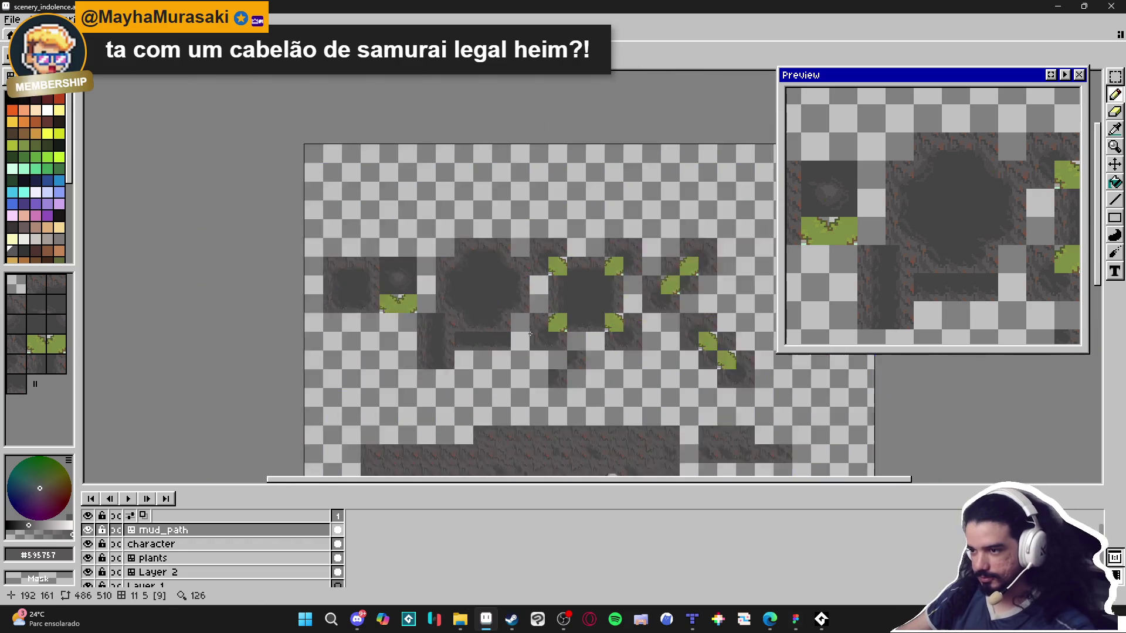
scroll(529, 330, "down", 2)
scroll(430, 149, "up", 4)
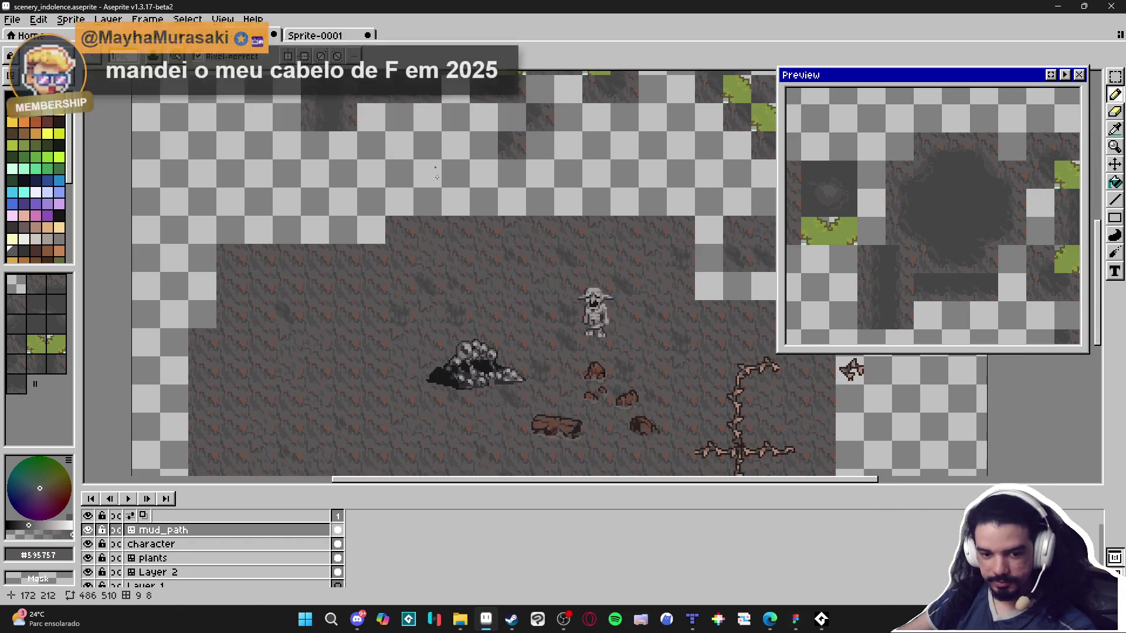
scroll(465, 257, "up", 2)
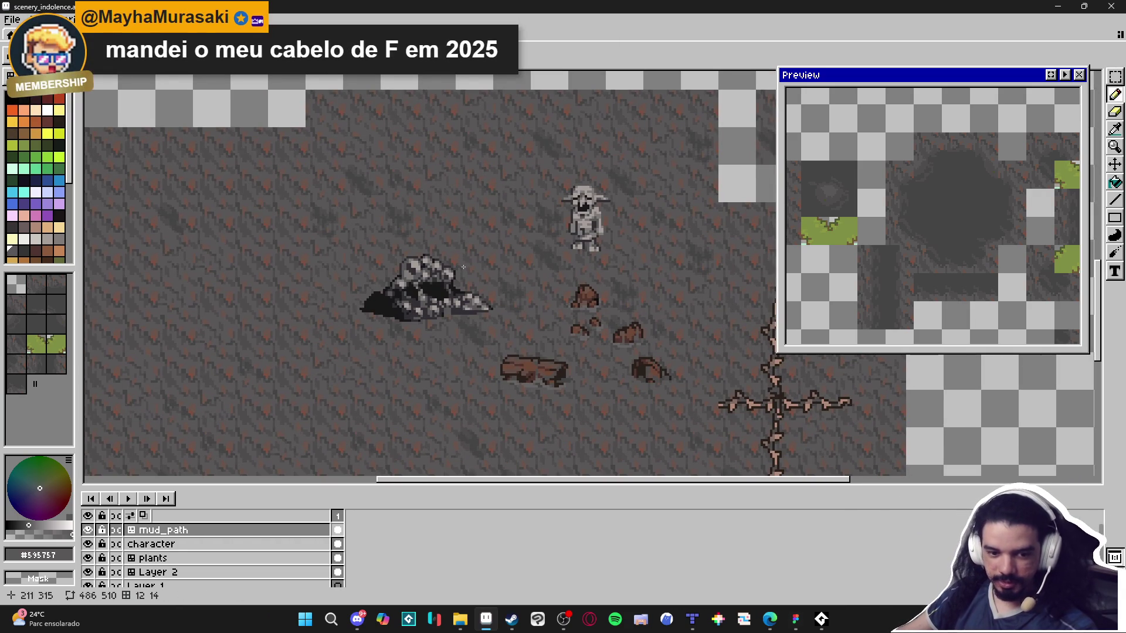
scroll(454, 339, "down", 1)
scroll(422, 258, "up", 5)
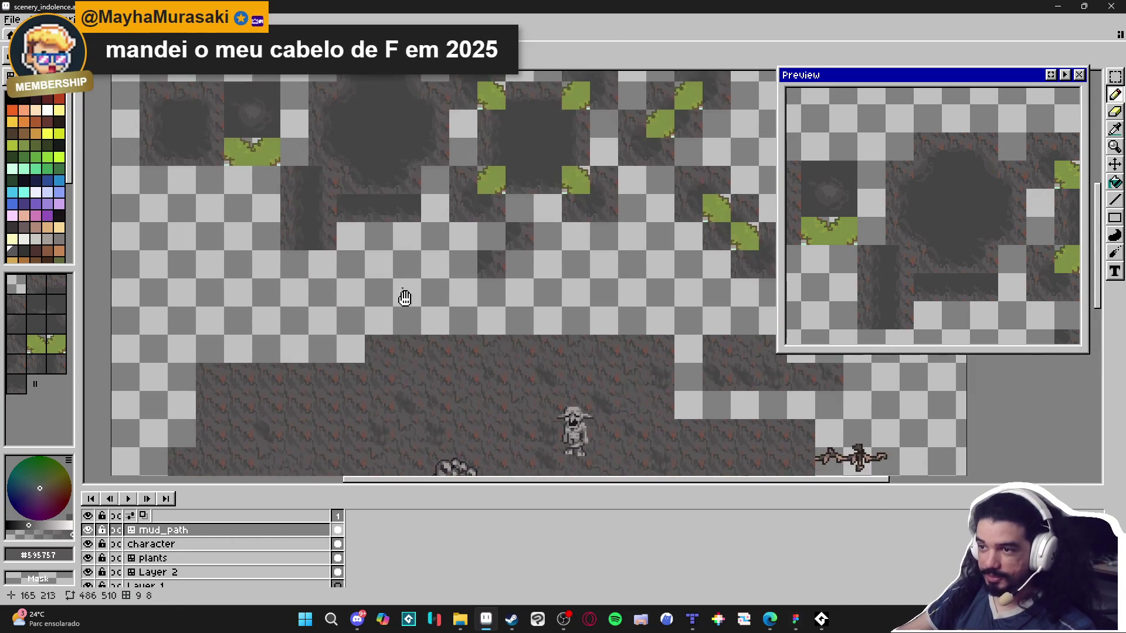
scroll(390, 177, "up", 2)
scroll(389, 177, "down", 1)
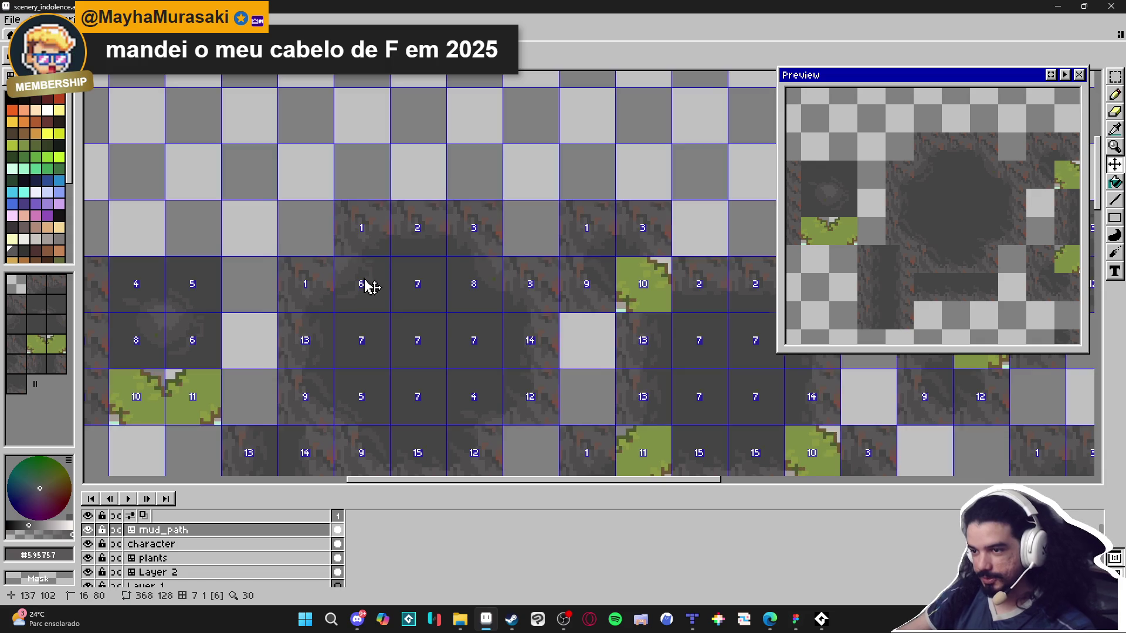
Alternately sample the darker #4f4d4d and lighter #595757 mud greys across the tiles.
scroll(371, 284, "up", 3)
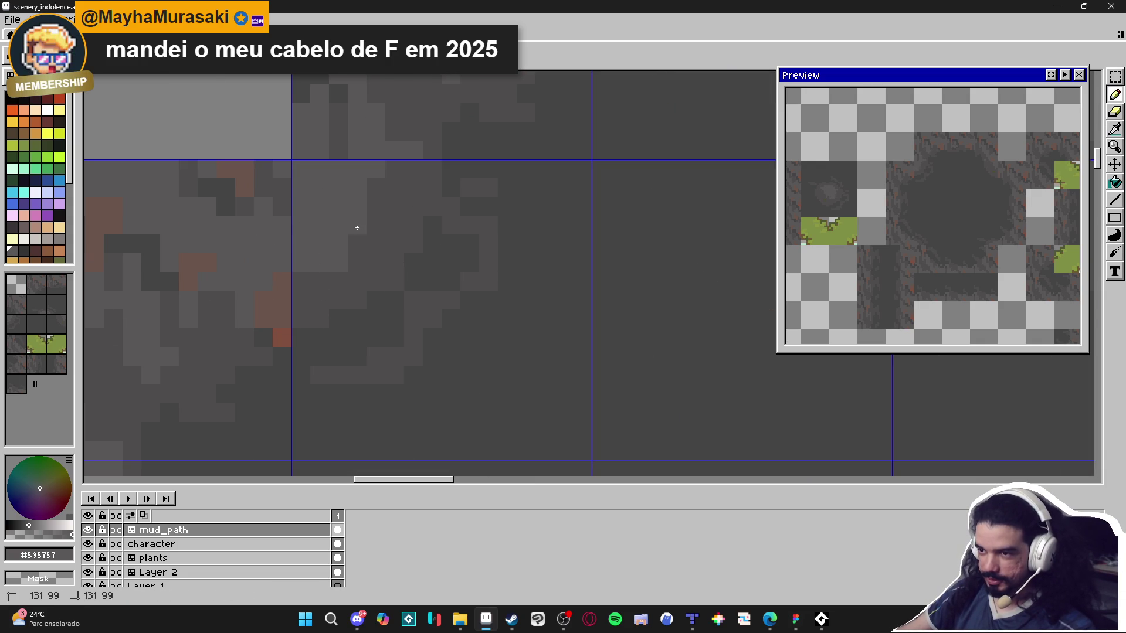
left_click(301, 266, "alt")
left_click(306, 281, "alt")
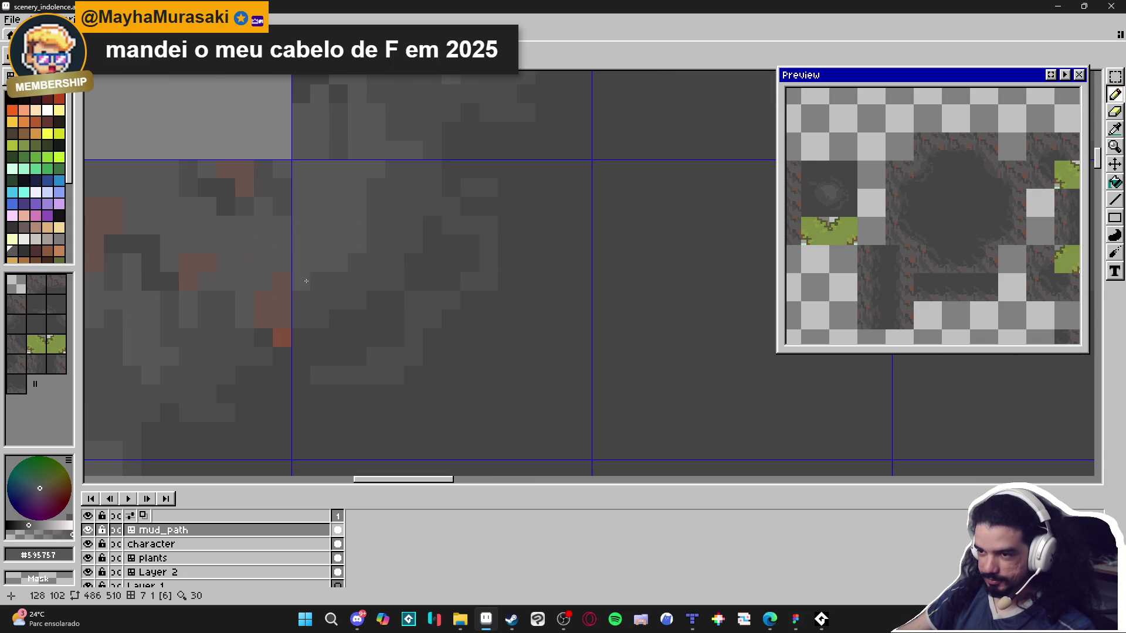
left_click(359, 246, "alt")
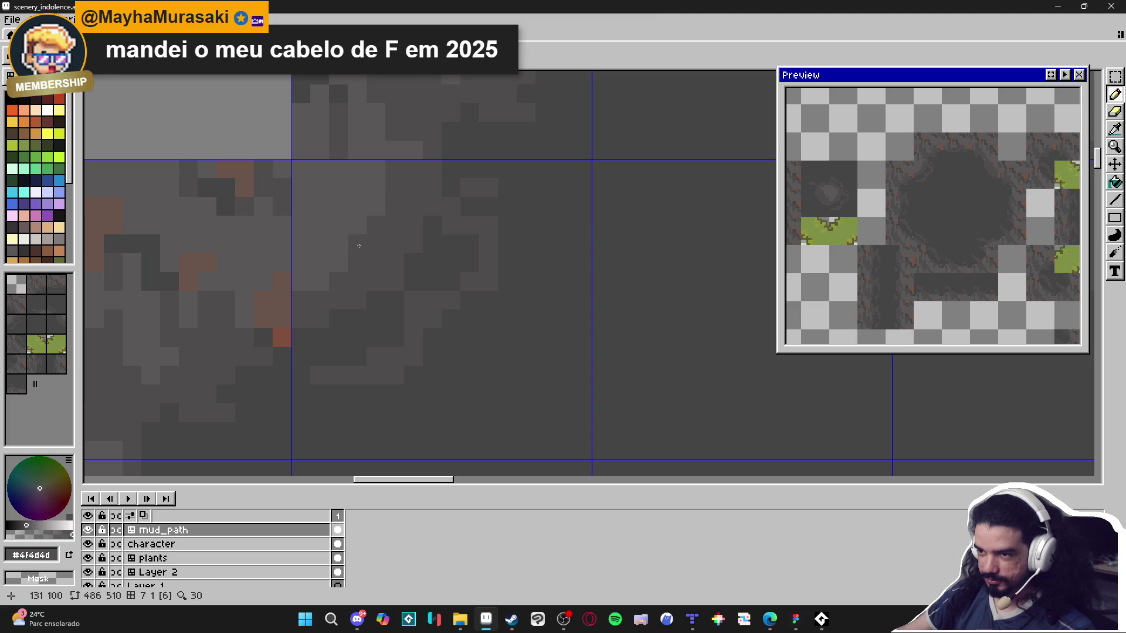
scroll(377, 208, "down", 4)
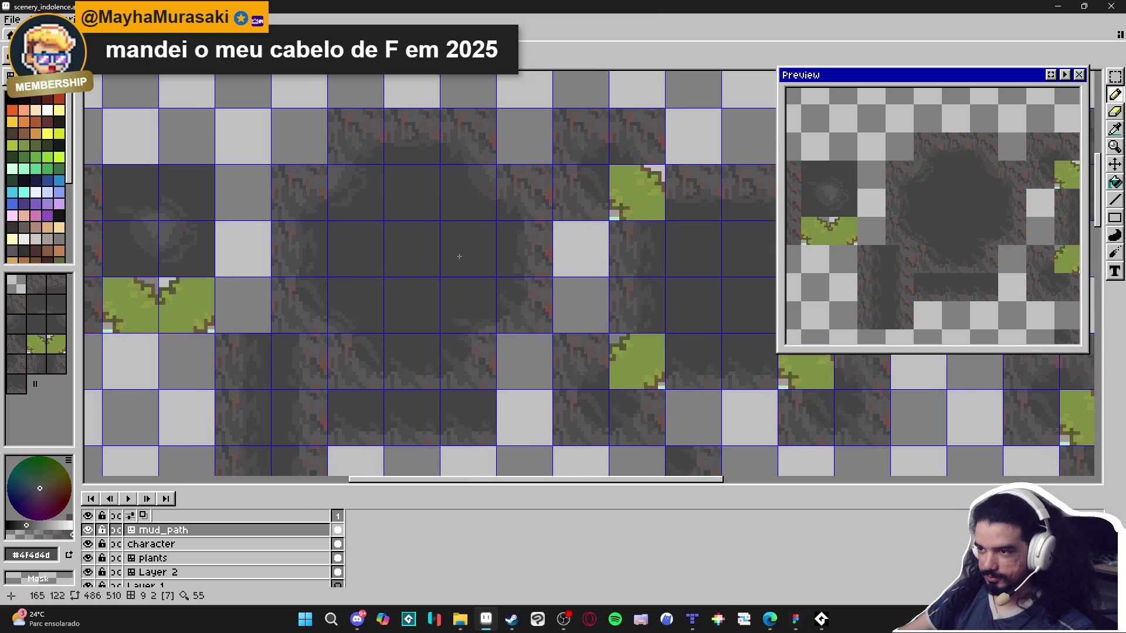
scroll(490, 220, "up", 4)
left_click(522, 111, "alt")
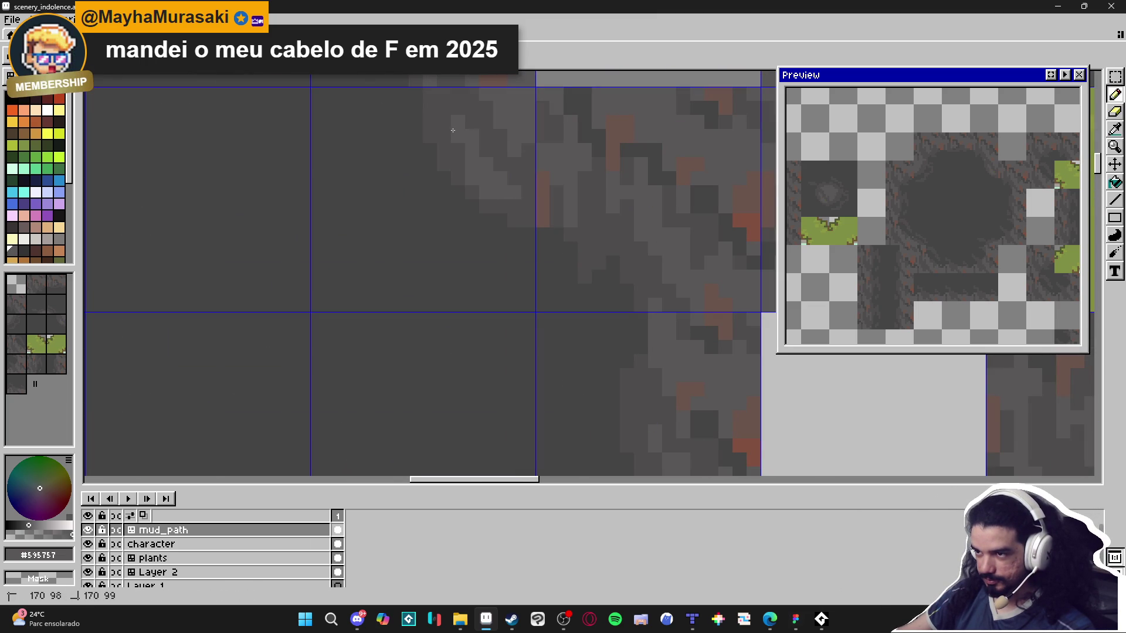
left_click(467, 113, "alt")
scroll(472, 140, "down", 3)
scroll(475, 150, "up", 1)
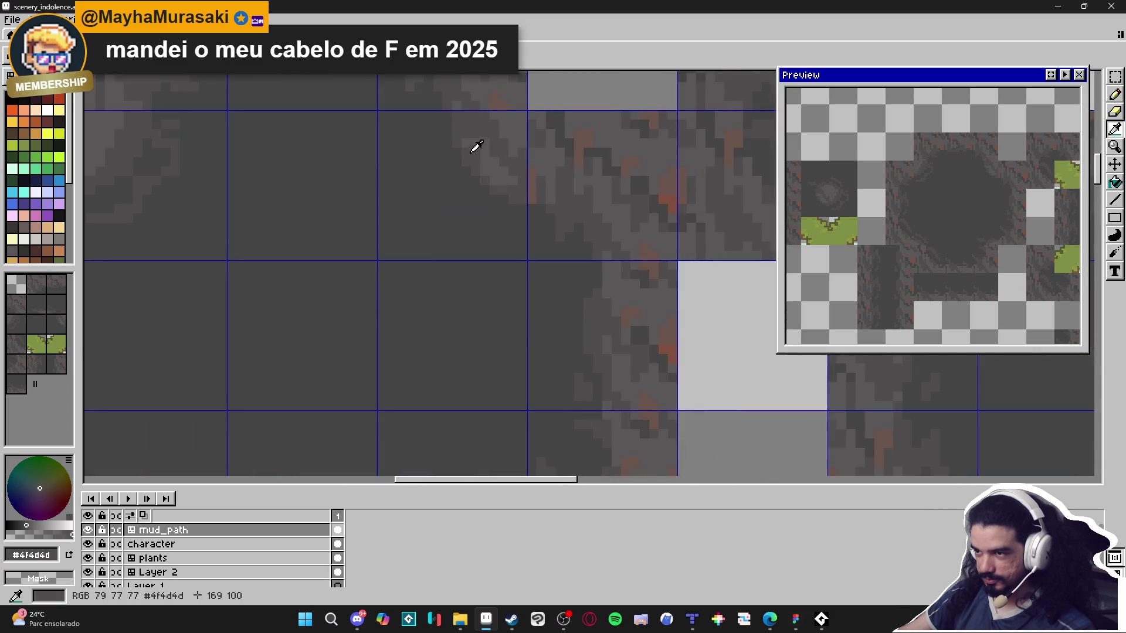
left_click(470, 131, "alt")
Zoom around the mud_path map and turn tile editing mode off.
scroll(488, 248, "down", 2)
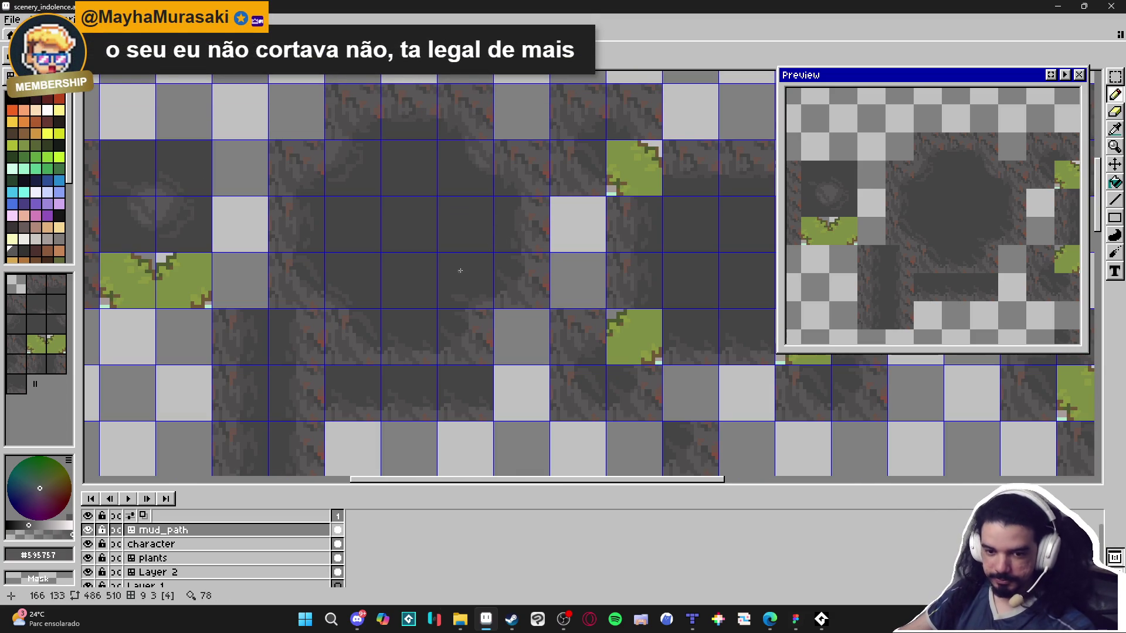
scroll(490, 294, "up", 2)
scroll(485, 304, "up", 1)
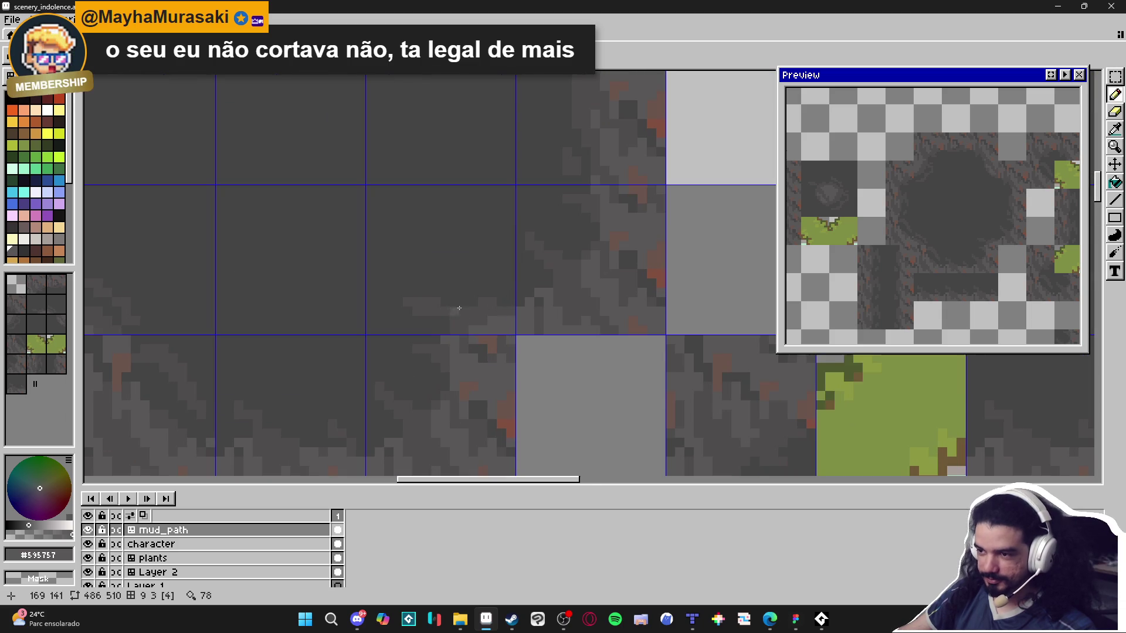
scroll(508, 311, "down", 5)
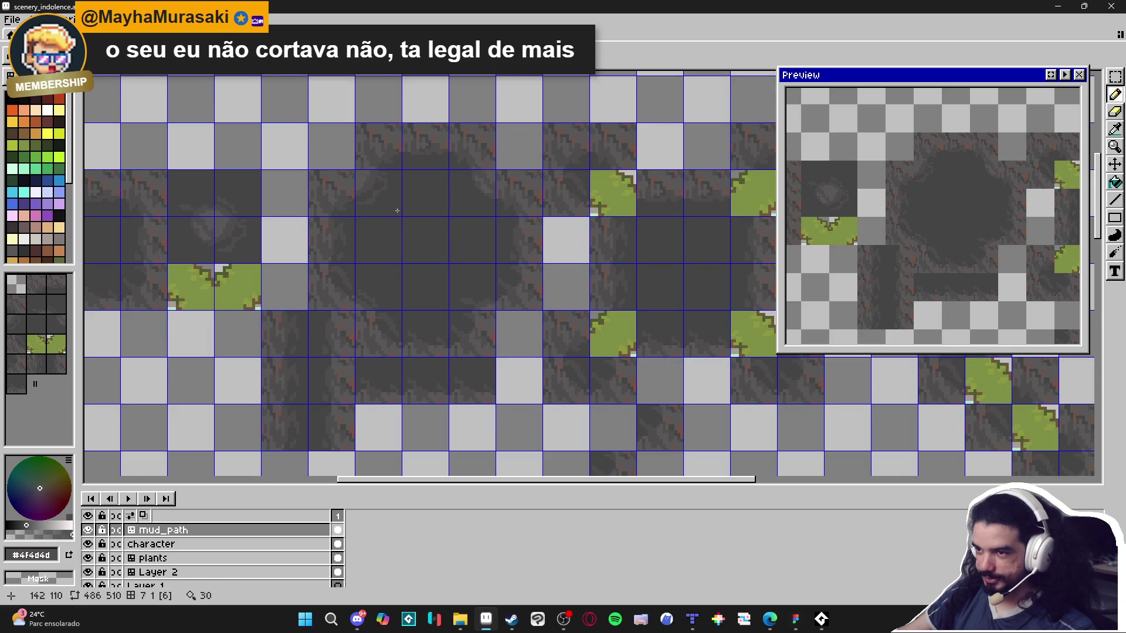
scroll(382, 222, "down", 2)
scroll(382, 264, "up", 1)
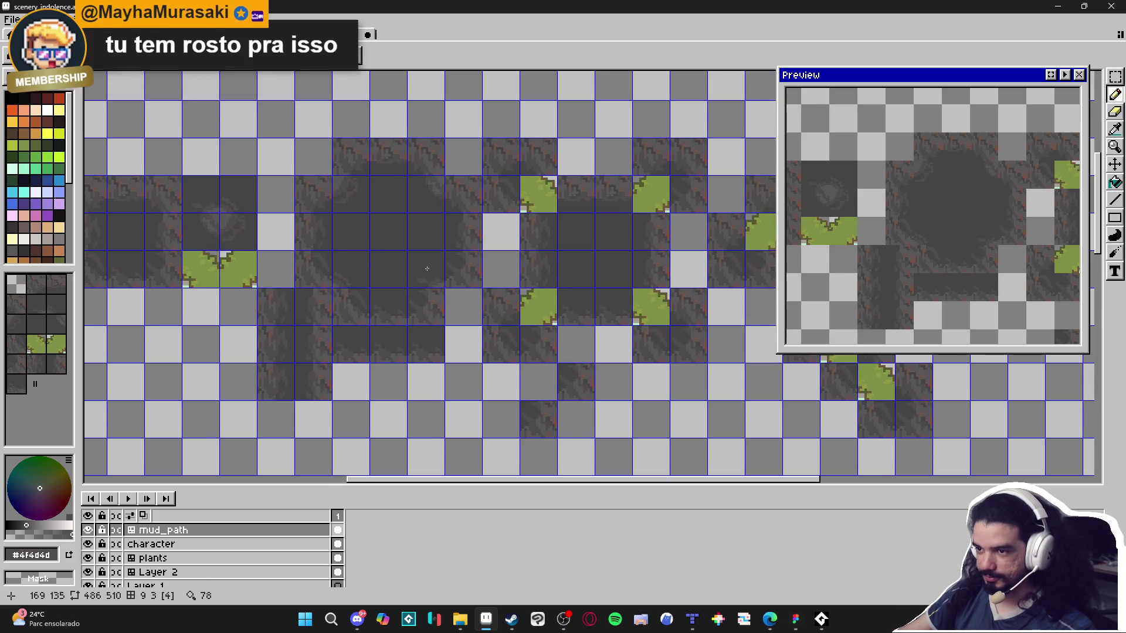
left_click_drag(269, 276, 388, 291)
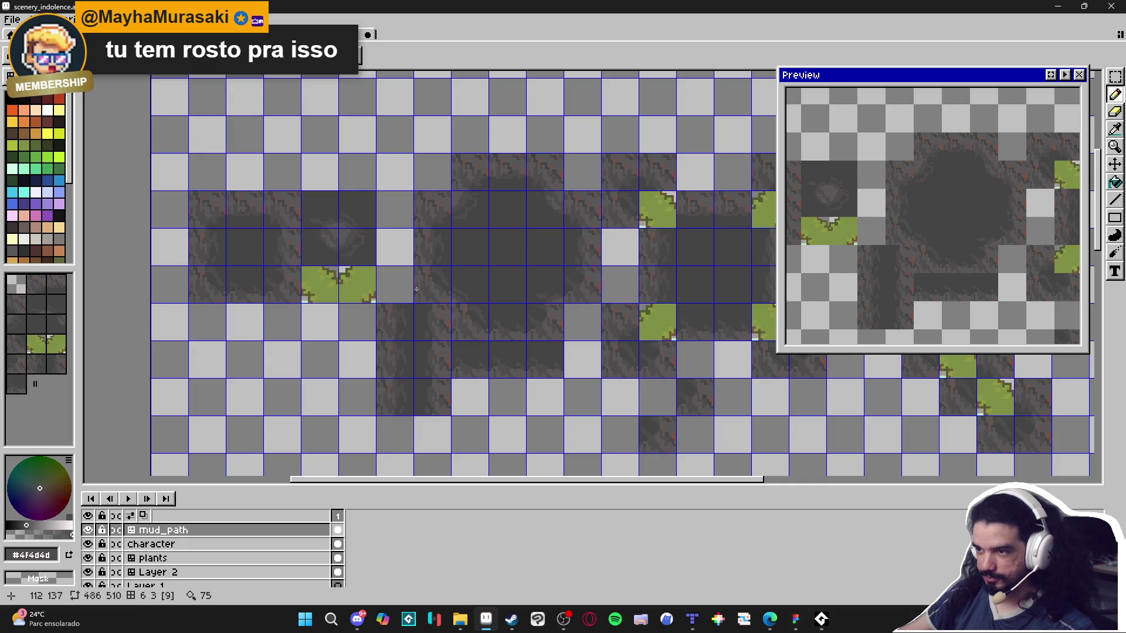
key("Tab")
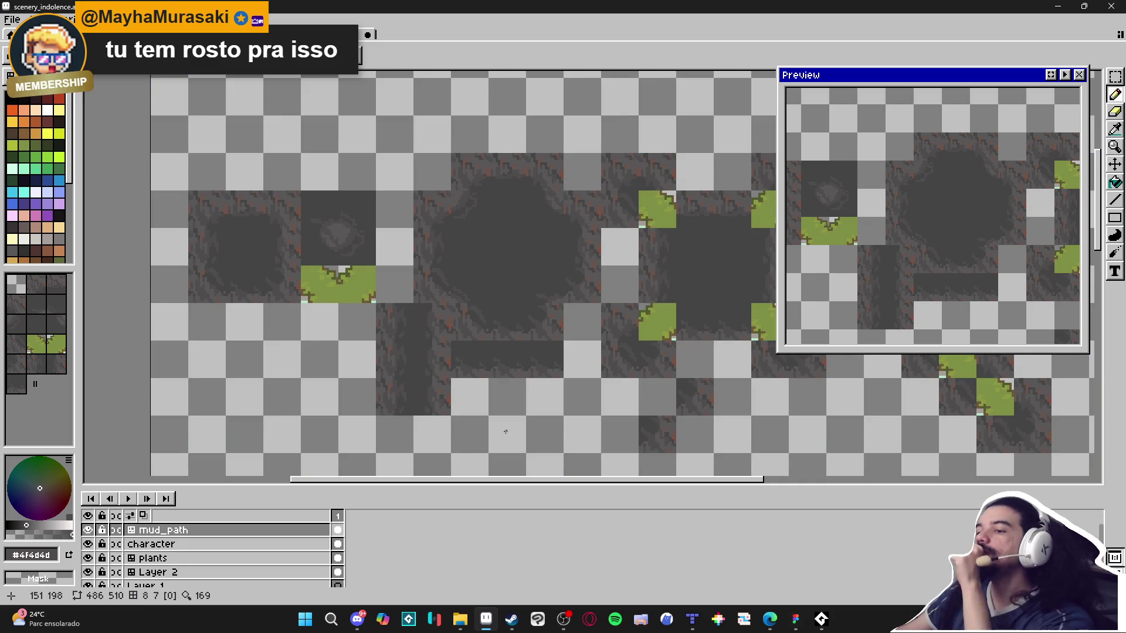
scroll(305, 340, "up", 1)
Marquee-select the 3x3 and 2x2 blocks of mud tiles and copy them.
key("v")
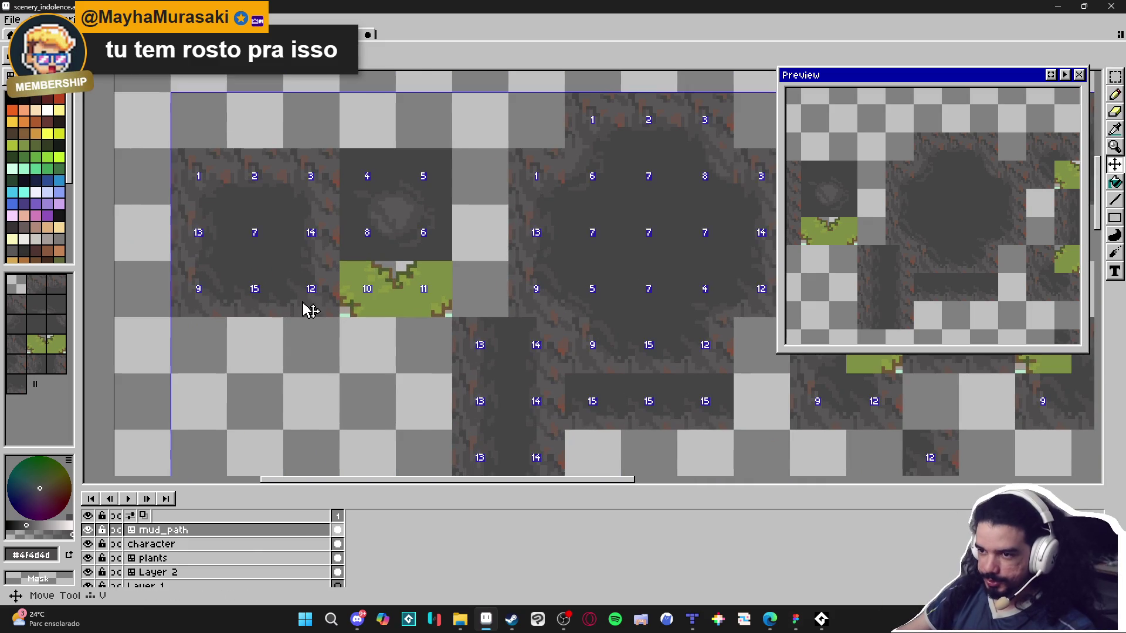
key("m")
left_click_drag(185, 156, 338, 317)
left_click_drag(346, 151, 448, 258)
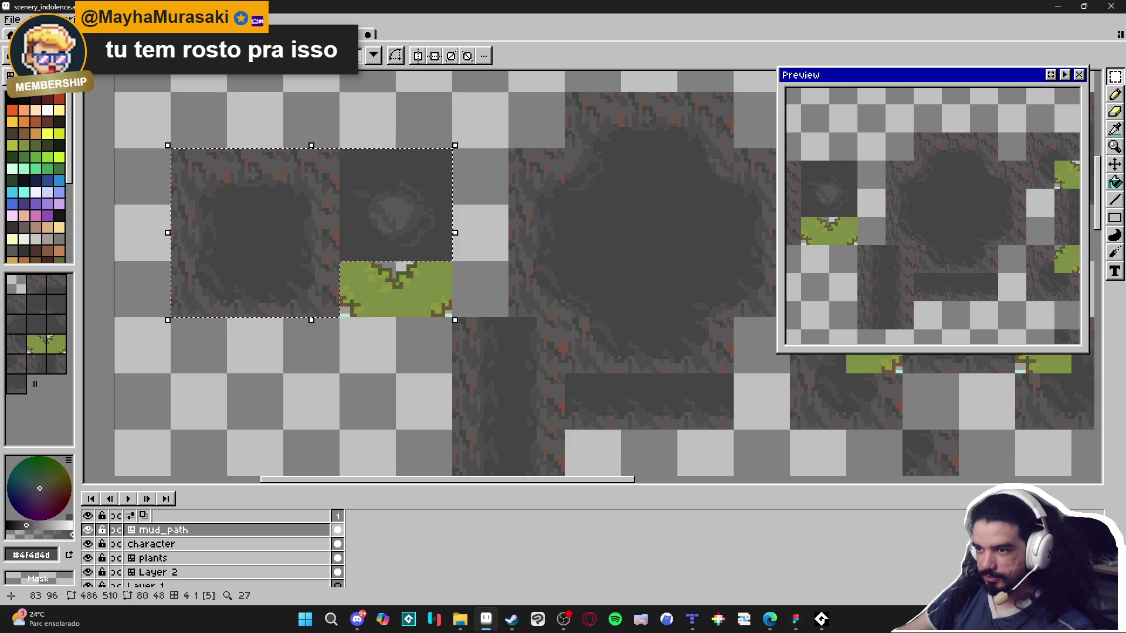
key("ctrl+d")
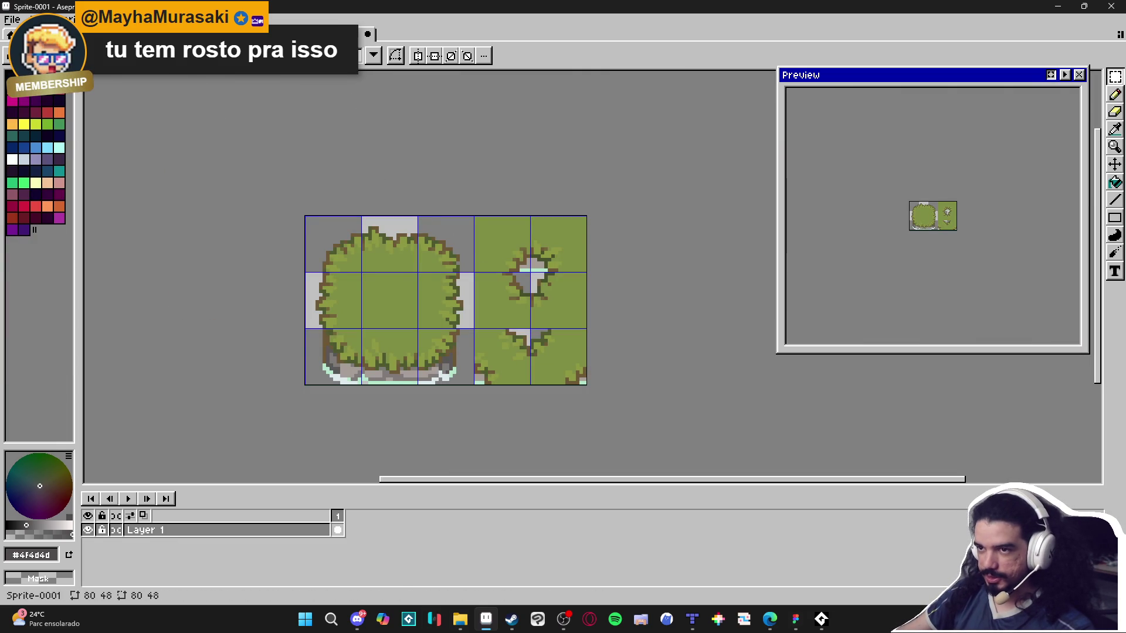
Close the Aric sprite without saving and browse to RPGENEROUS > tilesets > indolencia.
left_click(225, 34)
left_click(577, 335)
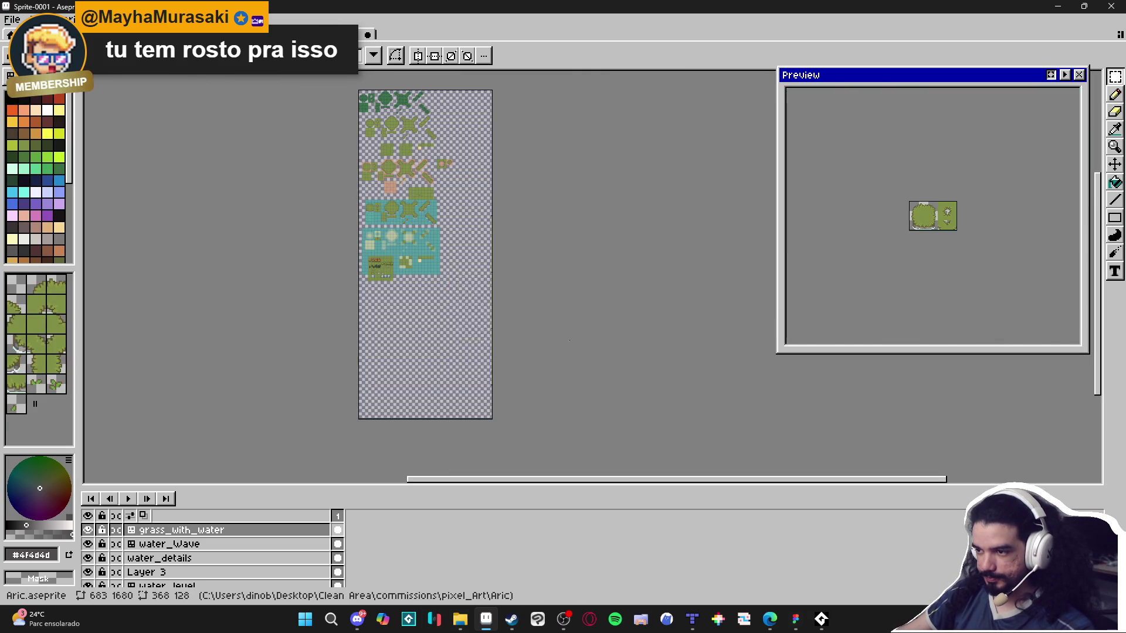
key("alt+Tab")
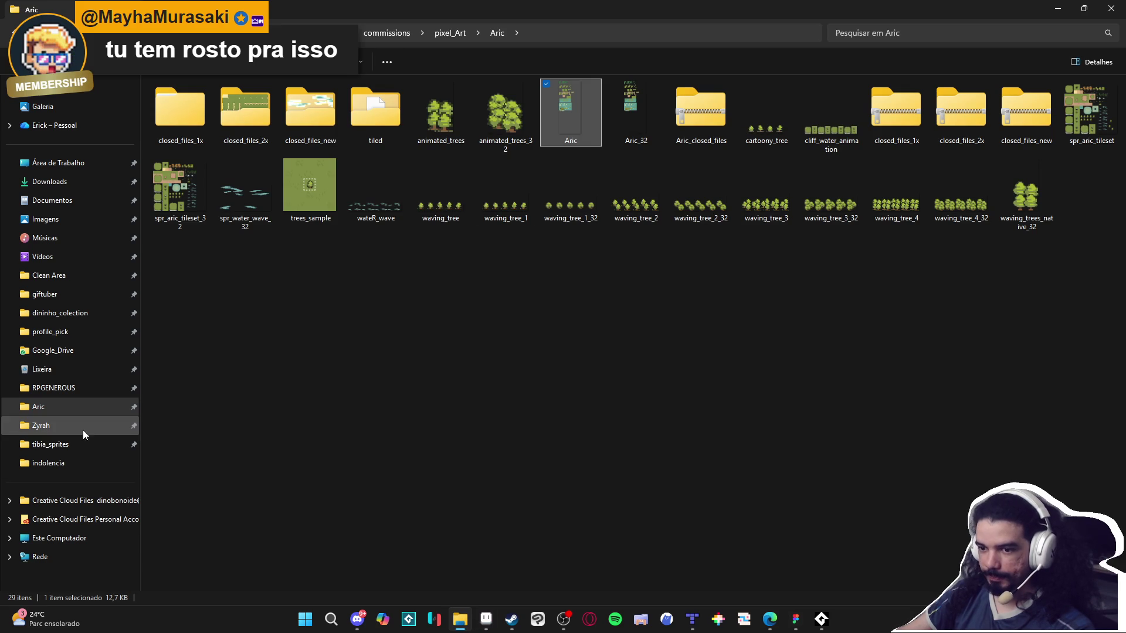
left_click(82, 388)
double_click(744, 117)
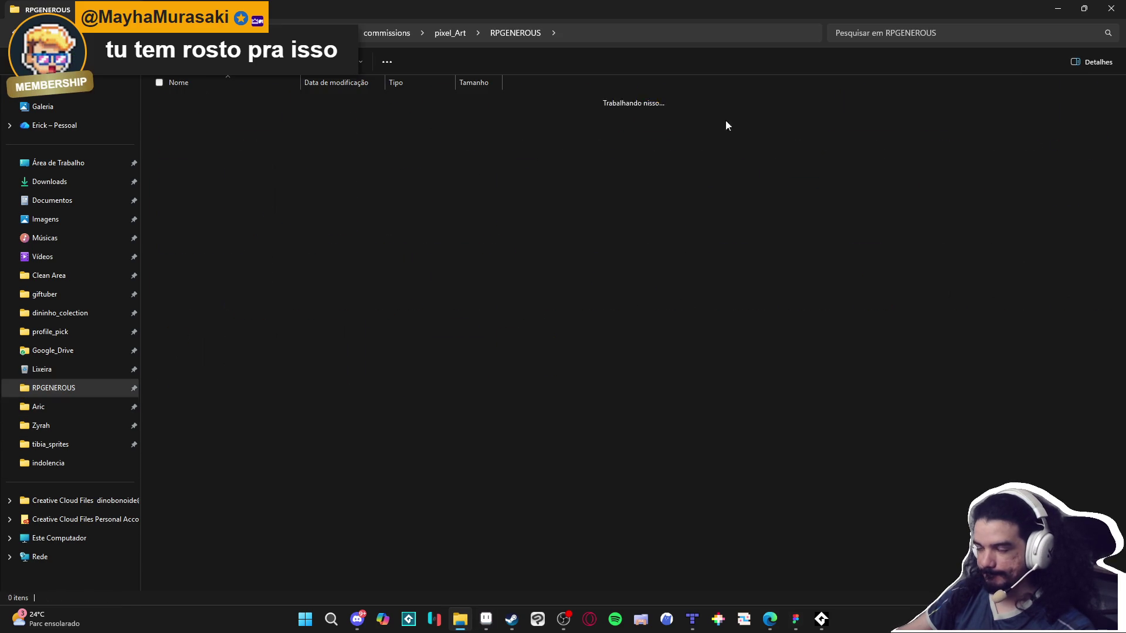
double_click(212, 118)
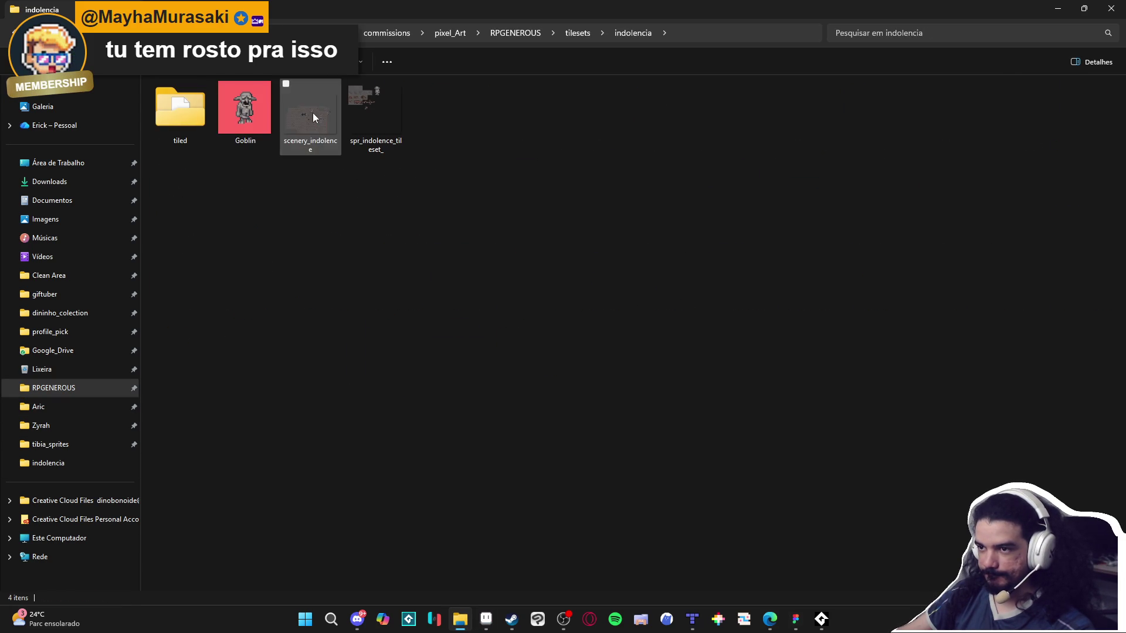
Drag spr_indolence_tileset_ onto Aseprite to open it in a new tab.
mouse_move(373, 98)
left_mouse_down()
mouse_move(686, 617)
mouse_move(547, 590)
mouse_move(481, 612)
mouse_move(496, 568)
left_mouse_up()
left_click_drag(591, 202, 611, 133)
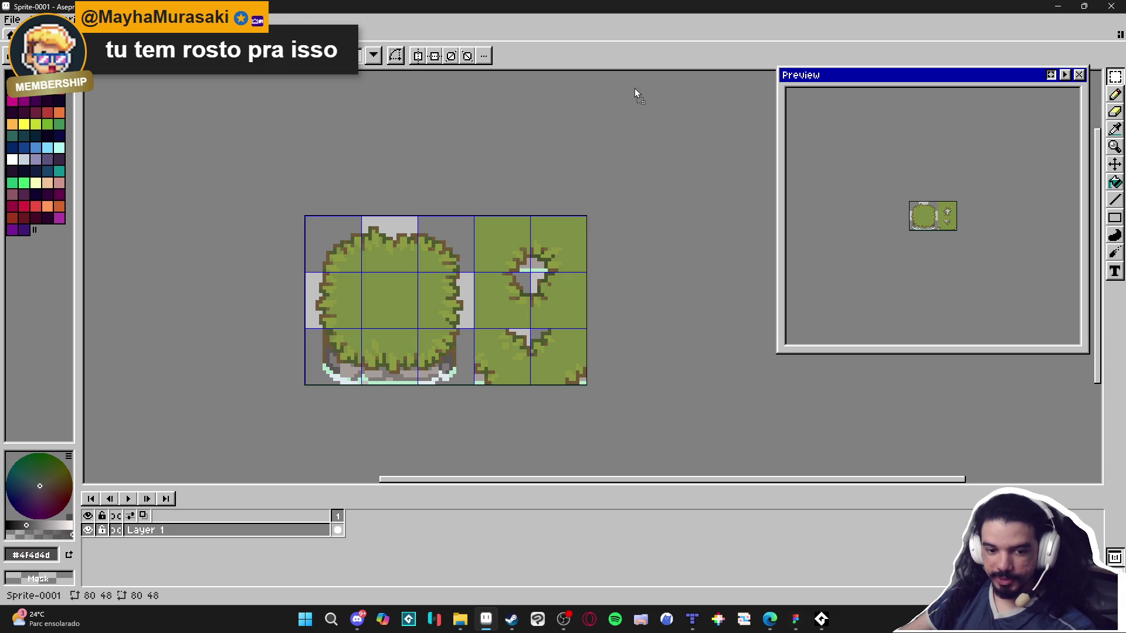
left_click_drag(539, 31, 540, 32)
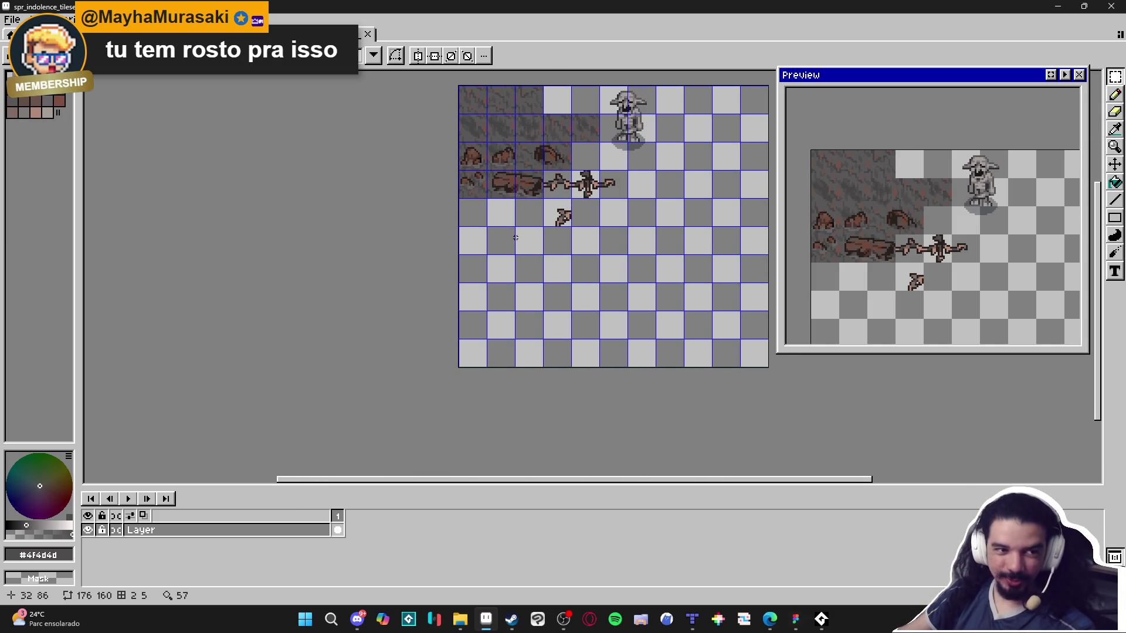
Paste the copied mud tiles into the tileset and place them one cell up-left.
scroll(515, 238, "up", 2)
key("ctrl+v")
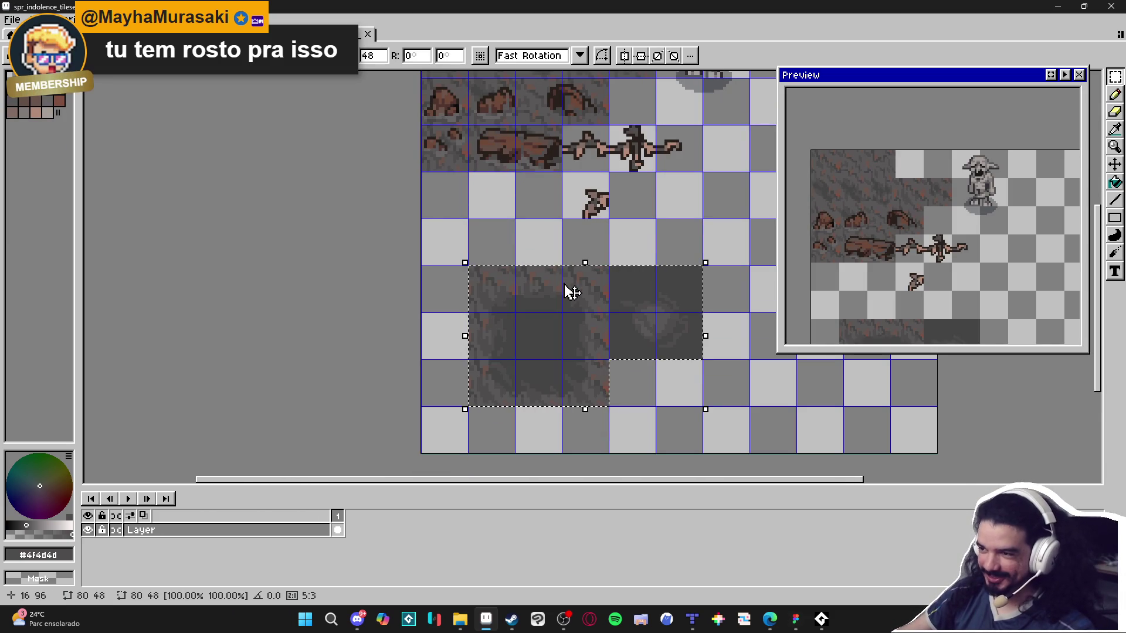
mouse_move(567, 292)
left_mouse_down()
mouse_move(510, 276)
mouse_move(491, 244)
mouse_move(438, 327)
left_mouse_up()
scroll(501, 256, "up", 1)
scroll(495, 244, "up", 1)
scroll(551, 329, "down", 2)
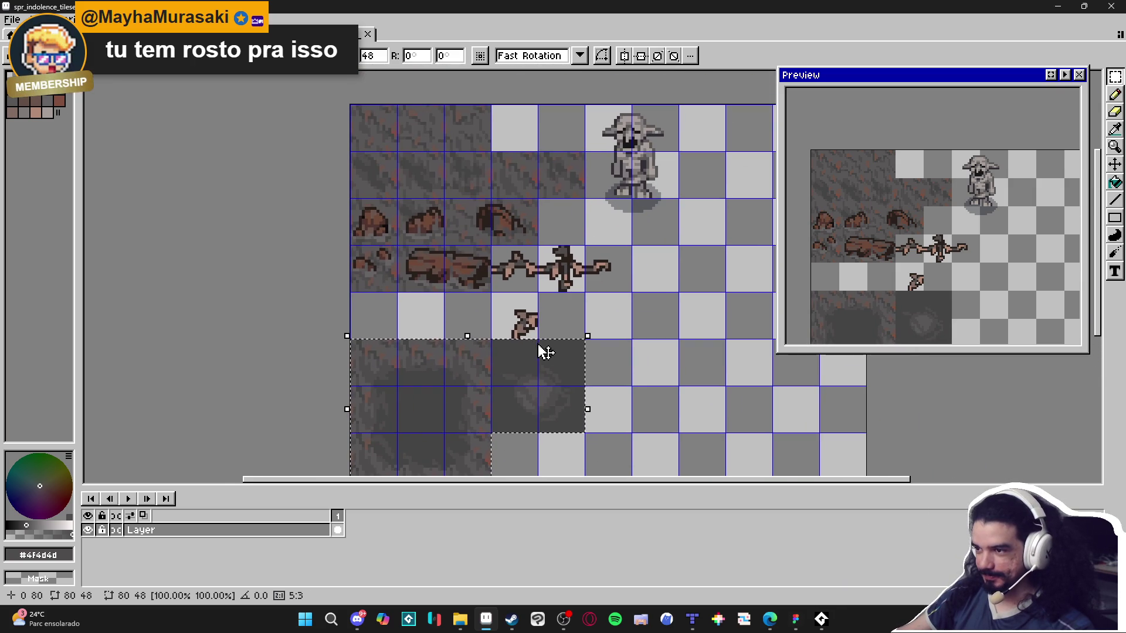
left_click(542, 332)
Move the small twig sprite up onto the branch.
left_click(534, 330)
mouse_move(530, 321)
left_mouse_down()
mouse_move(515, 146)
mouse_move(577, 227)
left_mouse_up()
left_click(530, 323)
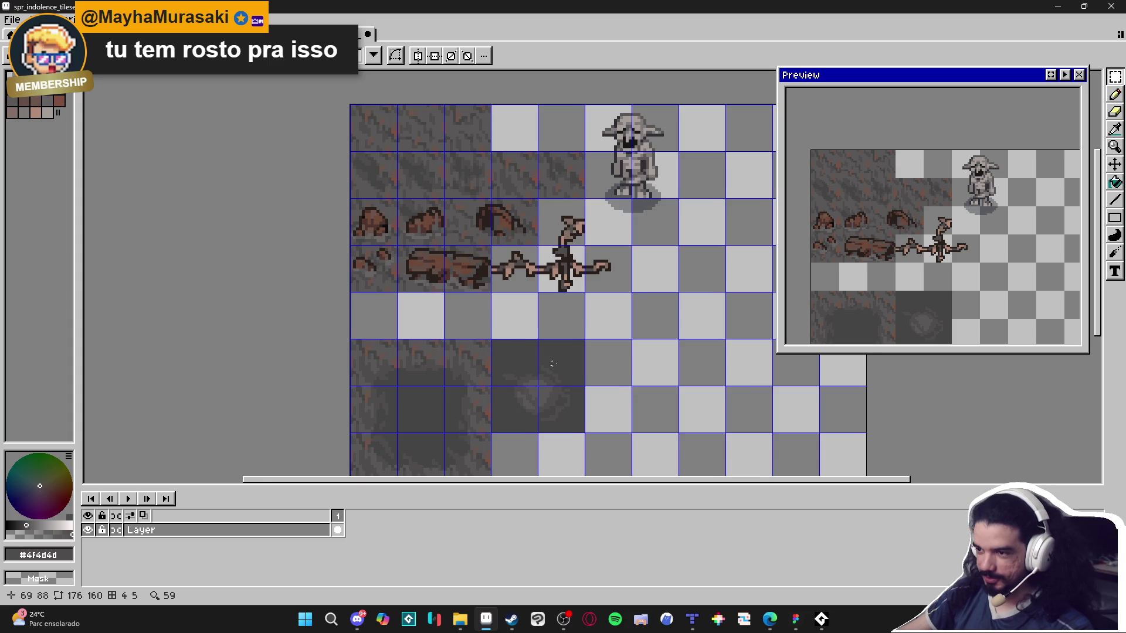
Shift the 5x3 block of mud tiles up a cell and save spr_indolence_tileset_.png.
scroll(545, 366, "down", 1)
mouse_move(558, 357)
left_mouse_down()
mouse_move(487, 445)
mouse_move(411, 452)
mouse_move(434, 415)
left_mouse_up()
key("ctrl+s")
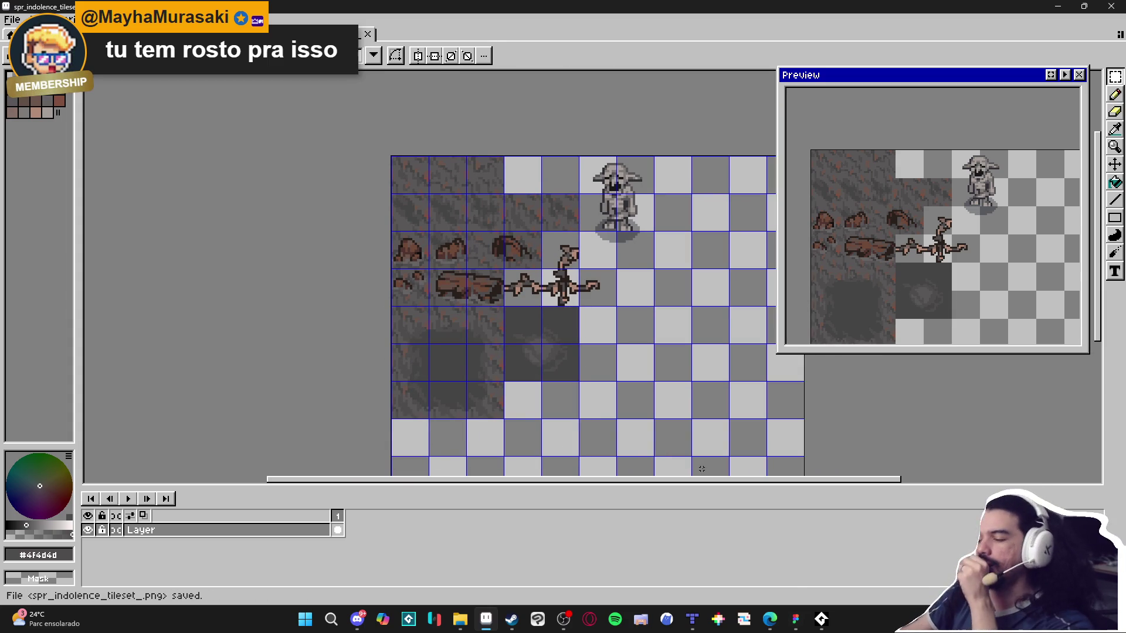
left_click(698, 625)
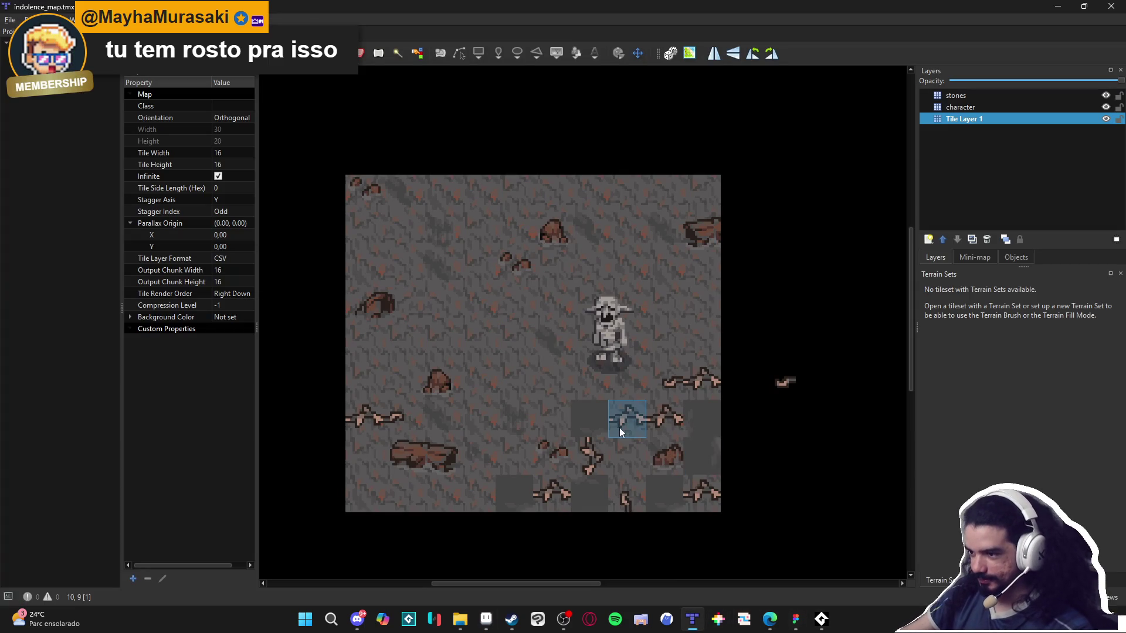
Show the tls_indolence tiles and try a branch tile at cell 9,9, then undo it.
left_click(974, 258)
left_click(1011, 258)
left_click(936, 257)
left_click(980, 259)
left_click(937, 257)
left_click(977, 581)
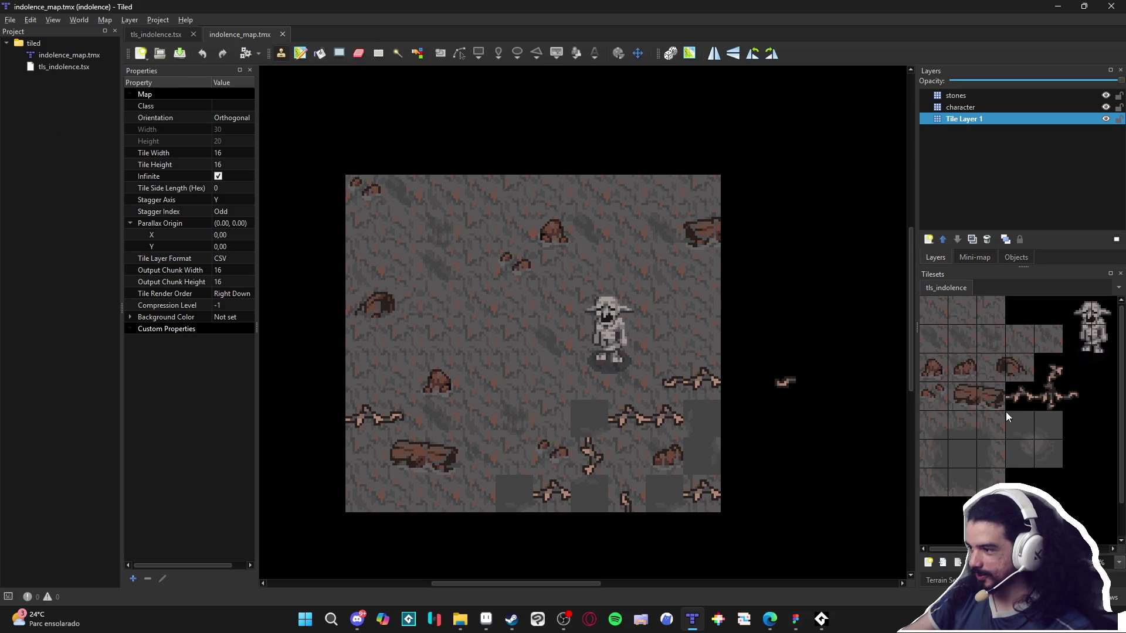
left_click(1047, 373)
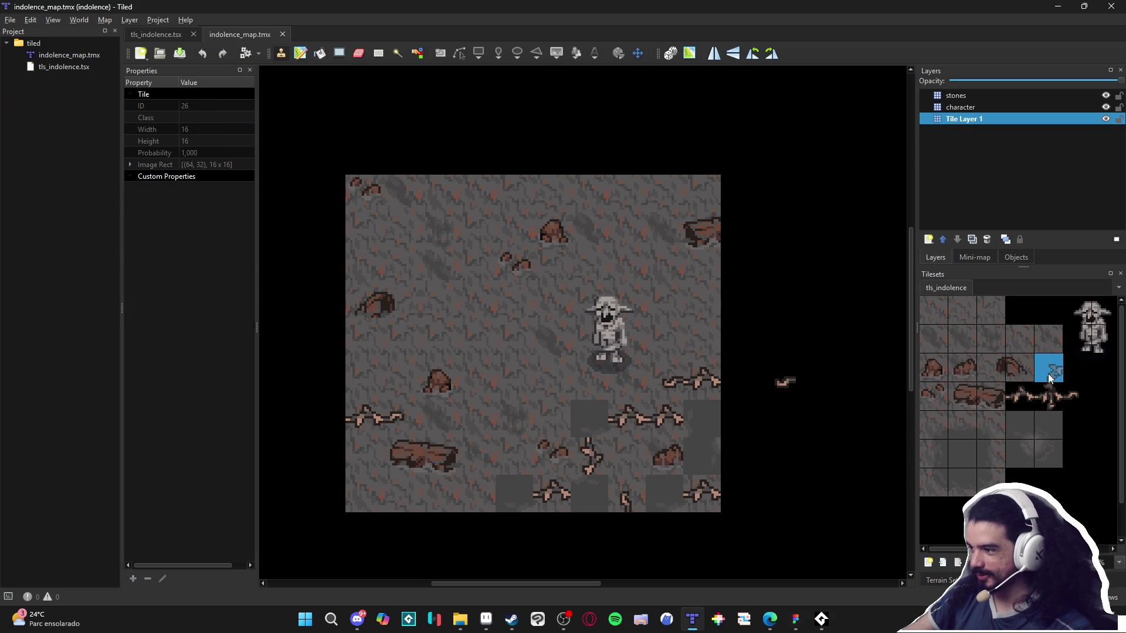
left_click(589, 428)
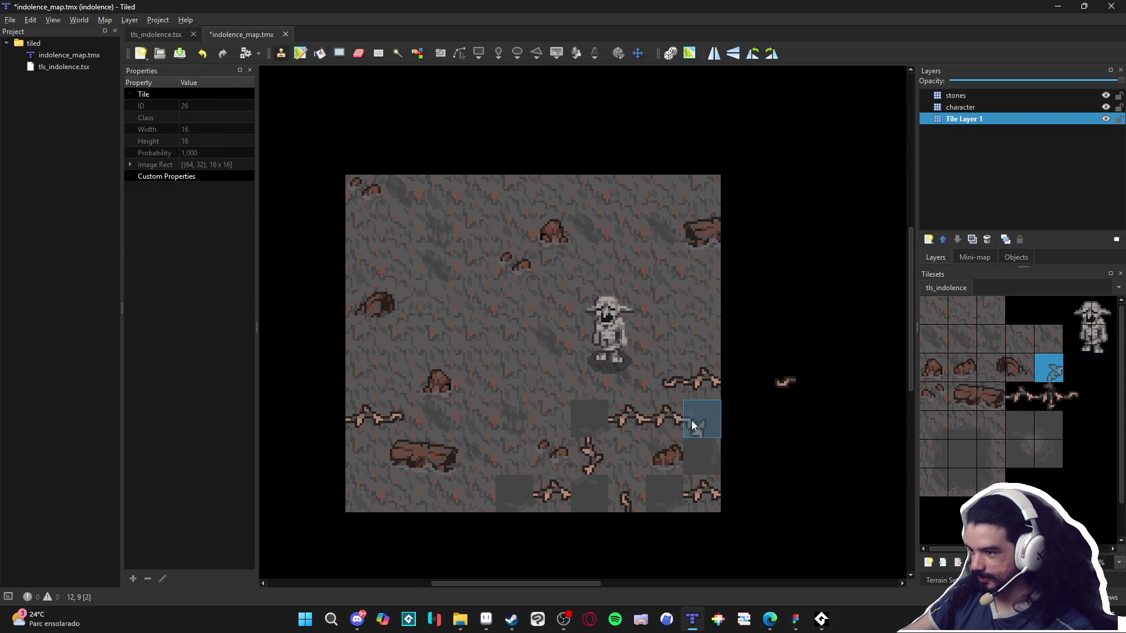
key("ctrl+z")
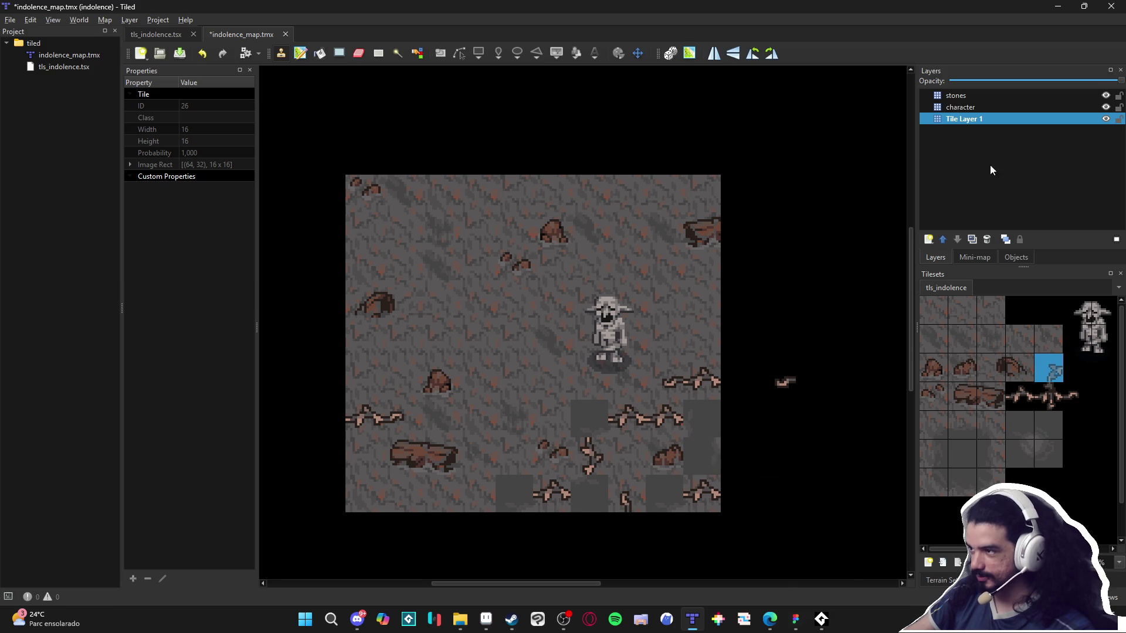
On the stones layer, stamp a flipped branch tile into cell 12,10.
left_click(1004, 107)
left_click(1000, 97)
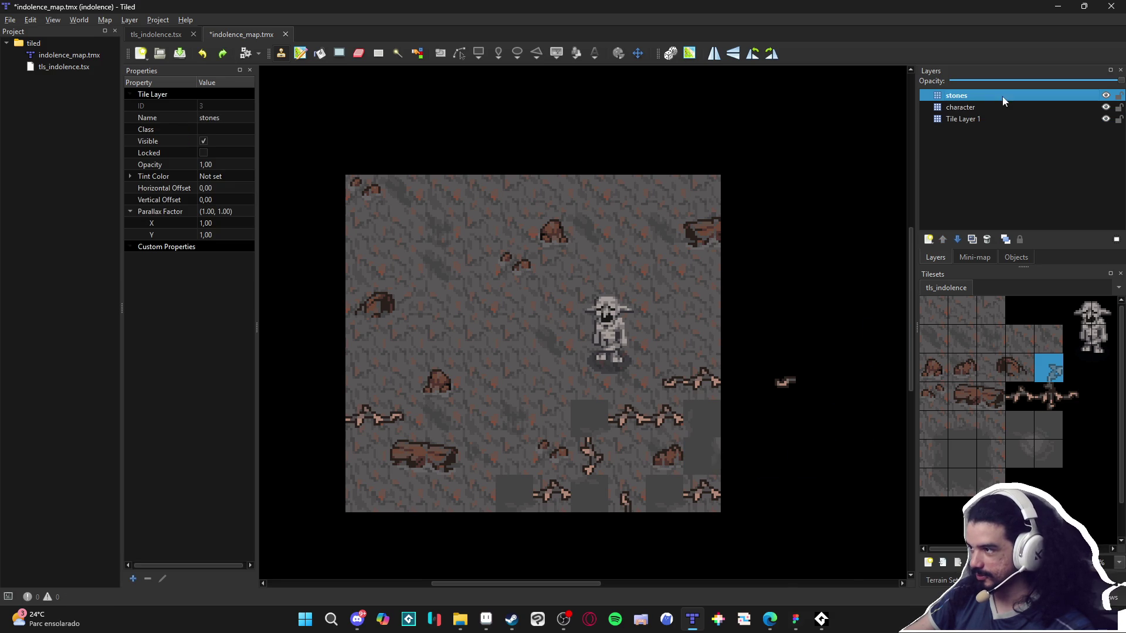
left_click(1104, 95)
left_click(1105, 97)
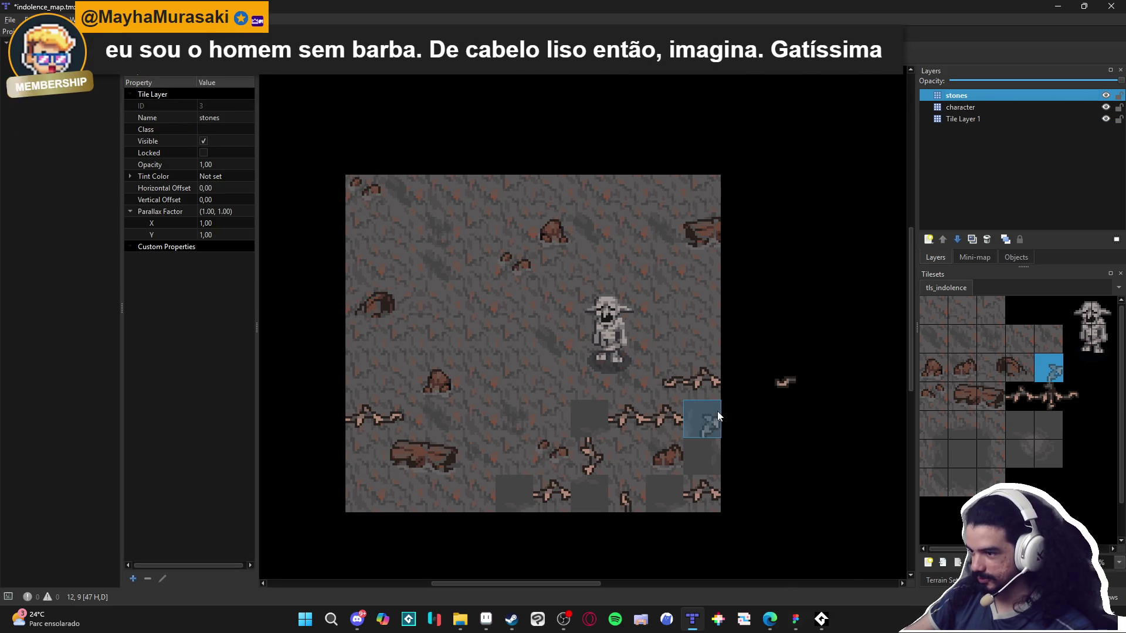
left_click(707, 455)
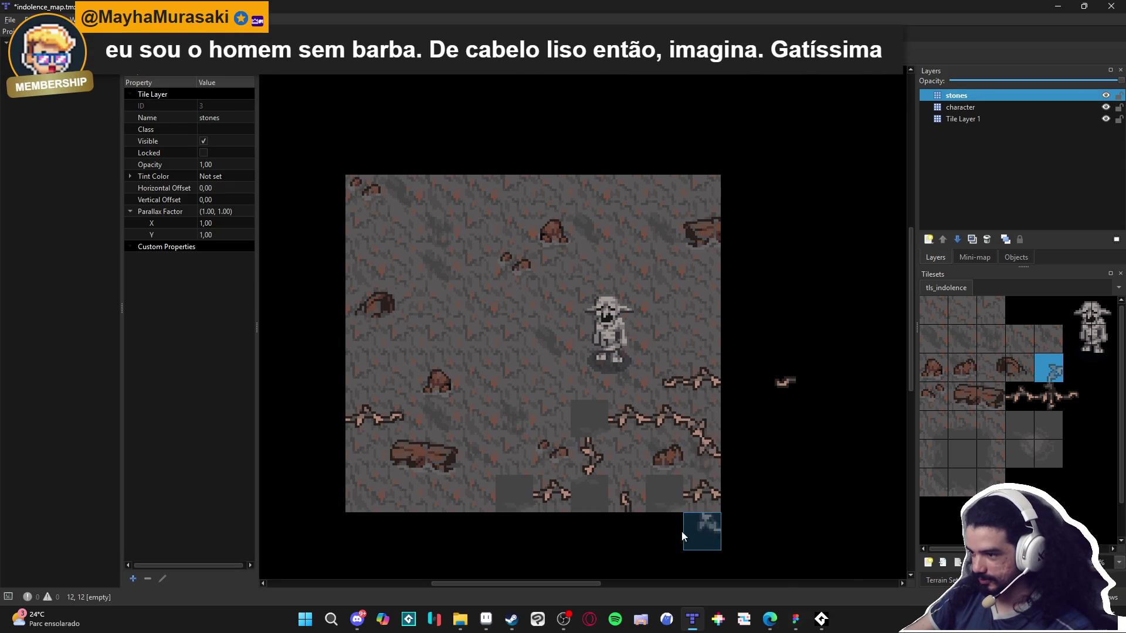
key("x")
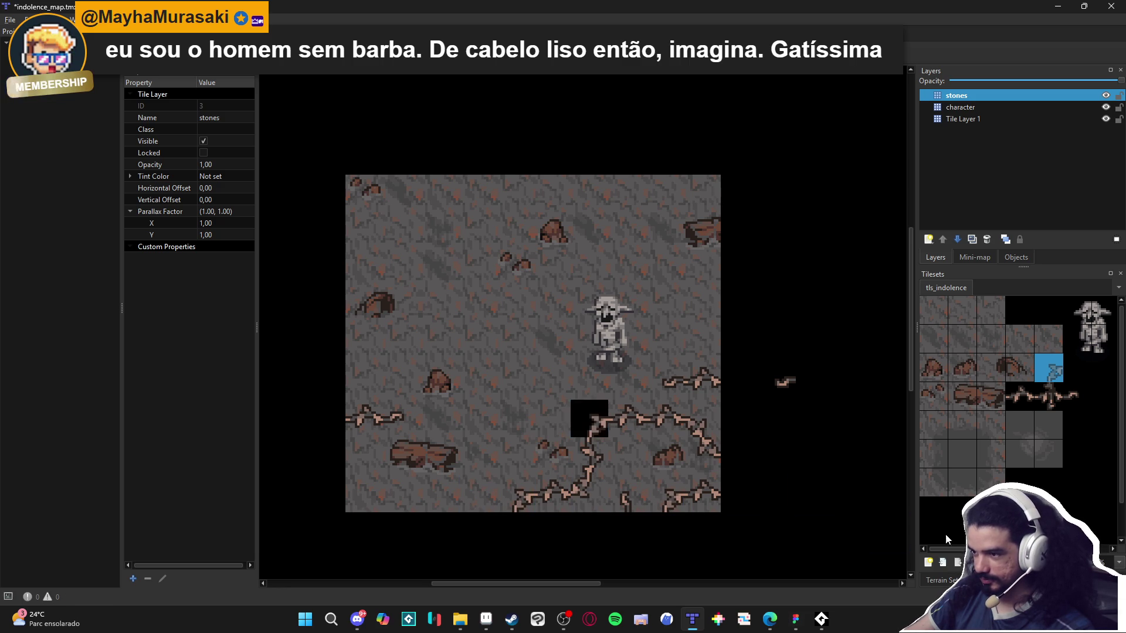
Fill the empty black cell on Tile Layer 1 with the plain floor tile.
left_click(990, 118)
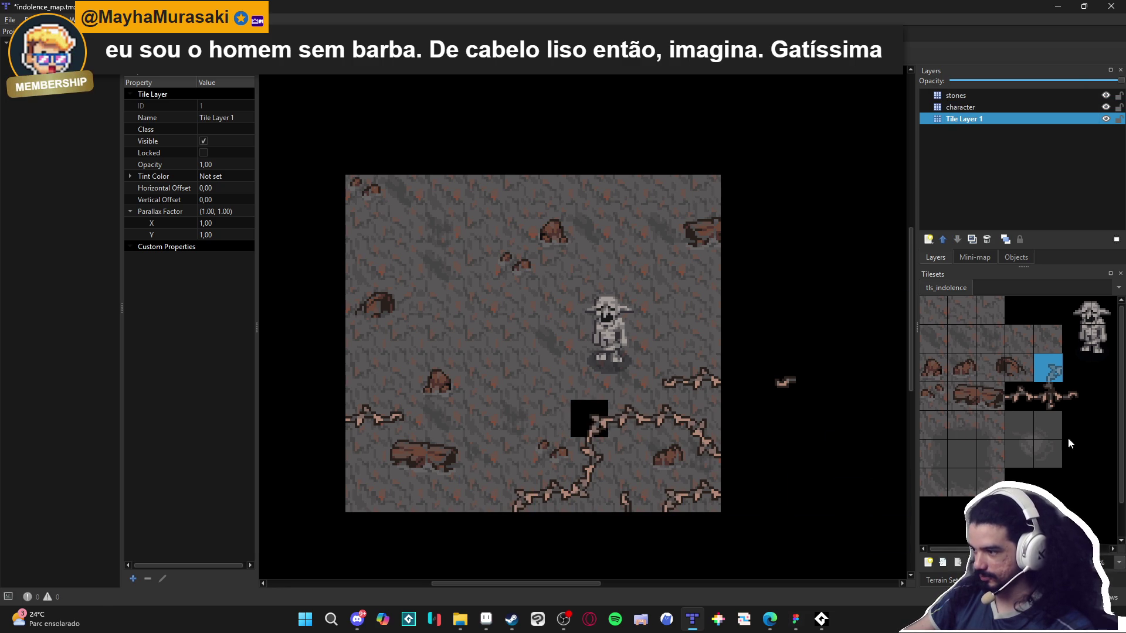
left_click(990, 316)
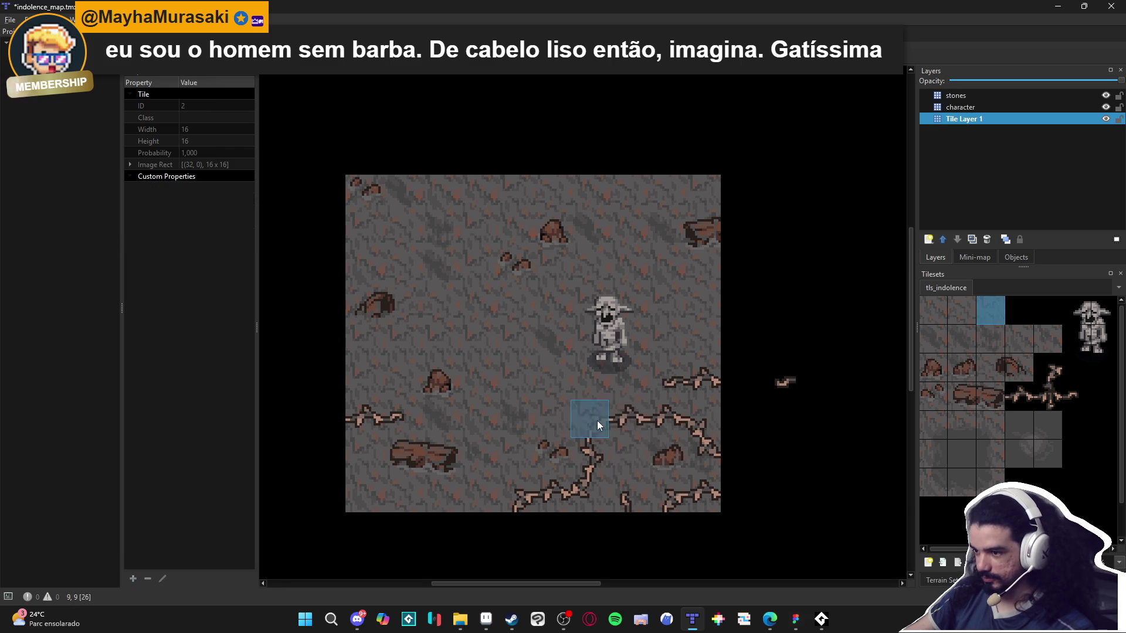
left_click(598, 425)
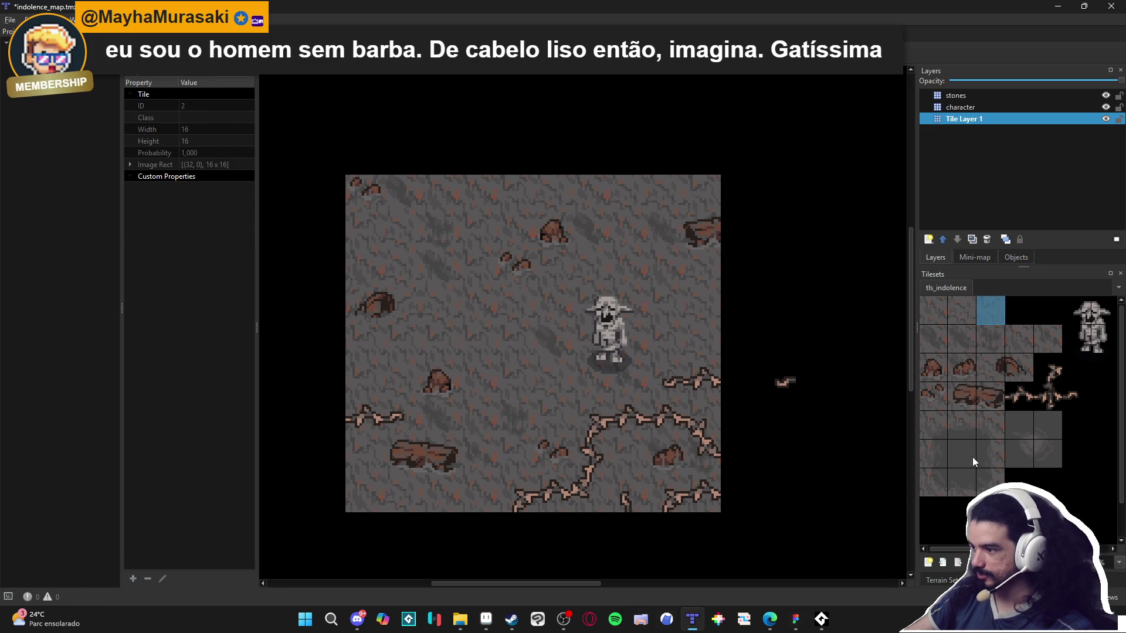
left_click(957, 563)
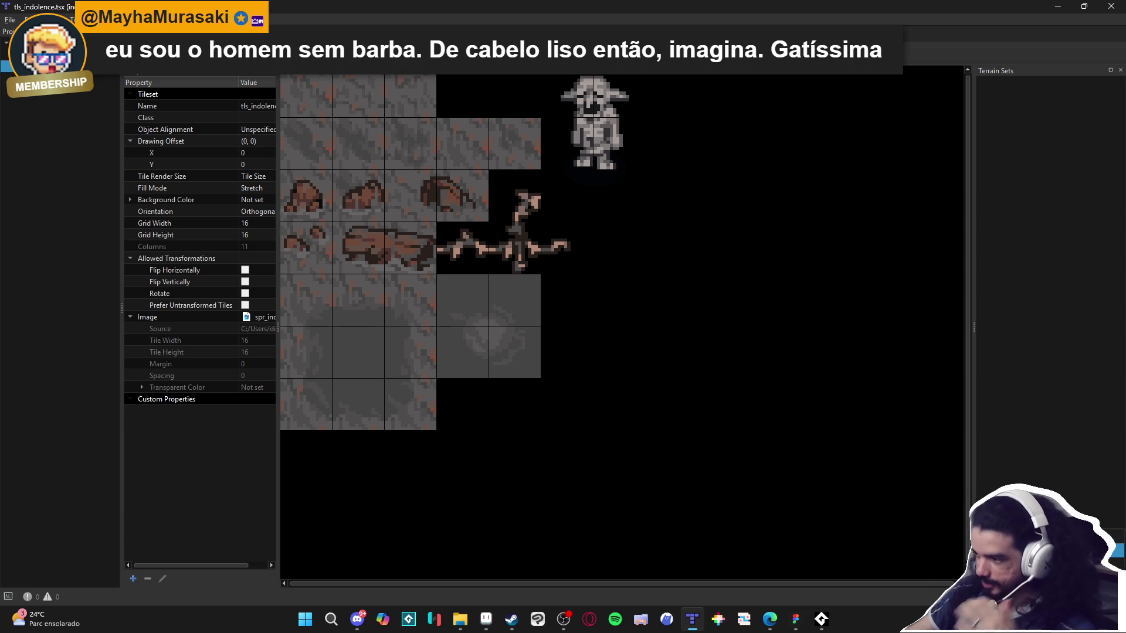
Add a terrain set named TILESET containing a terrain named mud_path.
left_click(1087, 291)
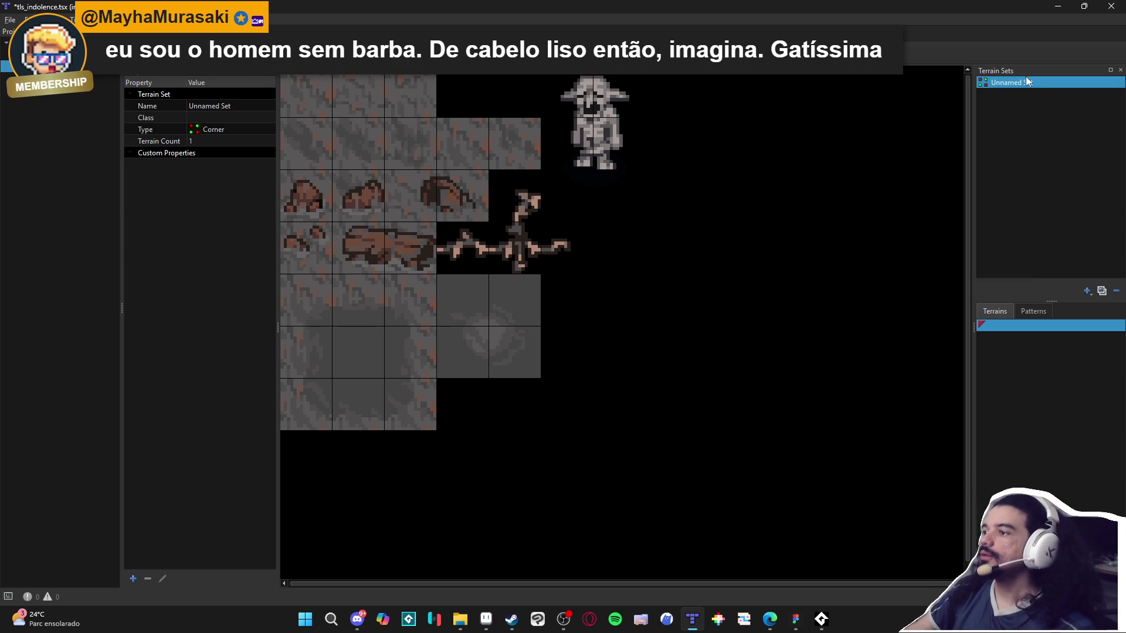
type("TILESET")
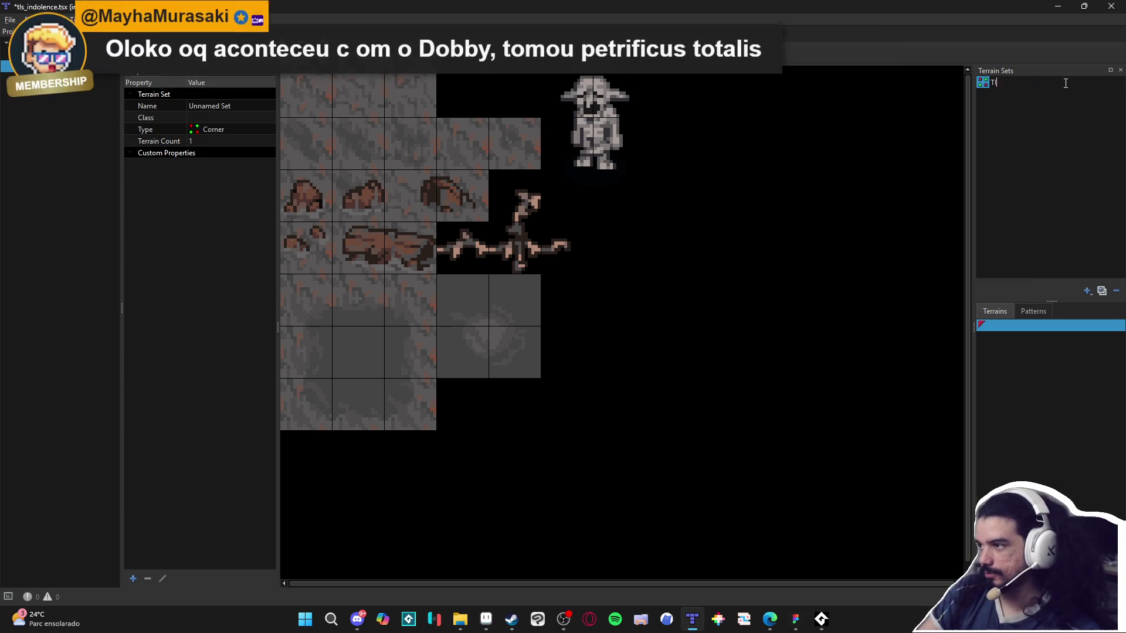
key("Return")
left_click(1005, 326)
type("mud_path")
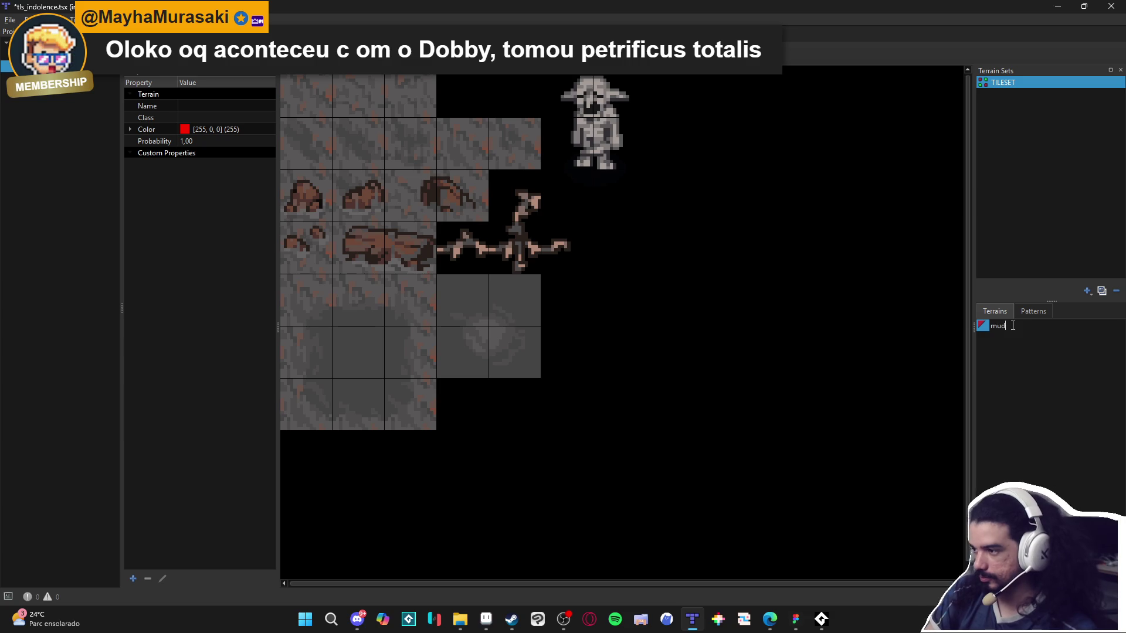
key("Return")
Mark the mud tiles, including the centre tile, with the mud_path terrain.
mouse_move(319, 318)
left_mouse_down()
mouse_move(399, 316)
mouse_move(390, 401)
left_mouse_up()
left_click_drag(326, 334, 343, 353)
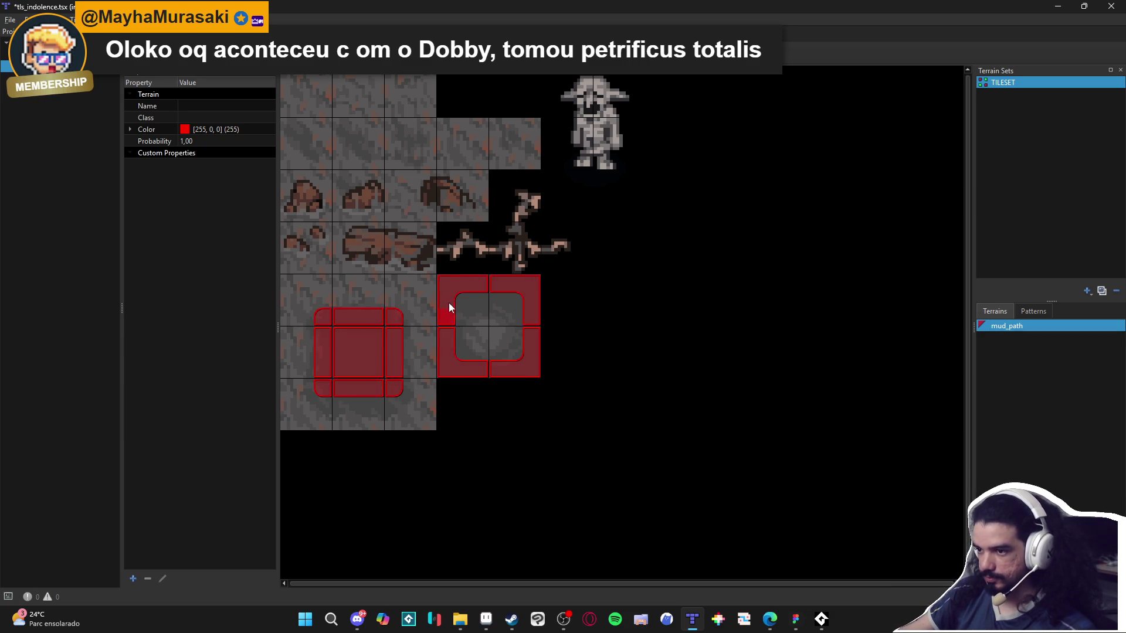
key("ctrl+Tab")
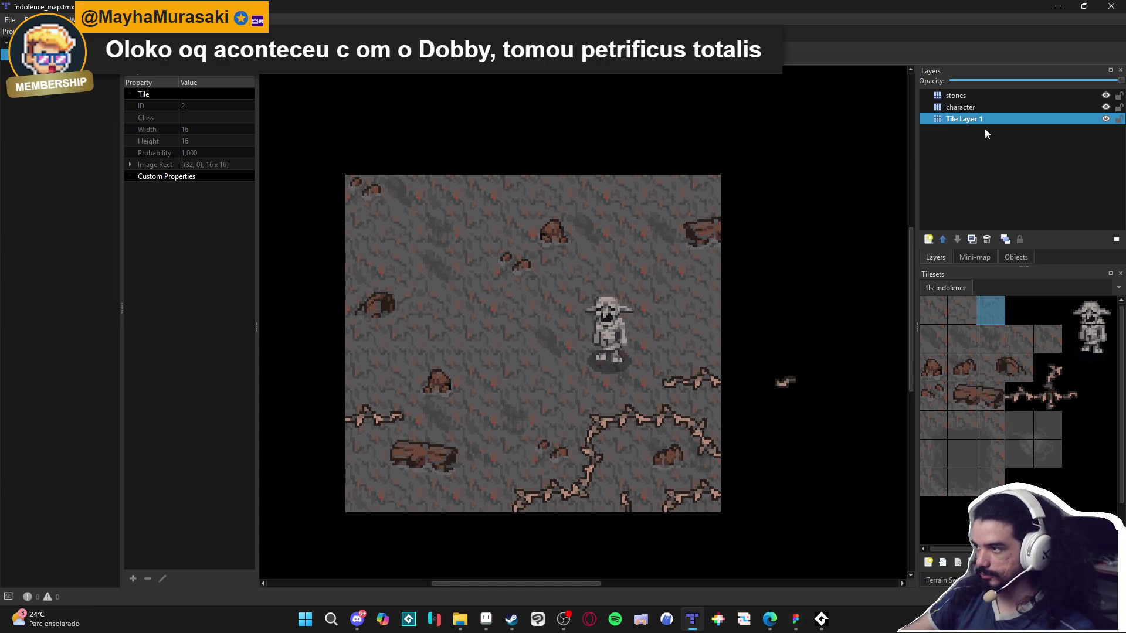
Add a tile layer named 'path' and pick the TILESET set's mud_path terrain.
left_click(928, 240)
left_click(938, 265)
type("path")
key("Return")
left_click(939, 579)
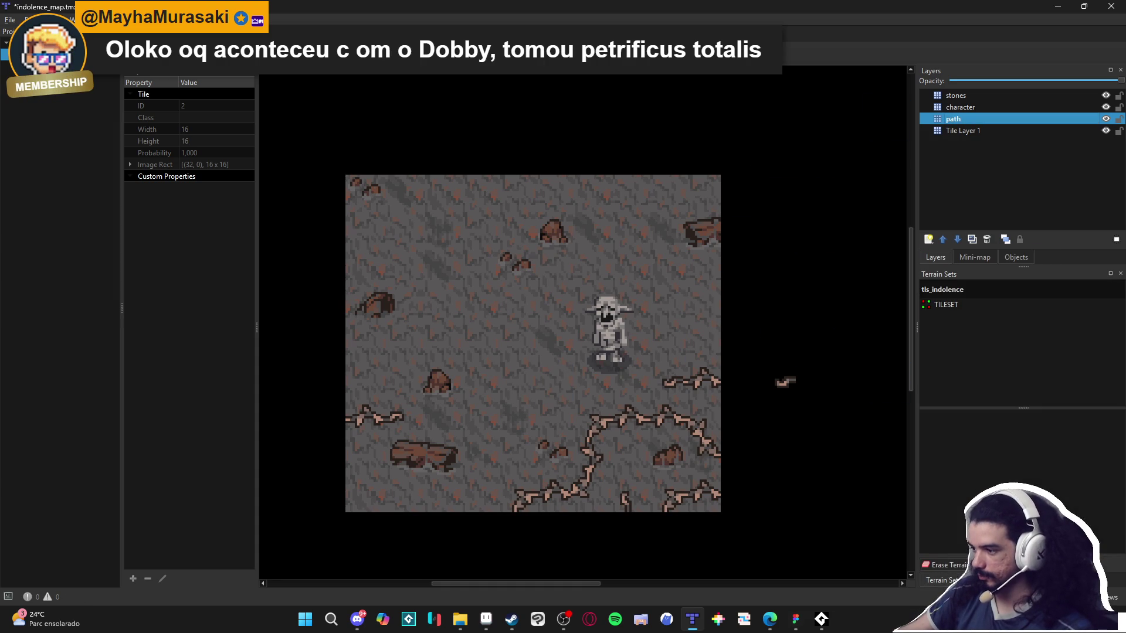
left_click(950, 305)
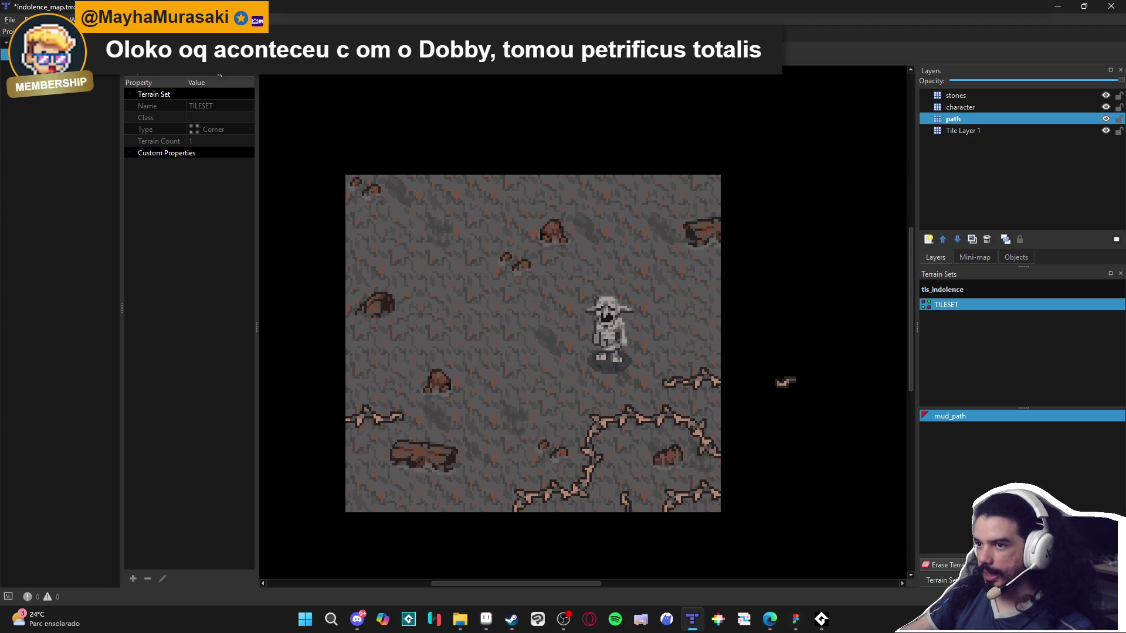
Paint a winding mud_path trail around the character, then select the stones layer.
left_click_drag(377, 260, 465, 244)
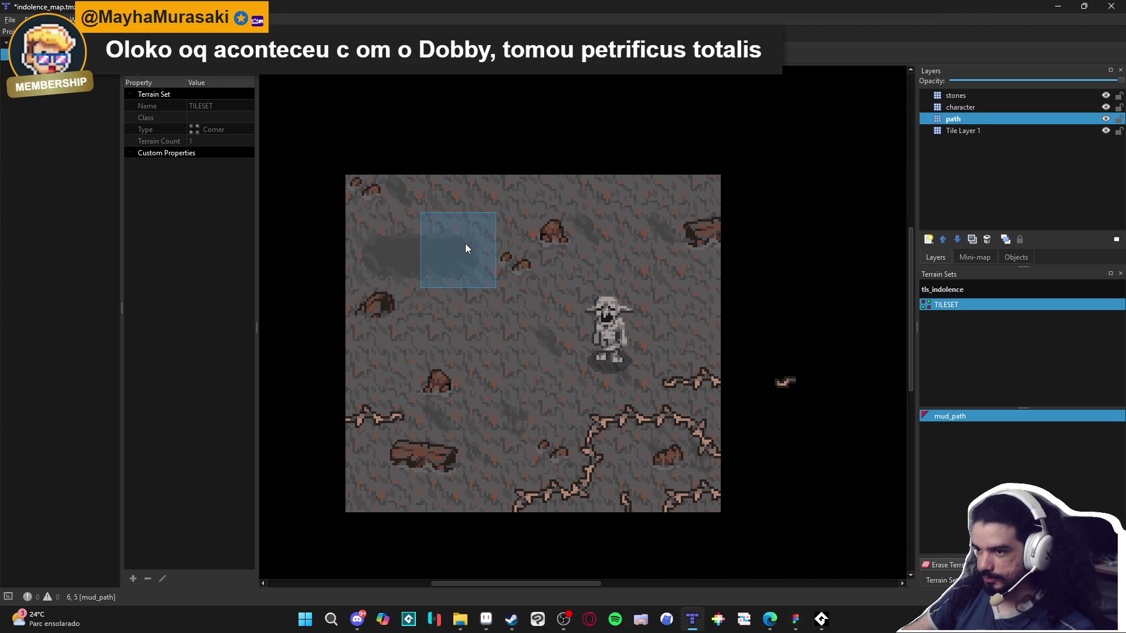
mouse_move(459, 353)
left_mouse_down()
mouse_move(574, 417)
mouse_move(609, 514)
left_mouse_up()
left_click(620, 459)
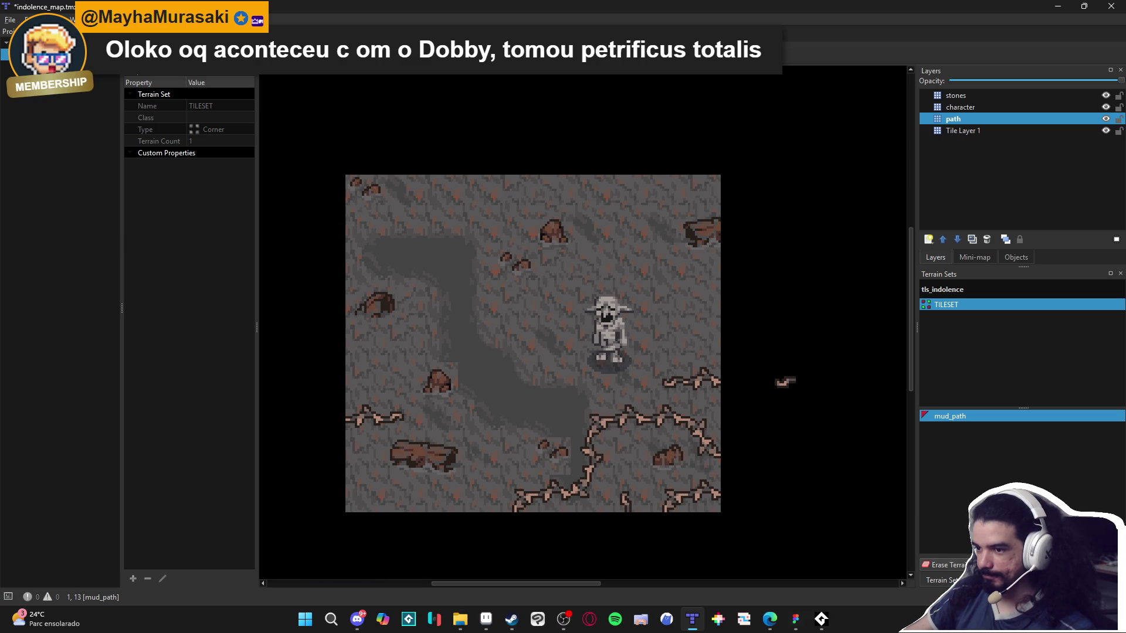
mouse_move(511, 346)
left_mouse_down()
mouse_move(576, 308)
mouse_move(656, 230)
left_mouse_up()
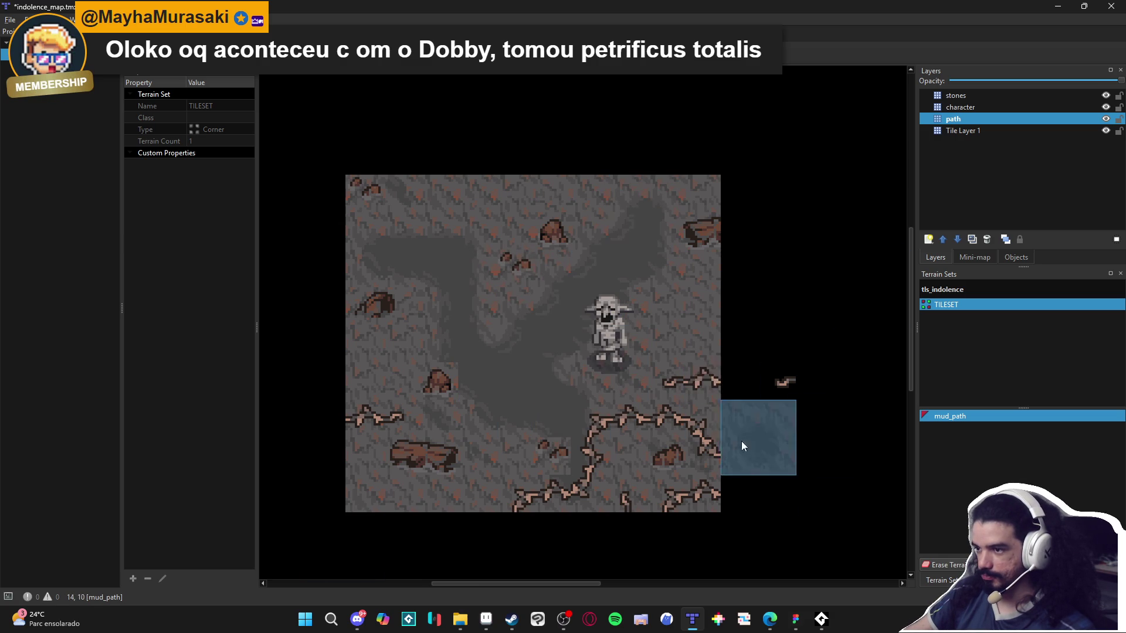
left_click(394, 195)
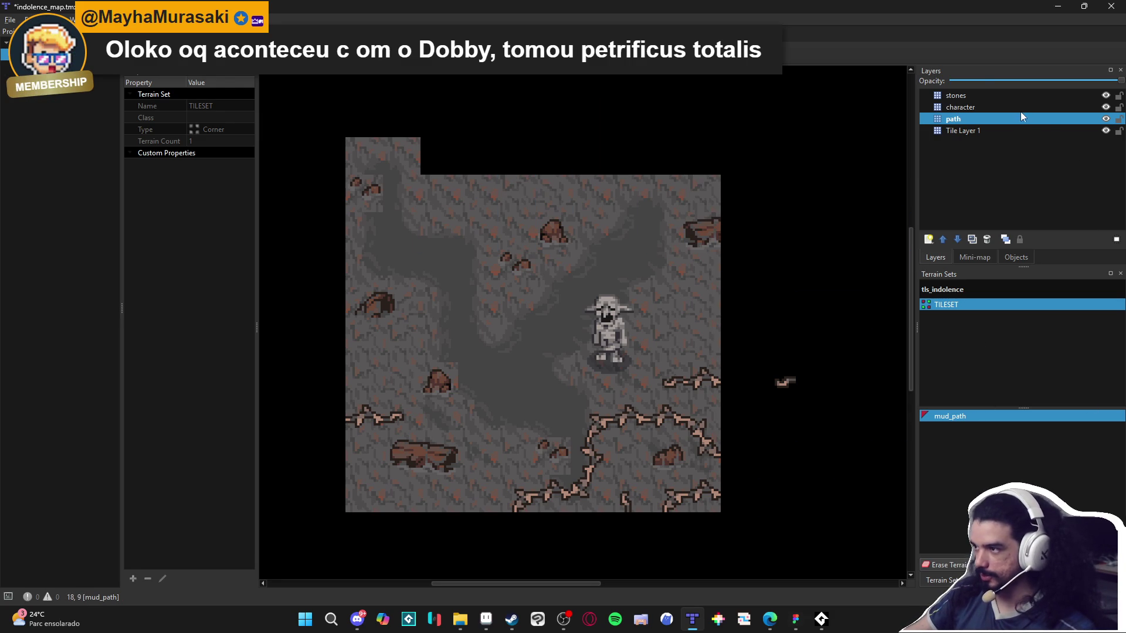
left_click(1005, 96)
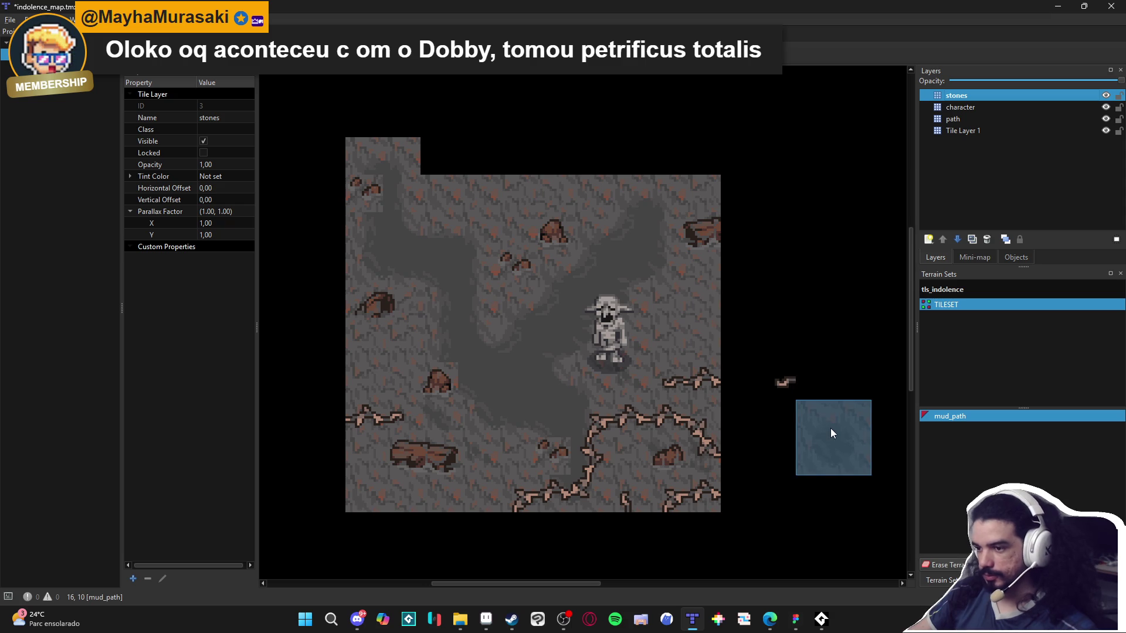
left_click(781, 420)
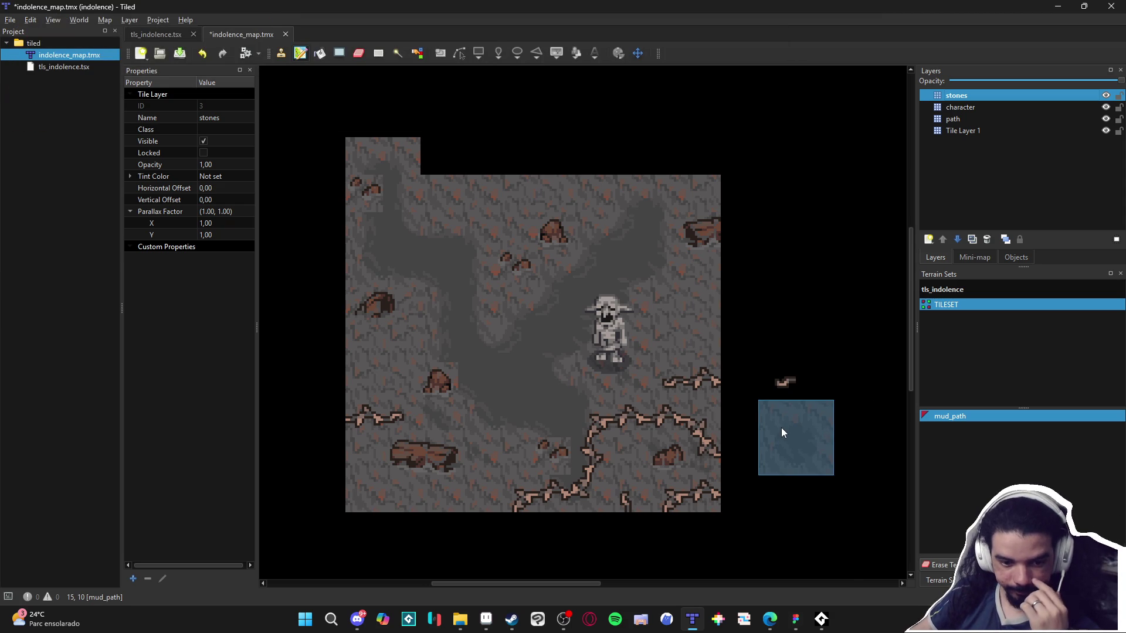
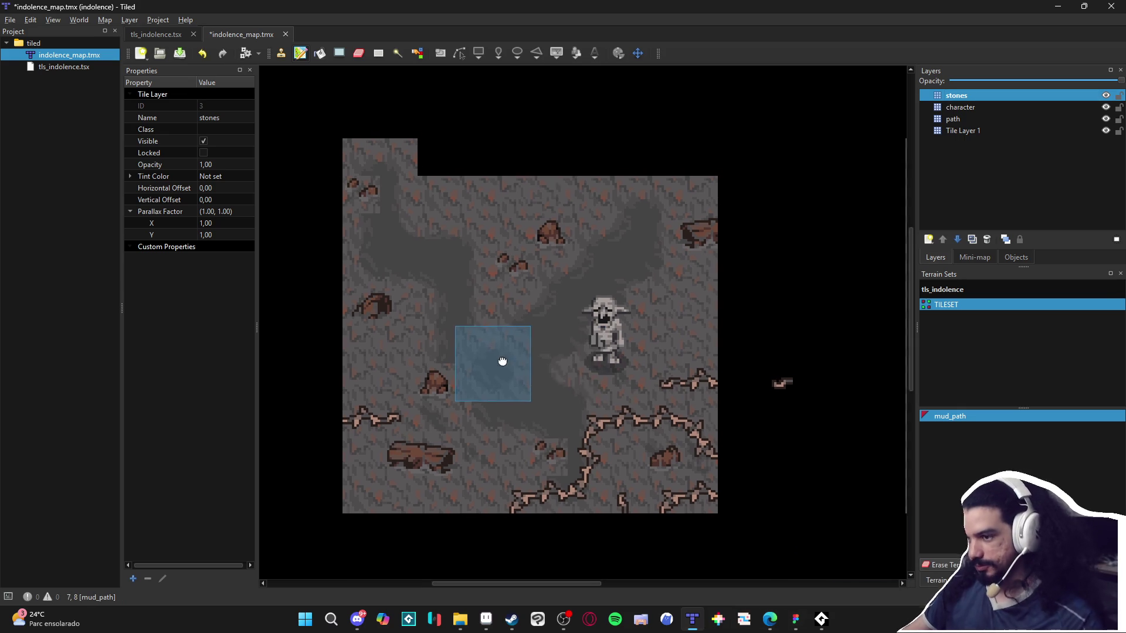
Check the character and path layers and glance at the tileset sheet in Aseprite.
scroll(593, 342, "down", 1)
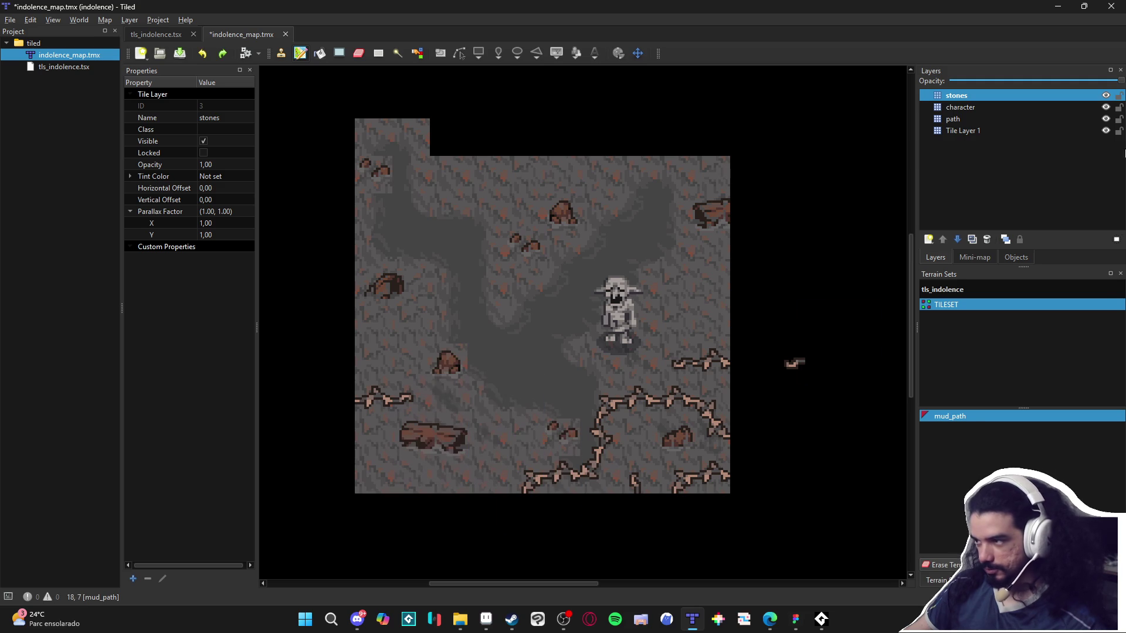
left_click(1002, 107)
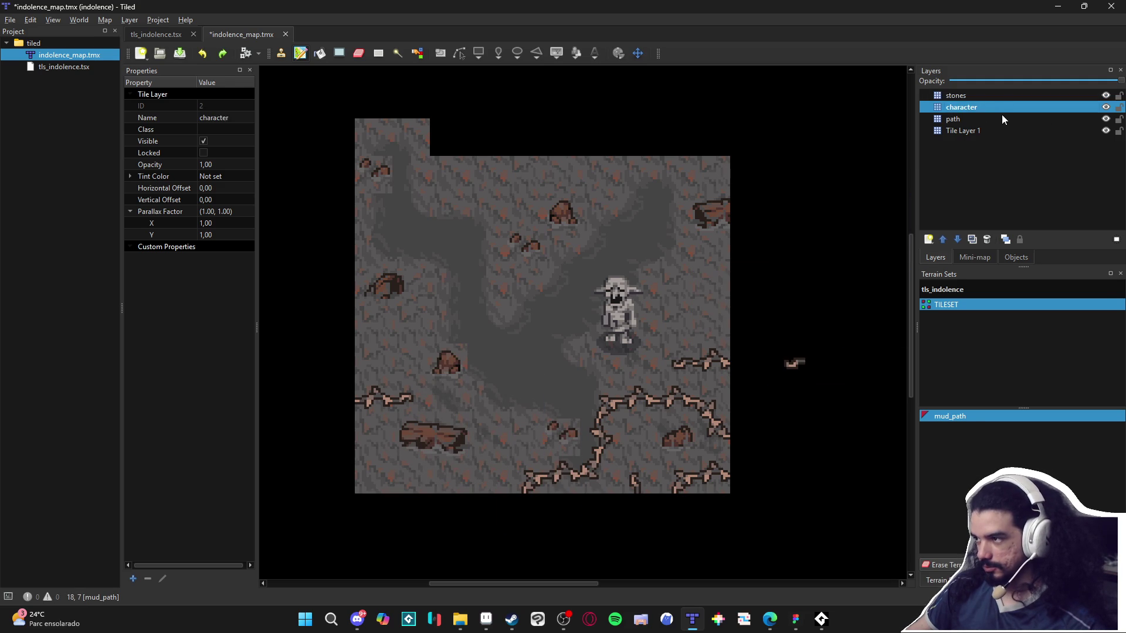
left_click(1001, 117)
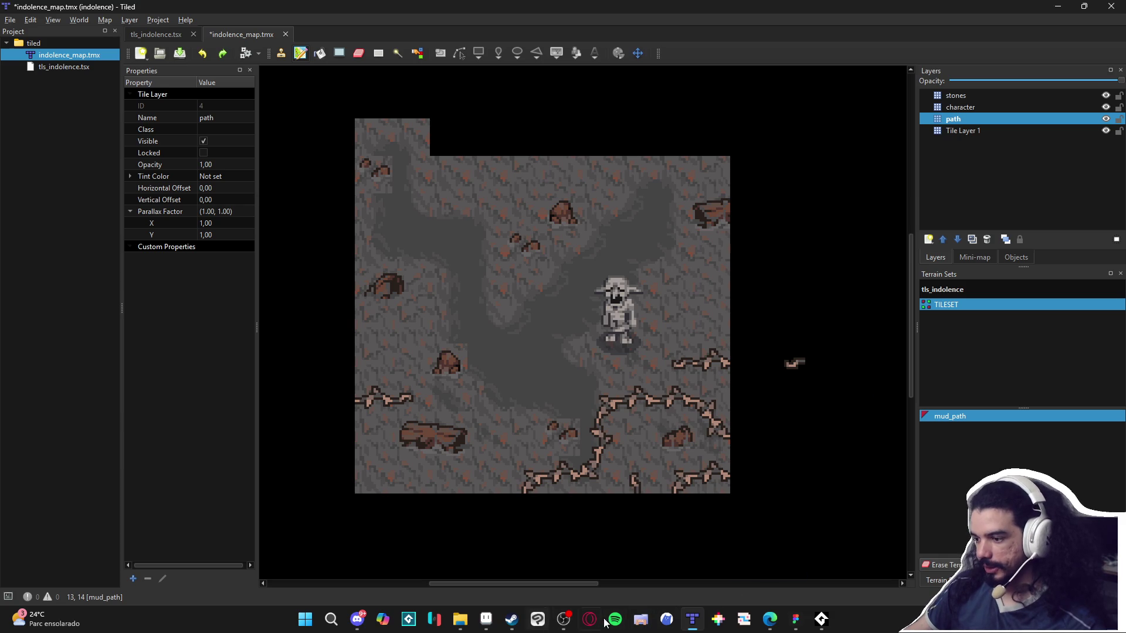
left_click(486, 620)
scroll(551, 237, "up", 3)
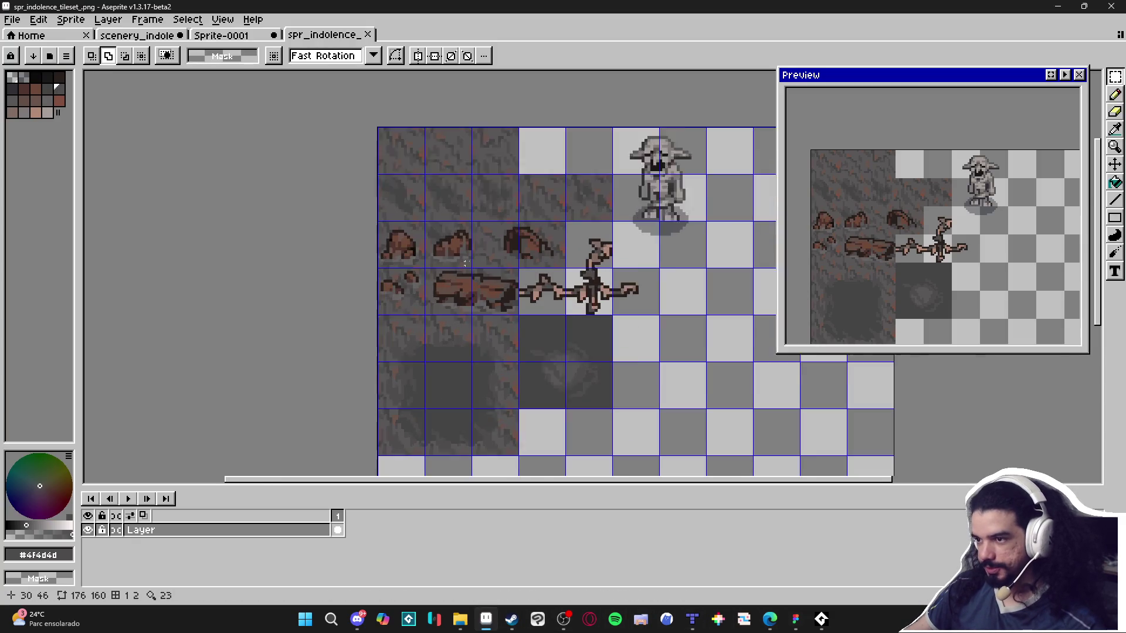
scroll(551, 237, "down", 2)
key("alt+Tab")
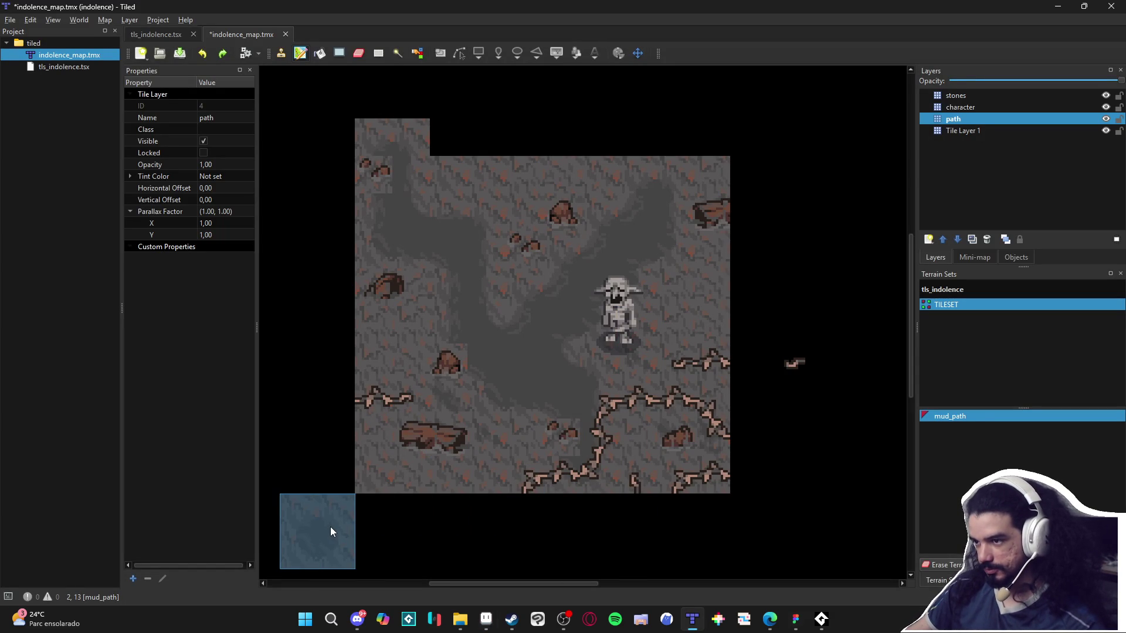
Reposition the map view and make Tile Layer 1 the active layer.
left_click(978, 97)
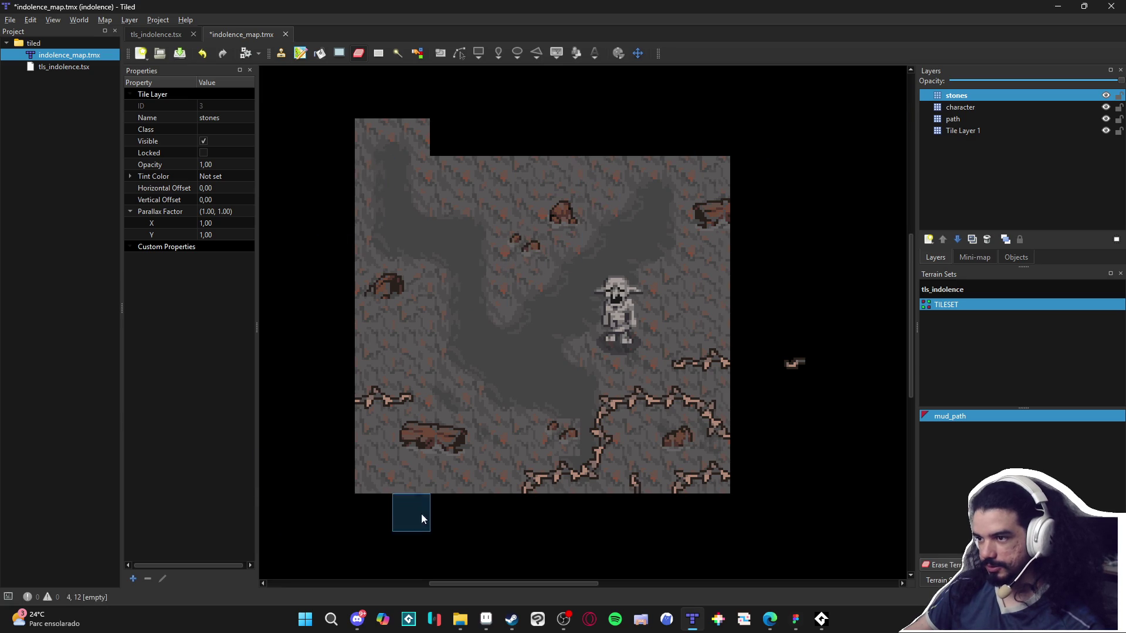
left_click_drag(768, 449, 774, 401)
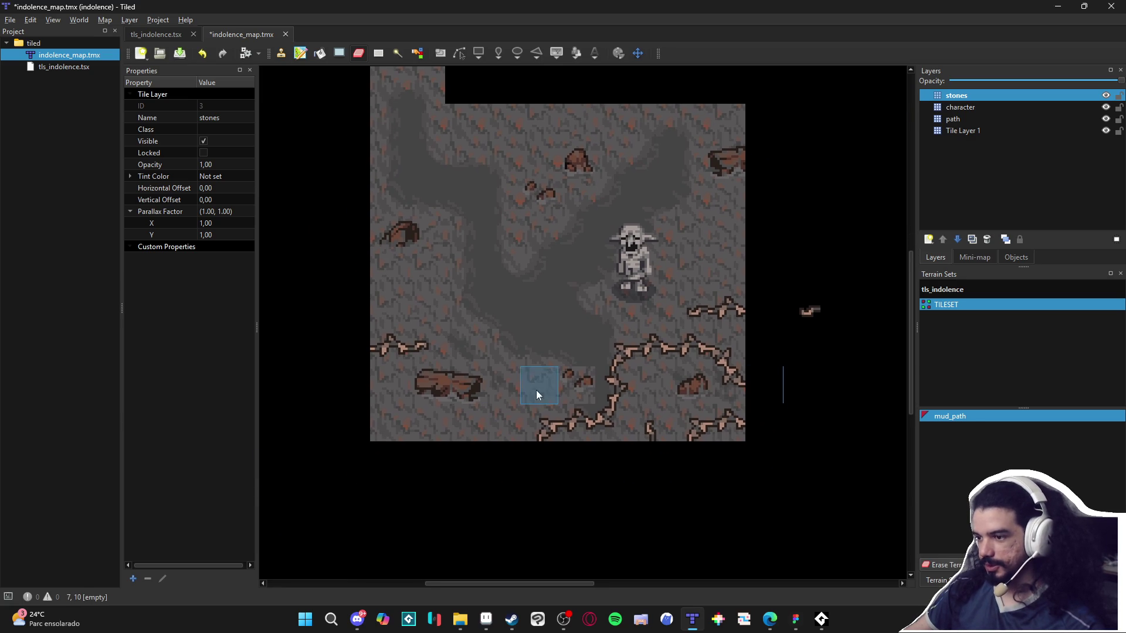
left_click_drag(539, 488, 536, 487)
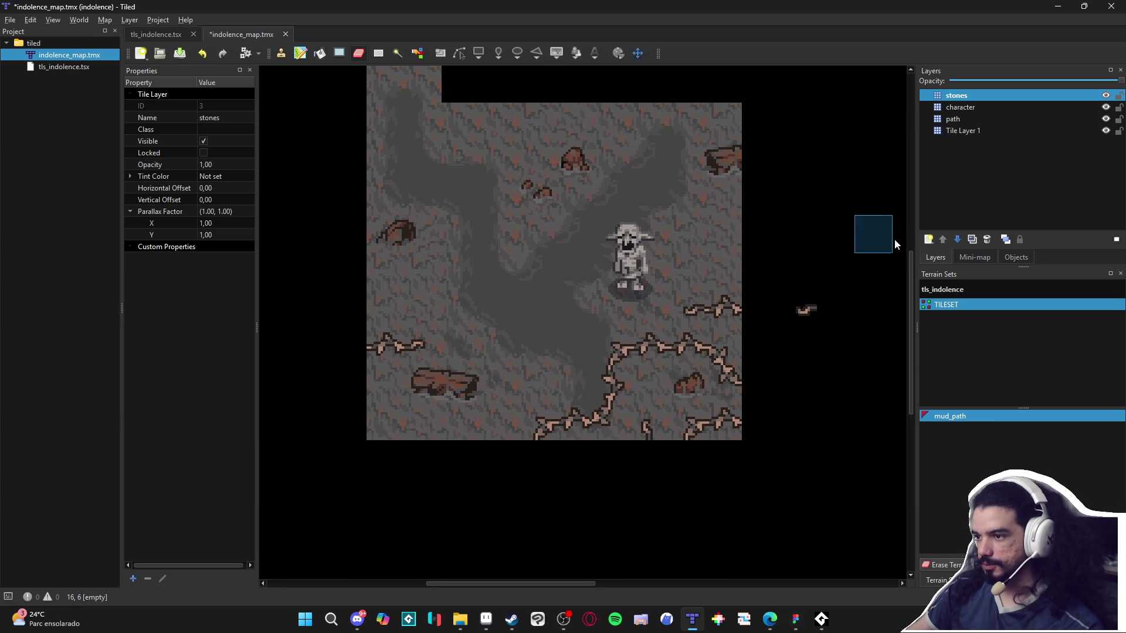
left_click(988, 130)
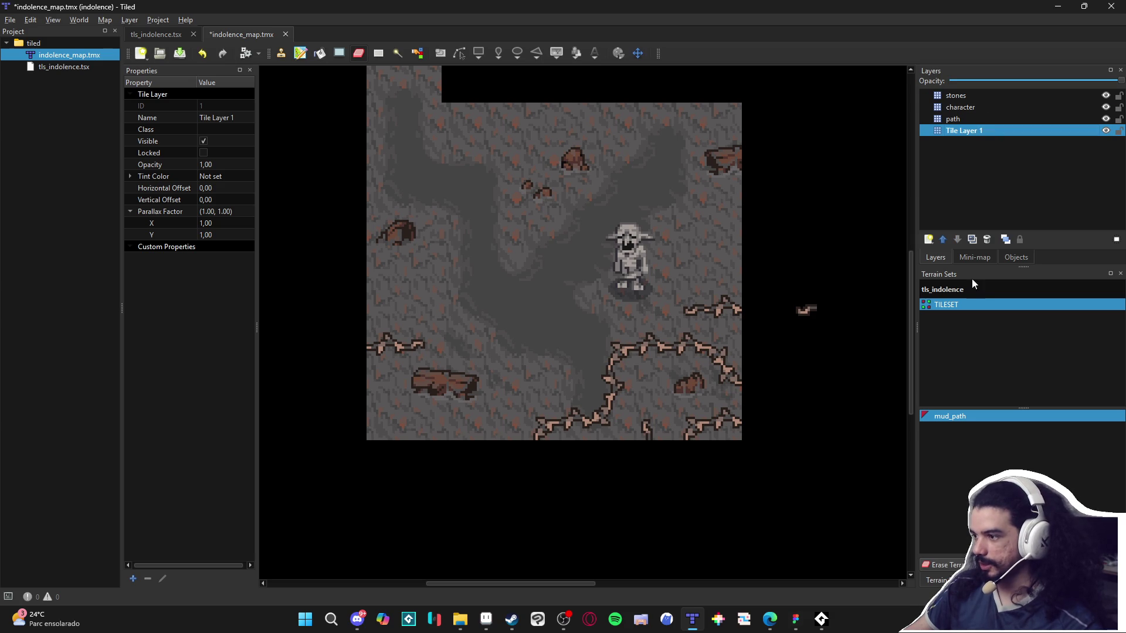
Pick the first three floor tiles and fill a floor strip down the map's right edge.
left_click(976, 581)
left_click_drag(935, 312, 994, 312)
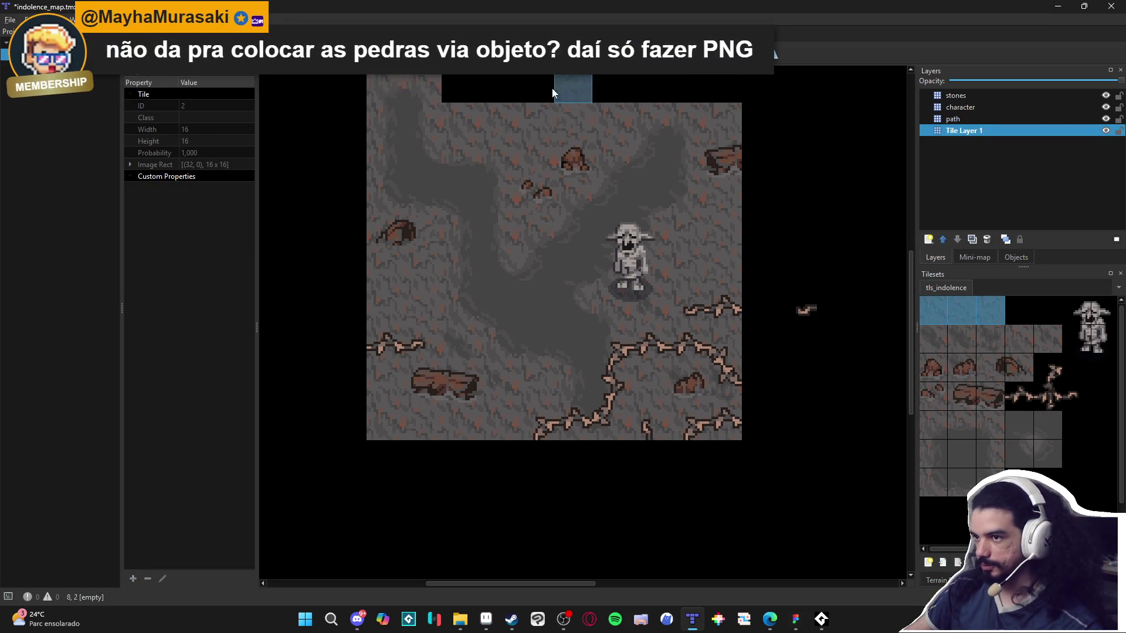
left_click_drag(468, 315, 501, 314)
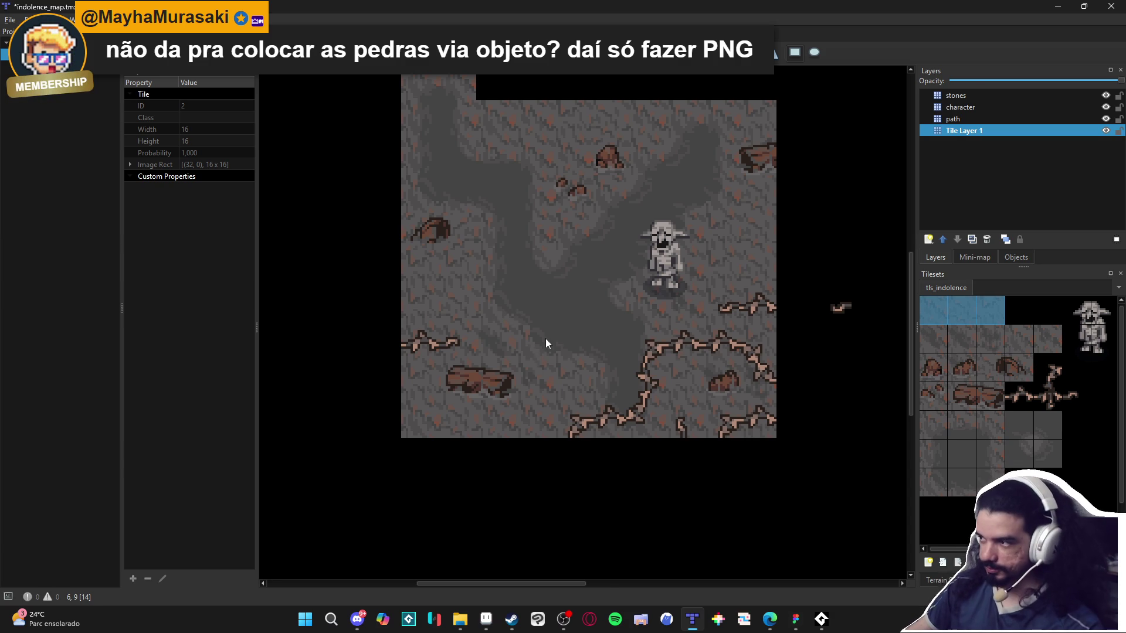
scroll(543, 343, "down", 1, "ctrl")
mouse_move(472, 136)
left_mouse_down()
mouse_move(395, 272)
mouse_move(364, 384)
mouse_move(378, 408)
mouse_move(791, 495)
mouse_move(748, 495)
mouse_move(834, 205)
mouse_move(835, 153)
mouse_move(381, 100)
left_mouse_up()
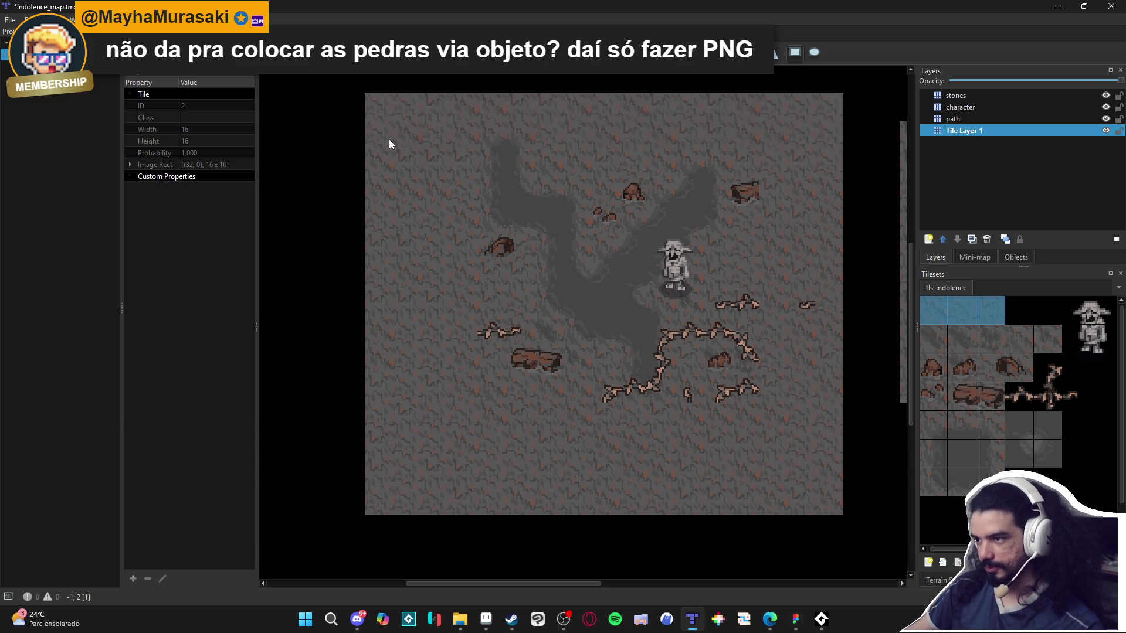
Fill a large square of floor to the right and extend it further down.
scroll(653, 322, "right", 3)
scroll(701, 244, "down", 3)
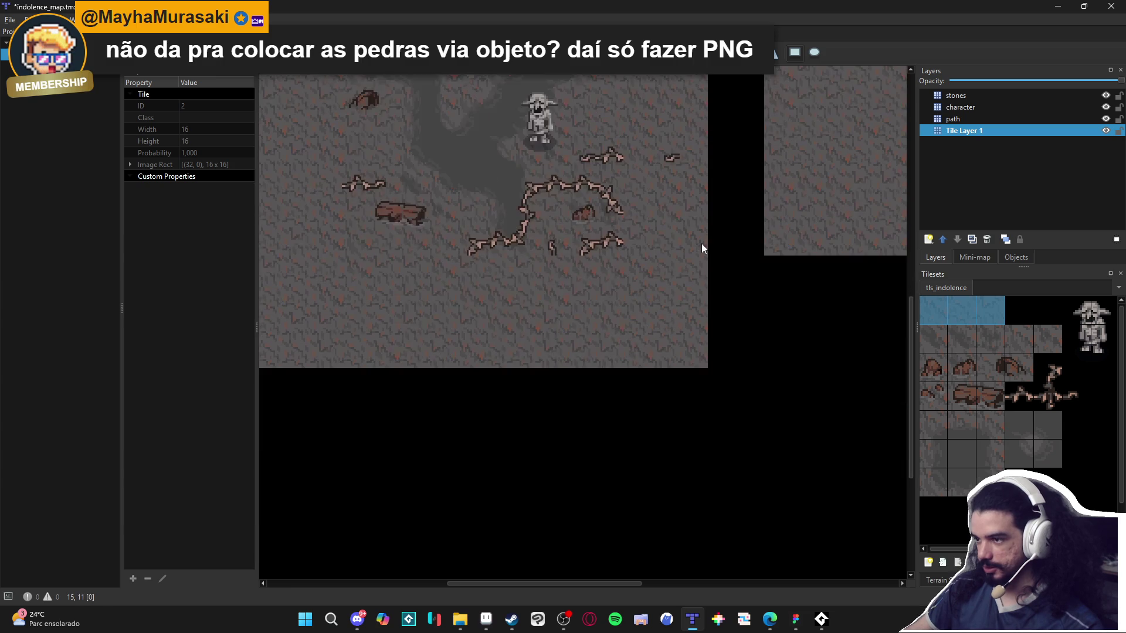
scroll(705, 240, "down", 2)
scroll(641, 177, "up", 1)
mouse_move(650, 161)
left_mouse_down()
mouse_move(871, 395)
mouse_move(877, 424)
left_mouse_up()
mouse_move(310, 400)
left_mouse_down()
mouse_move(480, 448)
mouse_move(855, 481)
mouse_move(865, 410)
mouse_move(803, 440)
mouse_move(355, 545)
mouse_move(336, 526)
left_mouse_up()
right_click(865, 410)
scroll(428, 332, "up", 3)
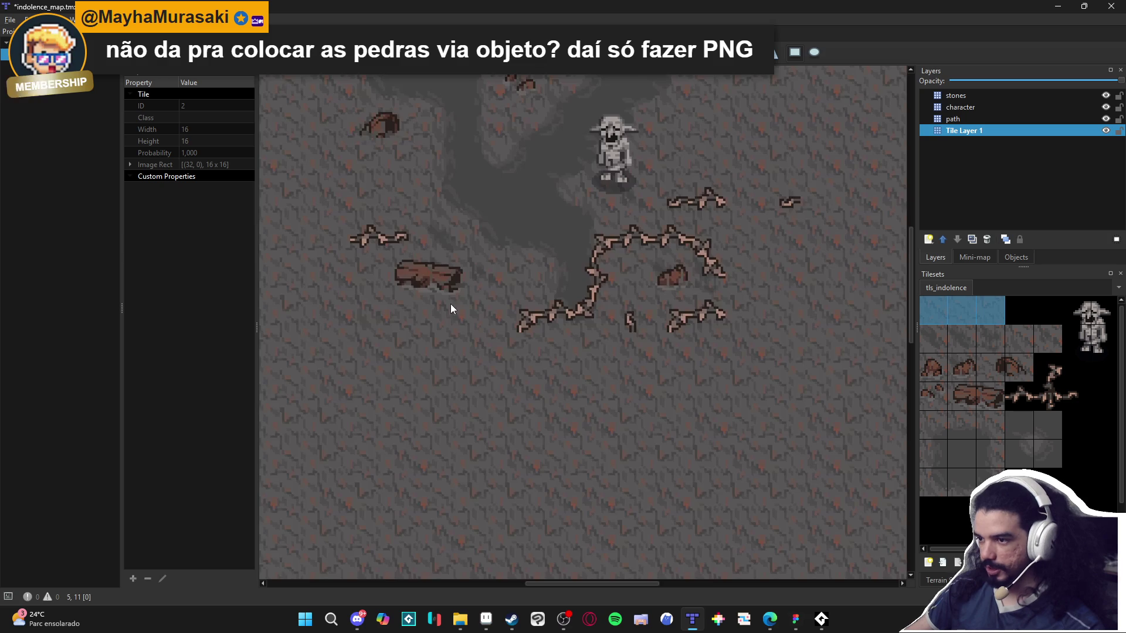
scroll(437, 376, "down", 2)
scroll(465, 362, "right", 1)
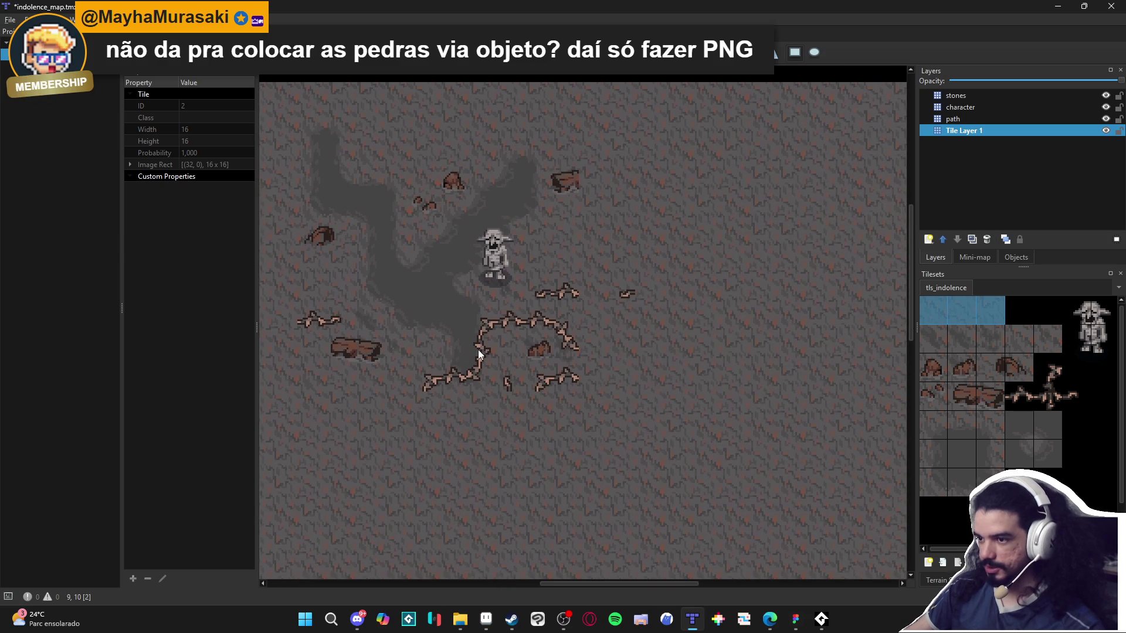
Make the path layer active, save indolence_map.tmx and choose the mud_path terrain.
left_click(991, 119)
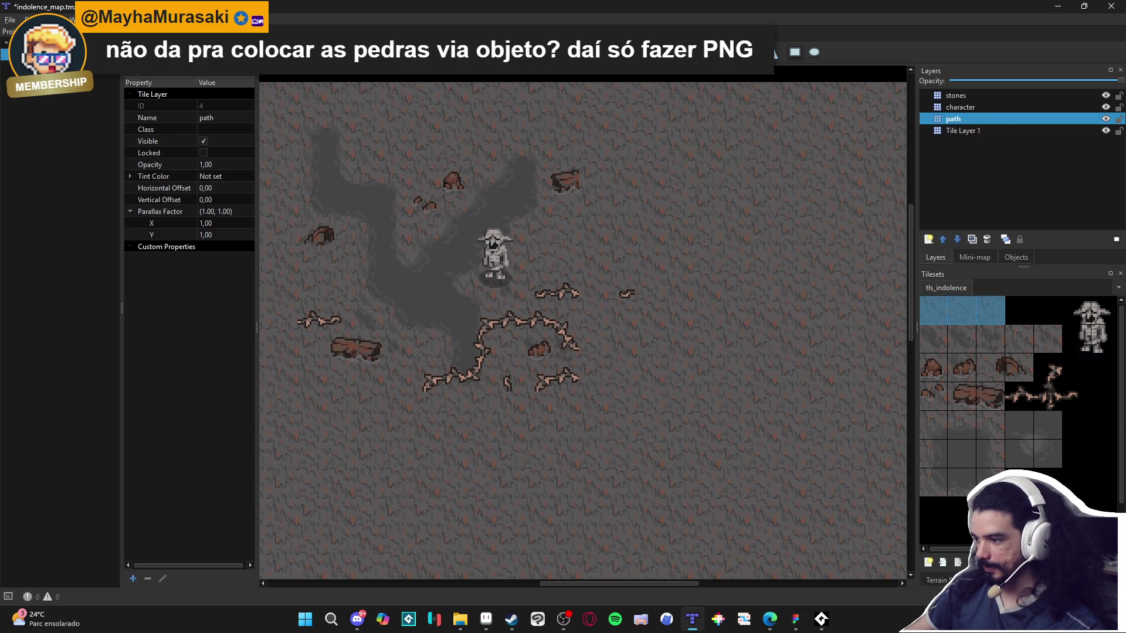
left_click(939, 580)
key("ctrl+s")
left_click(996, 415)
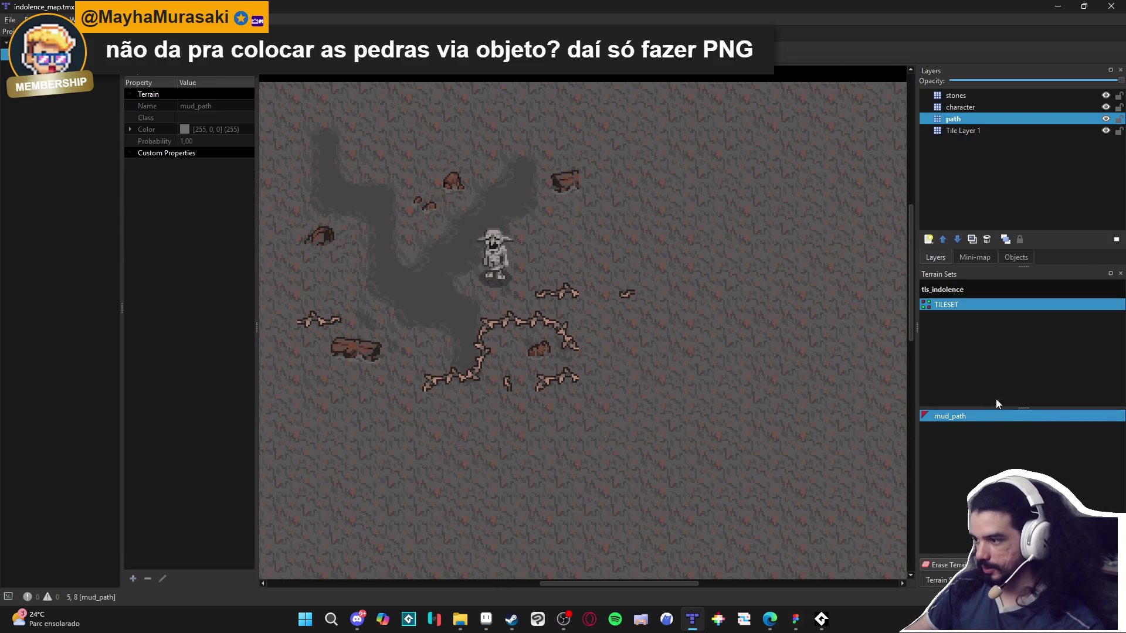
Paint a mud_path strip below the brambles, extending it right and down.
mouse_move(515, 357)
left_mouse_down()
mouse_move(507, 395)
mouse_move(625, 418)
mouse_move(766, 485)
left_mouse_up()
scroll(793, 490, "down", 3)
scroll(792, 490, "right", 3)
mouse_move(618, 377)
left_mouse_down()
mouse_move(760, 379)
mouse_move(678, 353)
mouse_move(658, 277)
mouse_move(674, 279)
mouse_move(655, 270)
left_mouse_up()
Toggle the path, character and stones layers off and on to check, leaving stones active.
left_click(1105, 118)
left_click(1105, 118)
left_click(1105, 107)
left_click(1105, 107)
left_click(1105, 95)
left_click(1105, 95)
left_click(1080, 94)
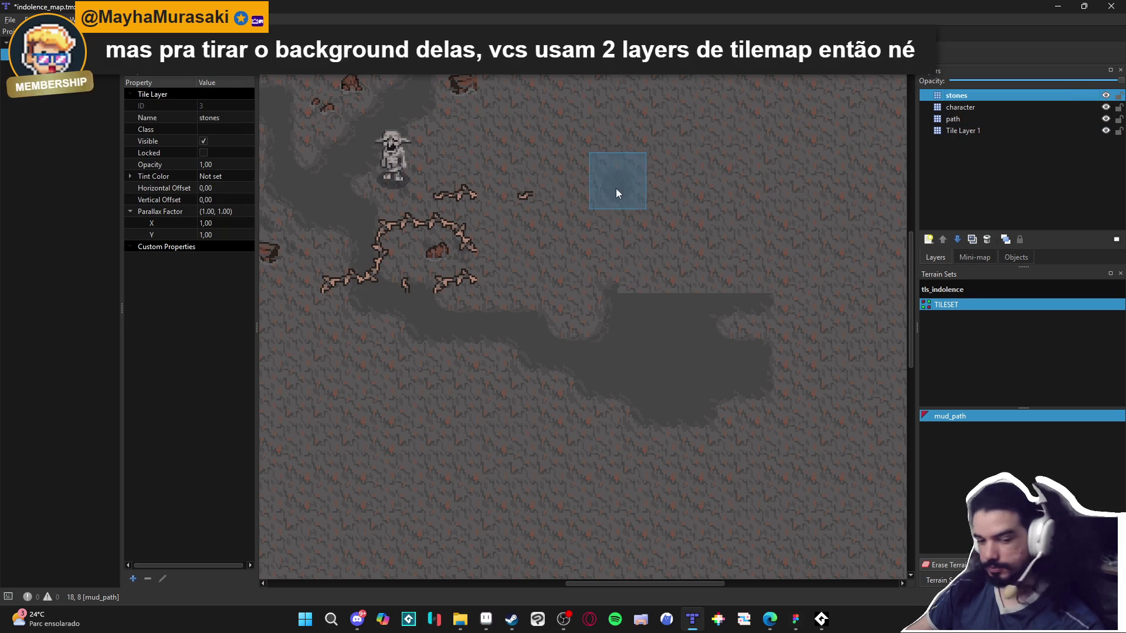
Mark a 17 by 13 area on the right and drop it onto Tile Layer 1.
scroll(627, 235, "down", 3)
mouse_move(716, 256)
left_mouse_down()
mouse_move(548, 320)
mouse_move(733, 313)
left_mouse_up()
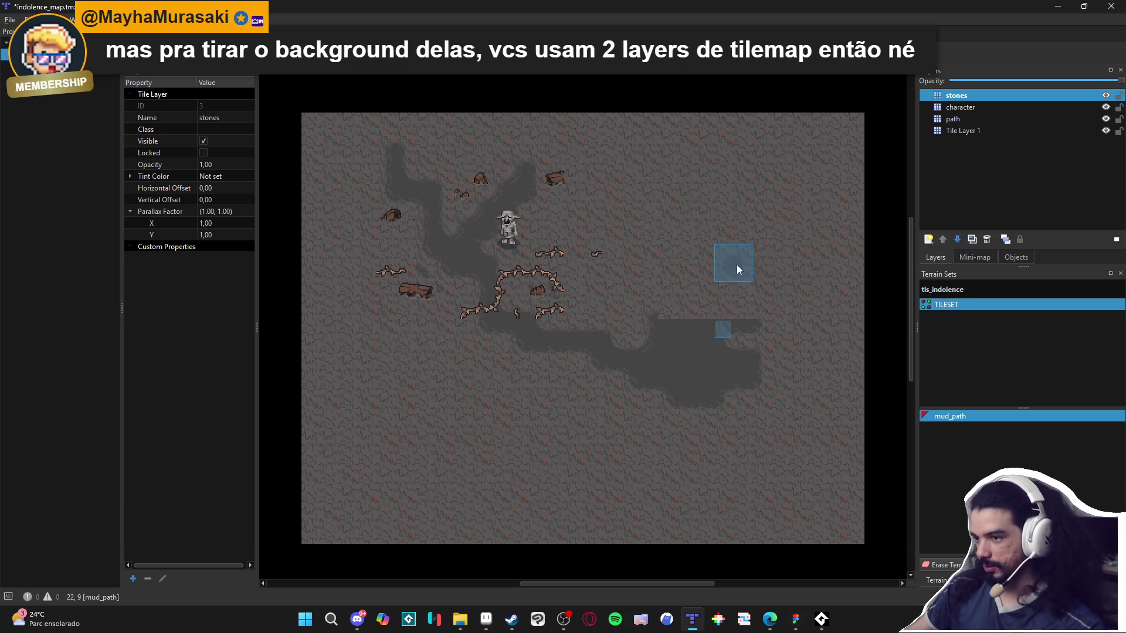
scroll(704, 267, "up", 1)
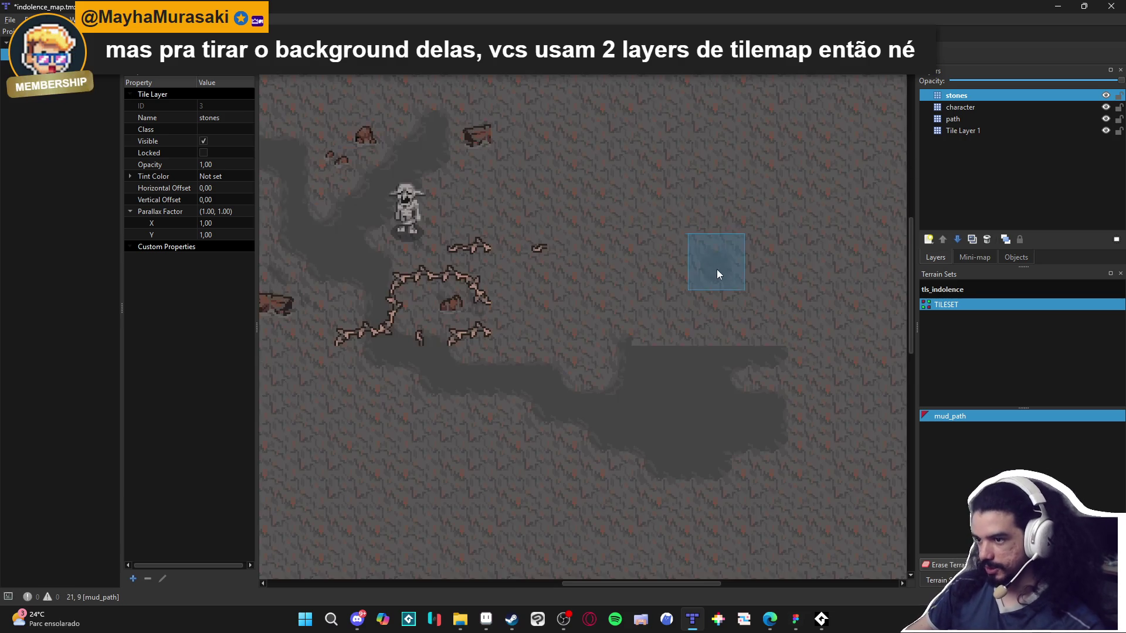
scroll(745, 275, "down", 1)
scroll(750, 280, "right", 2)
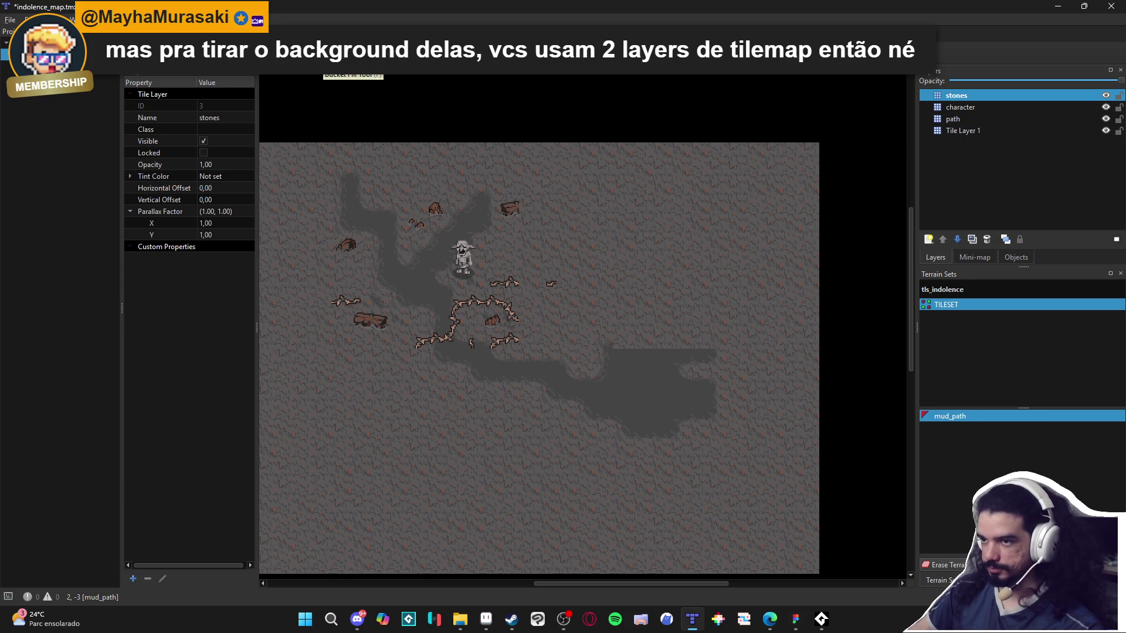
mouse_move(837, 125)
left_mouse_down()
mouse_move(566, 350)
mouse_move(522, 355)
left_mouse_up()
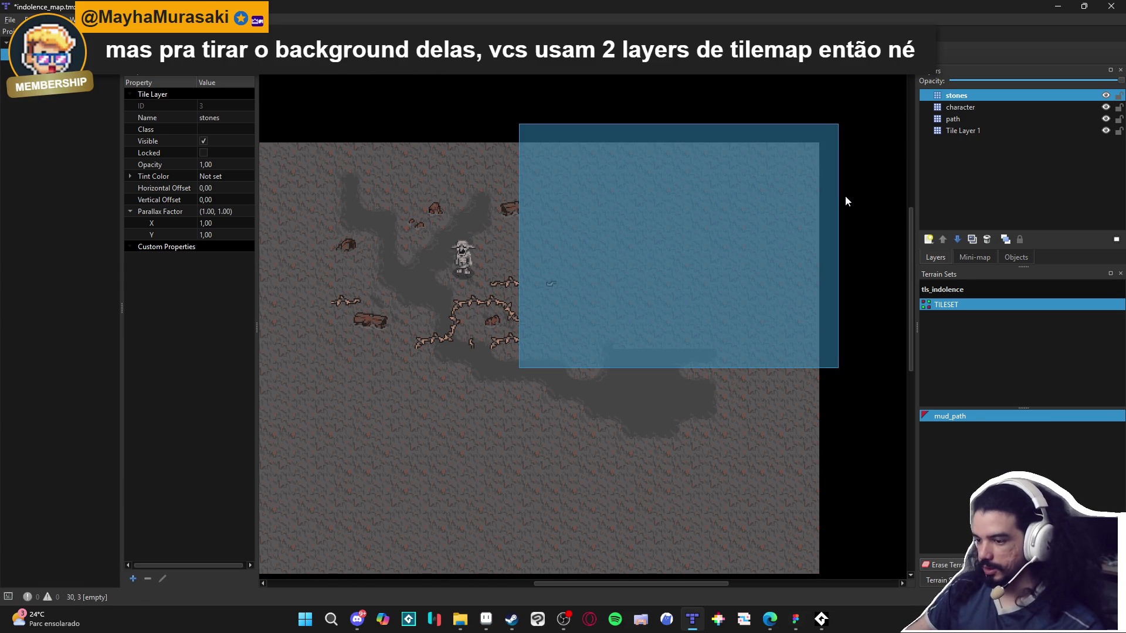
left_click(961, 129)
left_click(785, 305)
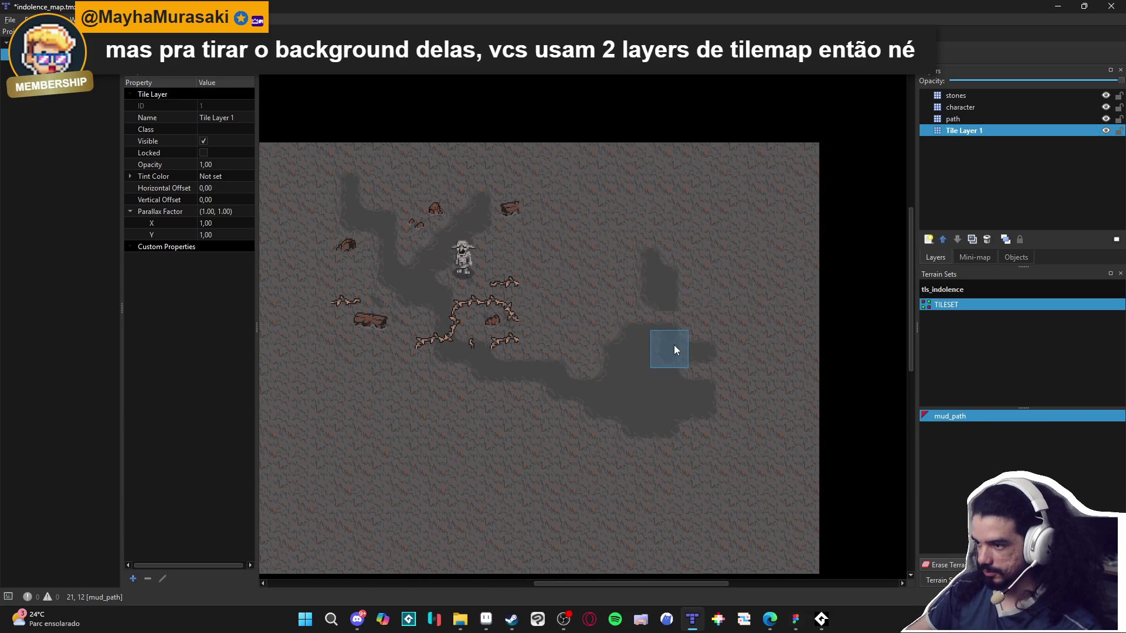
Paint mud joining the upper dark patch to the lower mud, then hide the path layer.
left_click(982, 96)
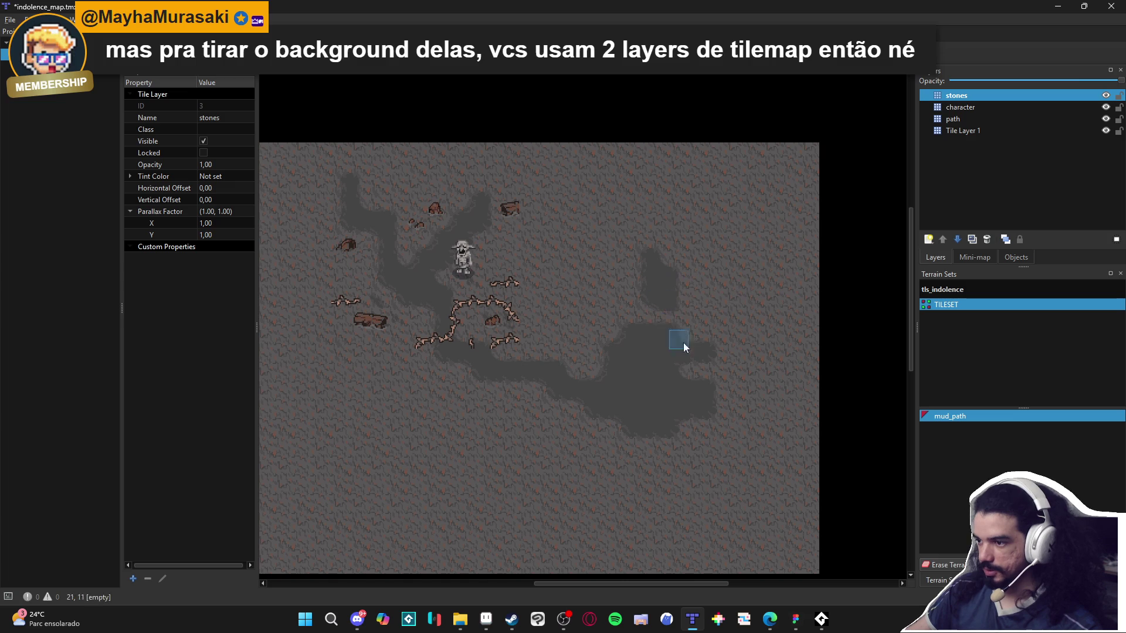
left_click(1106, 108)
left_click(1105, 107)
left_click(1094, 120)
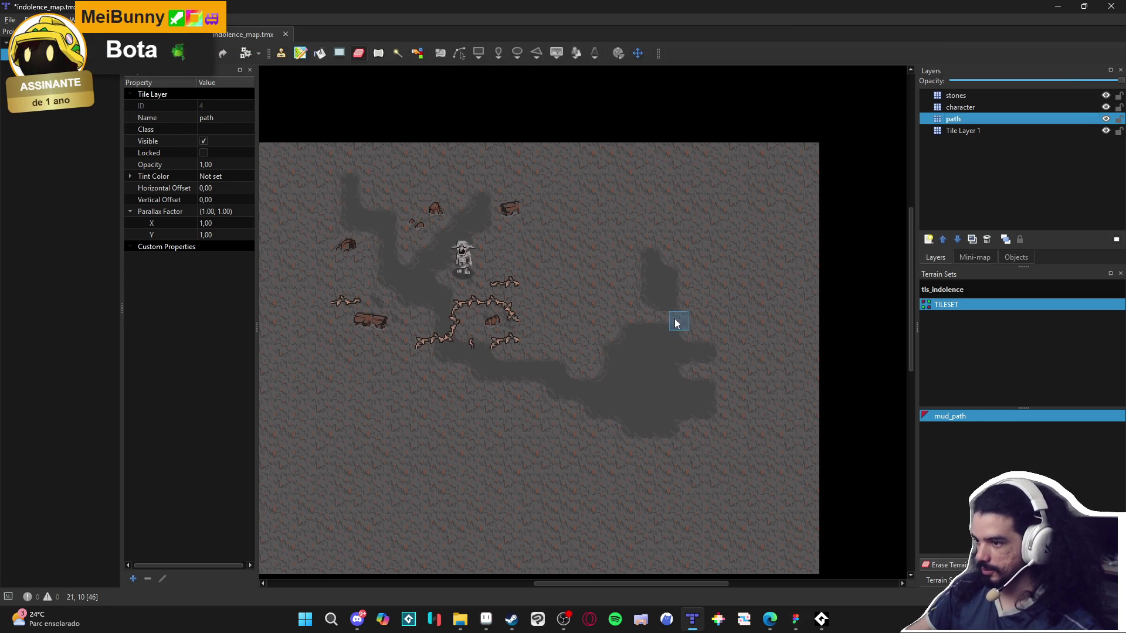
mouse_move(663, 338)
left_mouse_down()
mouse_move(658, 317)
mouse_move(661, 334)
mouse_move(646, 316)
left_mouse_up()
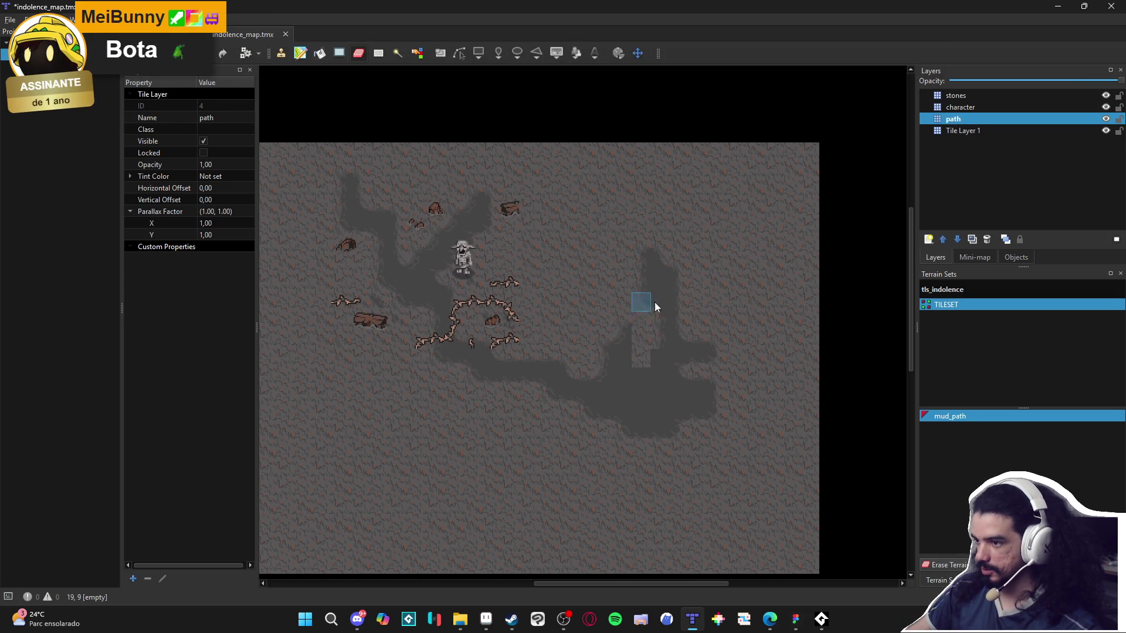
left_click(1106, 119)
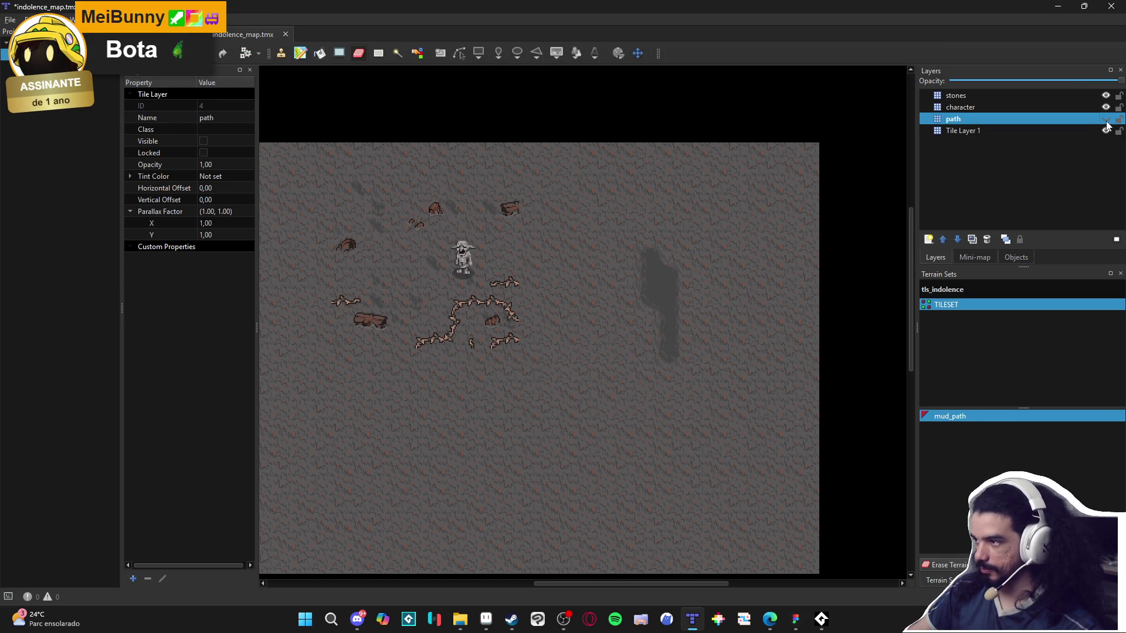
Reselect mud_path and extend the right-hand mud blob down and to the left.
left_click(1105, 119)
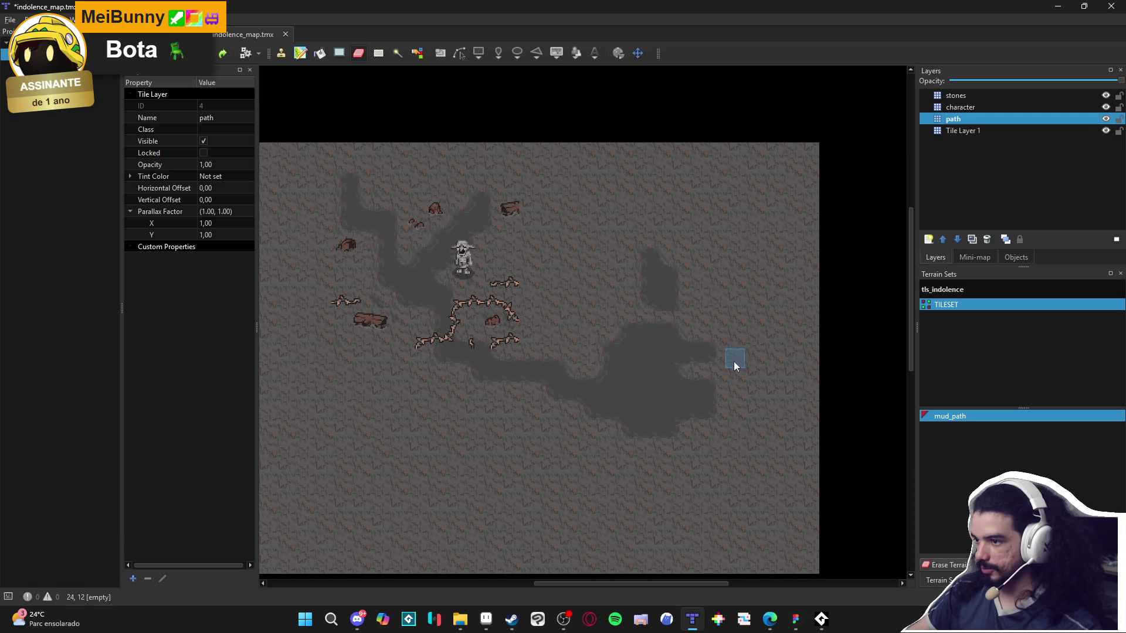
left_click(1106, 119)
left_click(1106, 119)
mouse_move(950, 415)
left_mouse_down()
mouse_move(701, 386)
mouse_move(335, 69)
left_mouse_up()
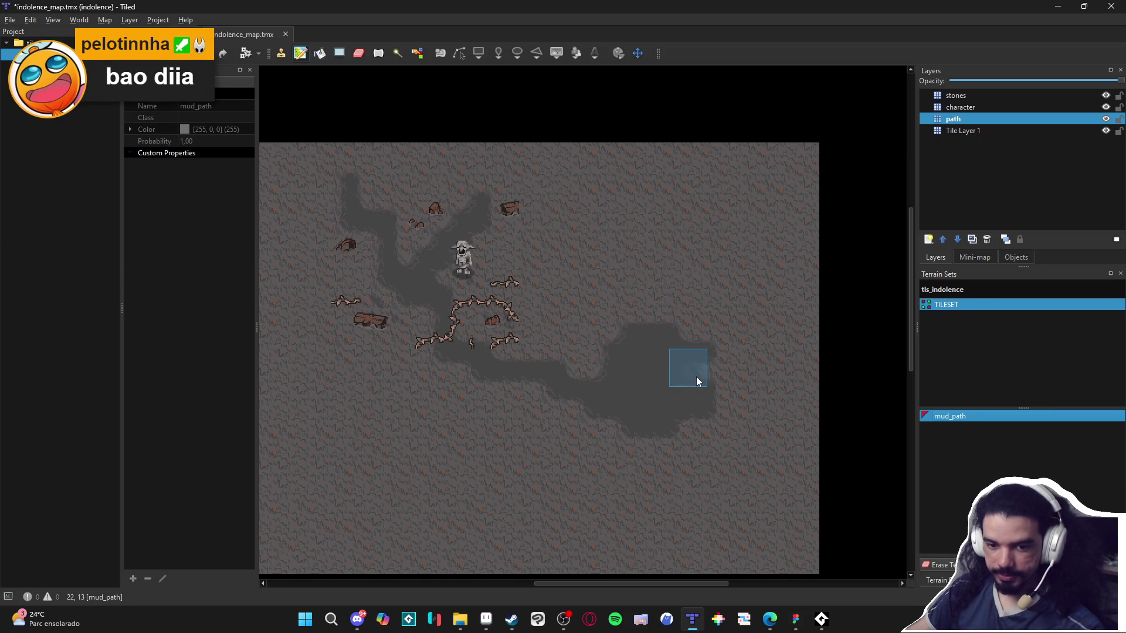
left_click(700, 404)
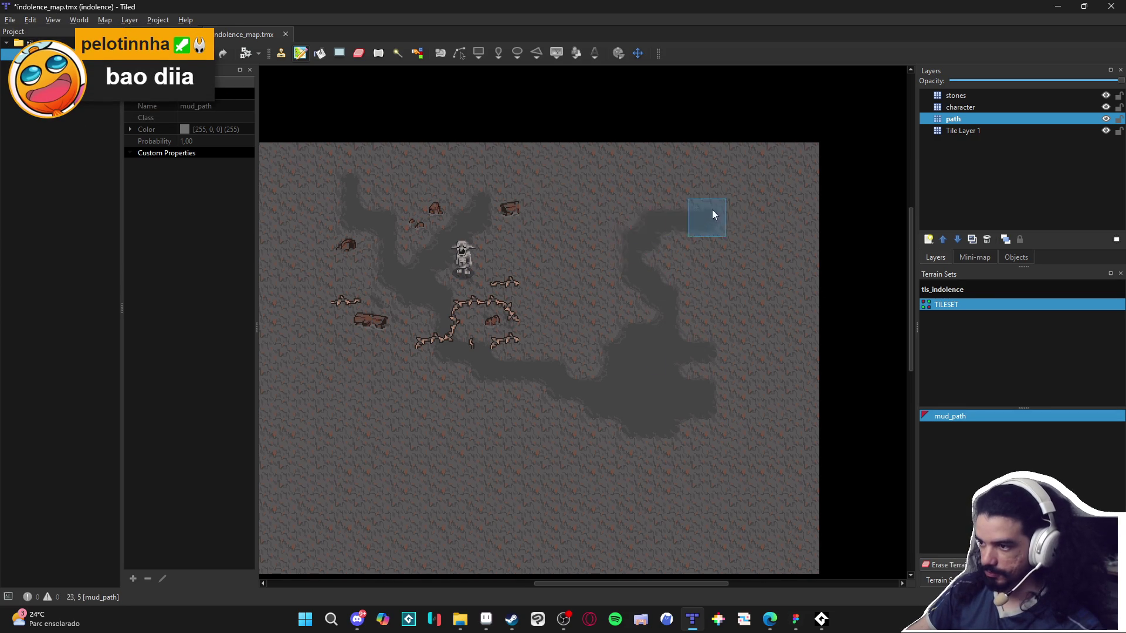
scroll(673, 410, "down", 3)
scroll(673, 410, "left", 3)
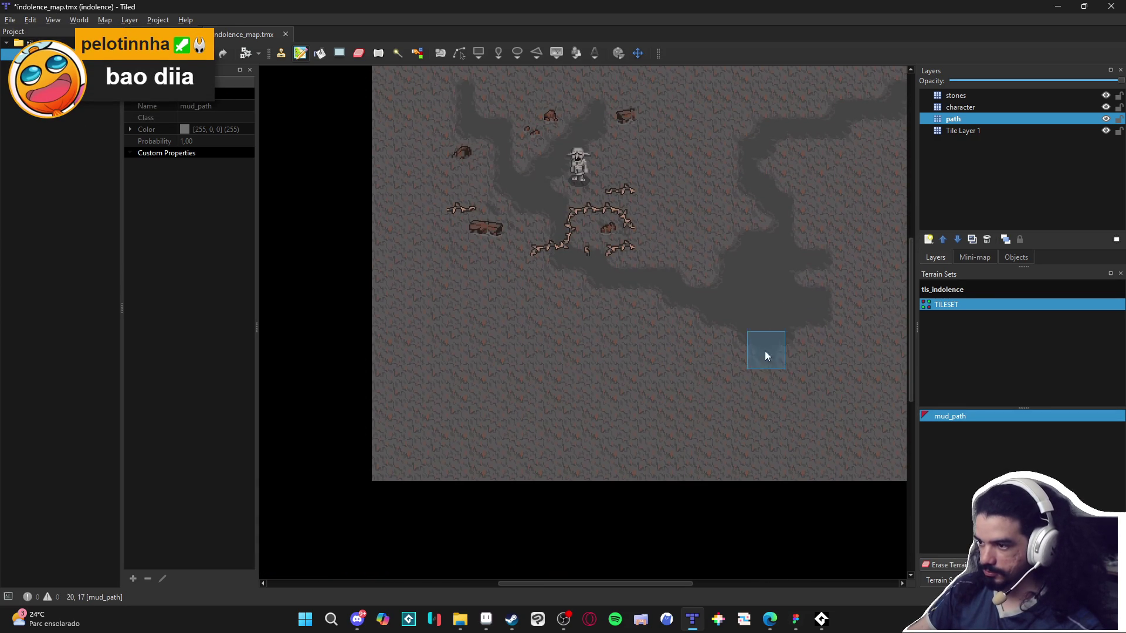
left_click_drag(768, 340, 556, 440)
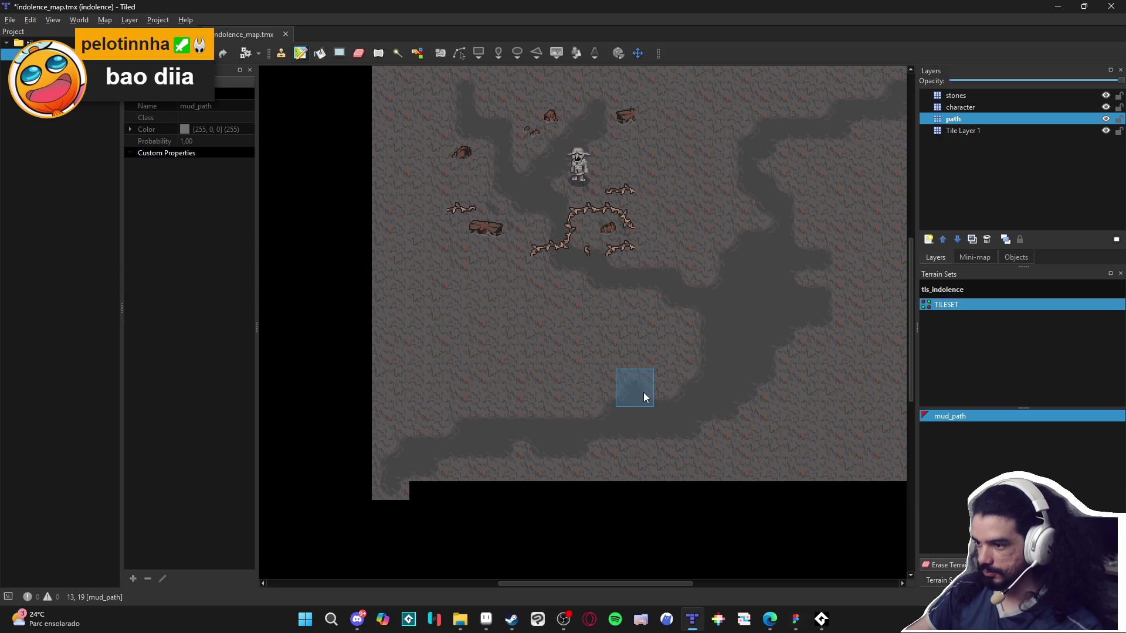
Add mud beside the twig arc and paint a mud run along the map's top.
scroll(530, 336, "up", 2)
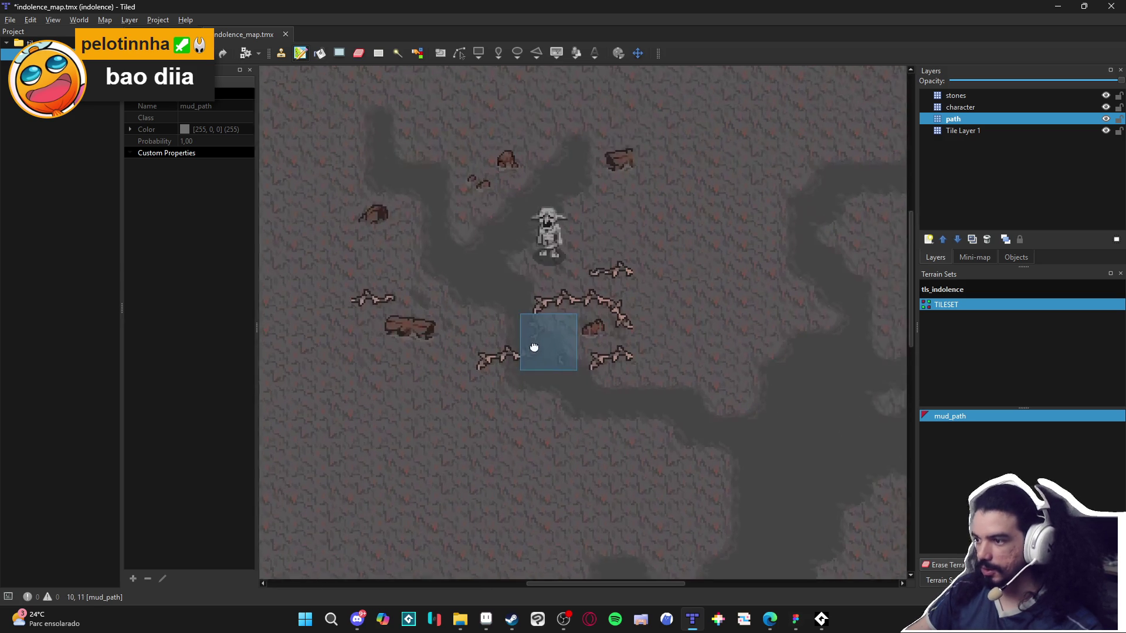
left_click(627, 330)
scroll(628, 330, "up", 1)
scroll(628, 329, "left", 3)
scroll(459, 155, "left", 1)
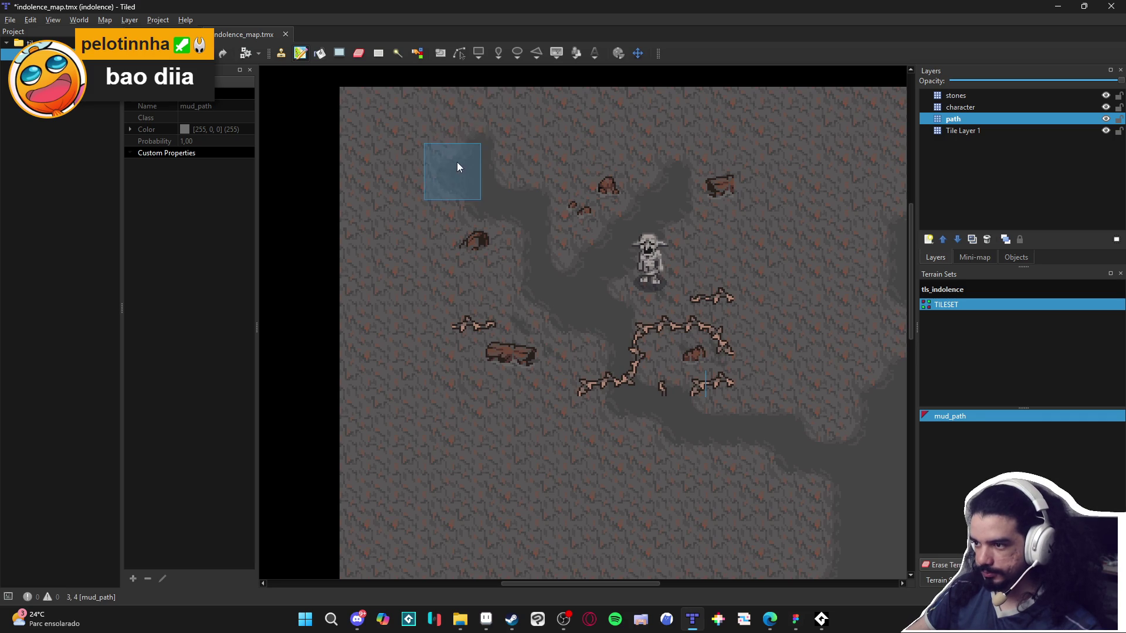
left_click_drag(458, 169, 404, 160)
mouse_move(384, 117)
left_mouse_down()
mouse_move(450, 123)
mouse_move(474, 143)
left_mouse_up()
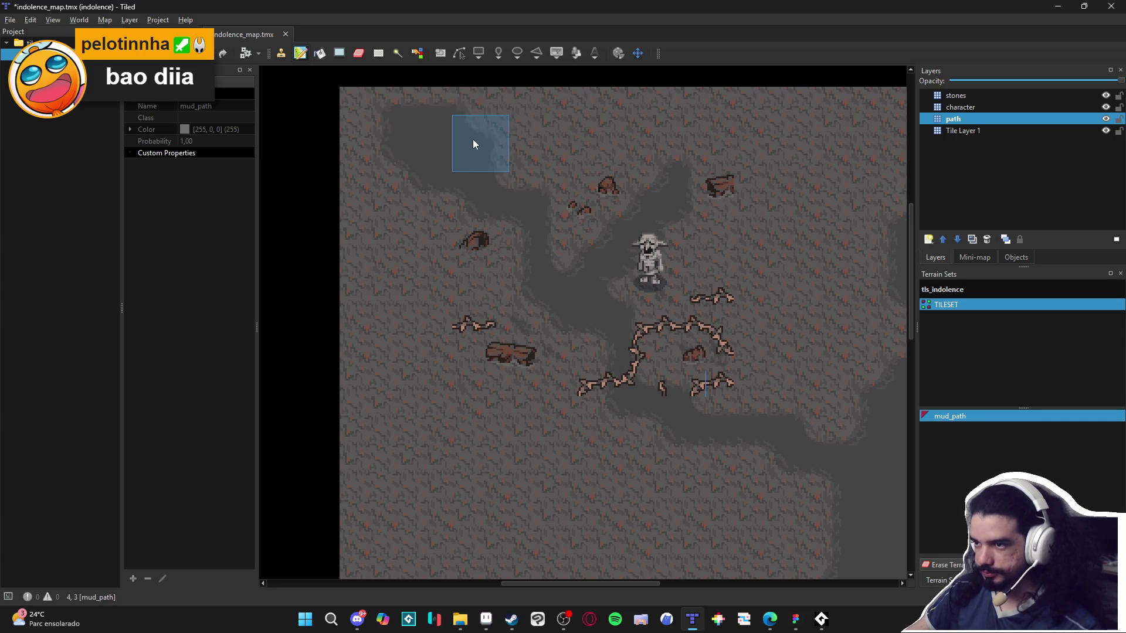
Paint a large mud patch in the lower left and more mud toward the lower right.
scroll(393, 235, "down", 5)
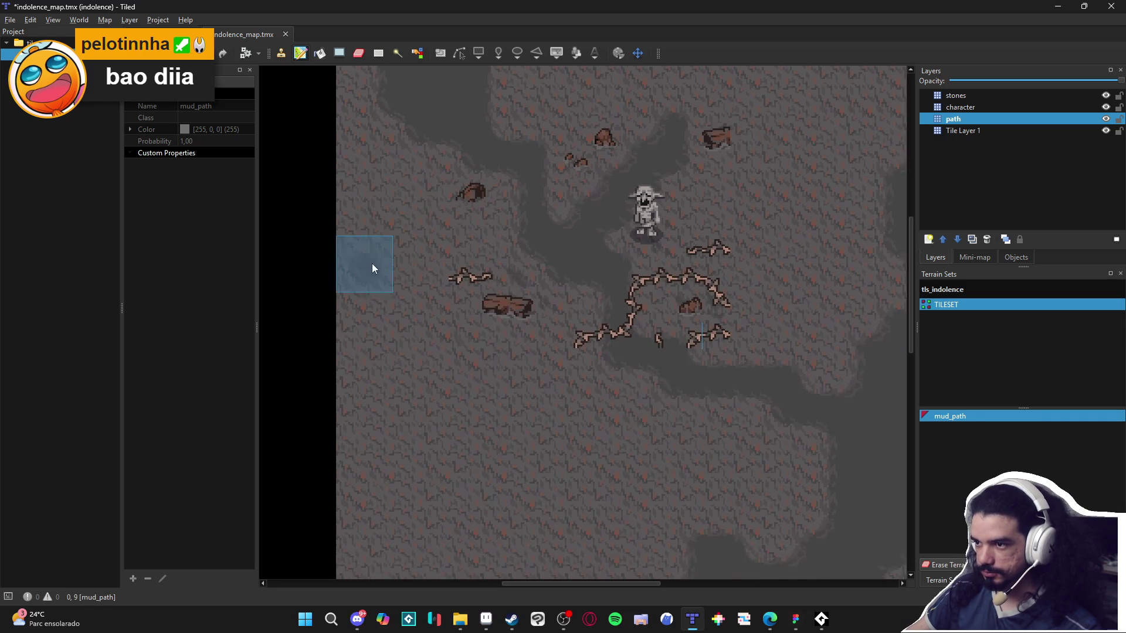
scroll(376, 351, "right", 2)
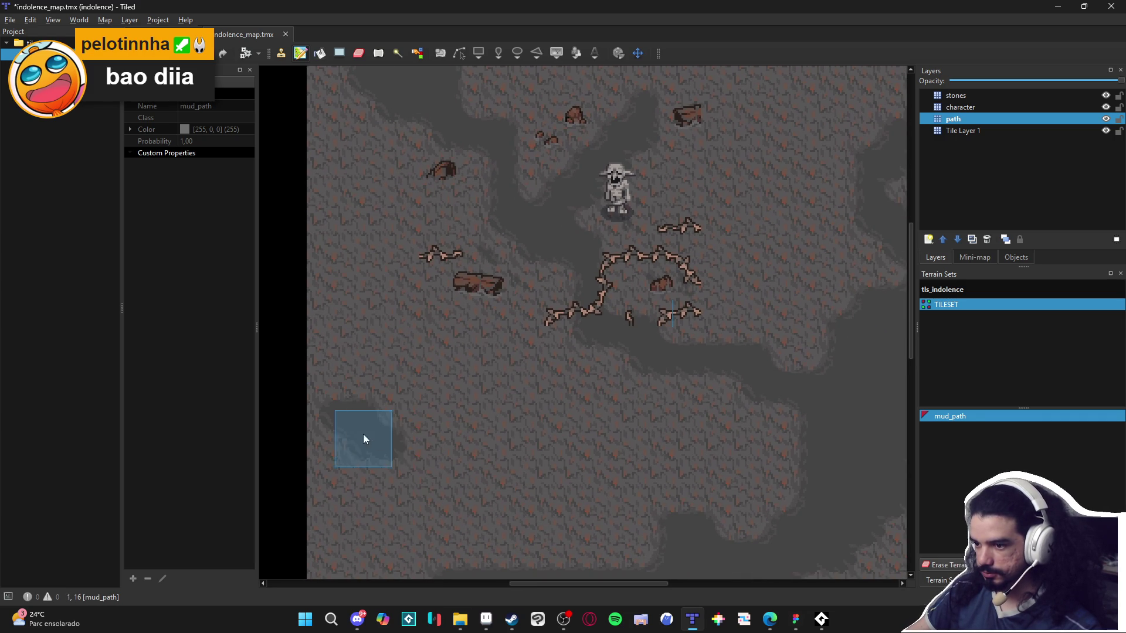
mouse_move(363, 433)
left_mouse_down()
mouse_move(472, 484)
mouse_move(322, 382)
mouse_move(396, 393)
left_mouse_up()
mouse_move(701, 385)
left_mouse_down()
mouse_move(769, 423)
mouse_move(661, 379)
left_mouse_up()
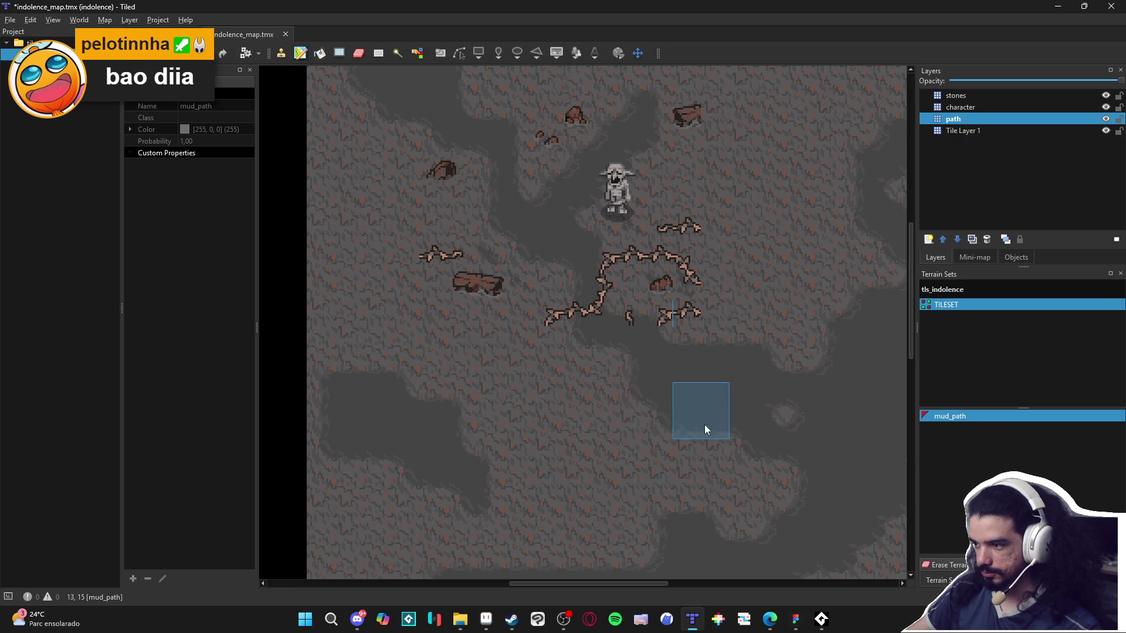
right_click(786, 328)
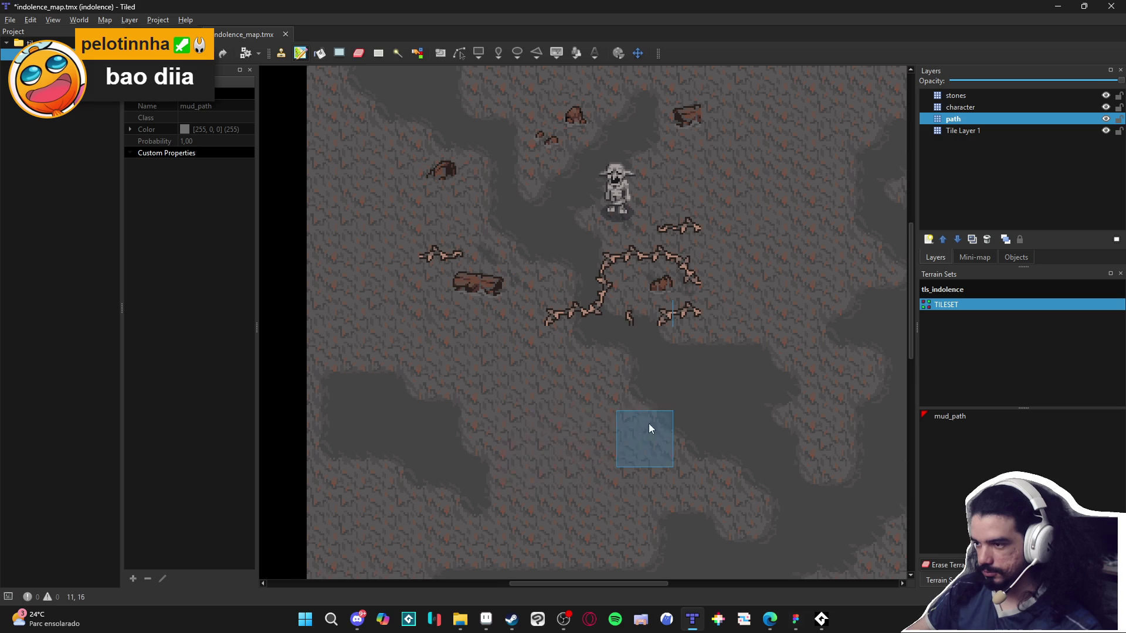
scroll(491, 399, "right", 1)
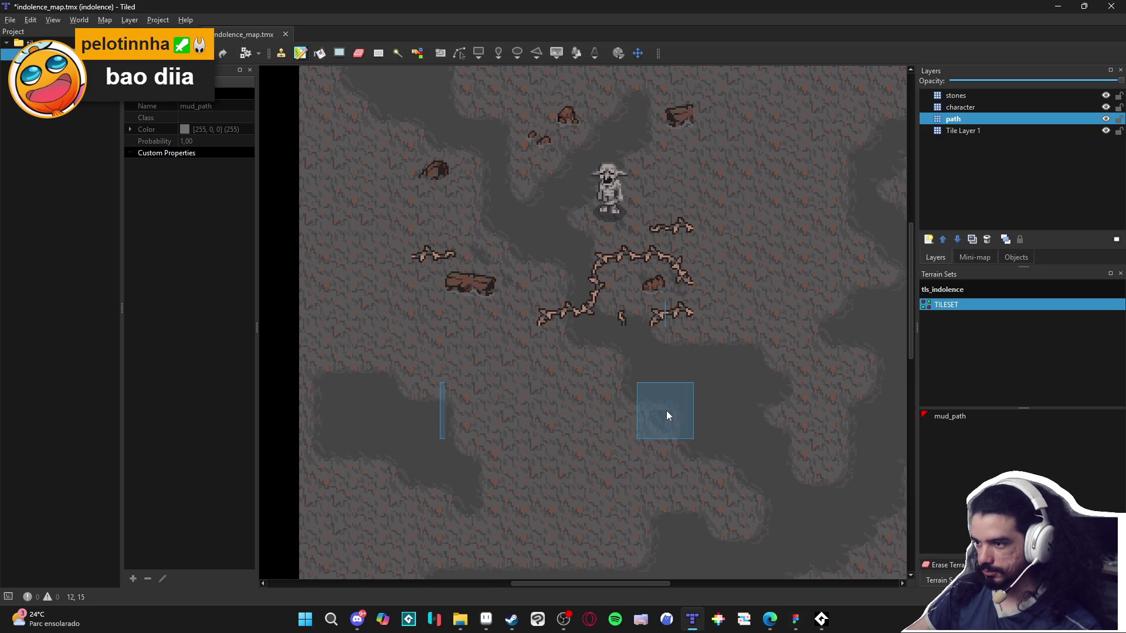
right_click(642, 375)
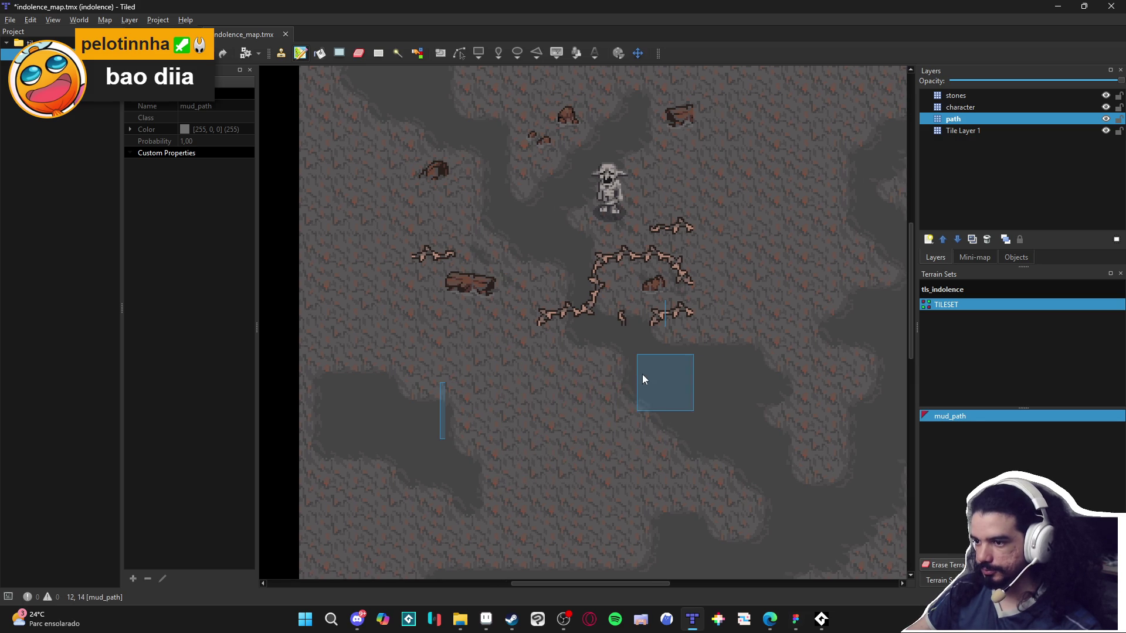
Add mud on the left side, a vertical strip, and corners along the top edge.
left_click(338, 272)
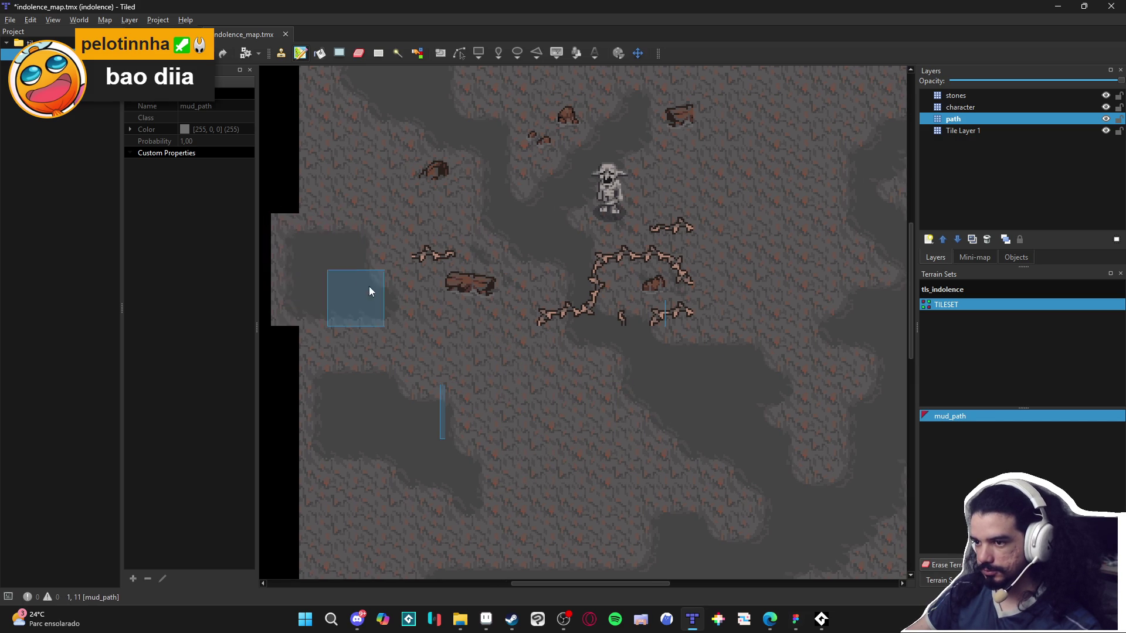
left_click_drag(408, 311, 398, 374)
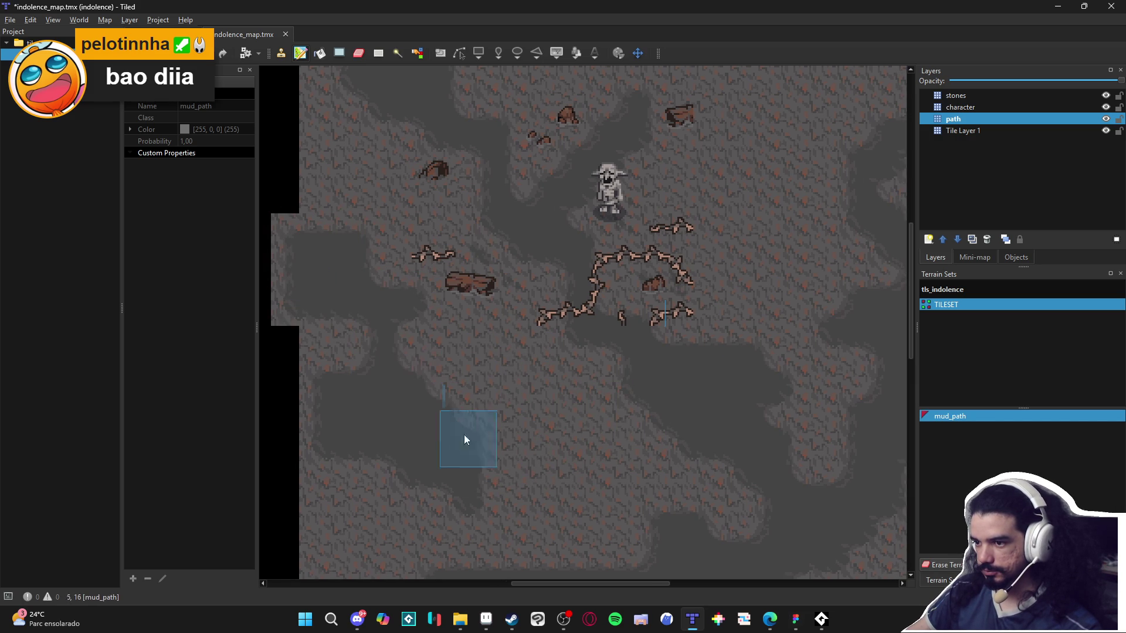
scroll(645, 293, "up", 3)
scroll(645, 293, "right", 2)
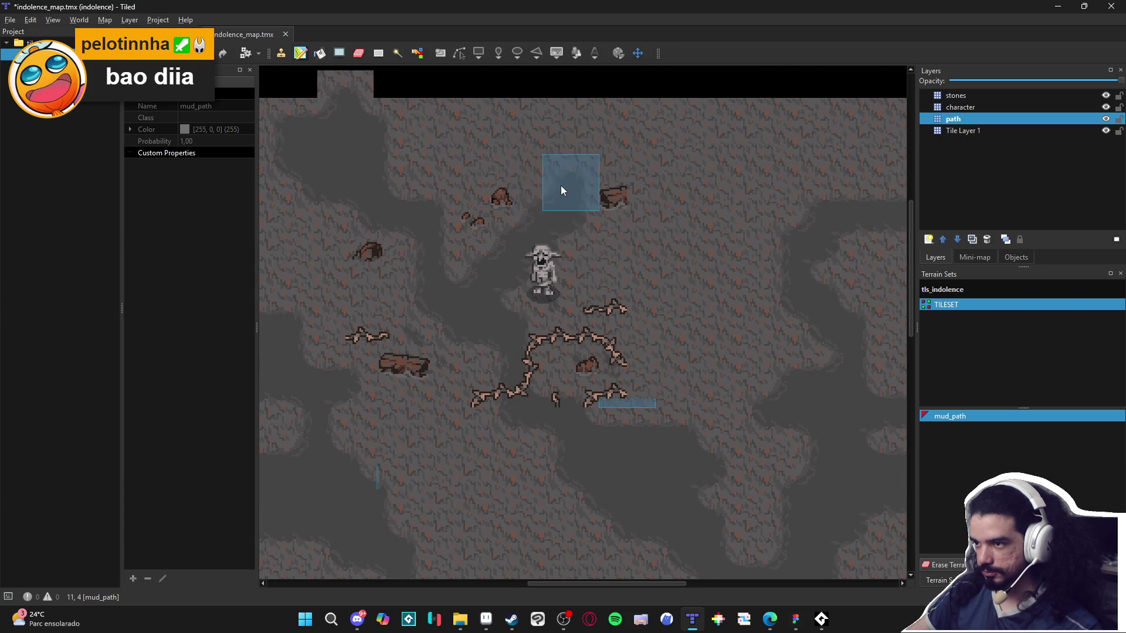
left_click(507, 100)
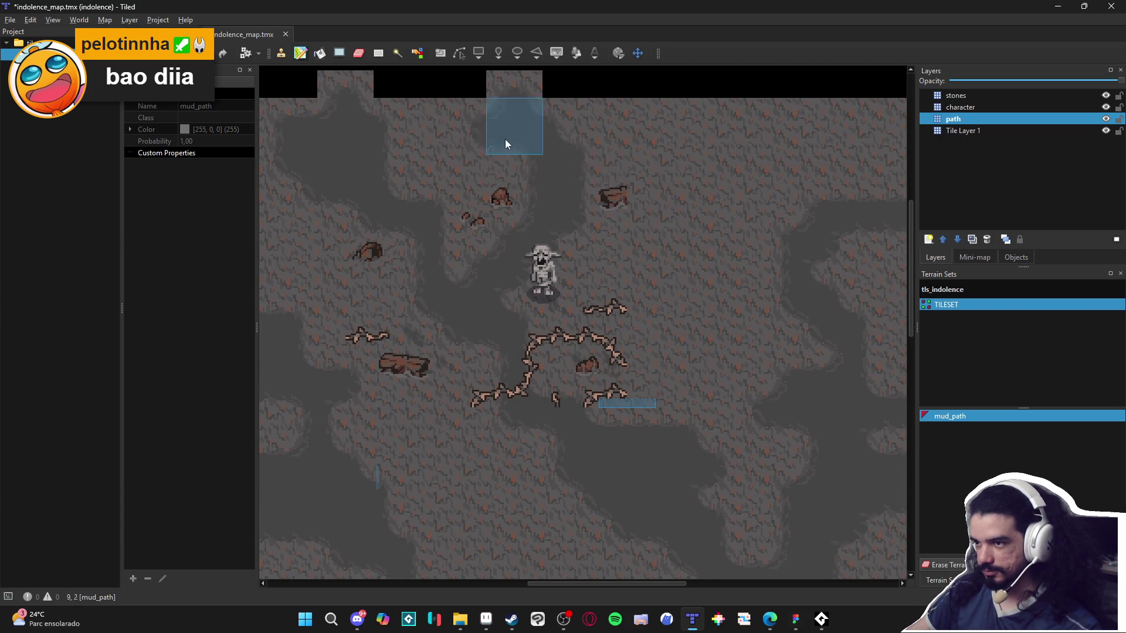
left_click(715, 187)
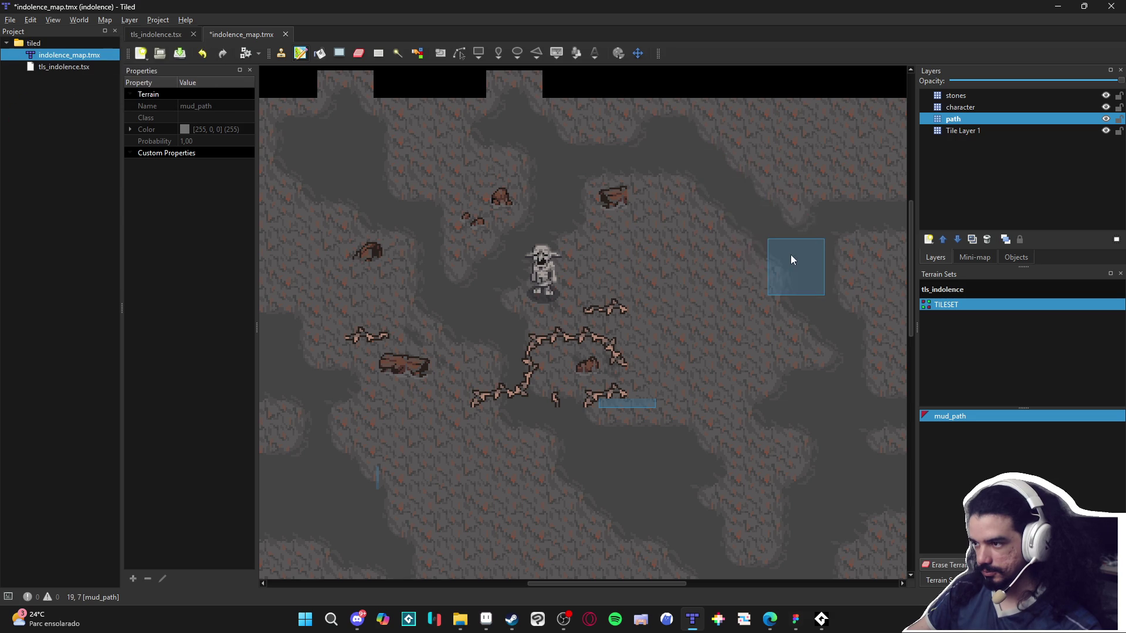
scroll(819, 260, "down", 1)
scroll(803, 247, "down", 1)
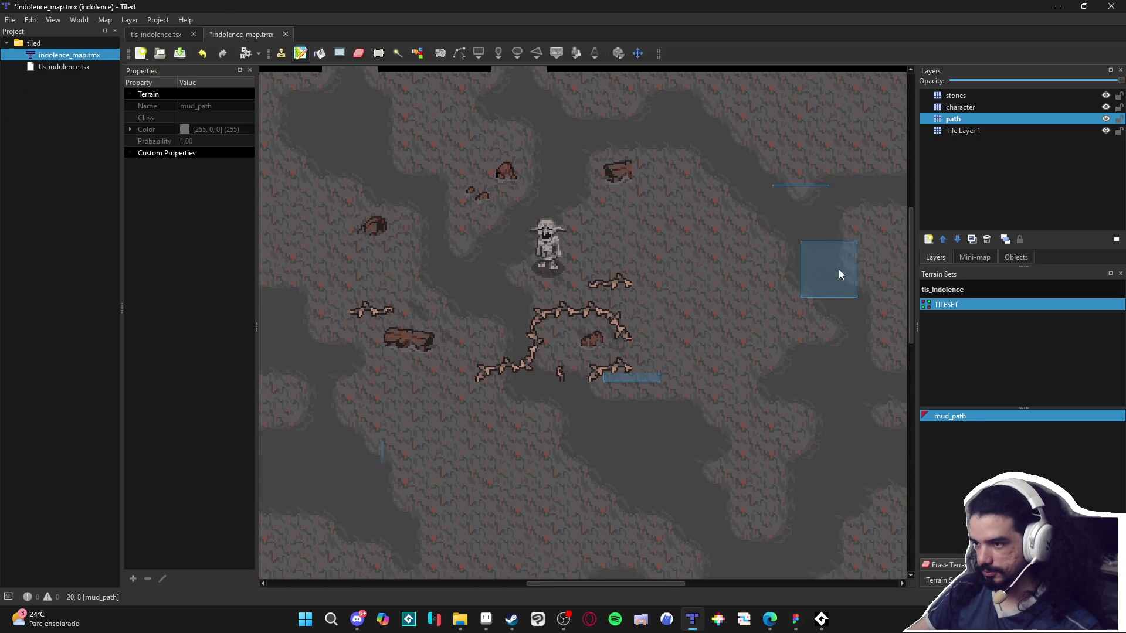
scroll(800, 247, "left", 1)
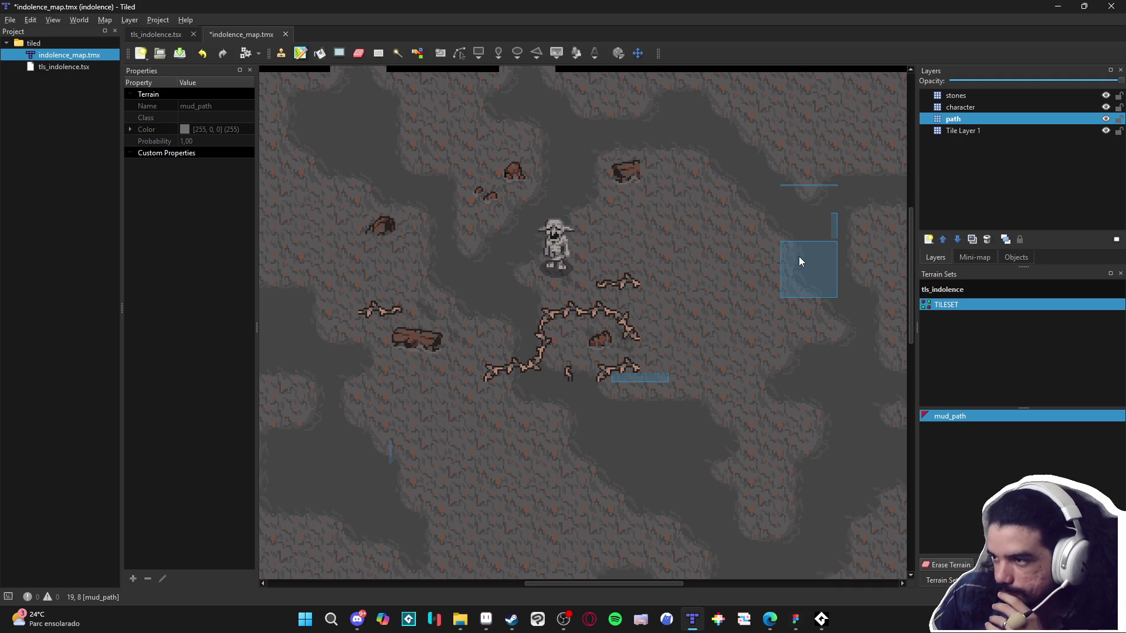
Make the stones layer active and pick stone tile 34 from the tileset.
left_click(1001, 116)
left_click(1075, 95)
left_click(991, 580)
left_click(999, 397)
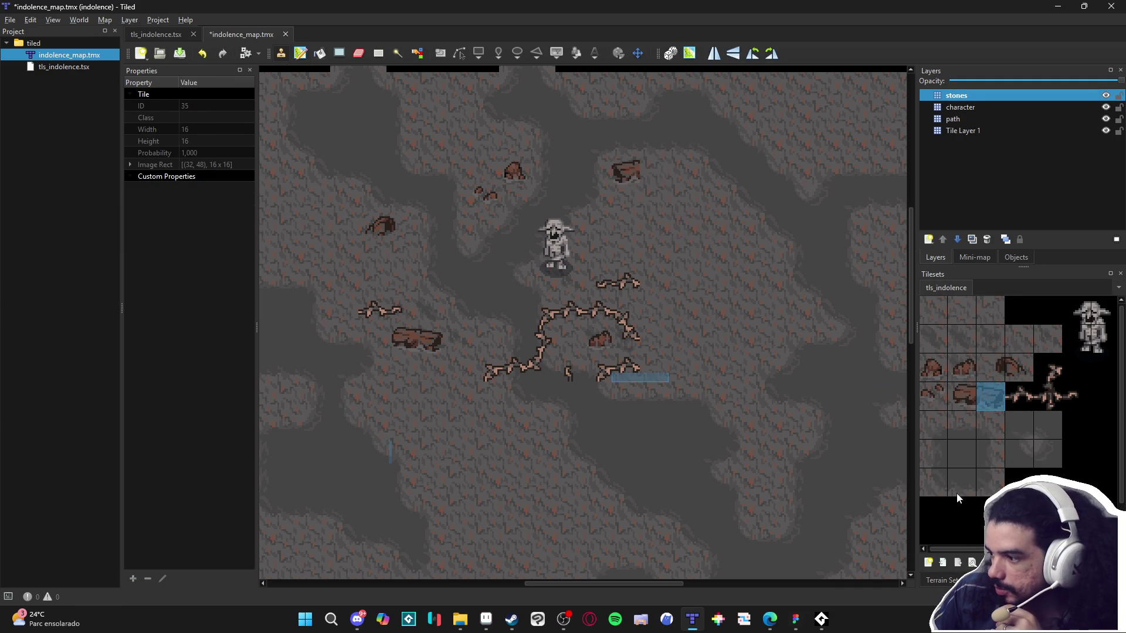
left_click(962, 396)
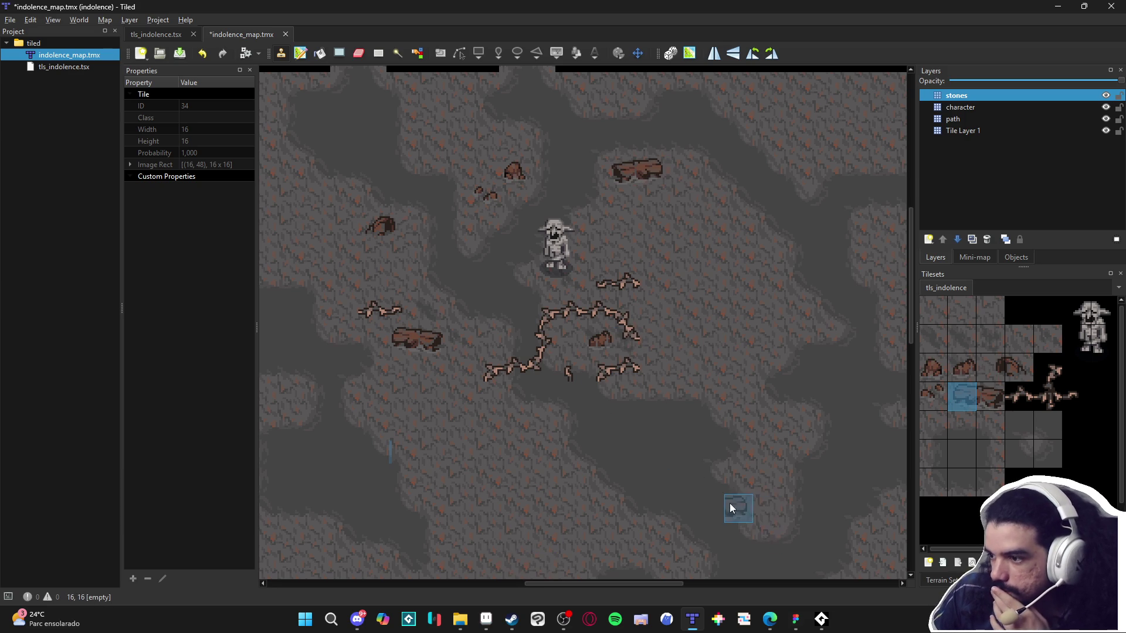
left_click(486, 620)
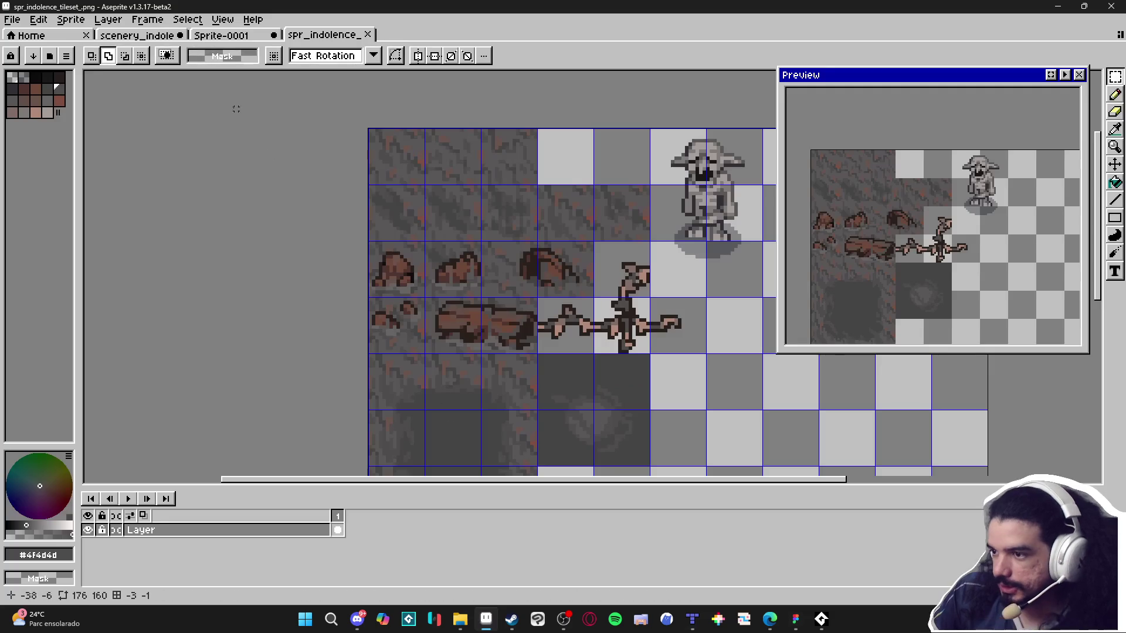
Open the scenery_indolence sheet, pan across its tiles, and save it.
left_click(140, 35)
scroll(403, 286, "down", 2)
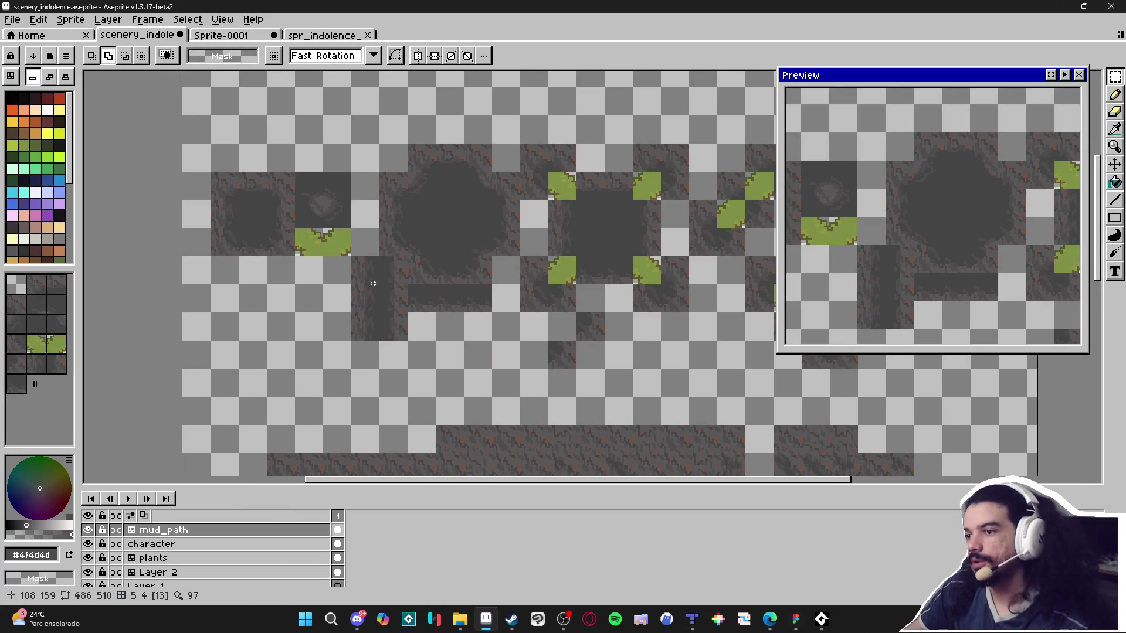
left_click_drag(248, 353, 208, 338)
left_click_drag(610, 467, 528, 467)
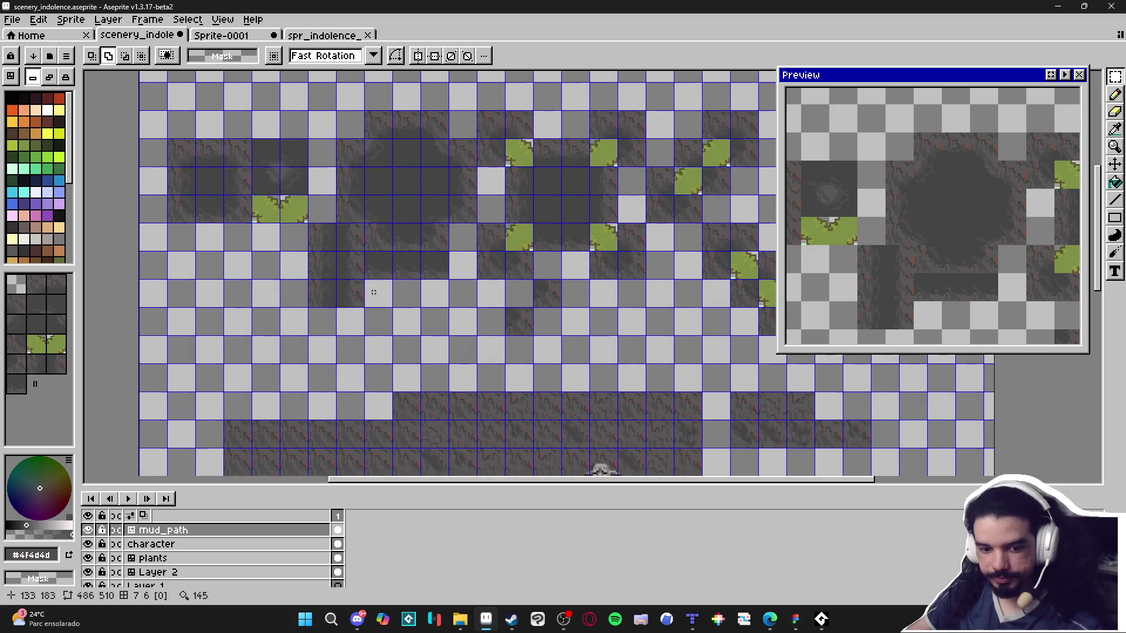
key("ctrl+apostrophe")
key("ctrl+s")
Enter tile mode and draw a dark crack stroke on a floor tile with the Pencil.
key("Tab")
key("ctrl+apostrophe")
scroll(325, 274, "up", 2)
key("b")
left_click_drag(325, 274, 362, 316)
scroll(249, 318, "down", 1)
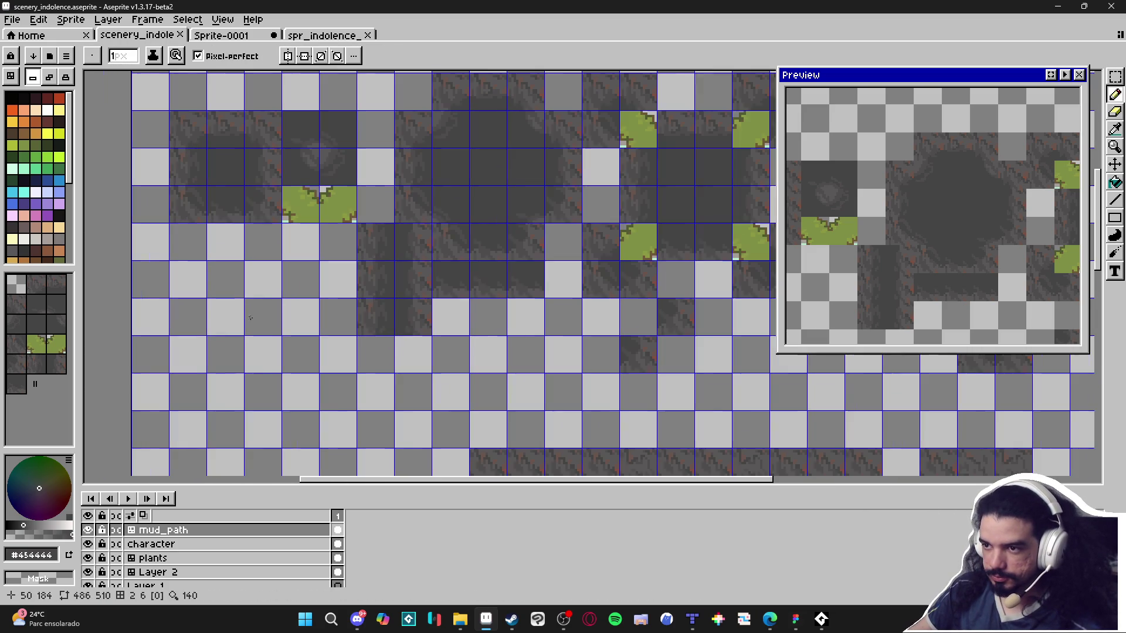
left_click(59, 215)
scroll(305, 294, "up", 3)
scroll(305, 294, "down", 1)
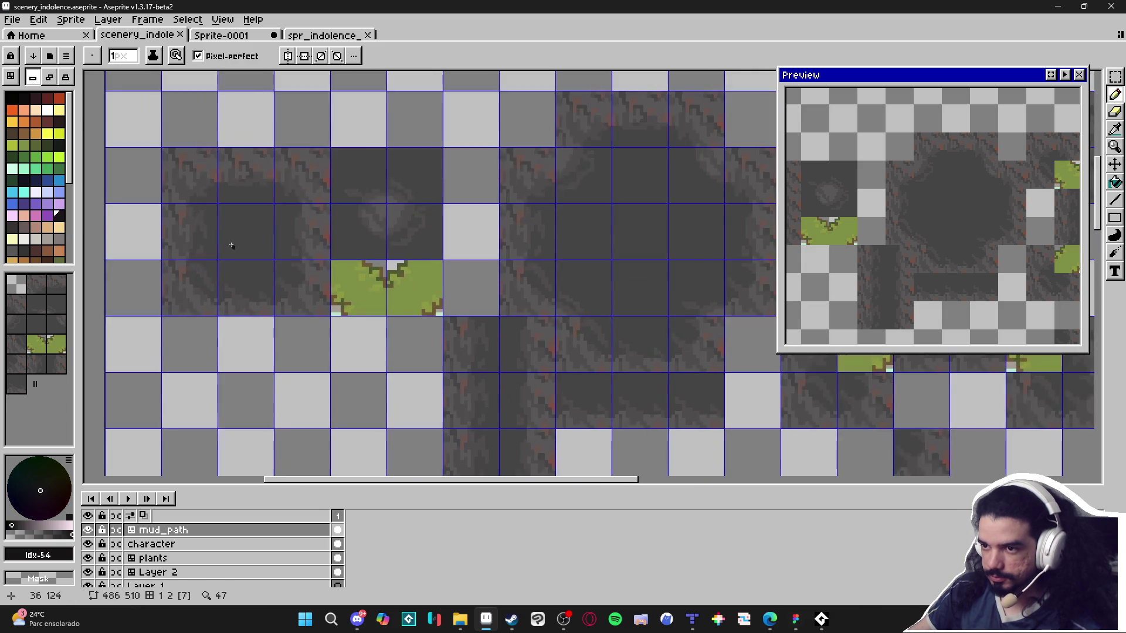
scroll(243, 241, "up", 2)
left_click_drag(243, 234, 277, 240)
Pick #454444 dark grey and marquee-select a tile-sized area of the sheet.
scroll(277, 240, "down", 6)
left_click(321, 322, "alt")
scroll(321, 322, "down", 3)
scroll(352, 246, "up", 2)
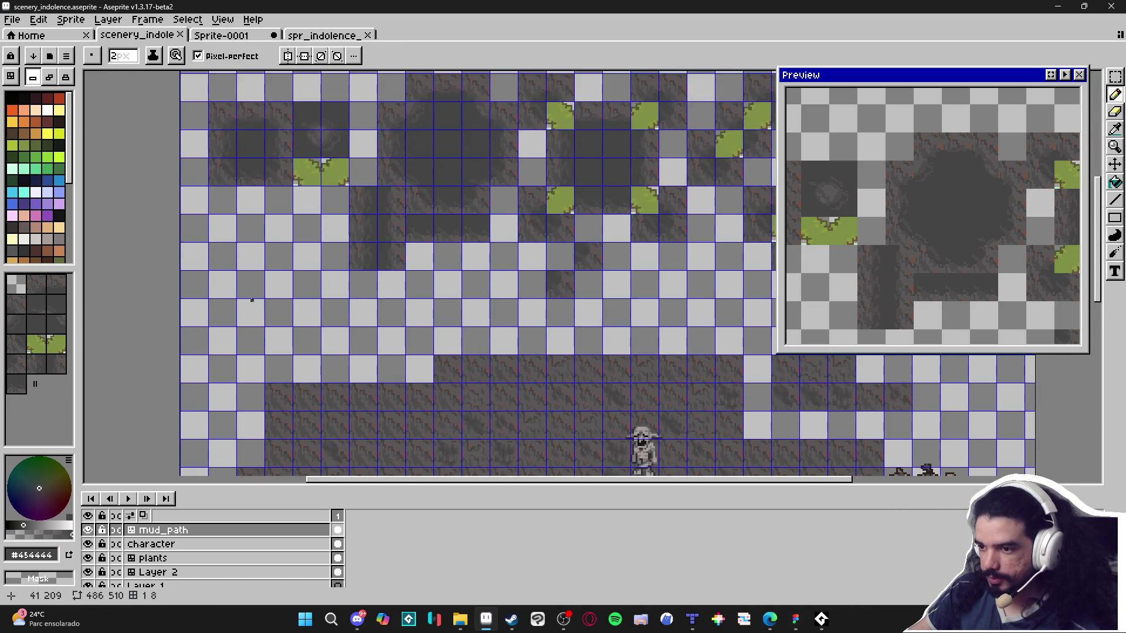
scroll(234, 289, "up", 1)
key("m")
mouse_move(231, 272)
left_mouse_down()
mouse_move(363, 356)
mouse_move(222, 219)
mouse_move(346, 337)
left_mouse_up()
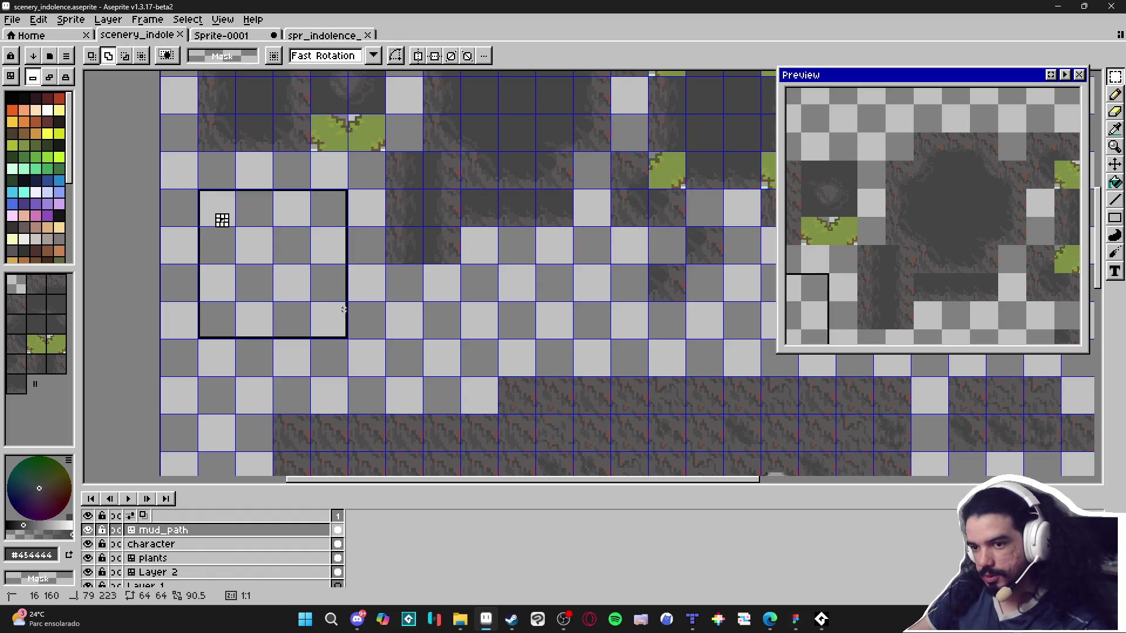
Fill the selected floor block with plain dark tiles and pick a dark grey for the crack.
key("b")
mouse_move(217, 205)
left_mouse_down()
mouse_move(328, 209)
mouse_move(217, 246)
mouse_move(329, 319)
mouse_move(364, 293)
mouse_move(366, 199)
left_mouse_up()
left_click(50, 76)
scroll(291, 234, "up", 1)
left_click(24, 249)
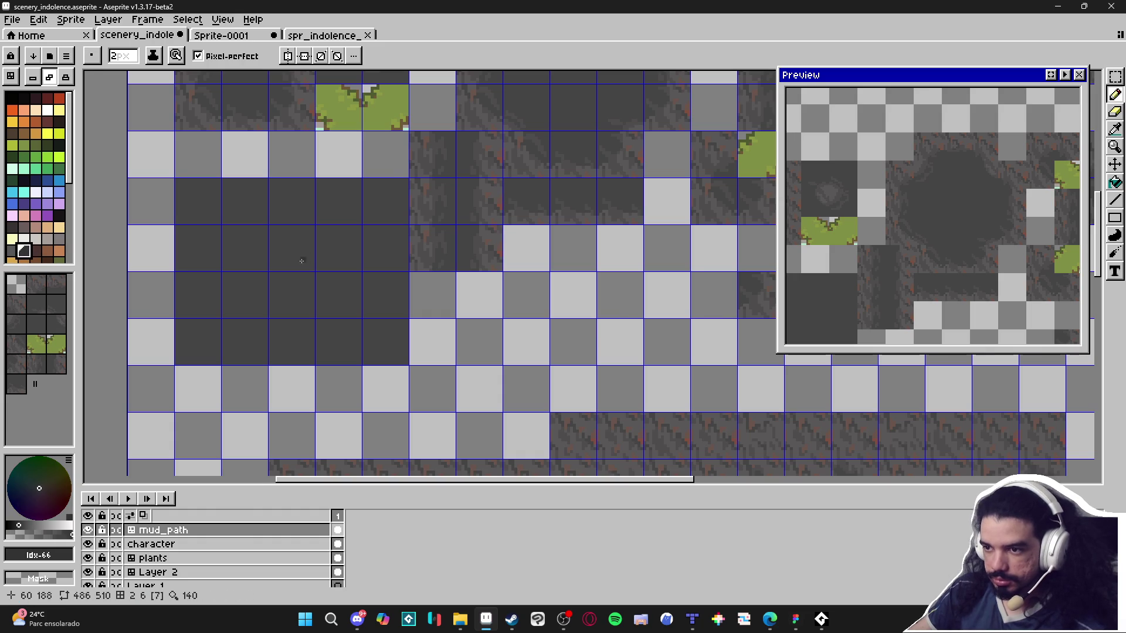
scroll(272, 229, "up", 1)
scroll(298, 264, "up", 1)
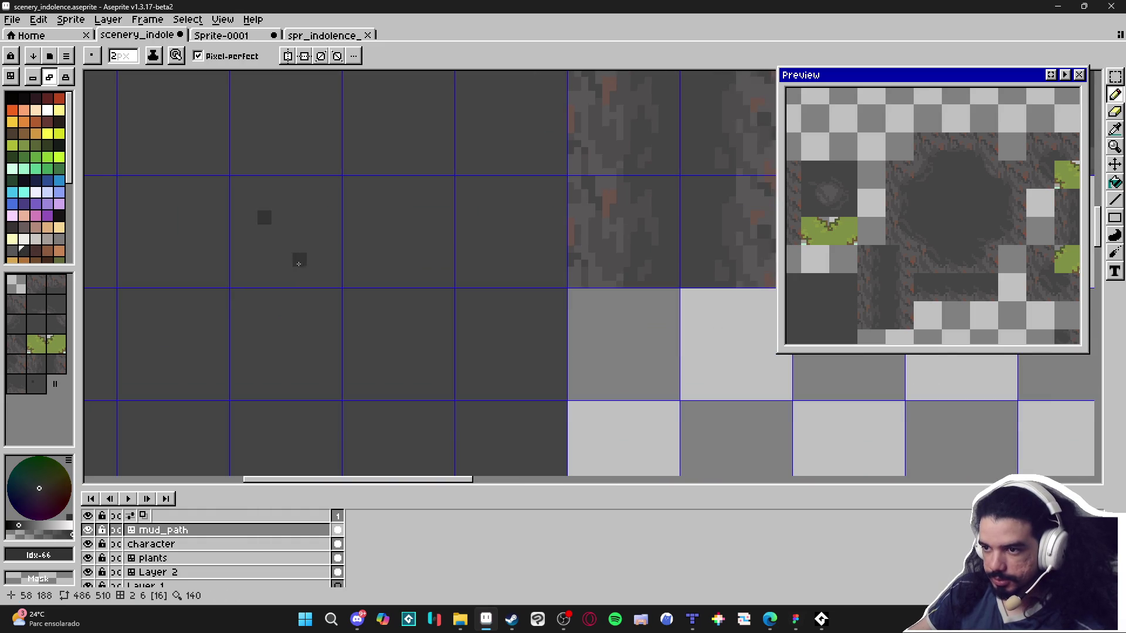
left_click(32, 77)
Paint the first crack blocks on one floor tile, then repaint them in #3c3c3c after undoing an extra block.
left_click(263, 252)
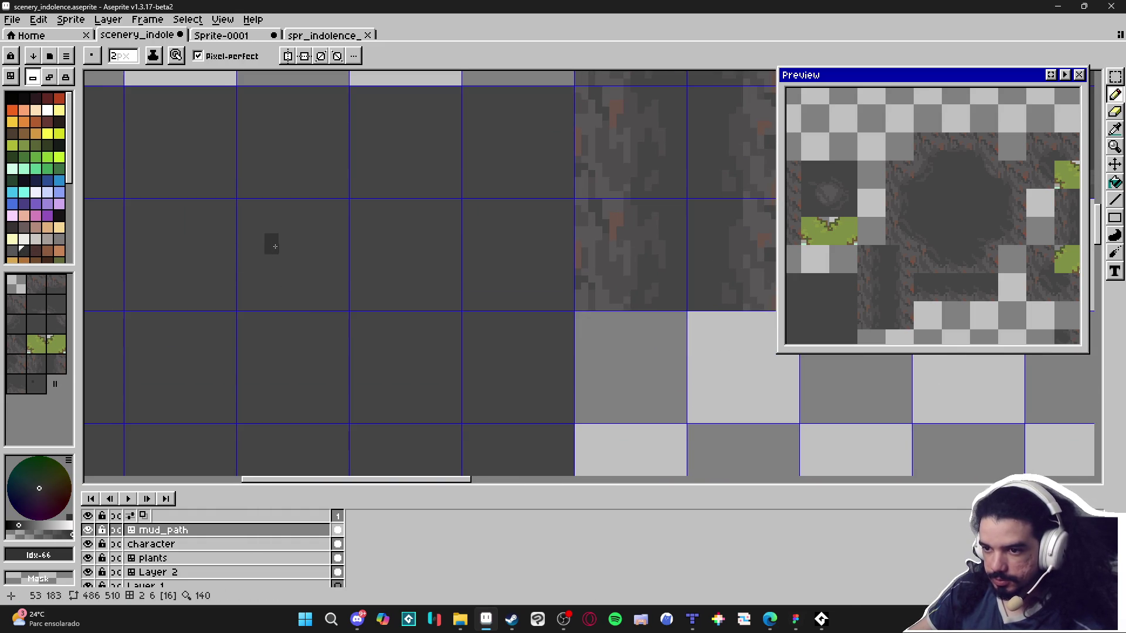
left_click(276, 239, "alt")
key("ctrl+z")
left_click(250, 253)
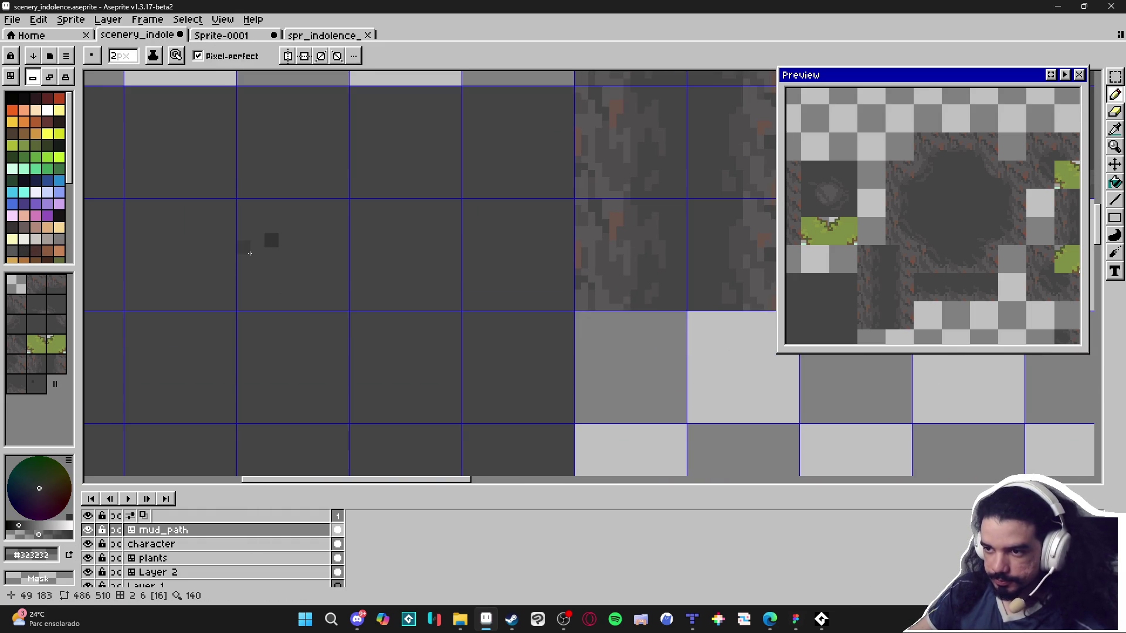
left_click(290, 240, "alt")
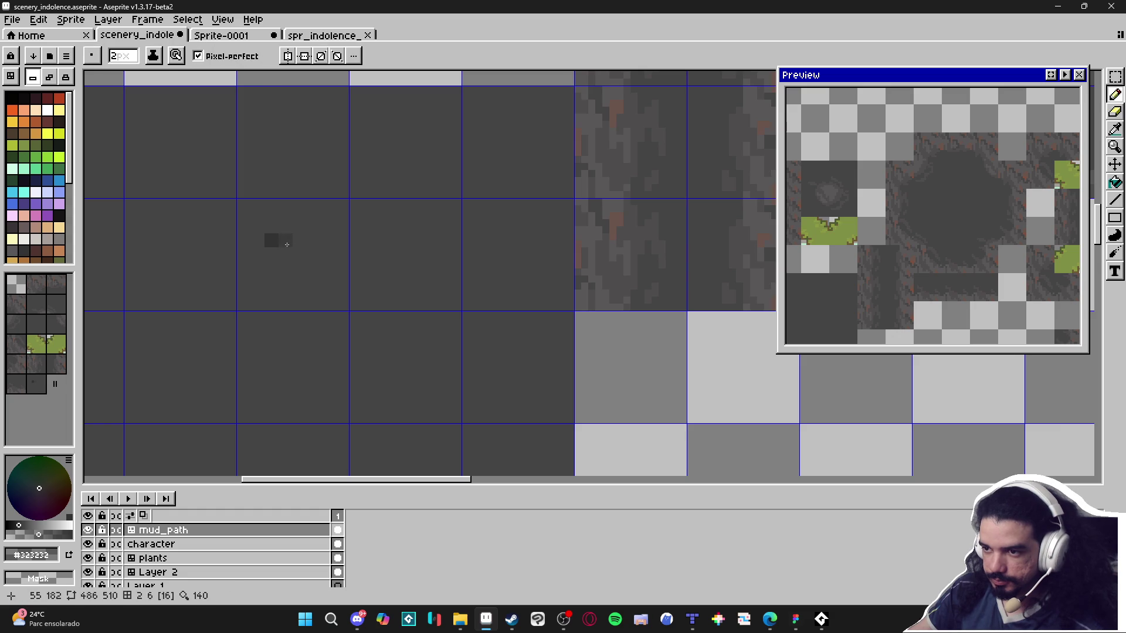
left_click(272, 246)
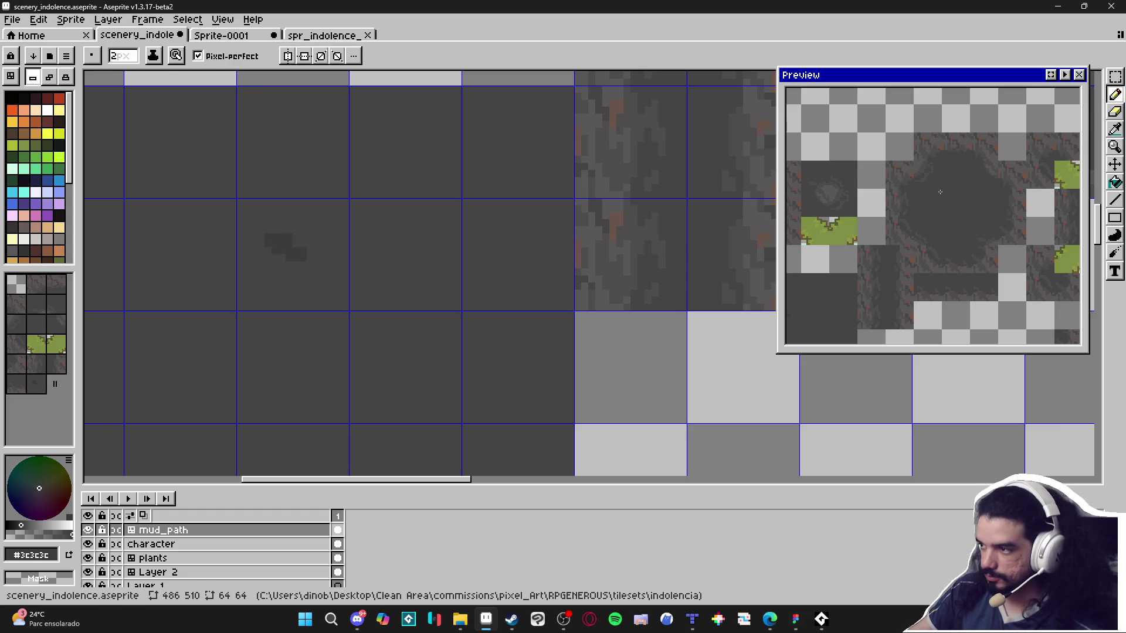
left_click(1050, 74)
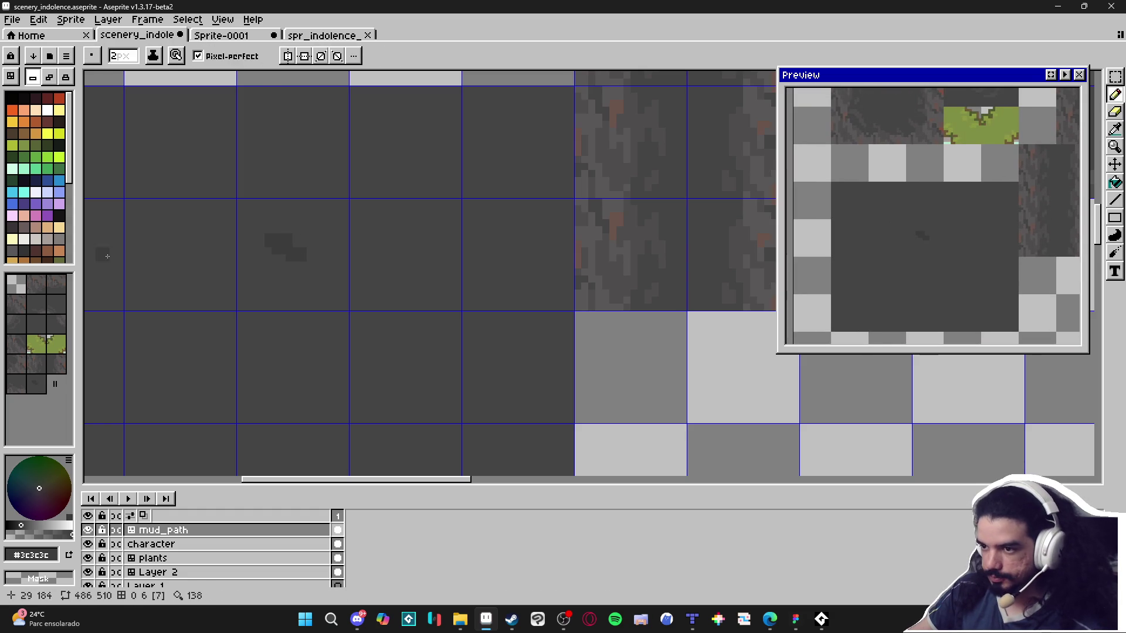
scroll(212, 239, "up", 1)
Extend the diagonal crack with a 1px pencil and add a small branch below-left.
key("minus")
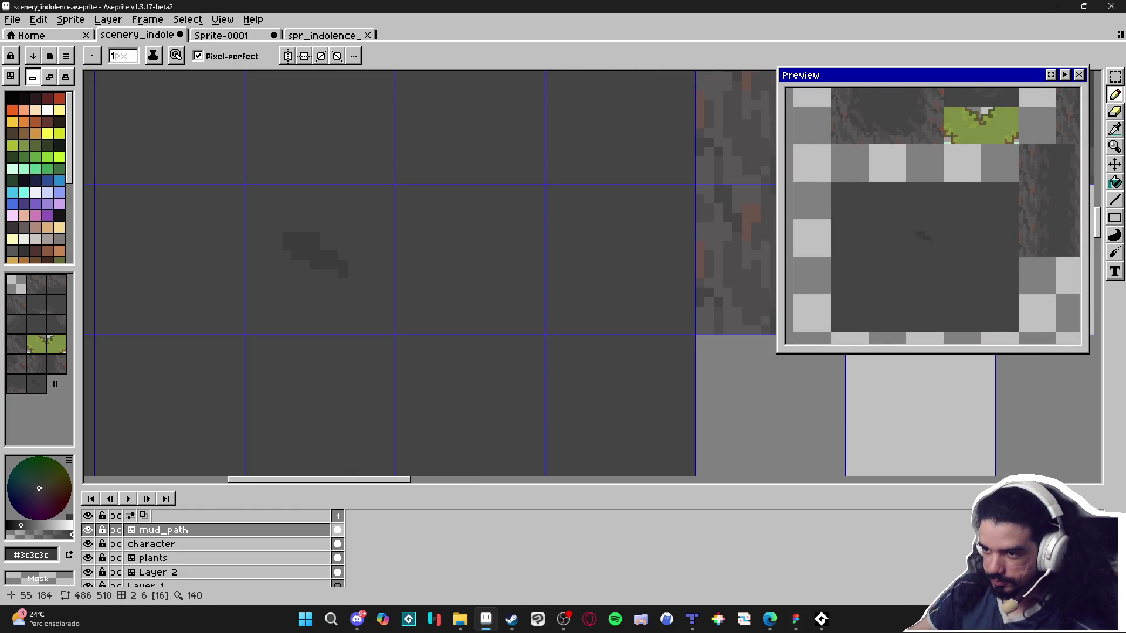
key("v")
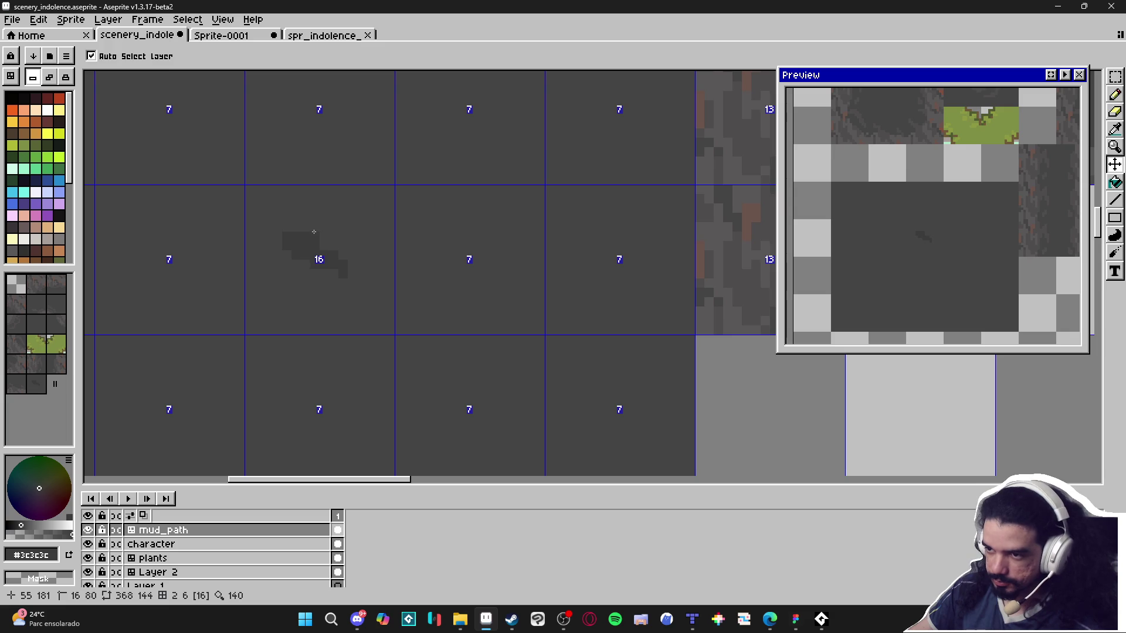
key("b")
mouse_move(315, 218)
left_mouse_down()
mouse_move(352, 273)
mouse_move(333, 276)
mouse_move(358, 266)
left_mouse_up()
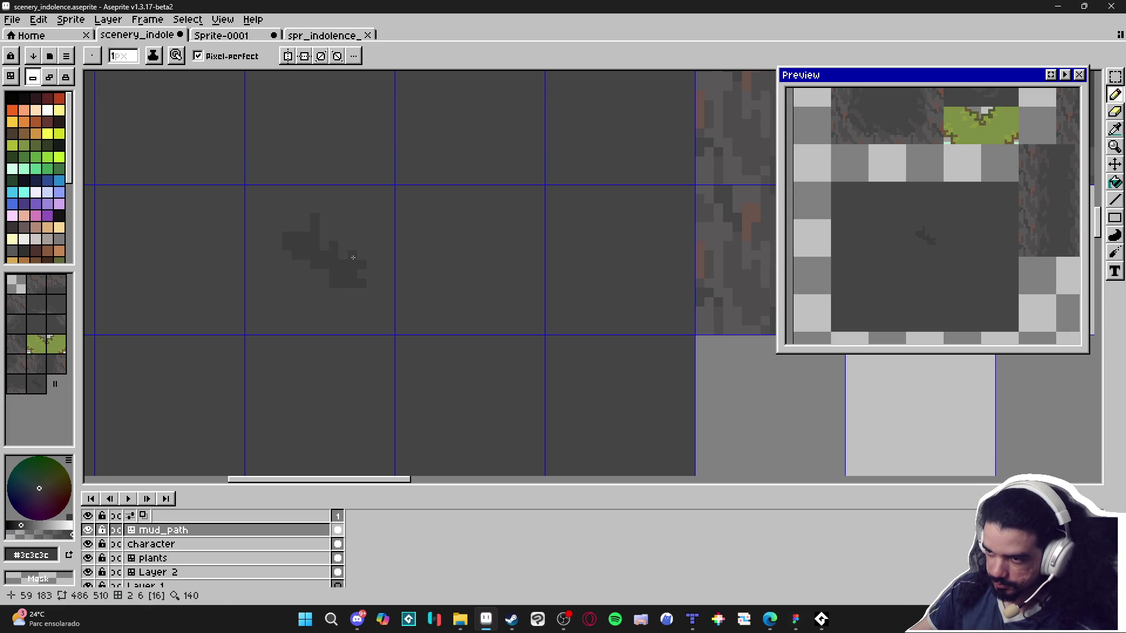
left_click_drag(307, 293, 290, 284)
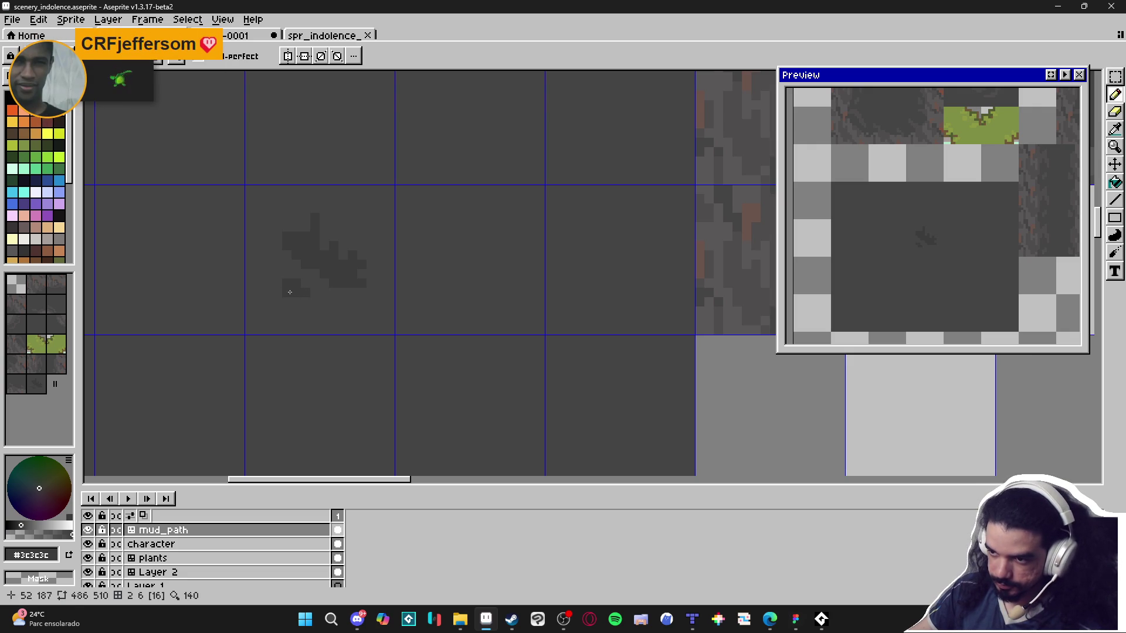
Tidy the crack's edges by painting over stray pixels with floor grey #454444.
scroll(299, 221, "up", 1)
left_click(299, 220, "alt")
left_click_drag(324, 214, 324, 230)
left_click(322, 239, "alt")
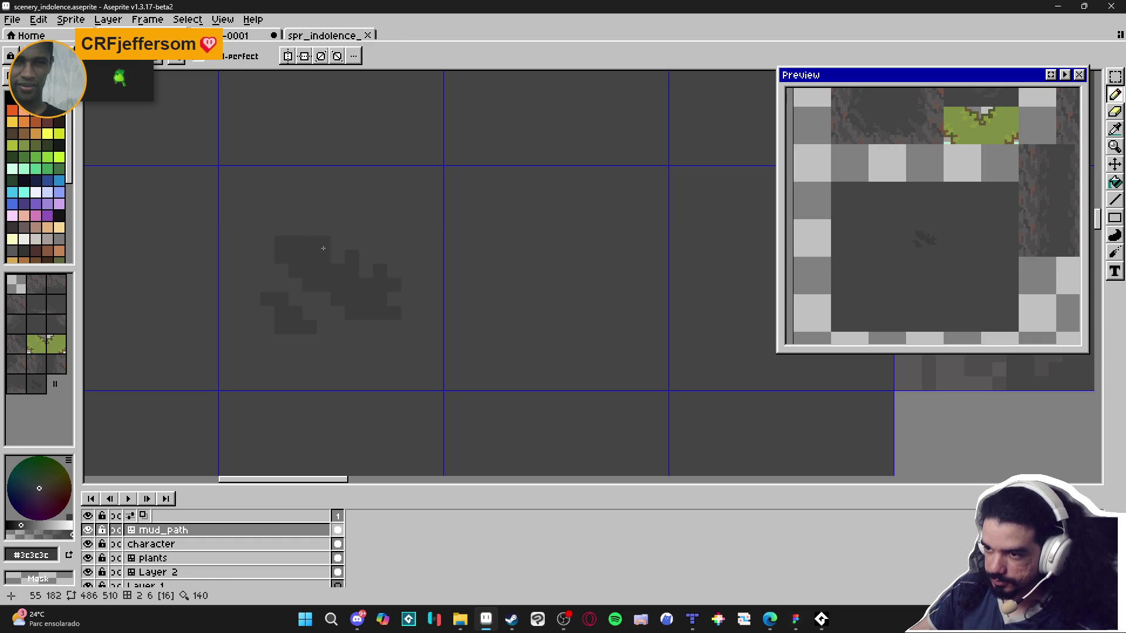
left_click(338, 256)
left_click(338, 242)
left_click(402, 262, "alt")
left_click(374, 275)
left_click_drag(394, 285, 380, 284)
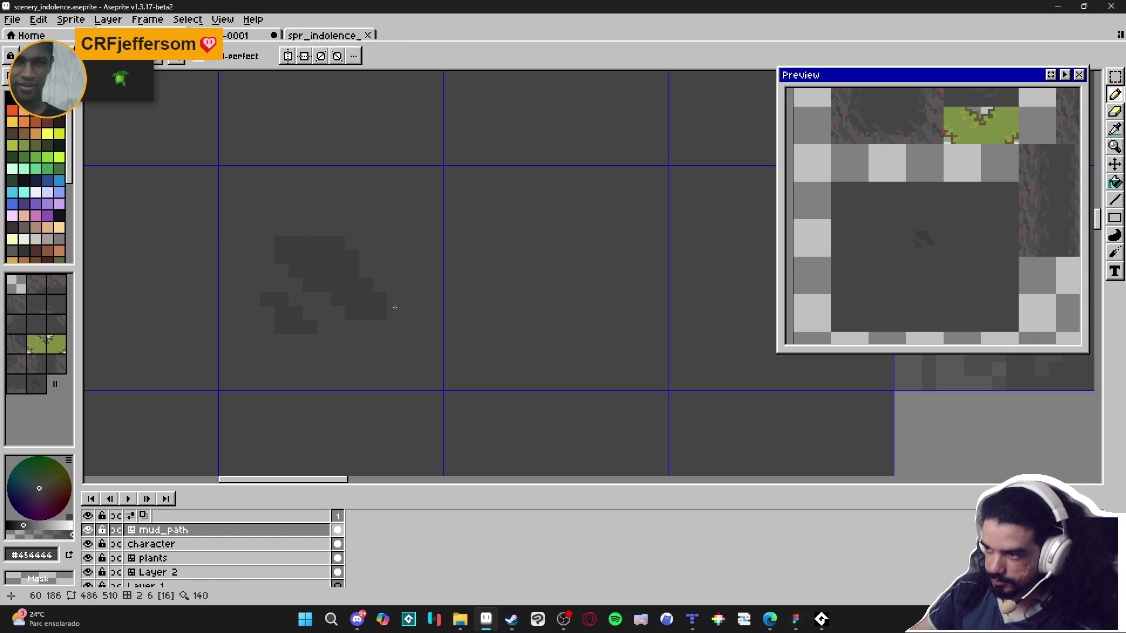
left_click(360, 294, "alt")
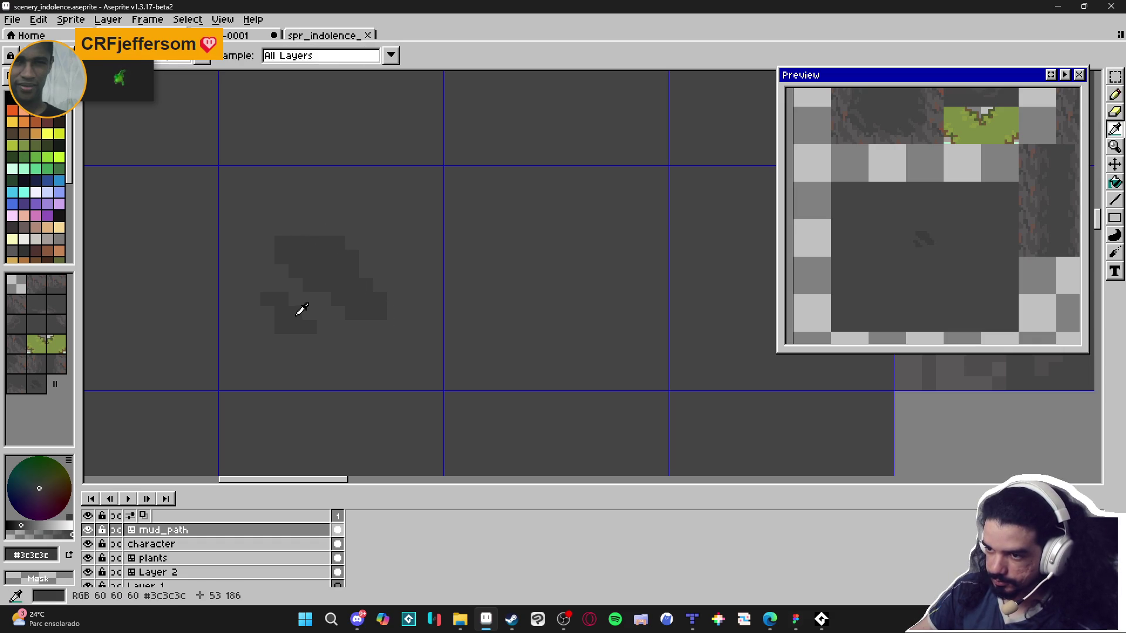
scroll(360, 314, "down", 4)
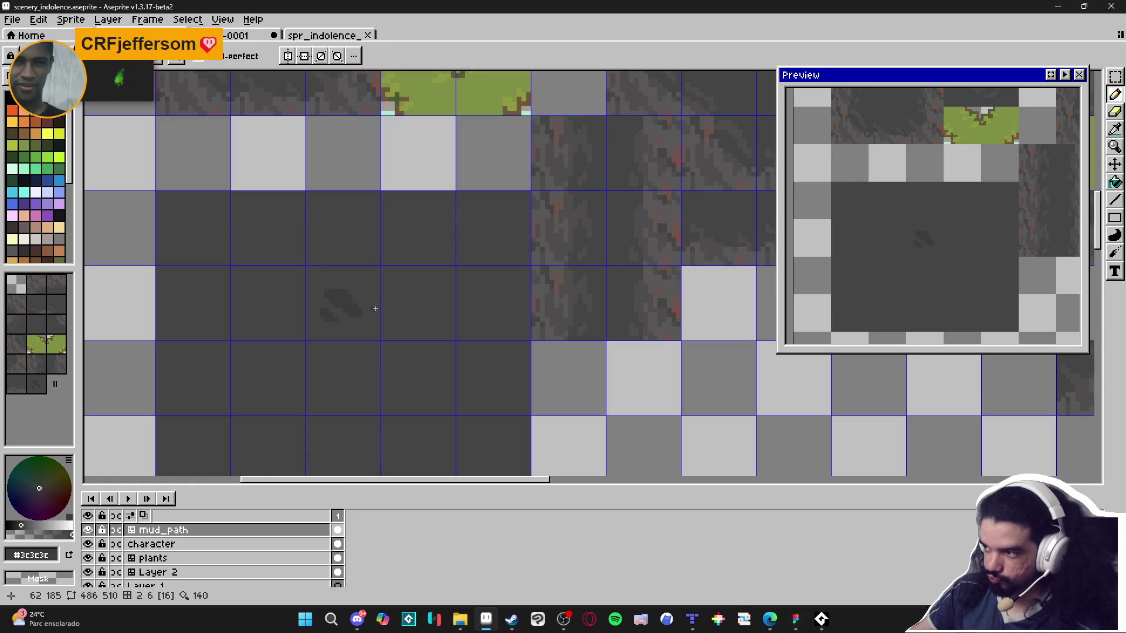
scroll(370, 337, "up", 2)
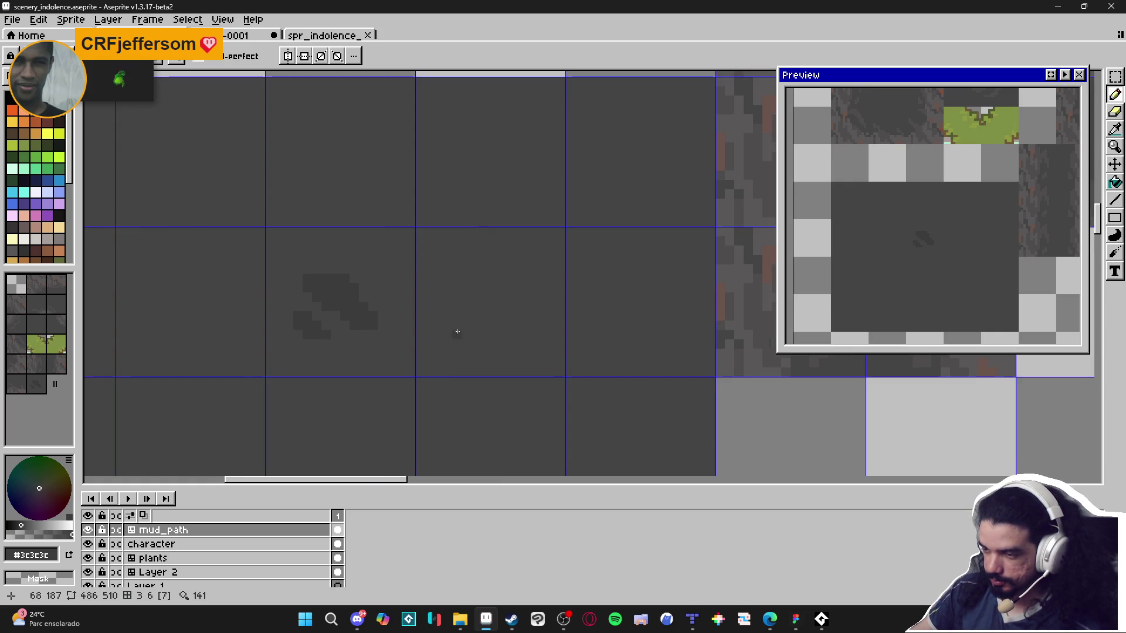
key("v")
key("b")
mouse_move(446, 334)
left_mouse_down()
mouse_move(467, 327)
mouse_move(494, 351)
mouse_move(469, 358)
left_mouse_up()
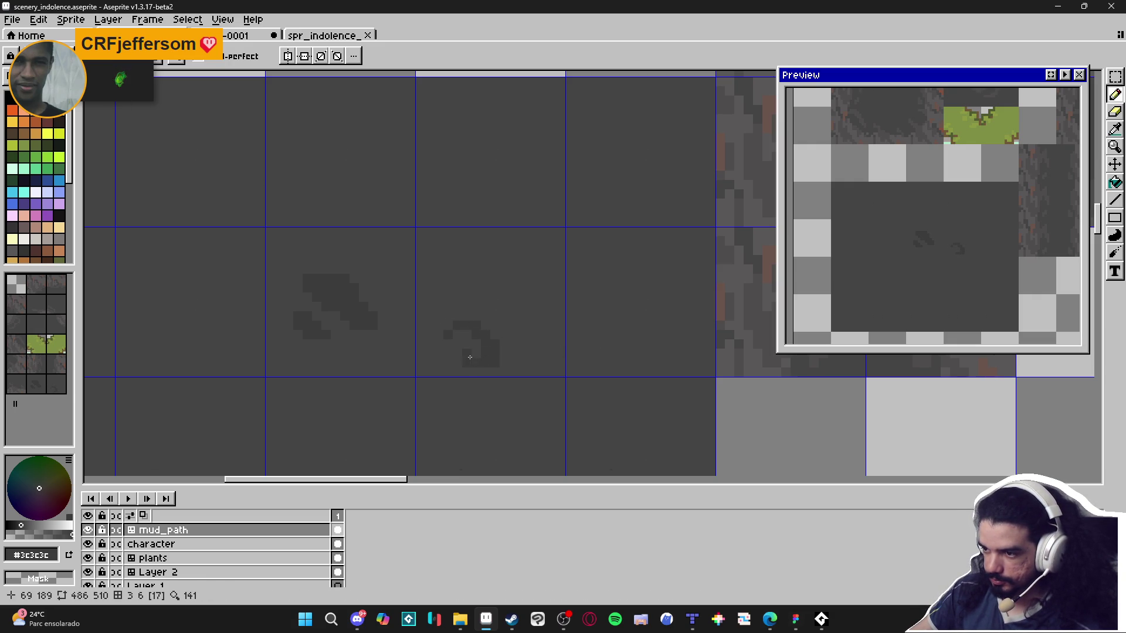
left_click(458, 354)
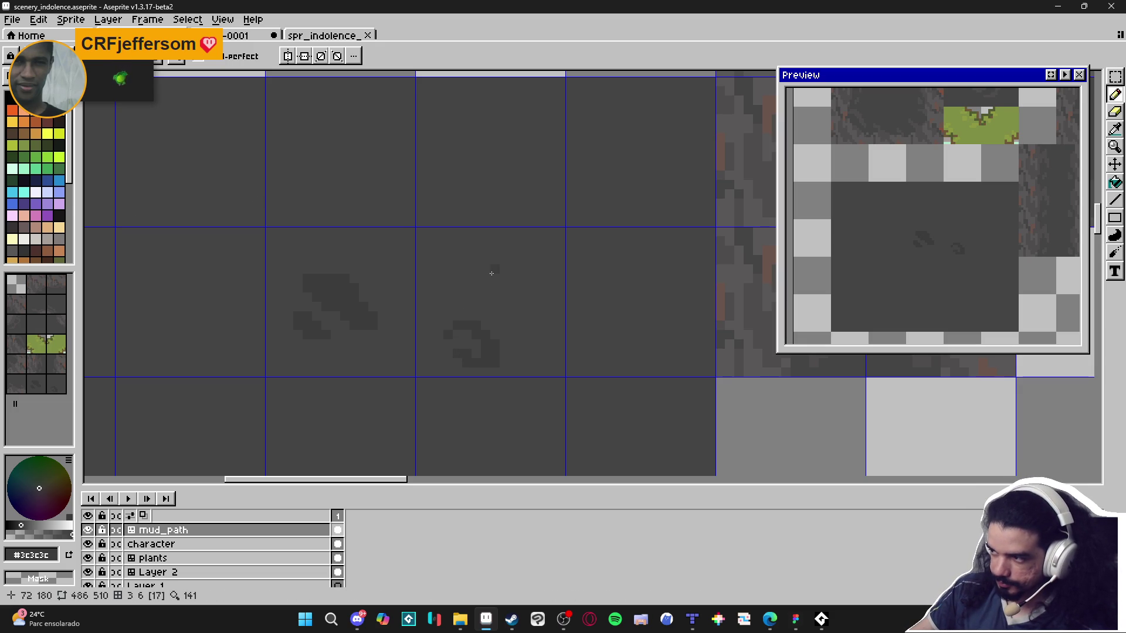
scroll(448, 308, "up", 1)
scroll(457, 302, "down", 1)
scroll(457, 305, "up", 1)
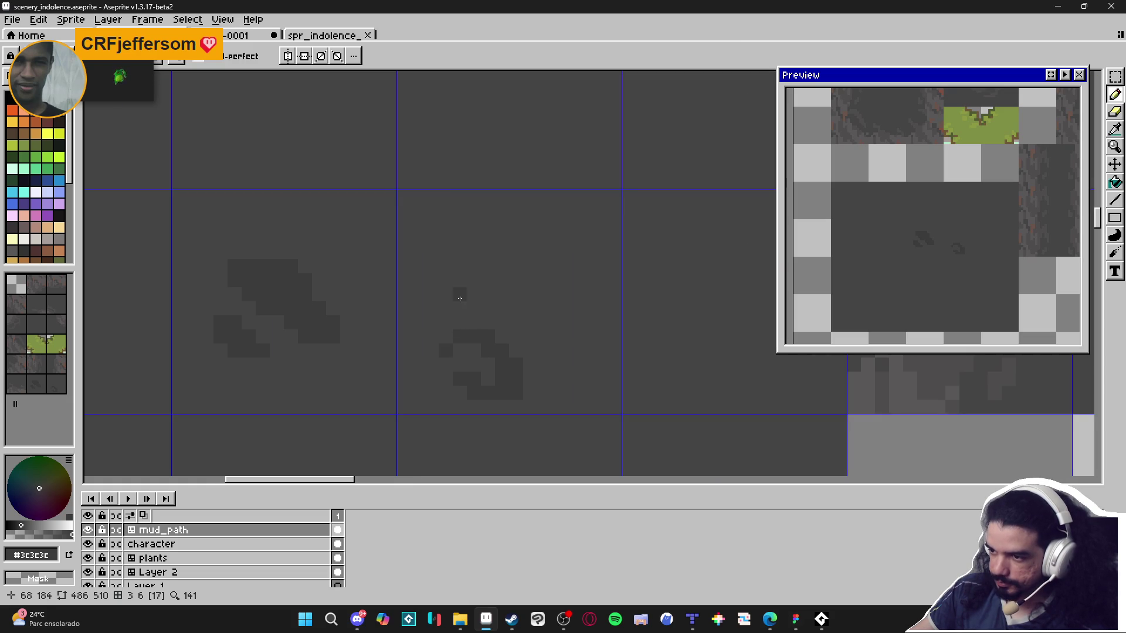
left_click(460, 309)
left_click(469, 311, "alt")
left_click_drag(474, 323, 473, 340)
left_click(473, 340, "alt")
left_click(487, 310)
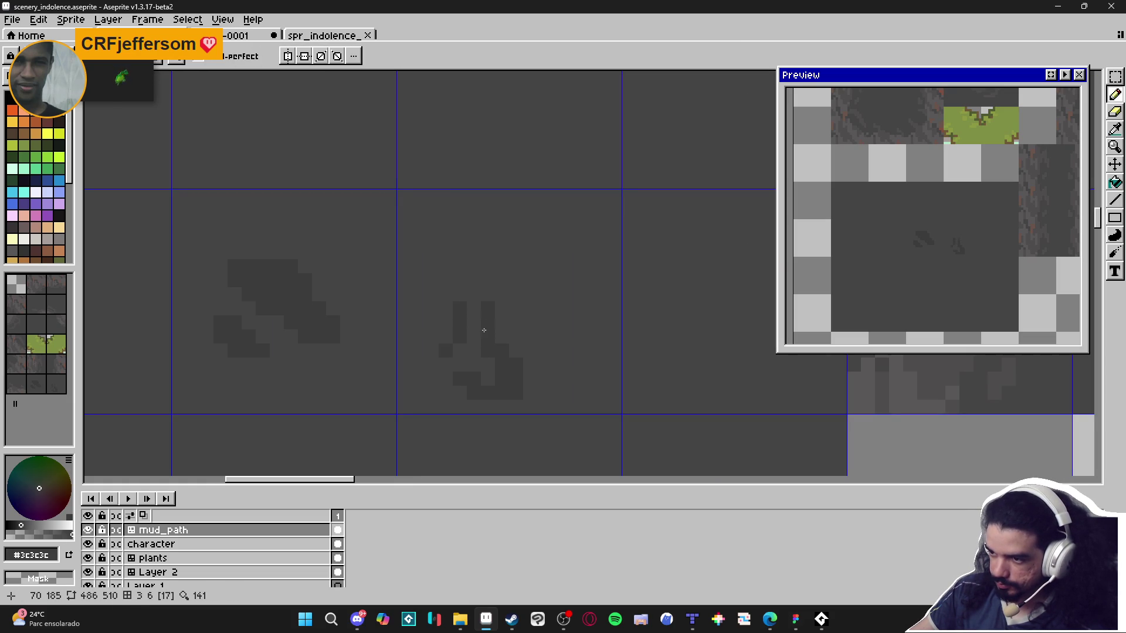
left_click(488, 294)
left_click_drag(502, 323, 512, 320)
left_click(518, 309)
key("v")
key("ctrl+z")
key("ctrl+z")
key("ctrl+z")
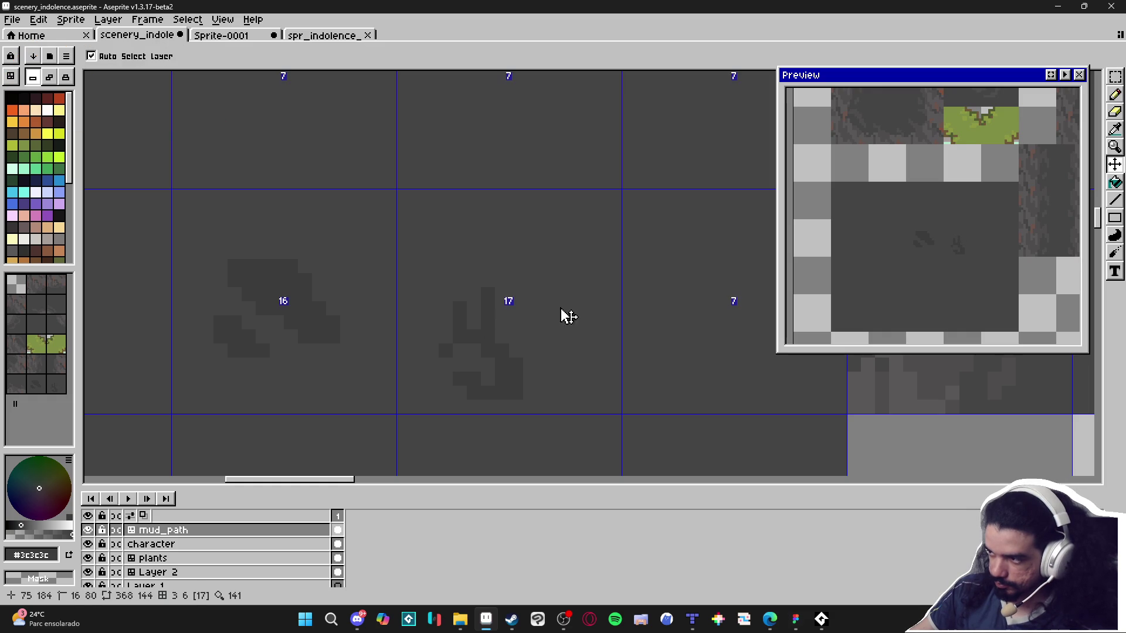
key("ctrl+z")
key("b")
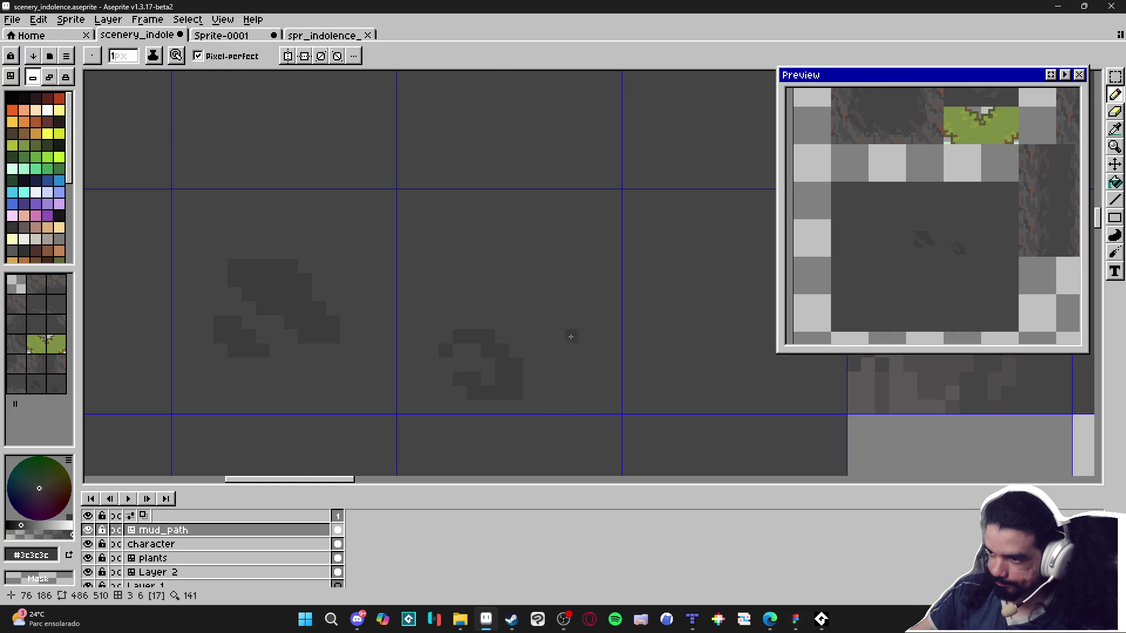
left_click(555, 330, "alt")
mouse_move(516, 352)
left_mouse_down()
mouse_move(490, 372)
mouse_move(458, 339)
left_mouse_up()
scroll(483, 316, "down", 3)
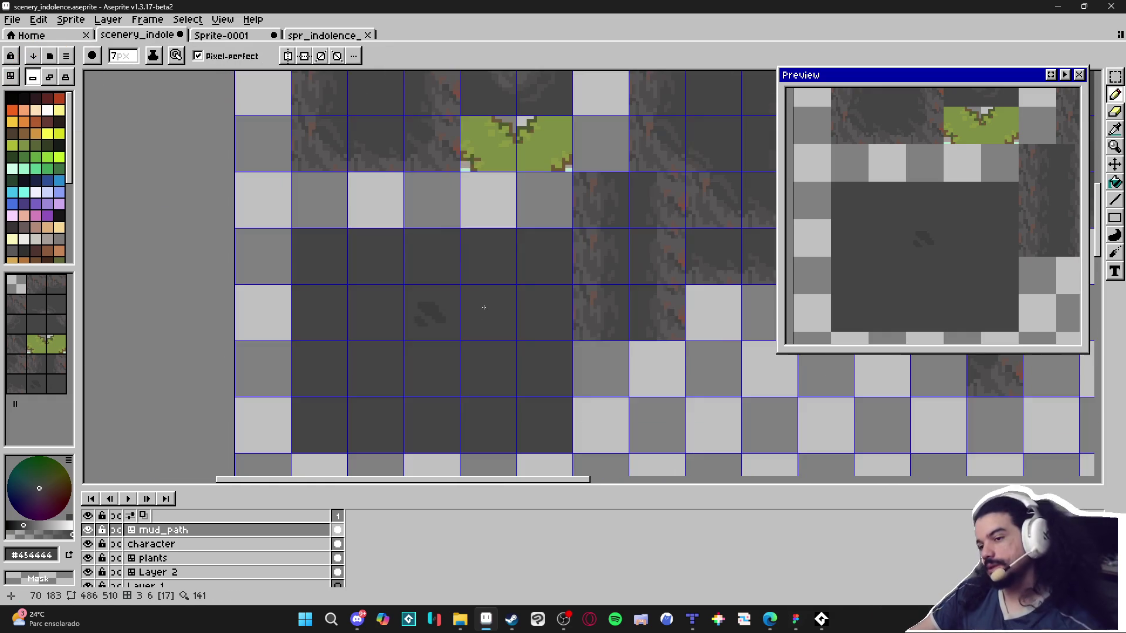
Paint two darker #404040 pixels left of the large crack with a 1px pencil.
scroll(418, 310, "up", 3)
left_click(476, 293, "alt")
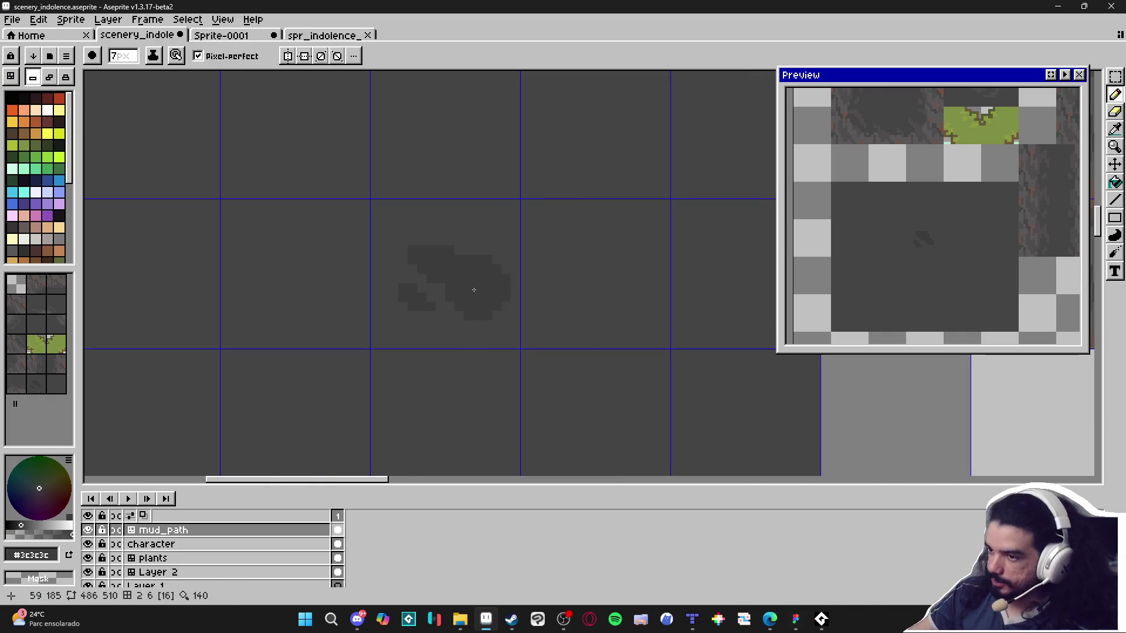
key("minus")
key("minus")
key("minus")
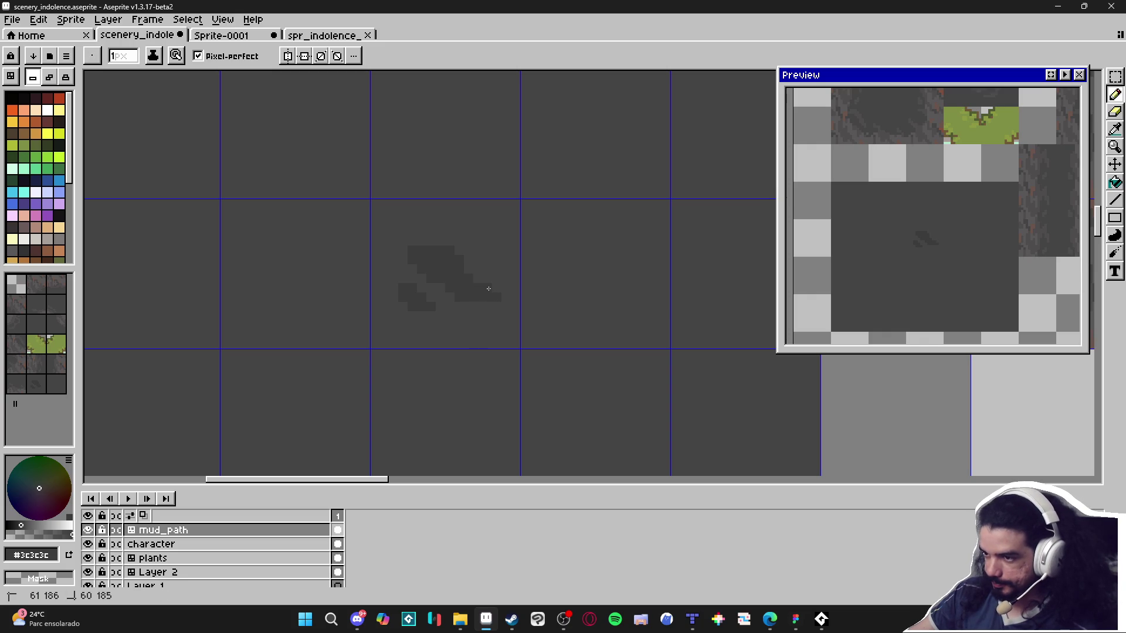
left_click(437, 342, "alt")
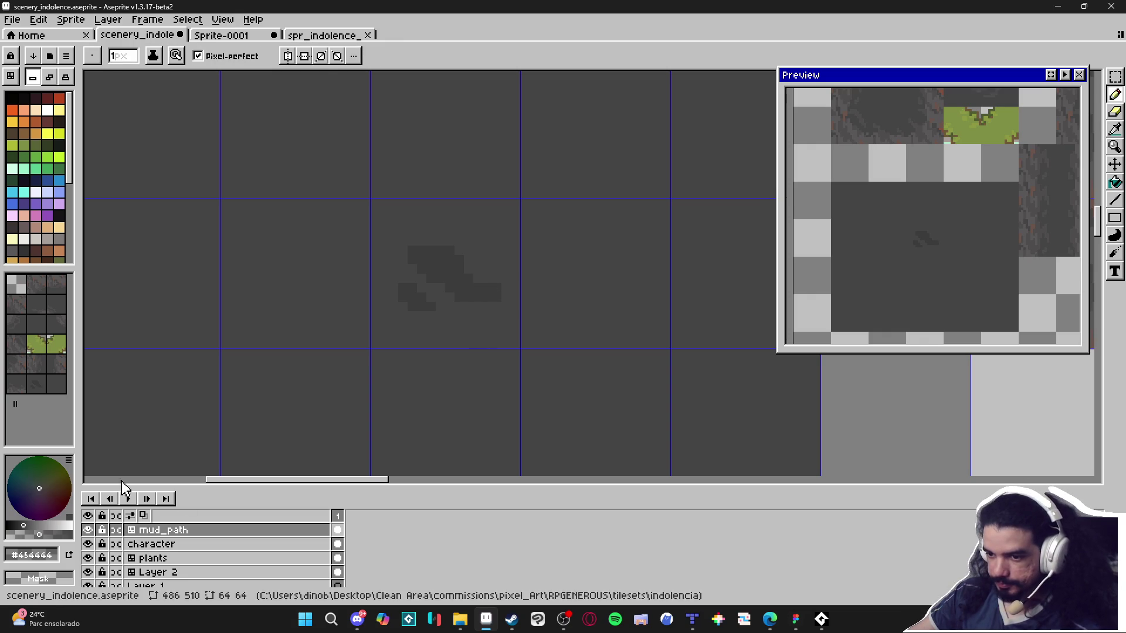
scroll(522, 301, "up", 3)
left_click(531, 300, "alt")
key("plus")
key("minus")
left_click(399, 186, "alt")
left_click(419, 212, "alt")
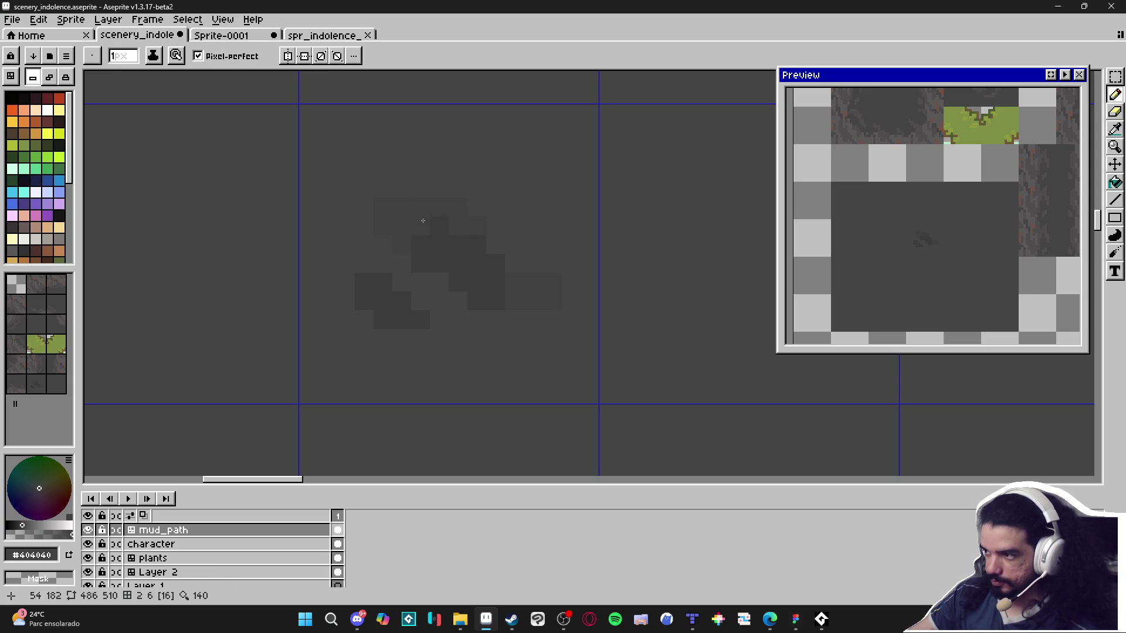
left_click_drag(393, 173, 361, 166)
Reshape a block of the dark crack and lighten that part with a lighter grey.
left_click(424, 165, "alt")
left_click_drag(382, 198, 385, 175)
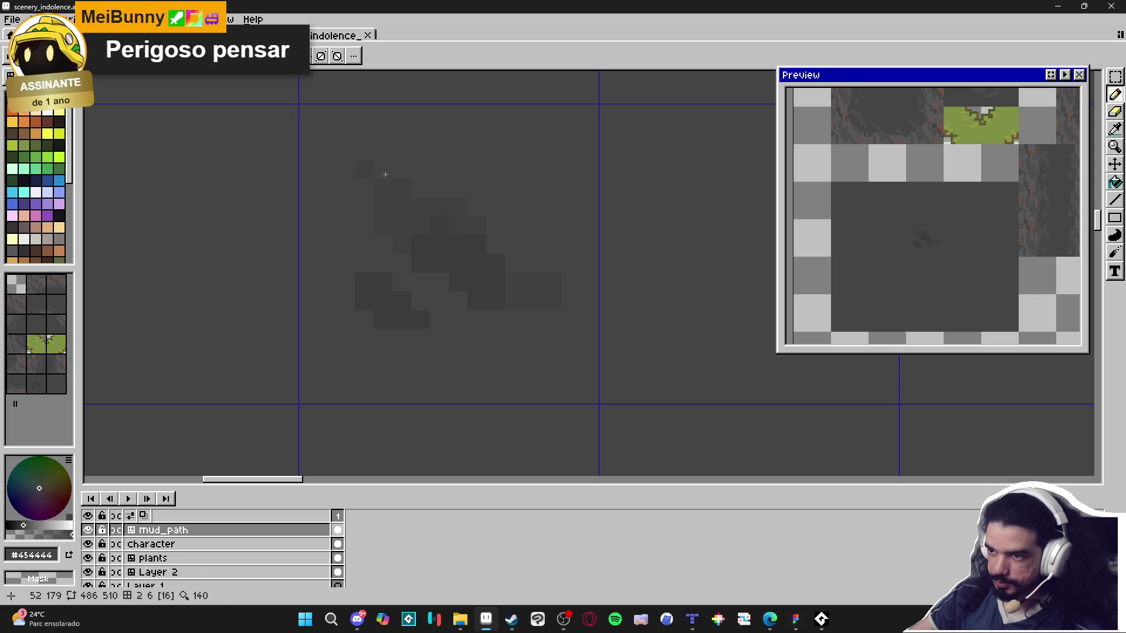
left_click(359, 185, "alt")
left_click(351, 218, "alt")
left_click_drag(375, 209, 387, 238)
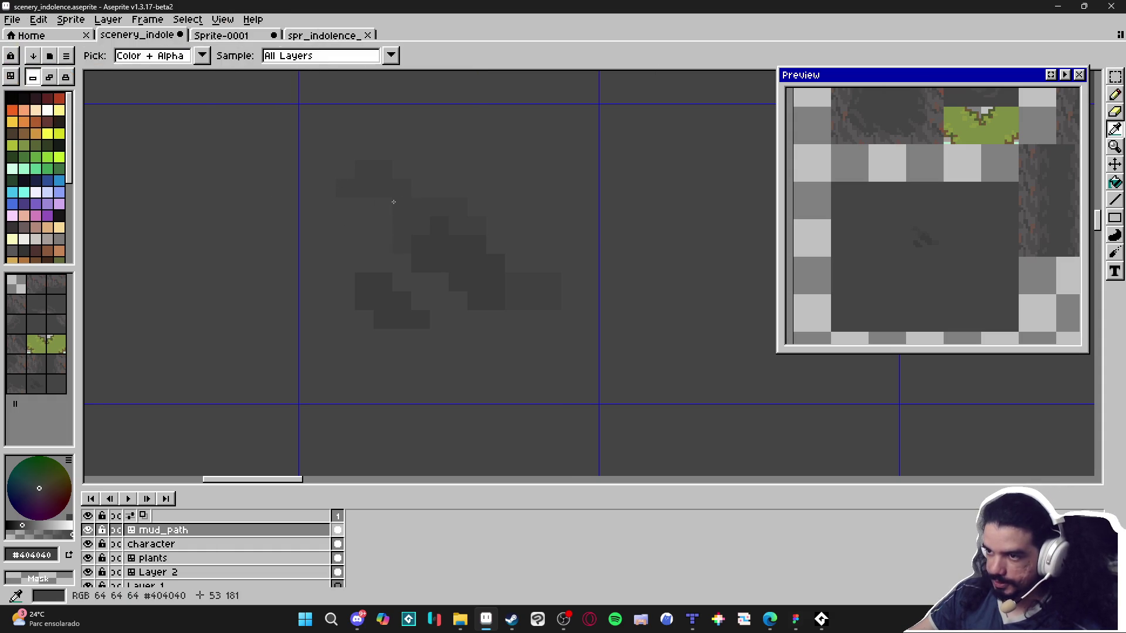
Extend the large crack with several dark grey blocks around its edges.
left_click(539, 287, "alt")
left_click_drag(545, 311, 524, 331)
left_click(539, 335)
left_click(558, 331)
left_click(412, 315)
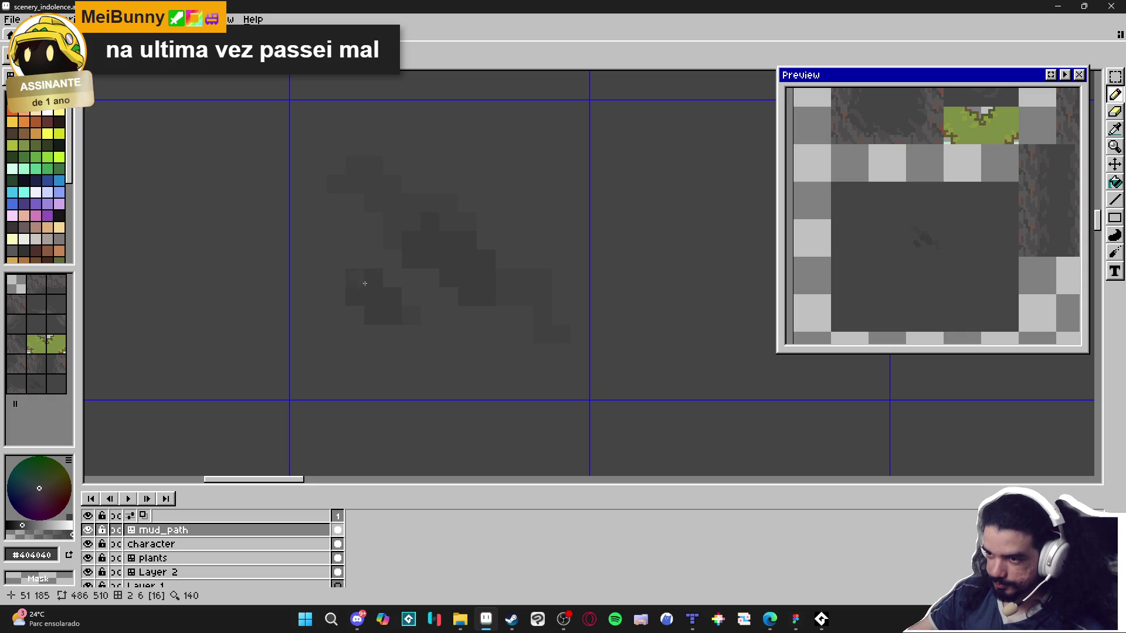
left_click(337, 241)
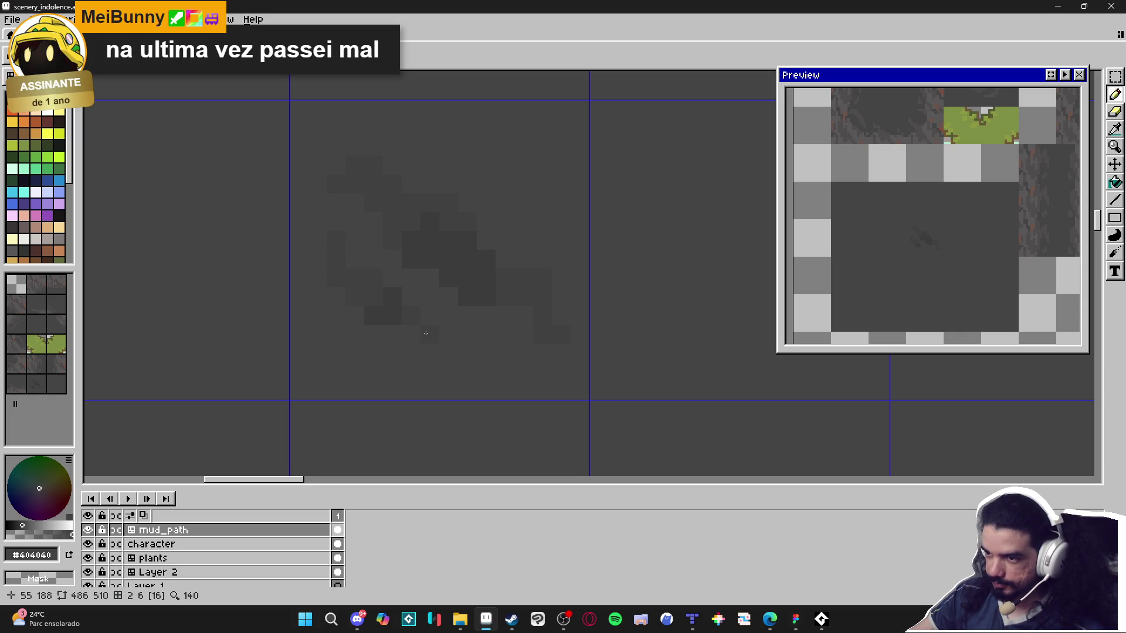
Recentre the view on the crack and undo the last few crack strokes.
scroll(430, 316, "down", 2)
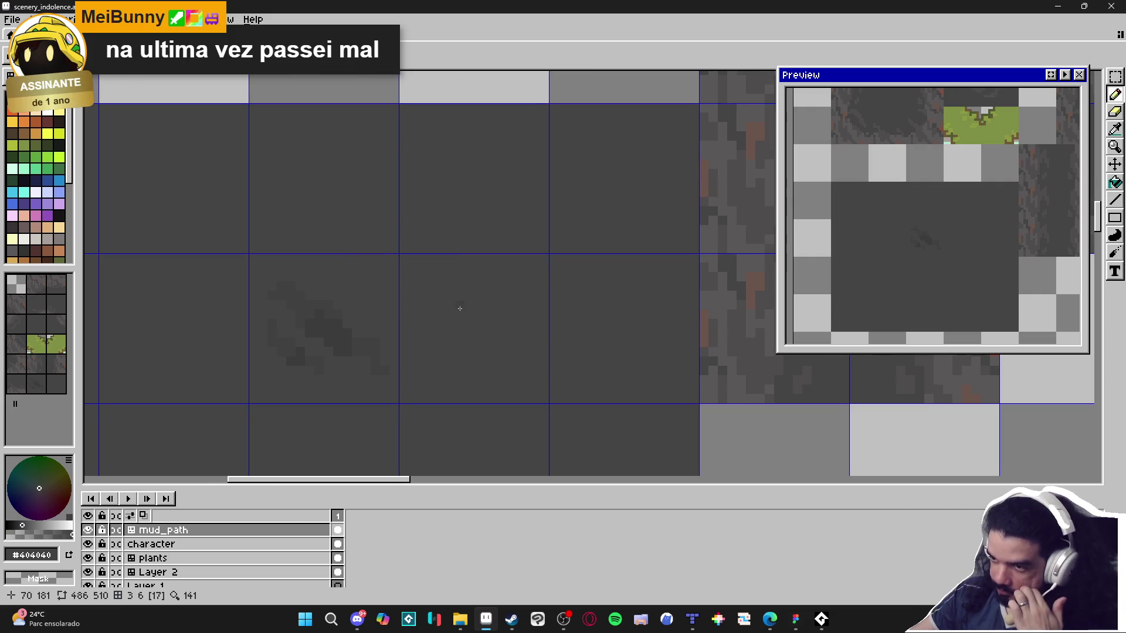
scroll(326, 344, "up", 1)
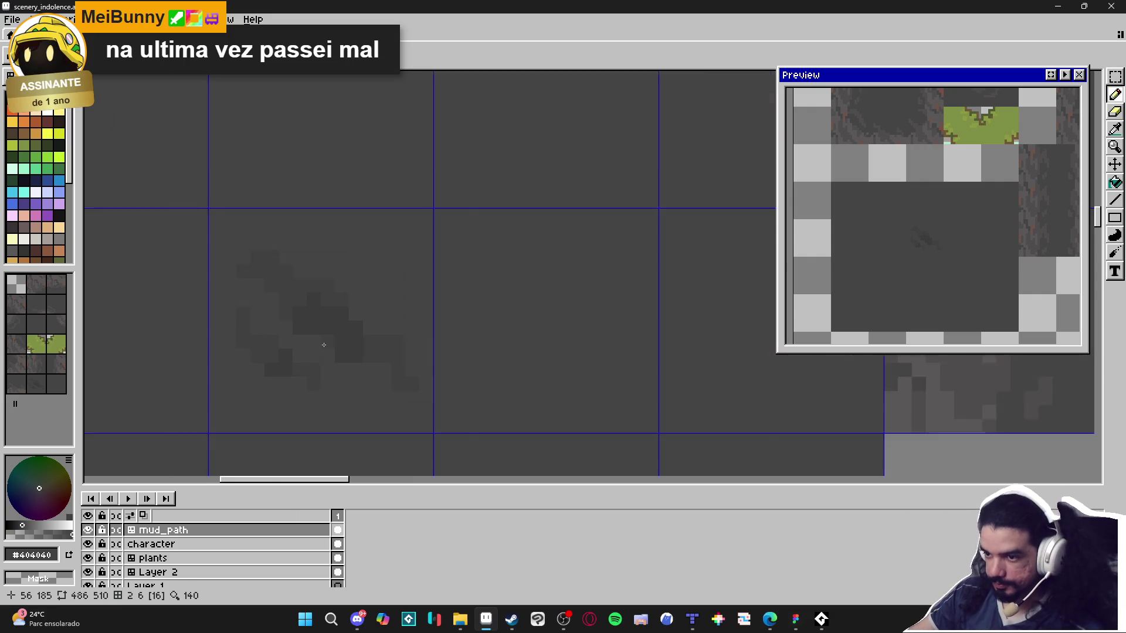
scroll(327, 343, "up", 1)
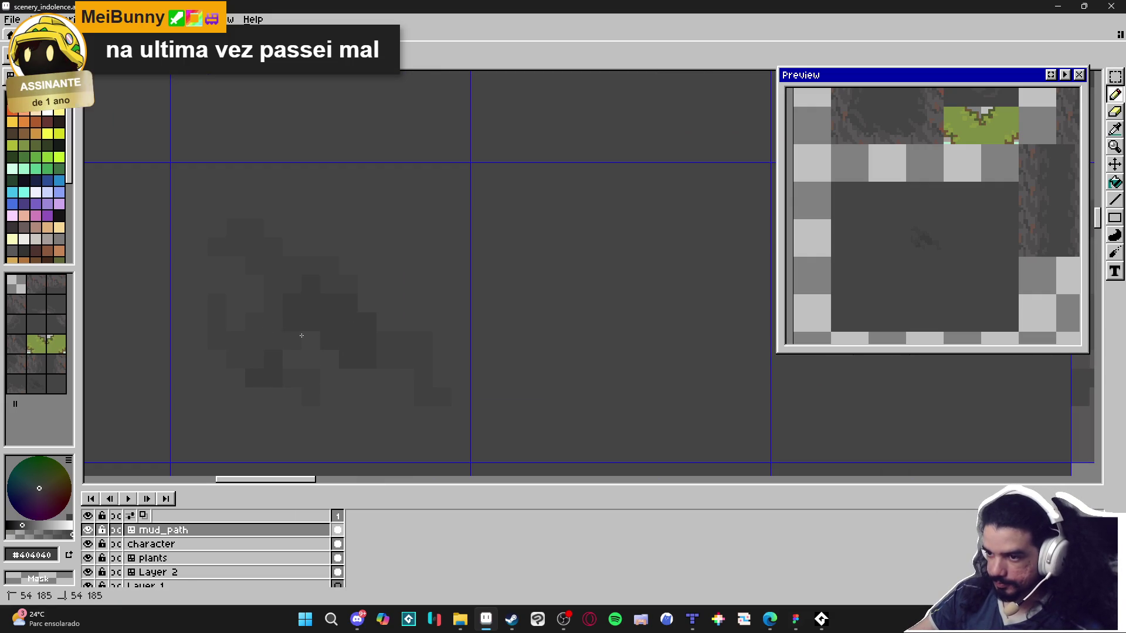
mouse_move(358, 251)
left_mouse_down()
mouse_move(316, 234)
mouse_move(352, 297)
mouse_move(362, 290)
mouse_move(393, 314)
mouse_move(425, 296)
mouse_move(402, 324)
mouse_move(390, 299)
mouse_move(381, 322)
left_mouse_up()
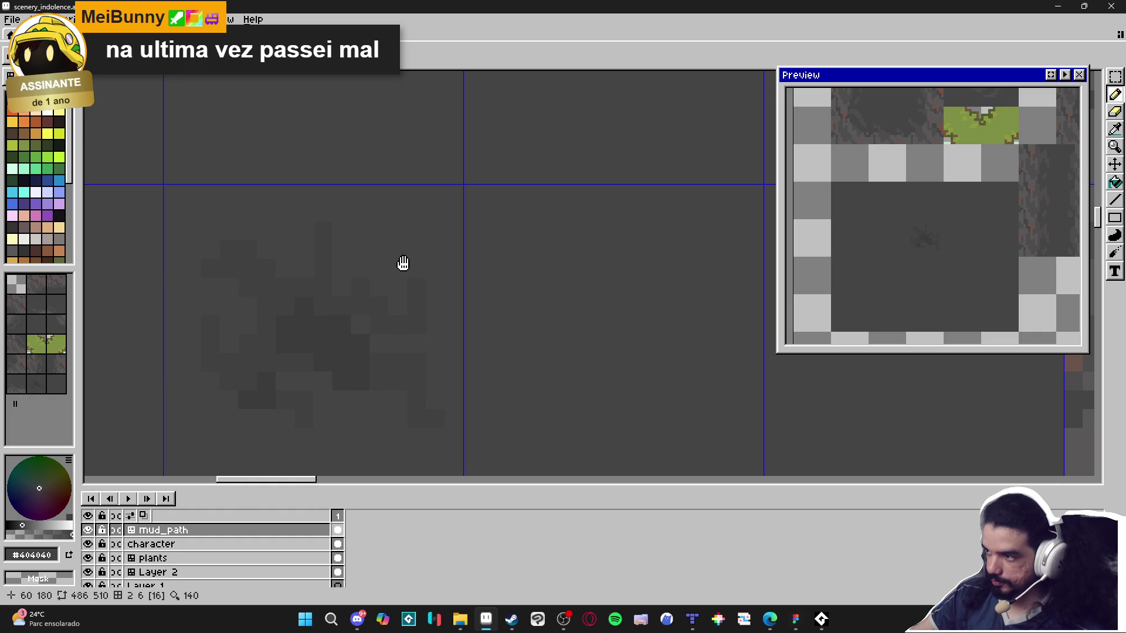
scroll(452, 303, "down", 1)
key("ctrl+z")
key("ctrl+z")
key("ctrl+z")
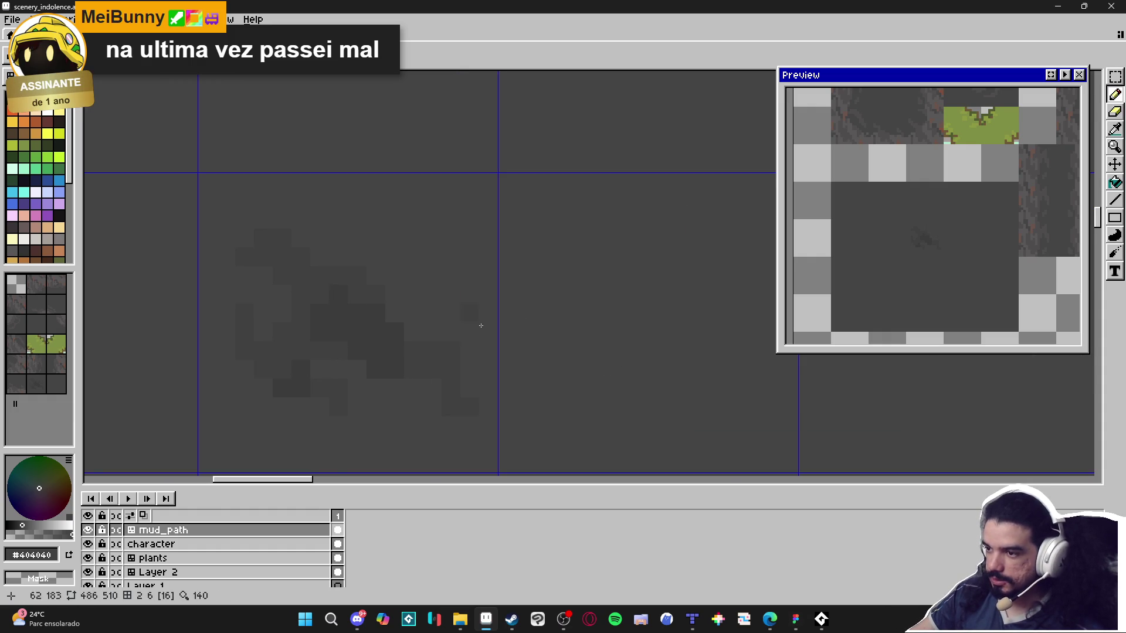
Paint a small dark stroke in the neighbouring floor tile.
scroll(446, 319, "down", 1)
scroll(504, 349, "up", 1)
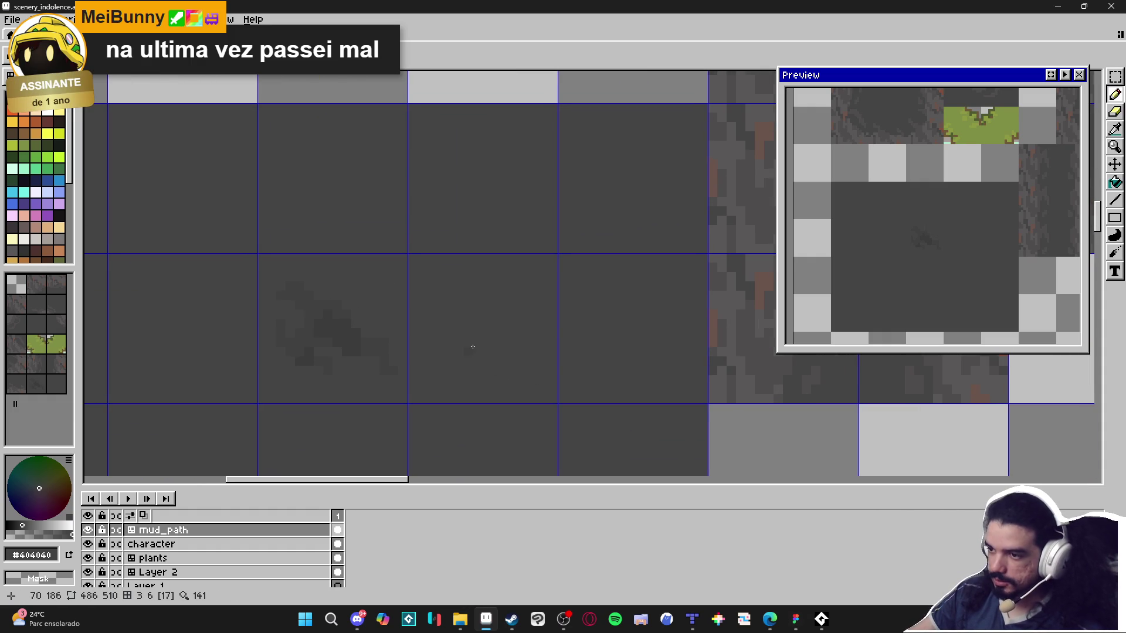
scroll(478, 310, "up", 1)
mouse_move(495, 288)
left_mouse_down()
mouse_move(533, 309)
mouse_move(515, 322)
mouse_move(554, 337)
left_mouse_up()
left_click(565, 345, "alt")
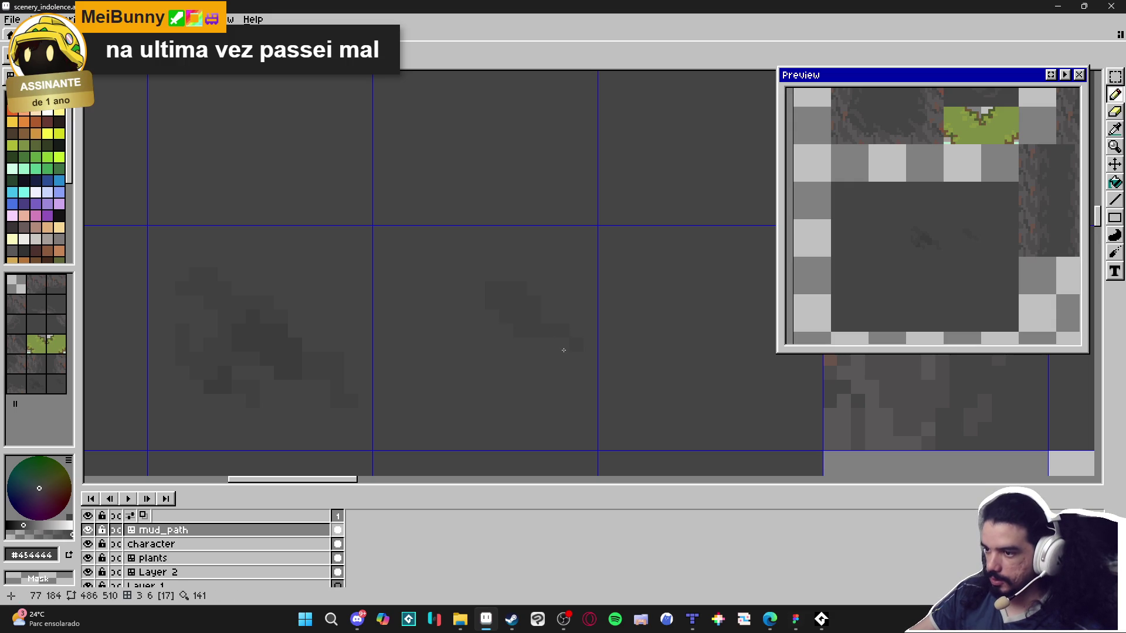
left_click(567, 345, "alt")
Darken more pixels of the small crack, stored as tileset entries 16 and 17.
key("v")
key("b")
left_click(514, 289)
left_click(510, 320)
scroll(510, 320, "down", 3)
scroll(467, 309, "up", 1)
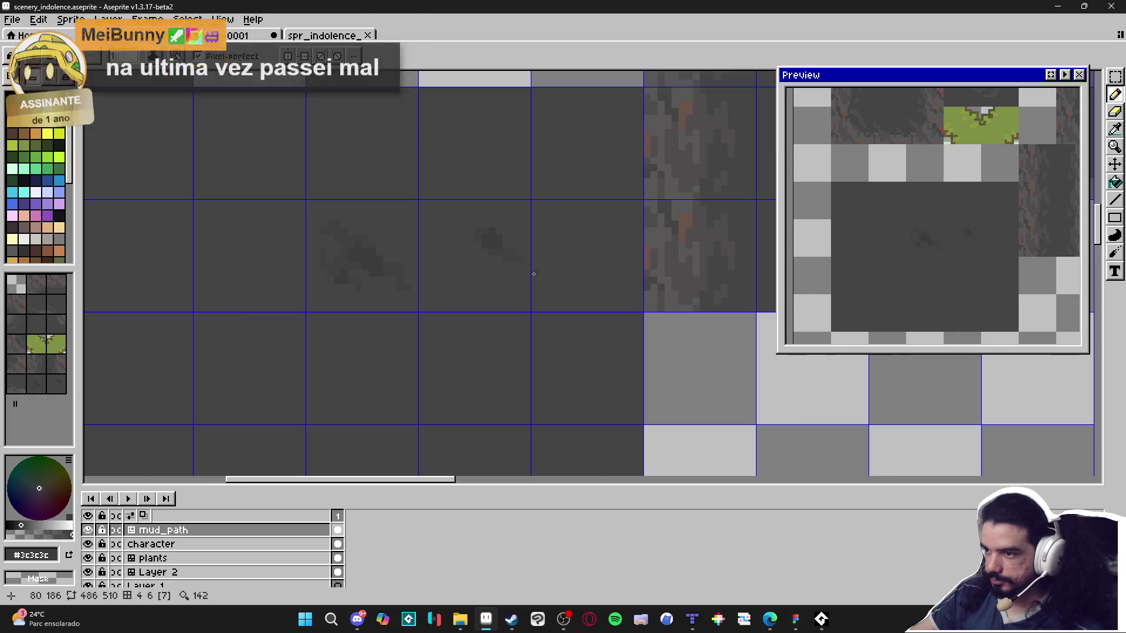
scroll(397, 327, "down", 3)
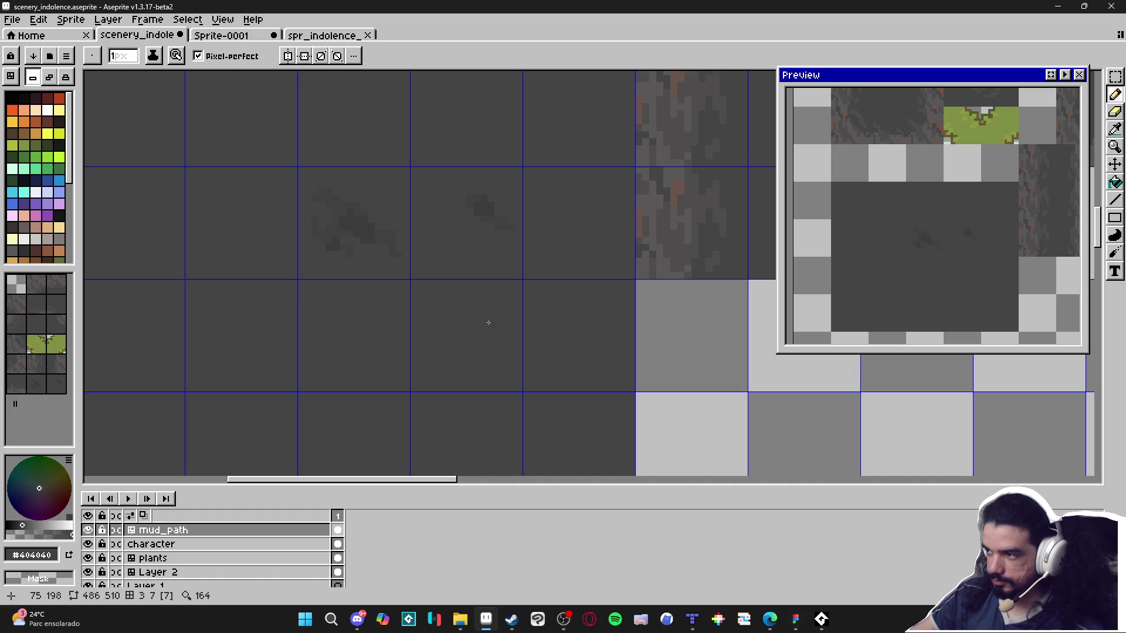
scroll(505, 340, "up", 1)
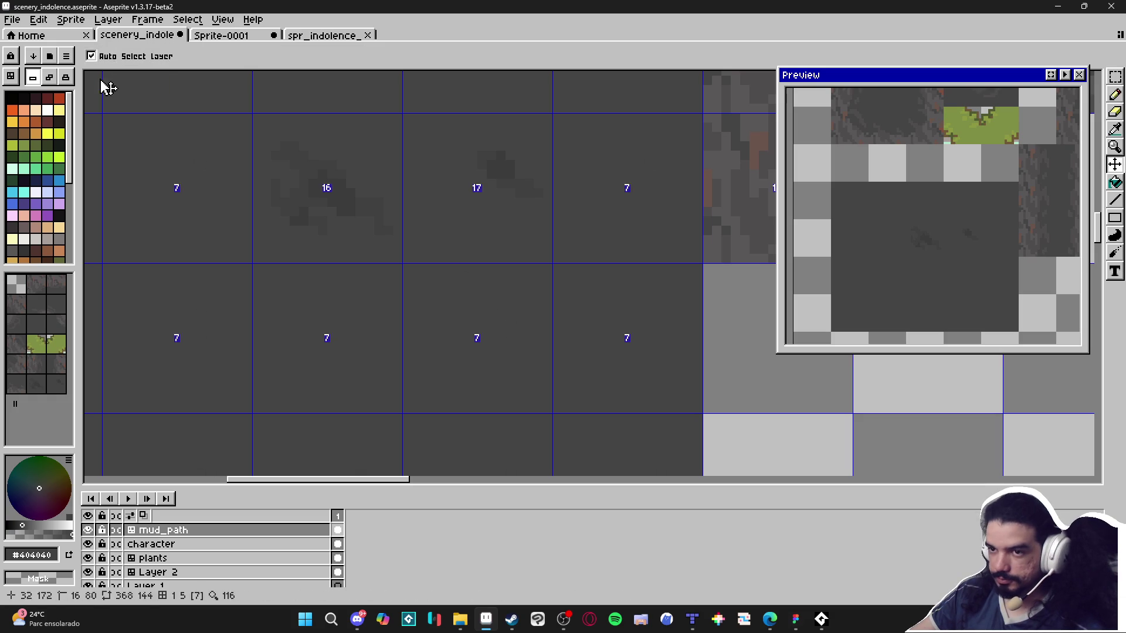
Switch to auto-creating new tiles and sketch a faint crack stroke in the lower tile.
left_click(54, 79)
left_click_drag(528, 312, 499, 300)
left_click(525, 322)
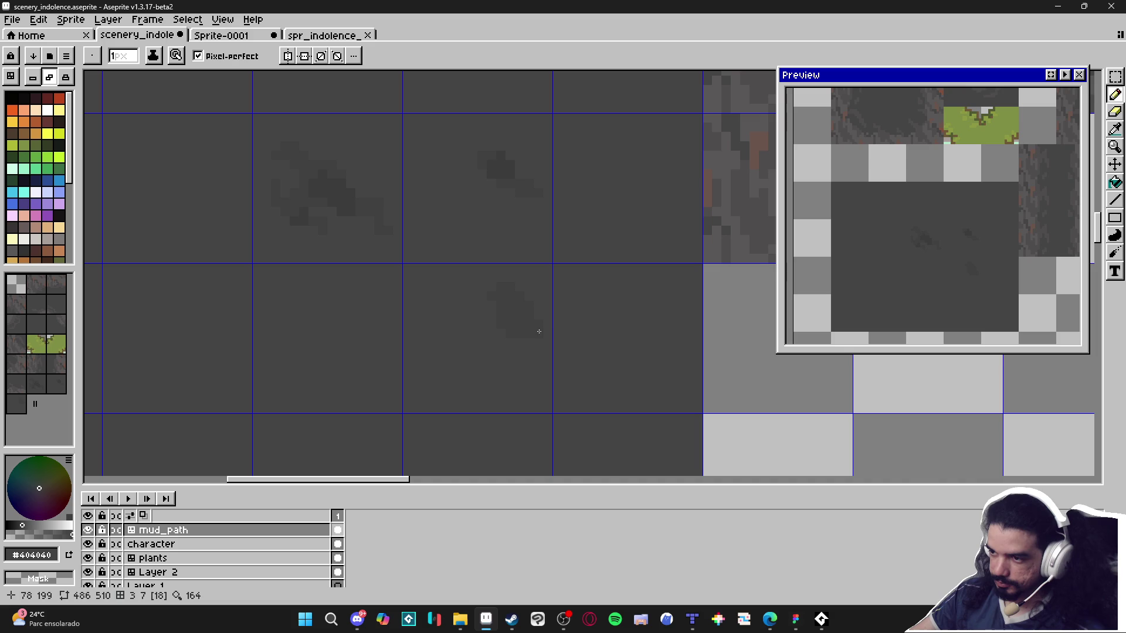
left_click(472, 300)
left_click(462, 301)
left_click_drag(451, 287, 452, 284)
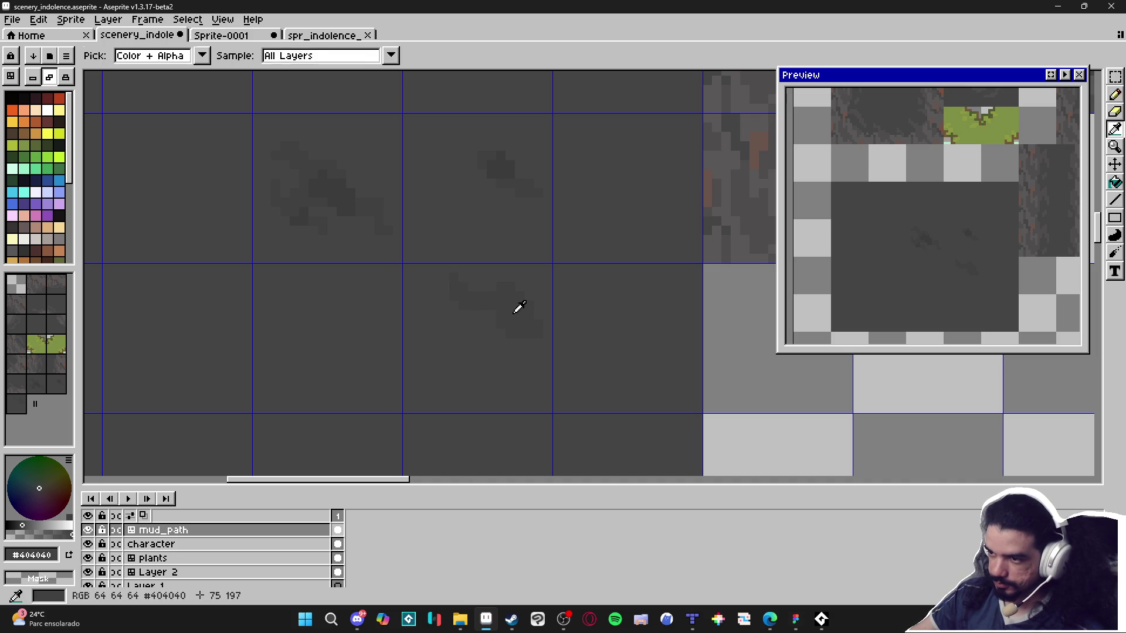
Extend the new crack downward using the darker crack grey.
left_click(508, 284, "alt")
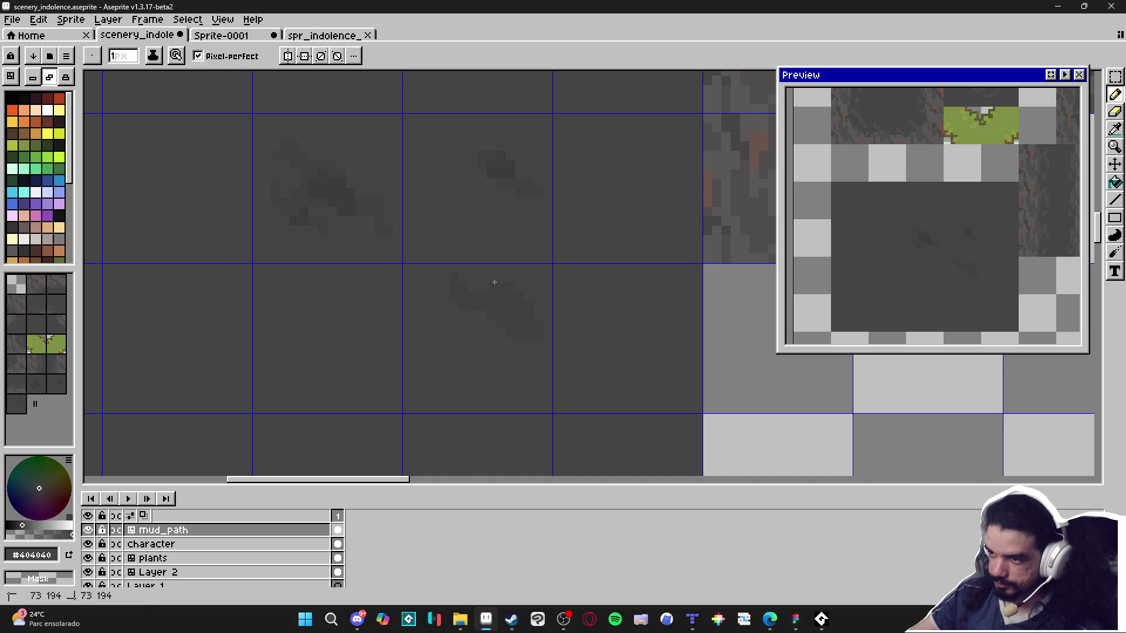
left_click(495, 275, "alt")
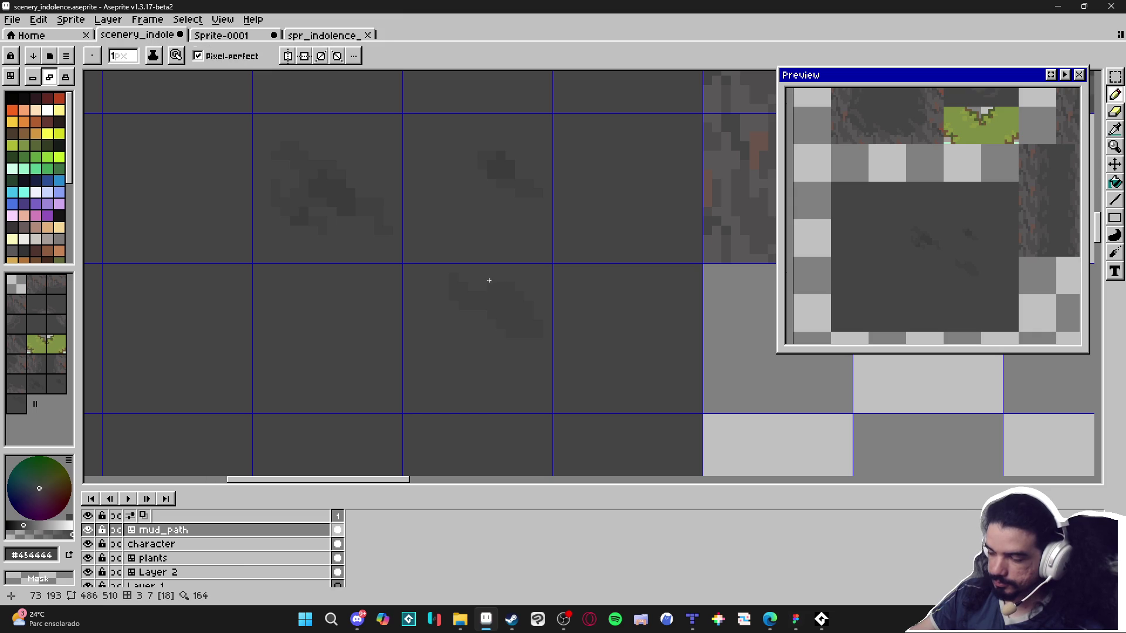
left_click(538, 304, "alt")
left_click(504, 339, "alt")
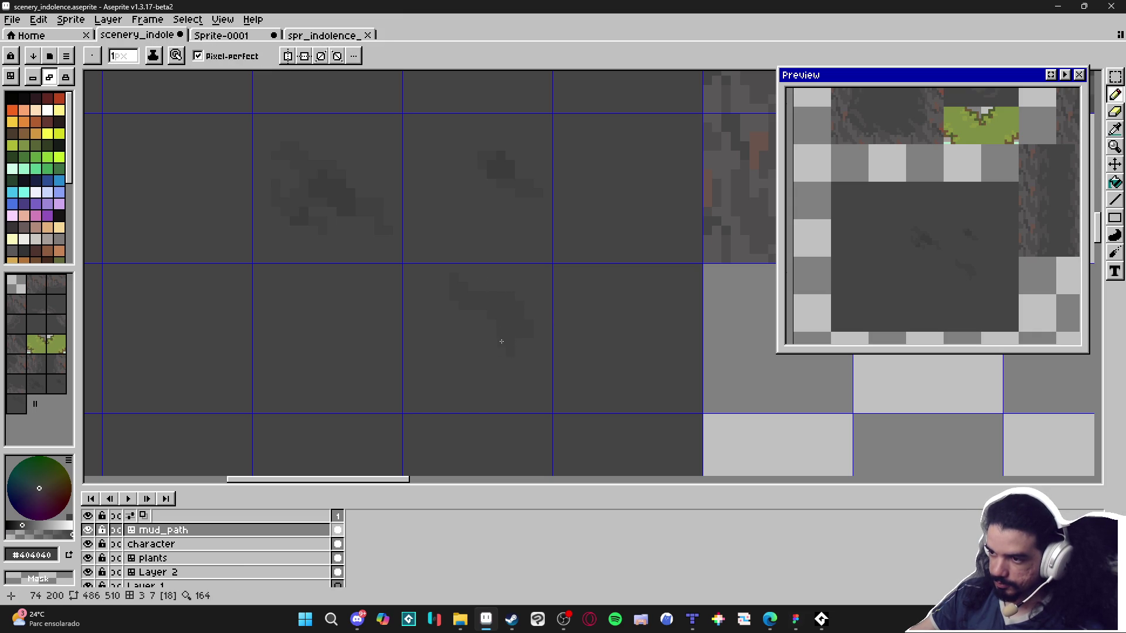
mouse_move(526, 358)
left_mouse_down()
mouse_move(515, 360)
mouse_move(528, 354)
left_mouse_up()
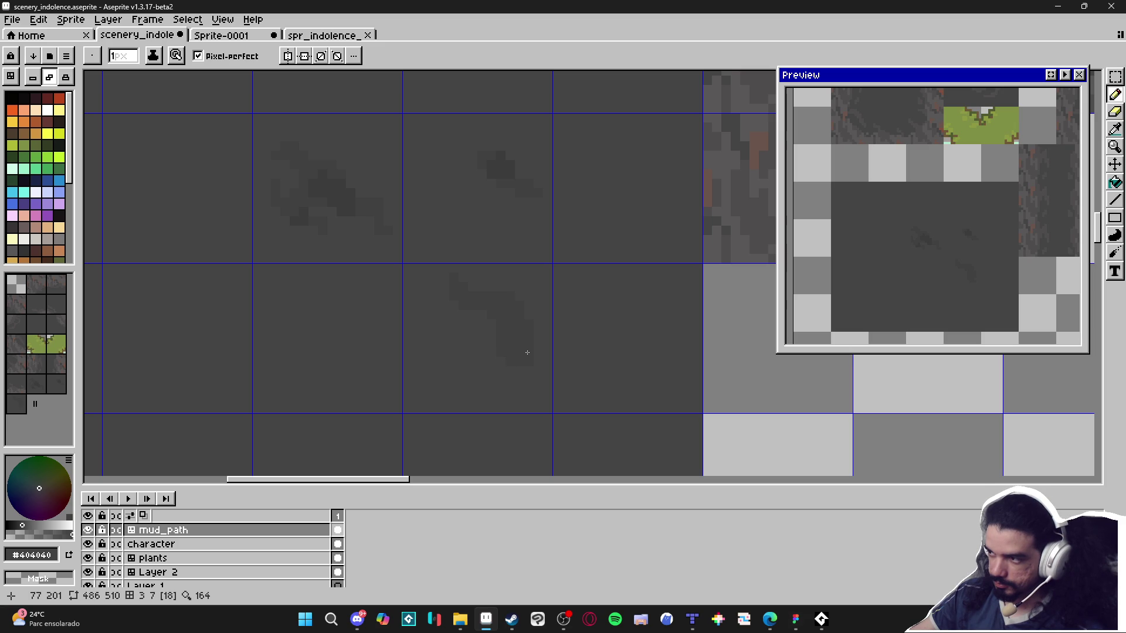
left_click(487, 322, "alt")
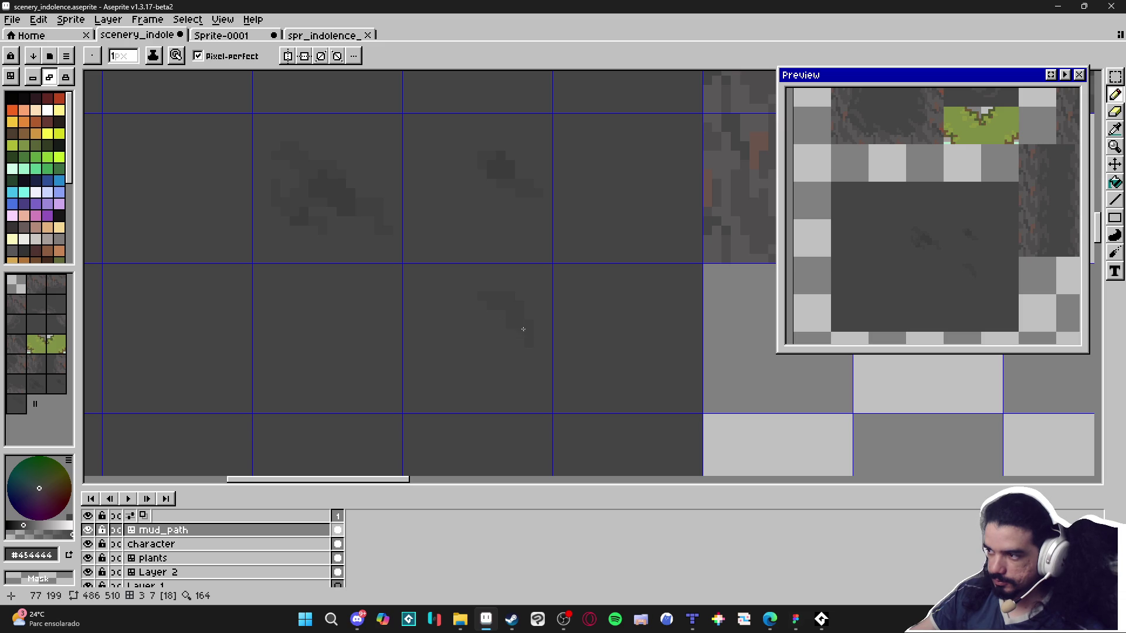
Extend the crack leftward, add a short vertical stroke, and enlarge the pencil to 2px.
key("alt")
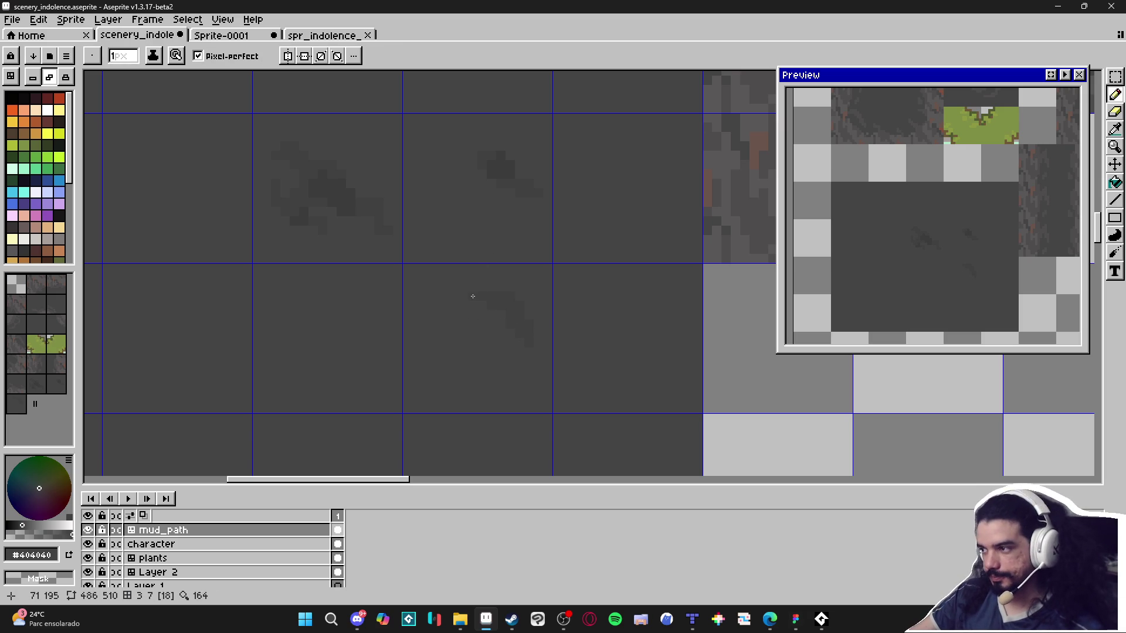
left_click_drag(472, 295, 446, 297)
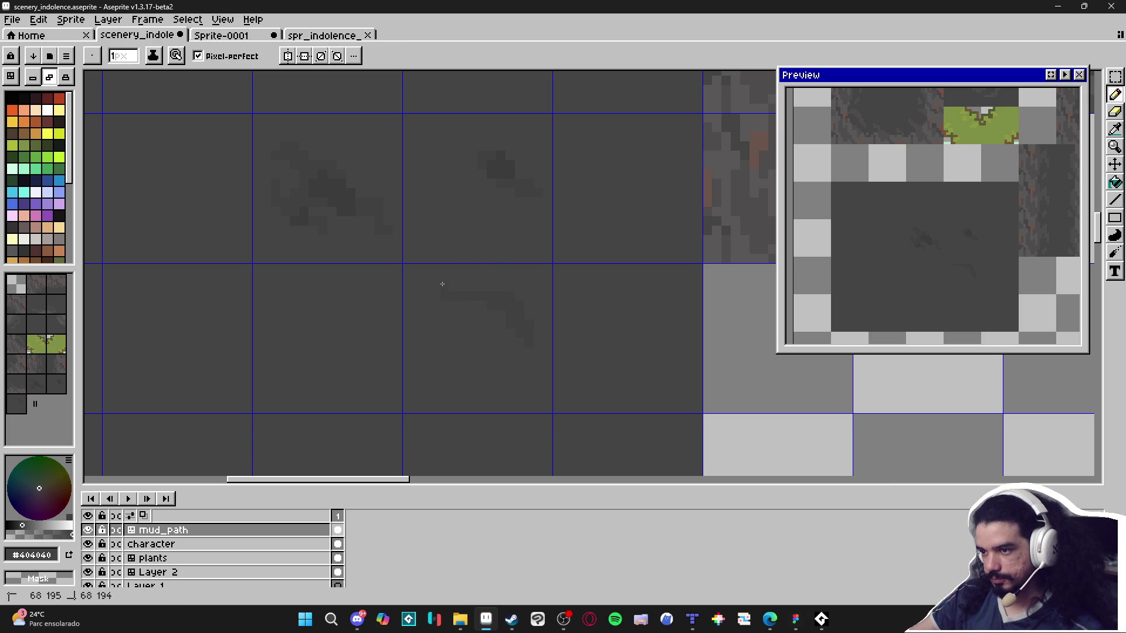
key("alt")
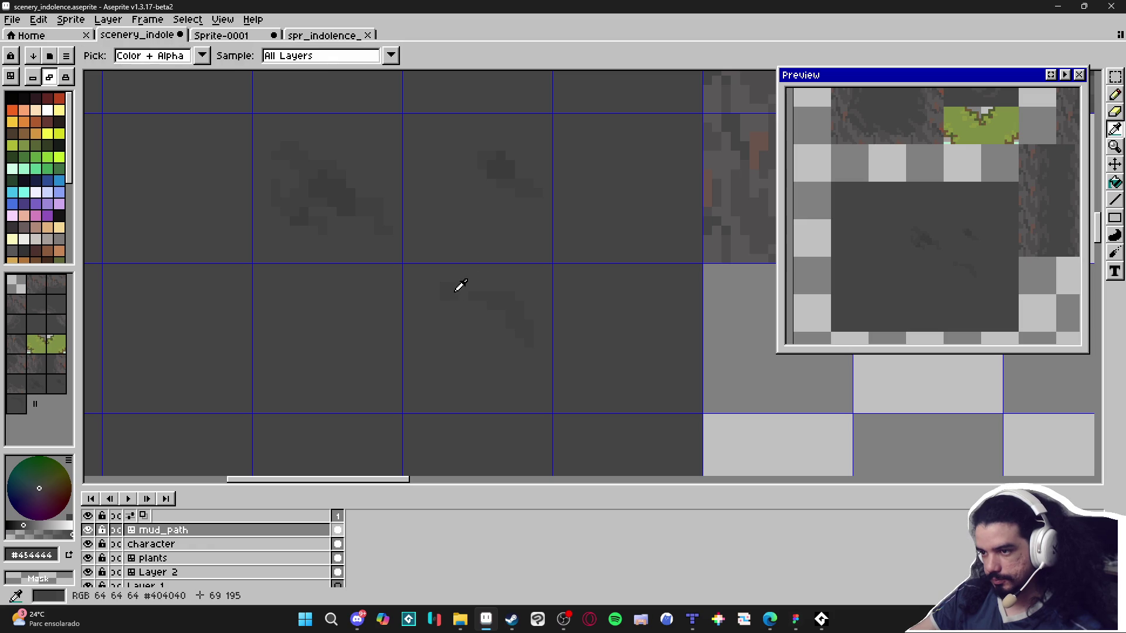
left_click(461, 313, "alt")
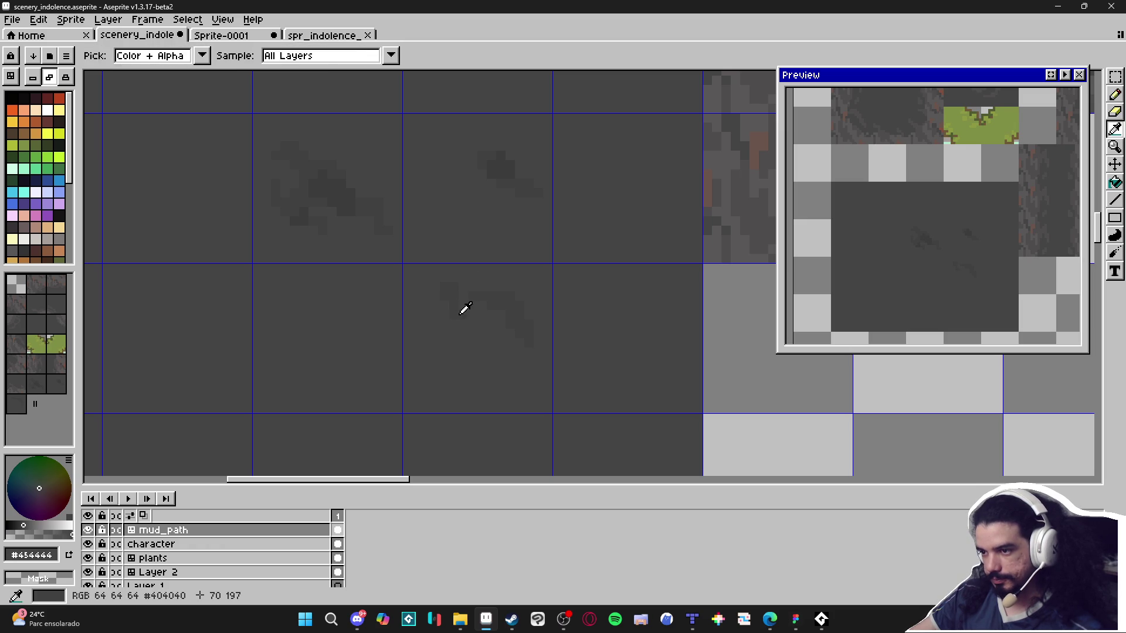
left_click_drag(455, 315, 455, 326)
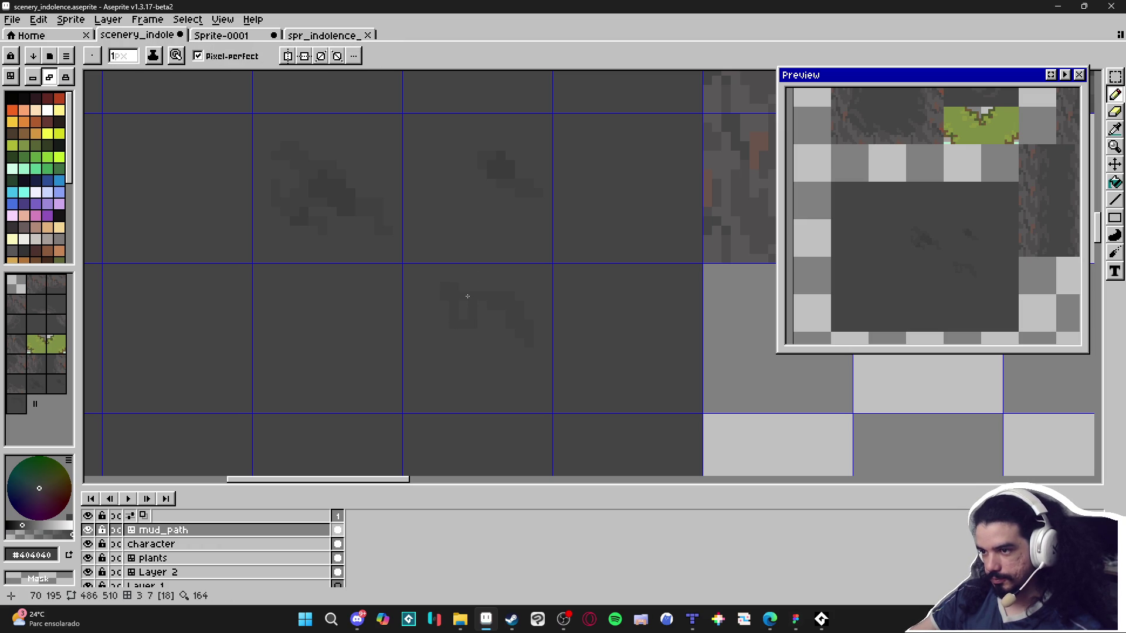
left_click(349, 196, "alt")
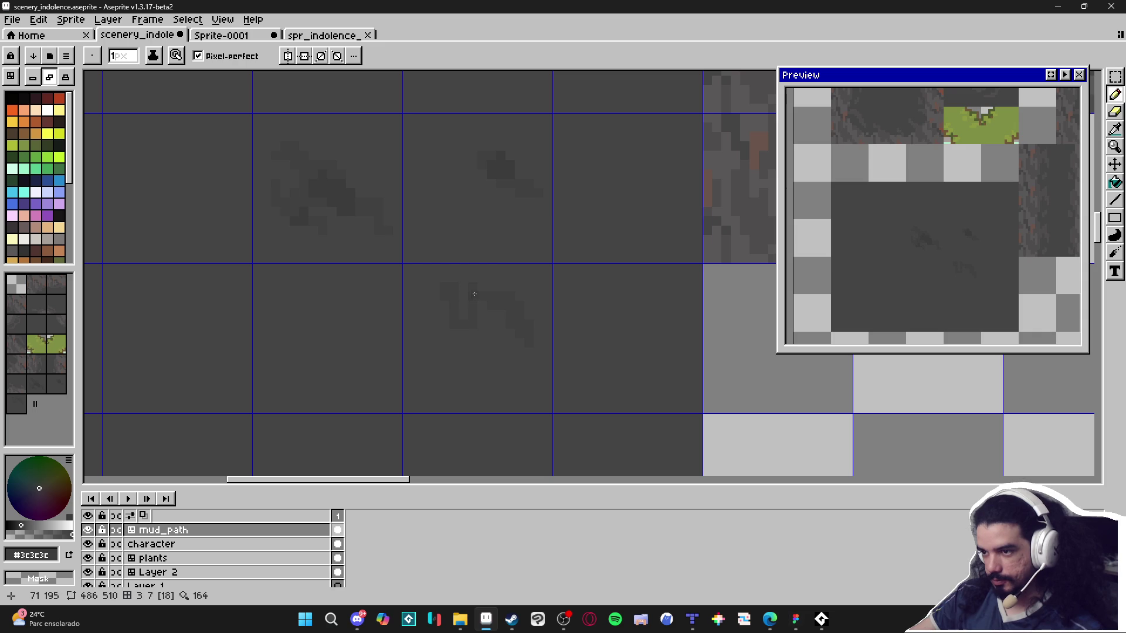
key("plus")
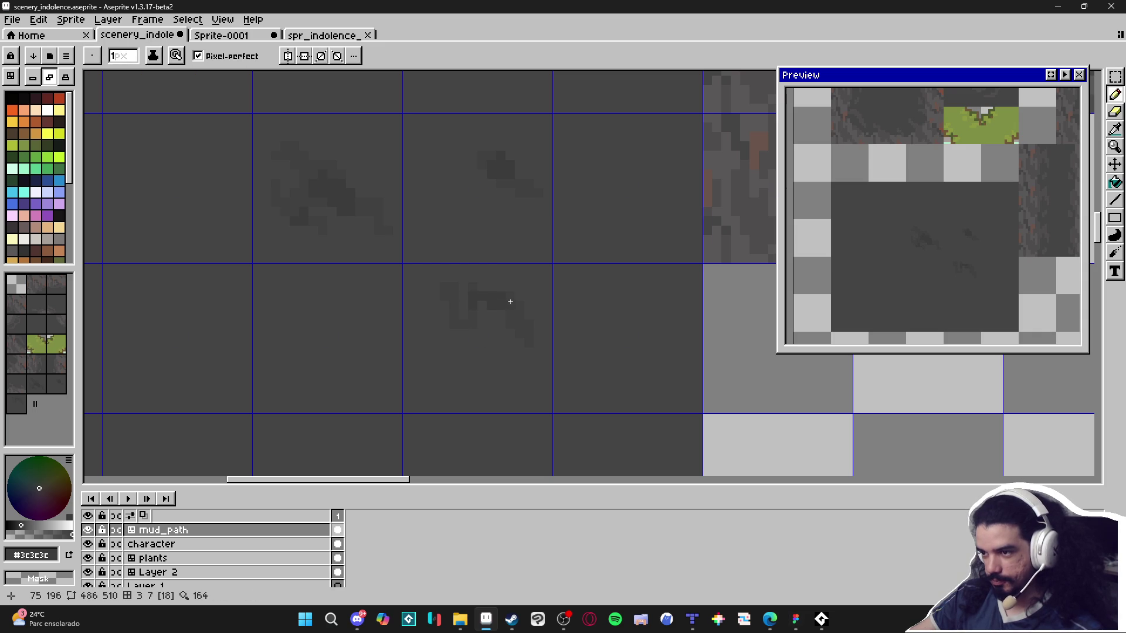
left_click(448, 291, "alt")
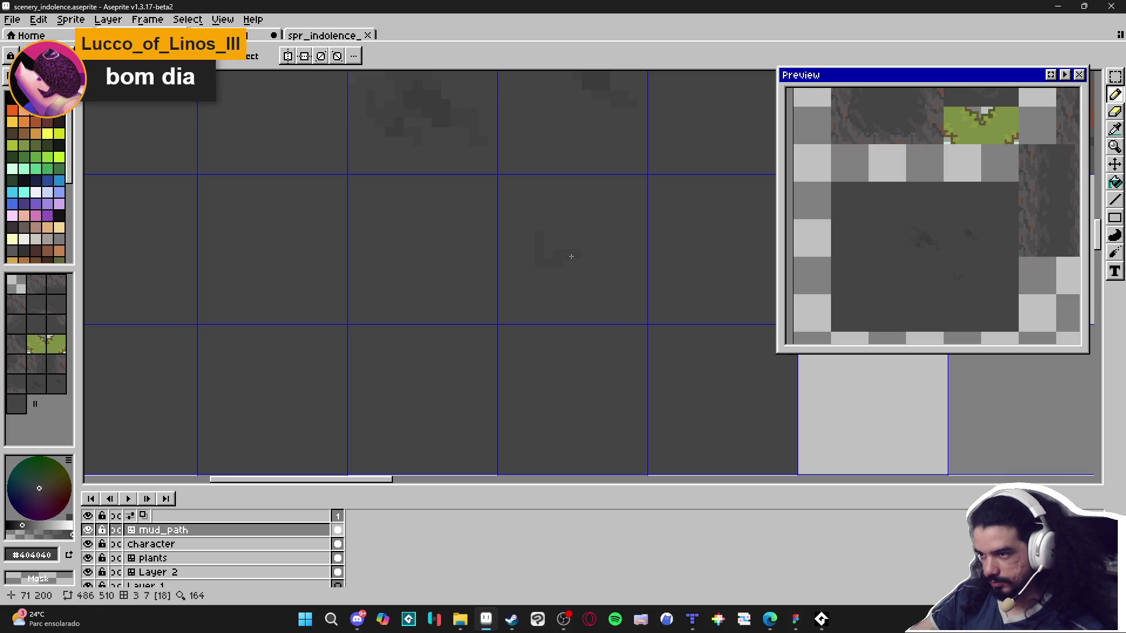
Extend the crack diagonally and add another segment with a short vertical piece.
left_click_drag(580, 264, 603, 272)
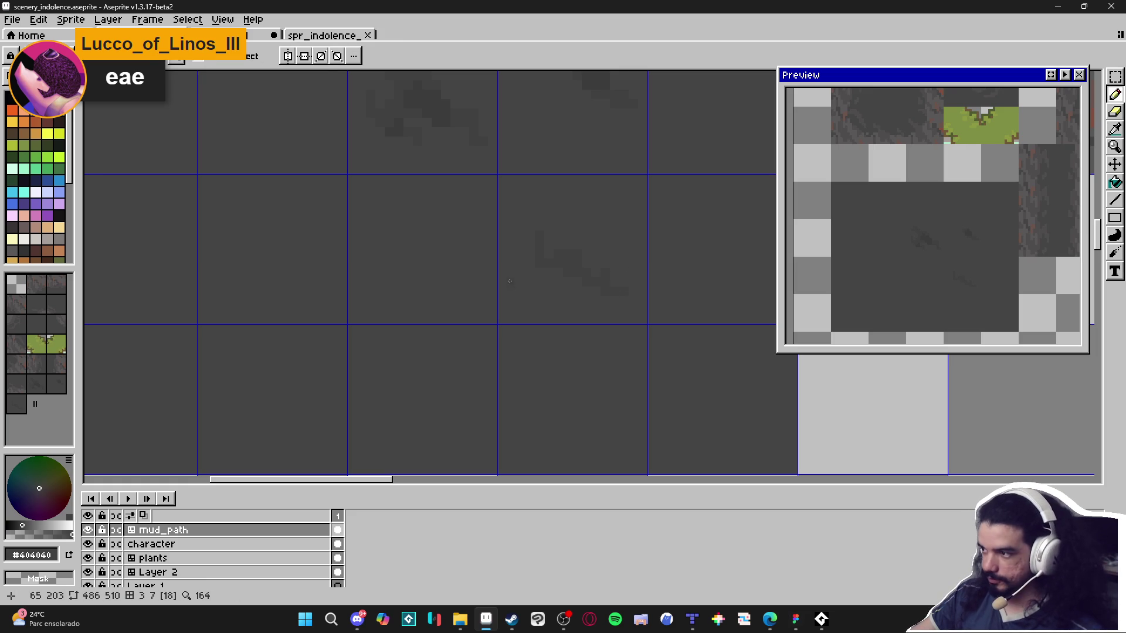
scroll(584, 228, "up", 1)
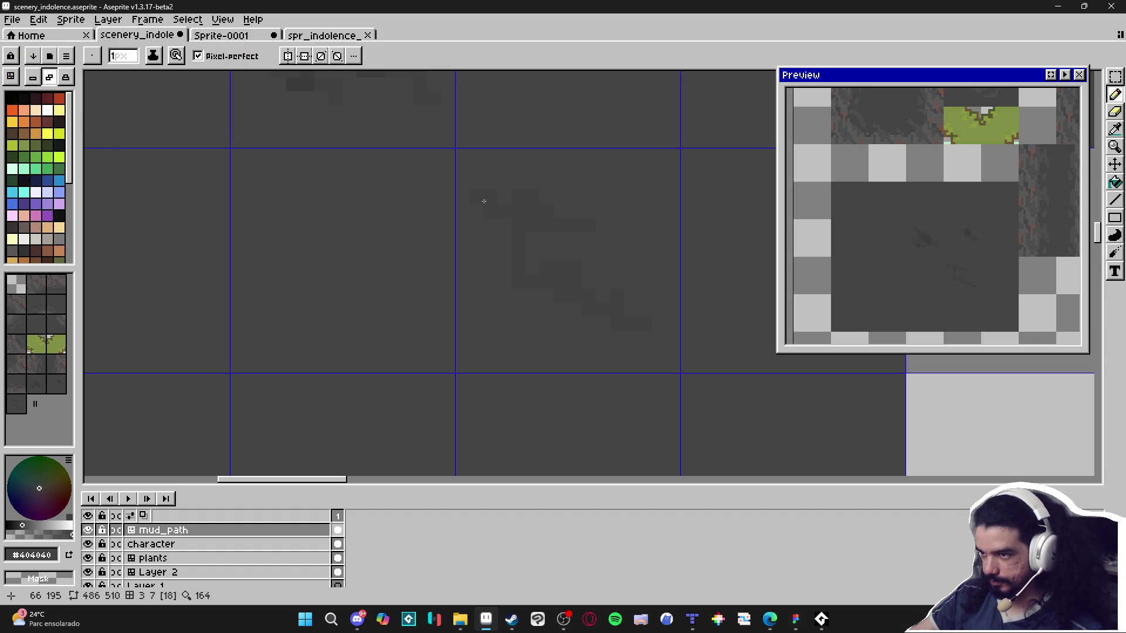
mouse_move(486, 199)
left_mouse_down()
mouse_move(484, 219)
mouse_move(490, 196)
left_mouse_up()
left_click(515, 205, "alt")
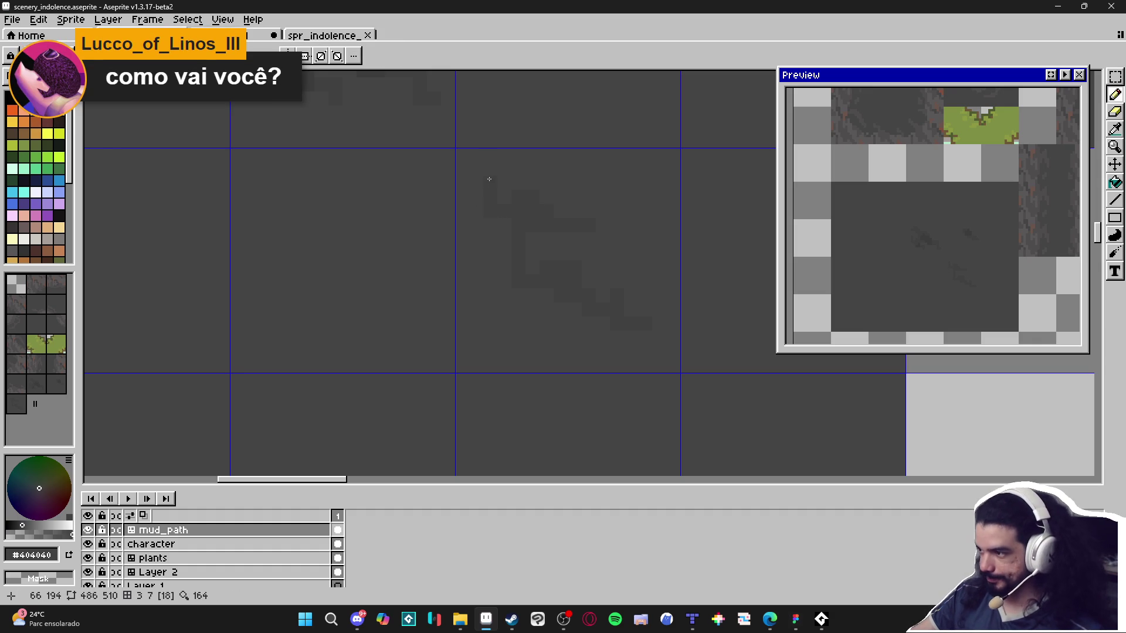
scroll(469, 219, "down", 1)
scroll(475, 234, "up", 2)
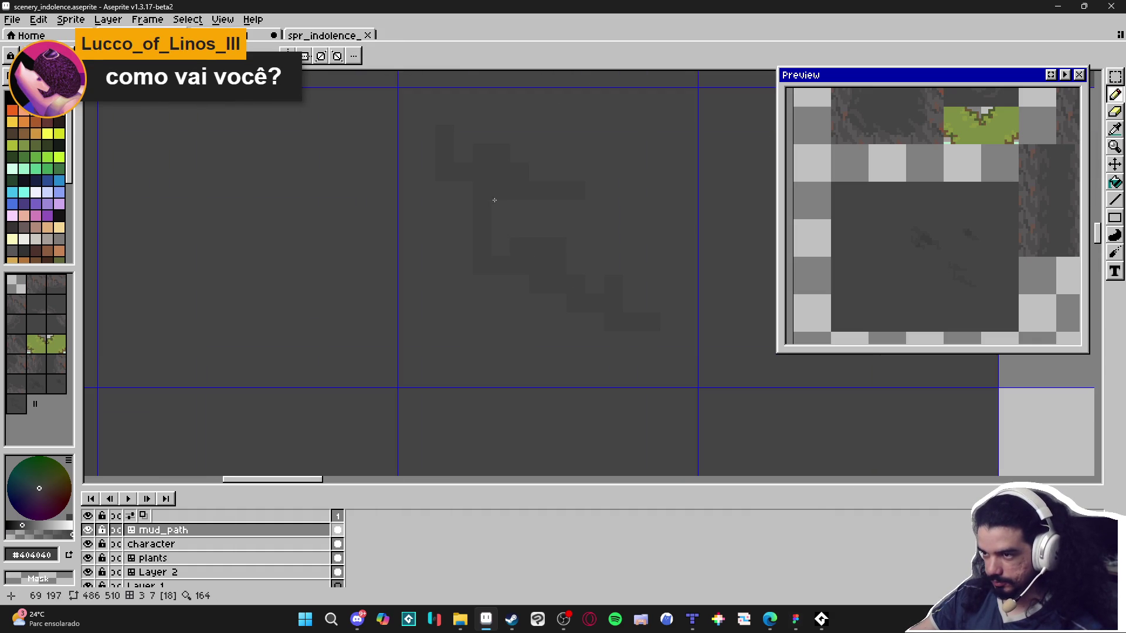
Darken part of the newest crack near its upper end with #3c3c3c grey.
left_click(509, 188, "alt")
left_click(514, 182, "alt")
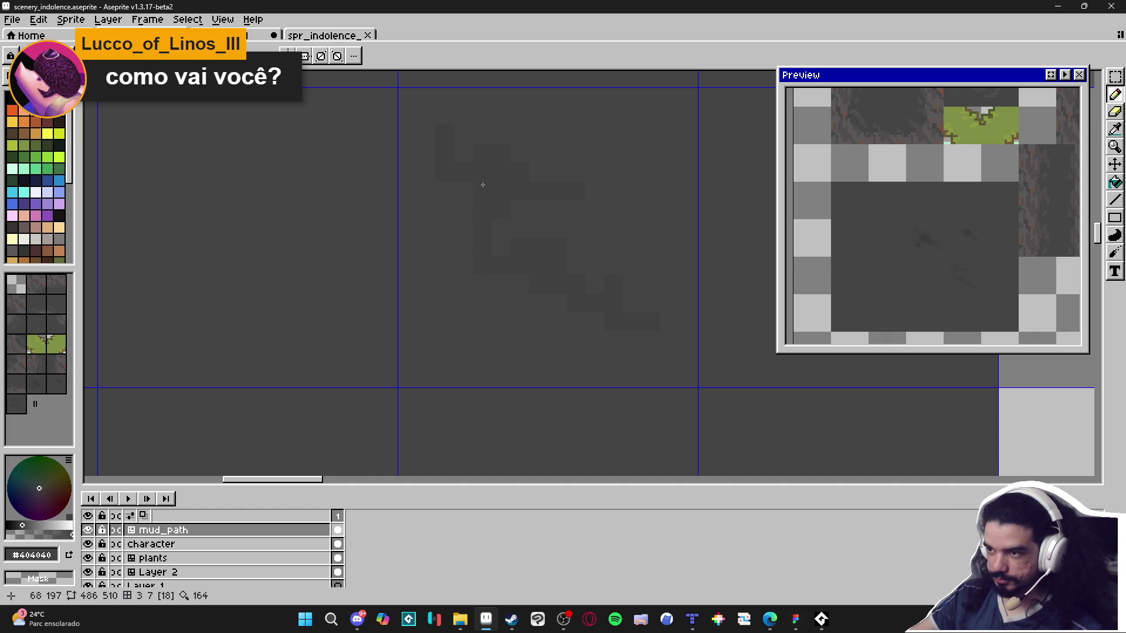
scroll(444, 231, "down", 2)
scroll(445, 231, "down", 3)
left_click(395, 181, "alt")
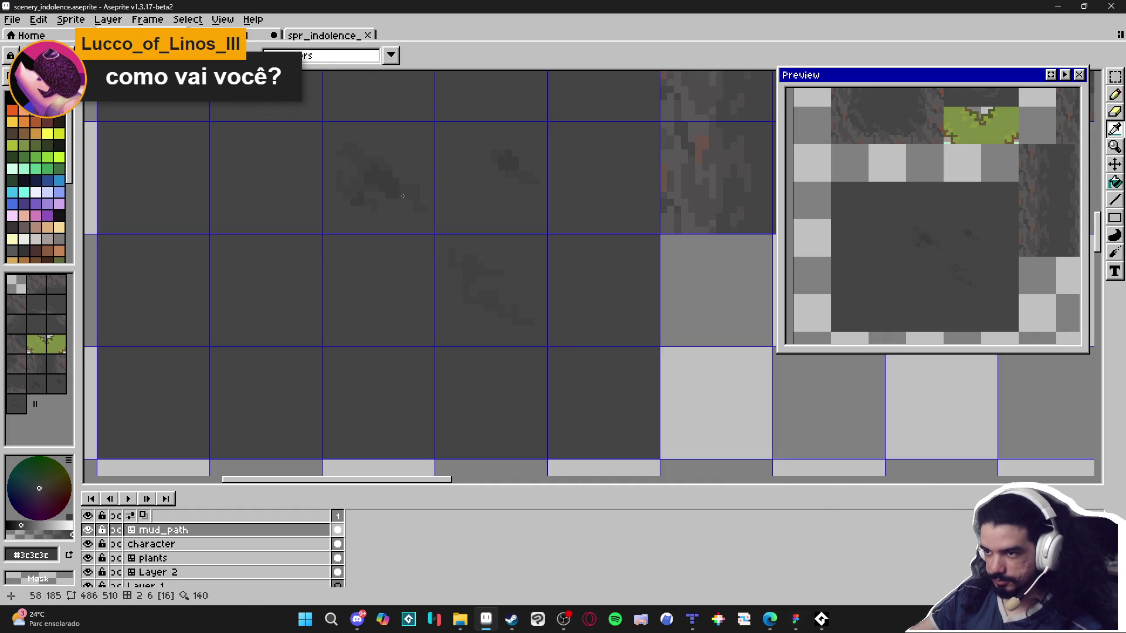
scroll(460, 268, "up", 3)
mouse_move(440, 258)
left_mouse_down()
mouse_move(432, 237)
mouse_move(452, 244)
mouse_move(414, 252)
left_mouse_up()
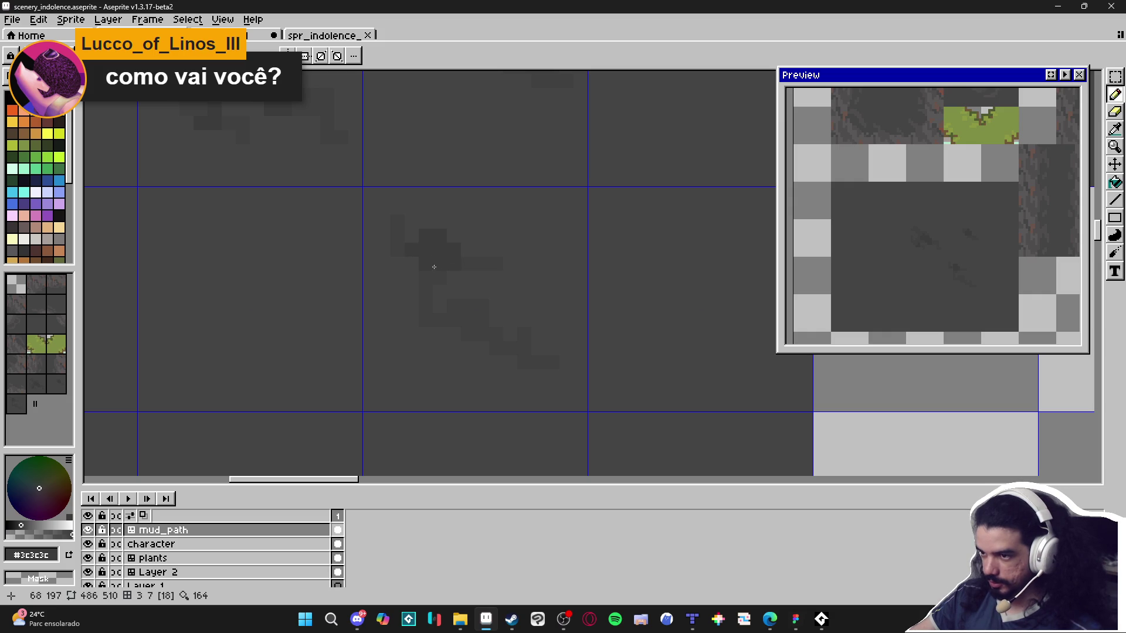
scroll(515, 318, "down", 4)
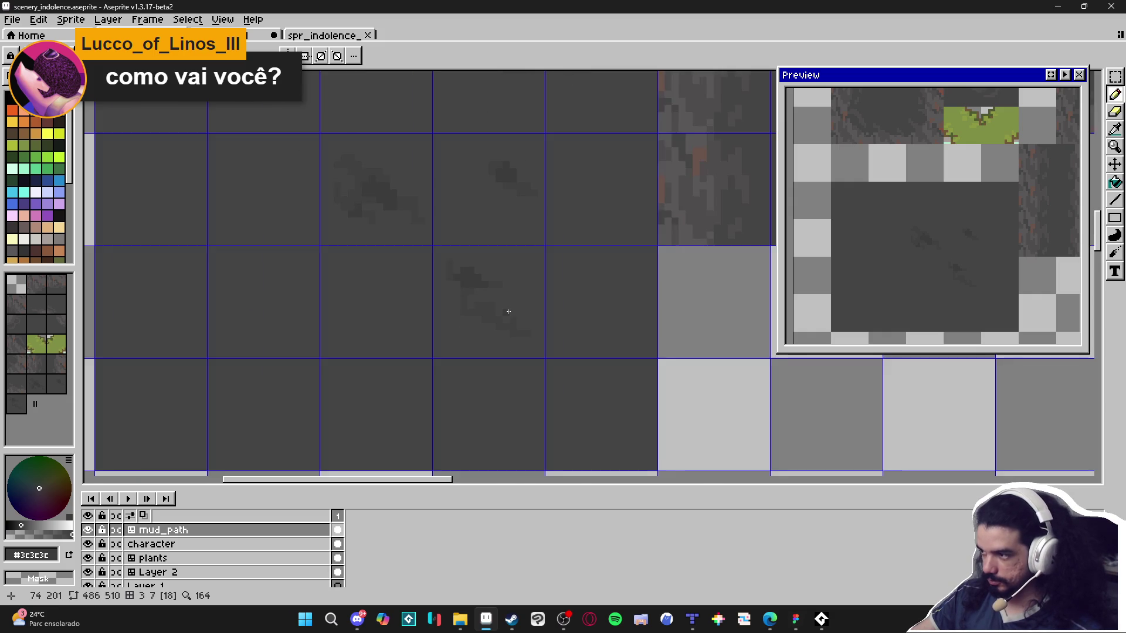
scroll(512, 312, "down", 1)
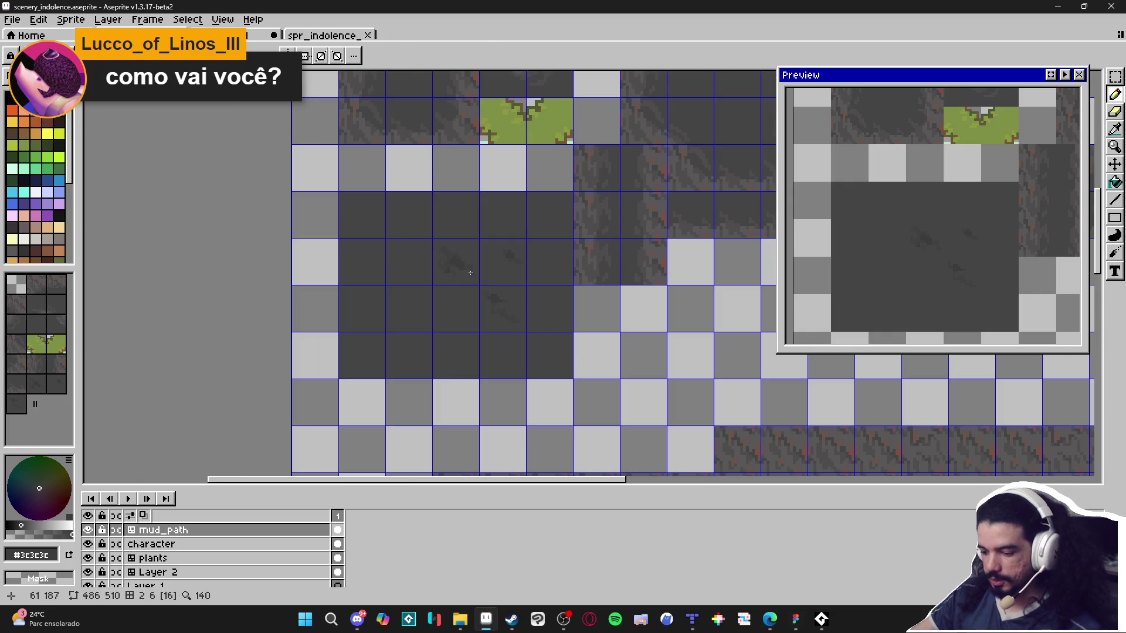
Select the 2×2 crack tile block and move it into grid cells on the tileset image.
key("m")
mouse_move(432, 238)
left_mouse_down()
mouse_move(479, 285)
mouse_move(518, 285)
mouse_move(515, 334)
mouse_move(496, 266)
left_mouse_up()
scroll(508, 268, "up", 2)
left_click(322, 35)
scroll(423, 235, "up", 2)
left_click_drag(194, 158, 416, 384)
mouse_move(345, 251)
left_mouse_down()
mouse_move(566, 291)
mouse_move(575, 280)
left_mouse_up()
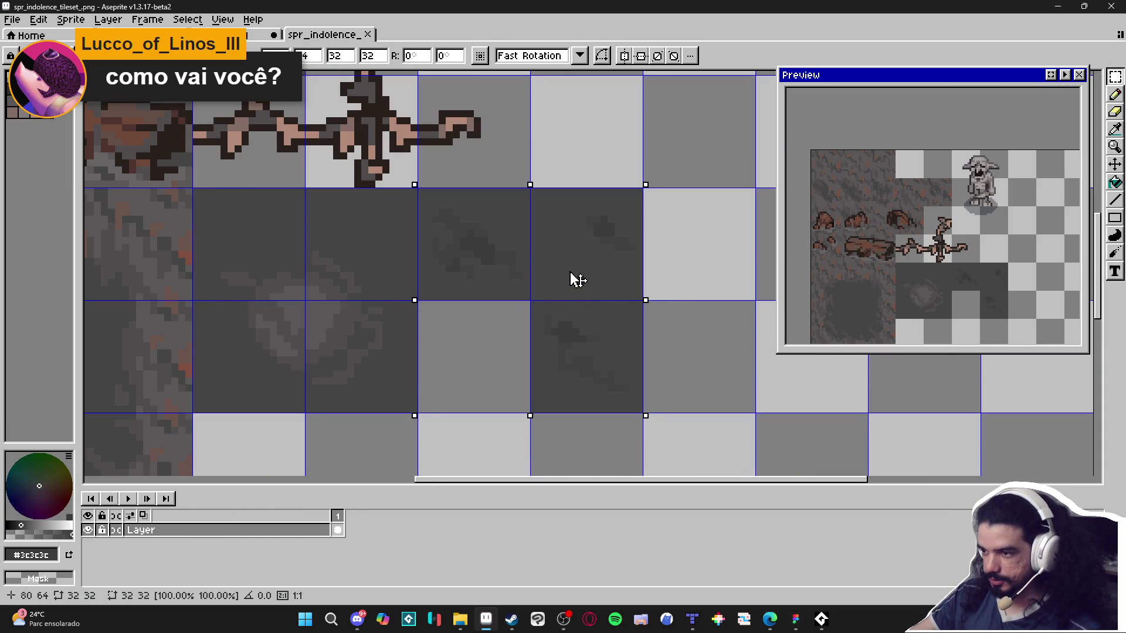
Deselect, save spr_indolence_tileset_.png, and return to Tiled's indolence_map.
key("ctrl+d")
key("ctrl+s")
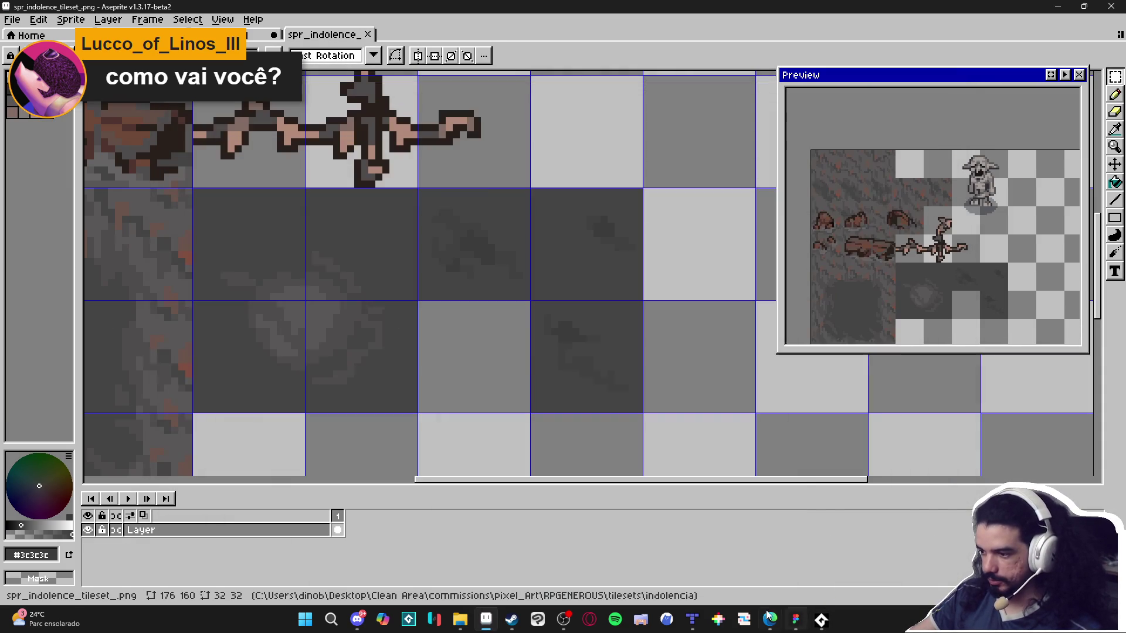
left_click(692, 619)
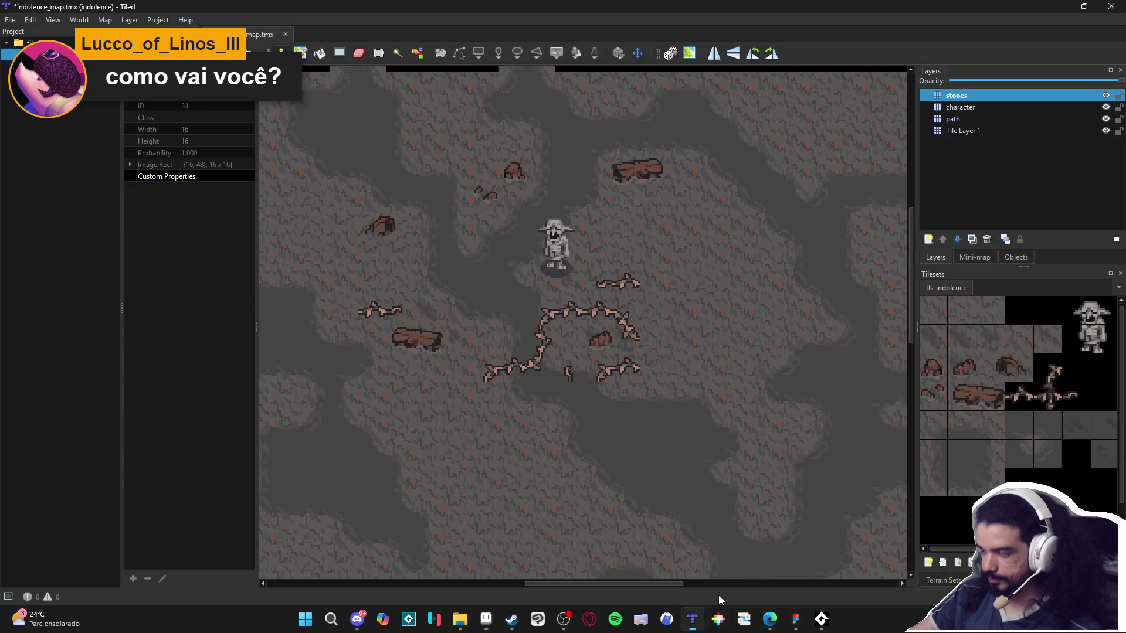
Select a 2×2 block of the new crack tiles and make the path layer active.
left_click(1082, 432)
left_click_drag(1082, 432, 1104, 457)
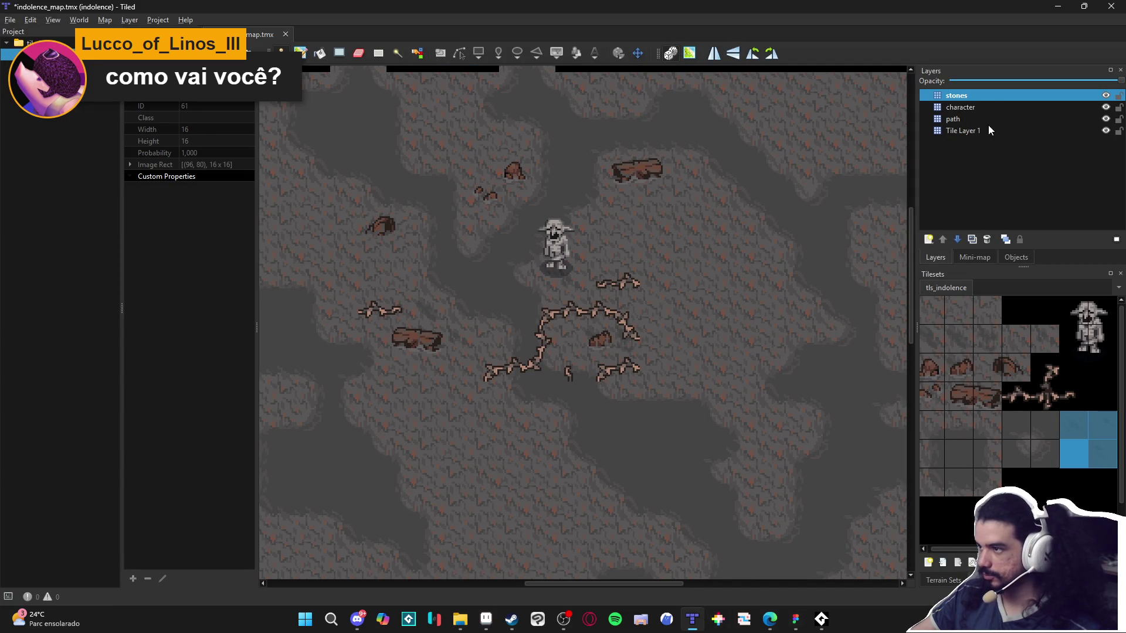
left_click(968, 130)
left_click(967, 118)
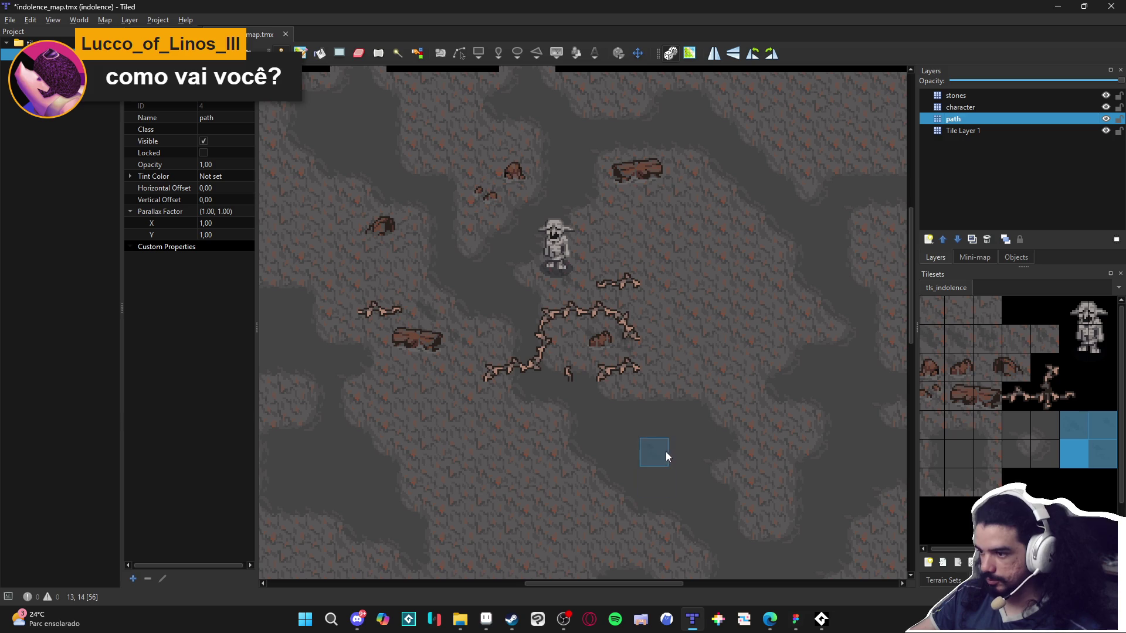
Test-stamp a crack tile on the floor, undo it, and narrow the pick to three crack tiles.
scroll(762, 504, "right", 2)
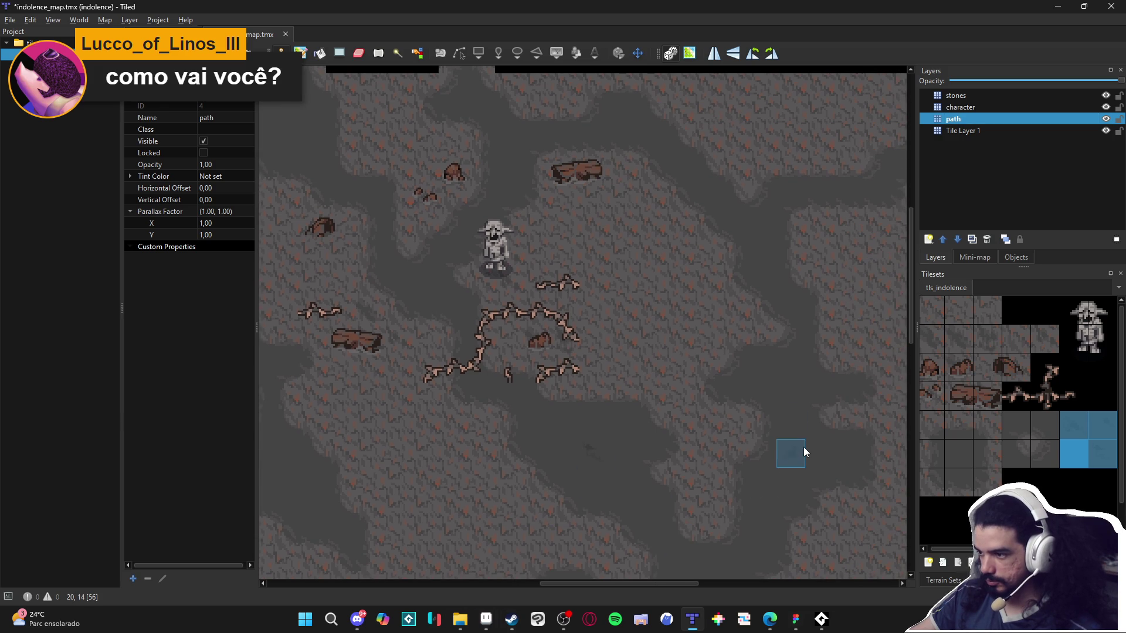
left_click(792, 398)
key("ctrl+z")
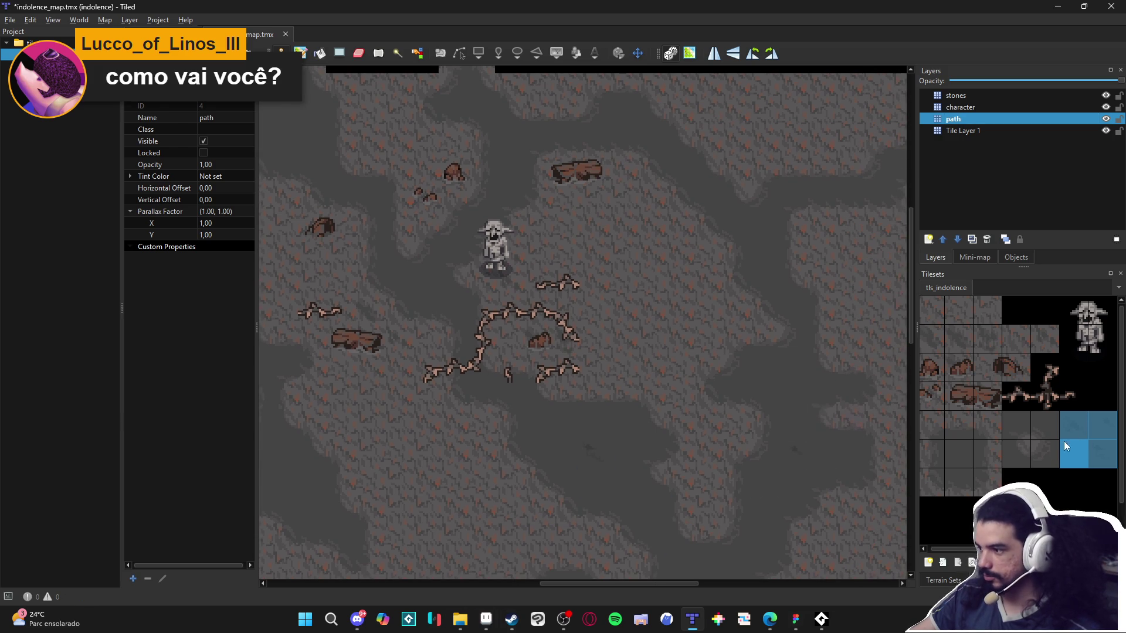
left_click_drag(1101, 424, 1079, 425)
left_click(1103, 455, "ctrl")
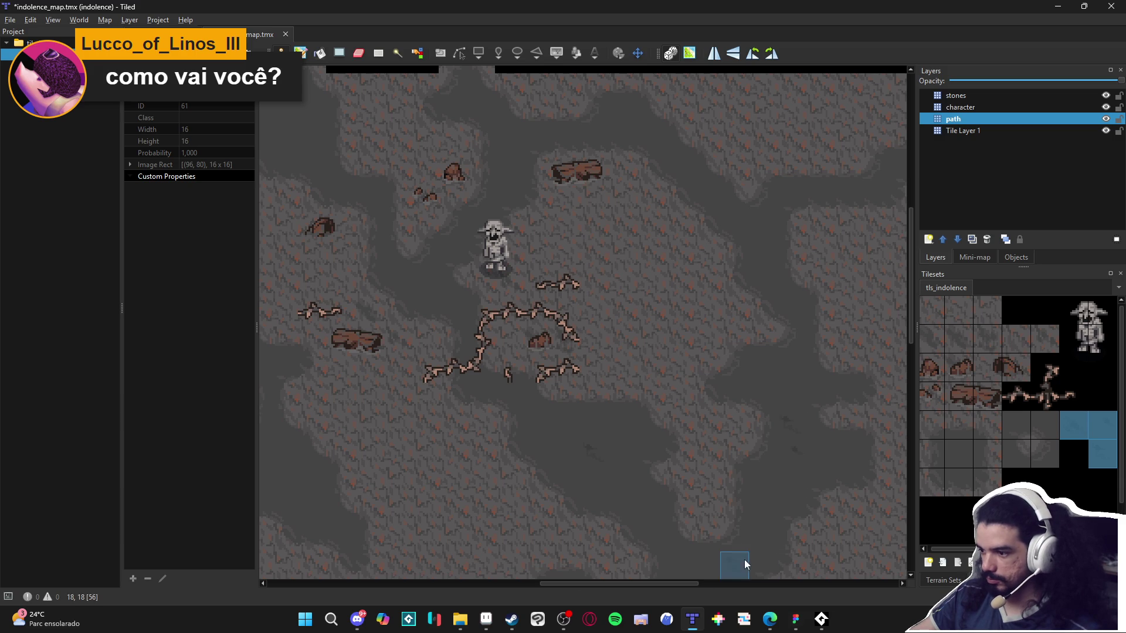
Pan around the cave map, including its left edge, to survey floor spots for cracks.
scroll(610, 387, "up", 1)
scroll(610, 387, "right", 1)
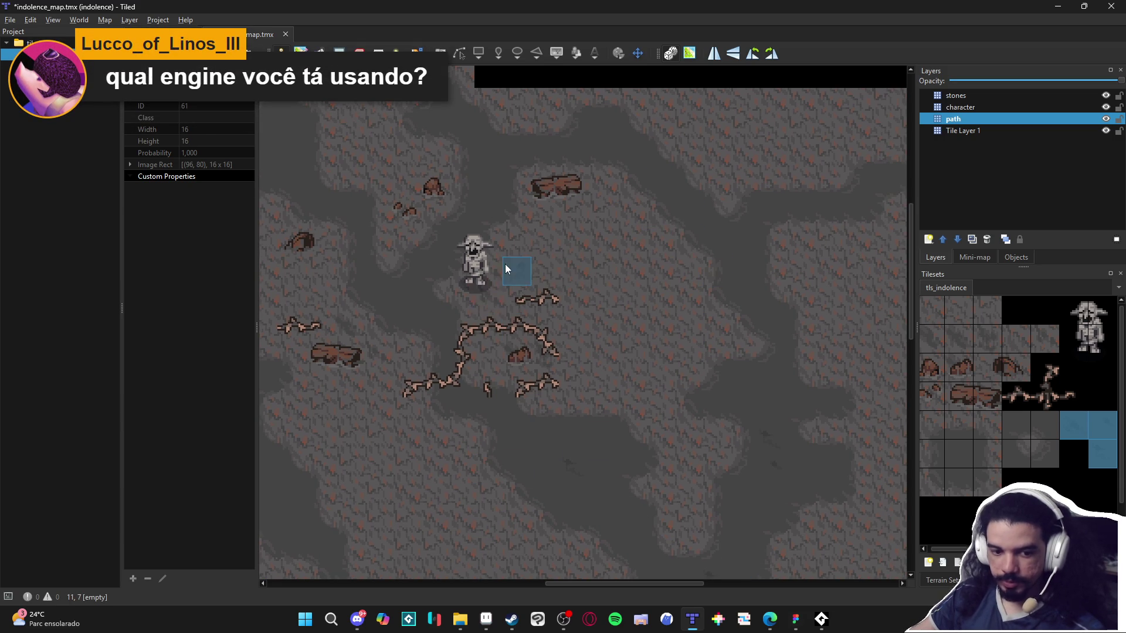
scroll(403, 294, "up", 1, "ctrl")
scroll(460, 327, "down", 1, "ctrl")
scroll(463, 326, "down", 1, "ctrl")
scroll(438, 222, "up", 1, "ctrl")
scroll(355, 143, "up", 1, "ctrl")
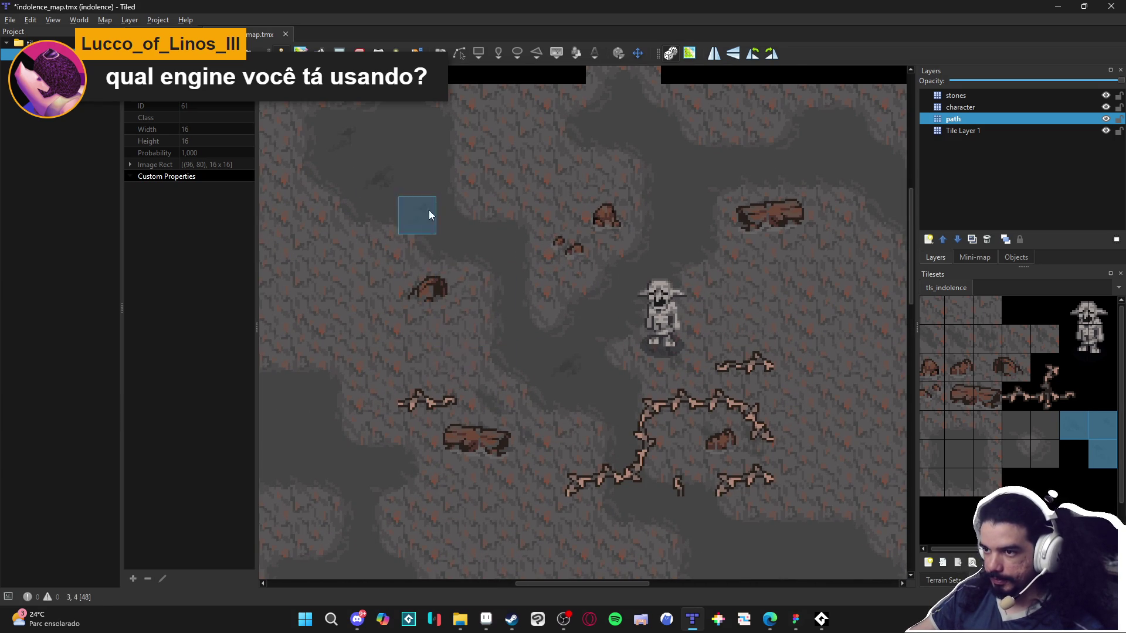
left_click_drag(427, 426, 453, 375)
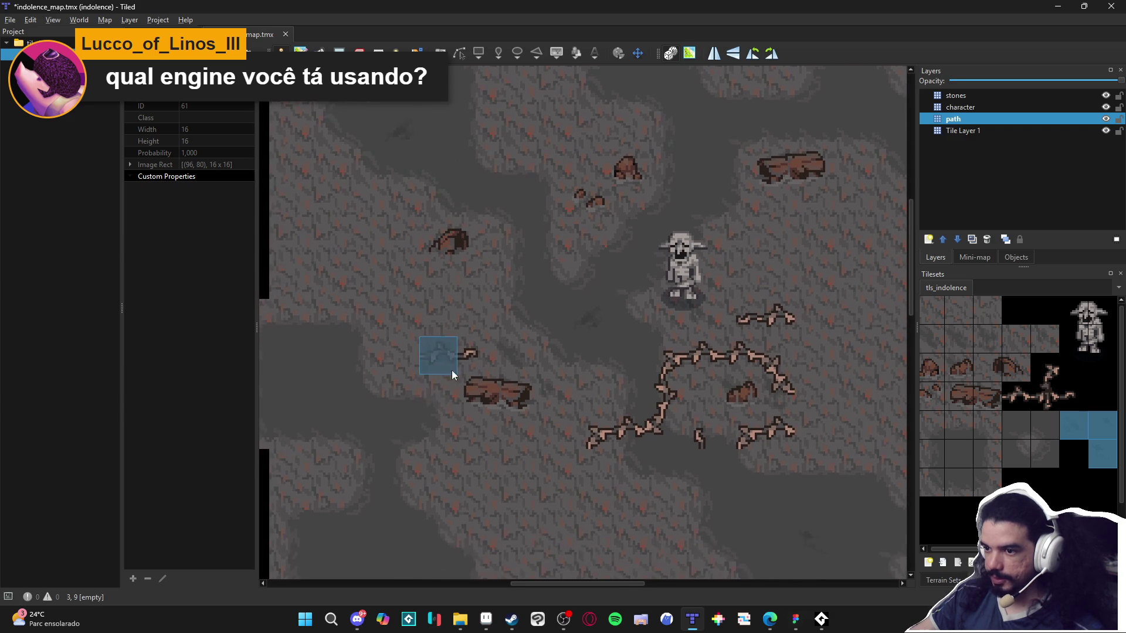
scroll(437, 480, "down", 3)
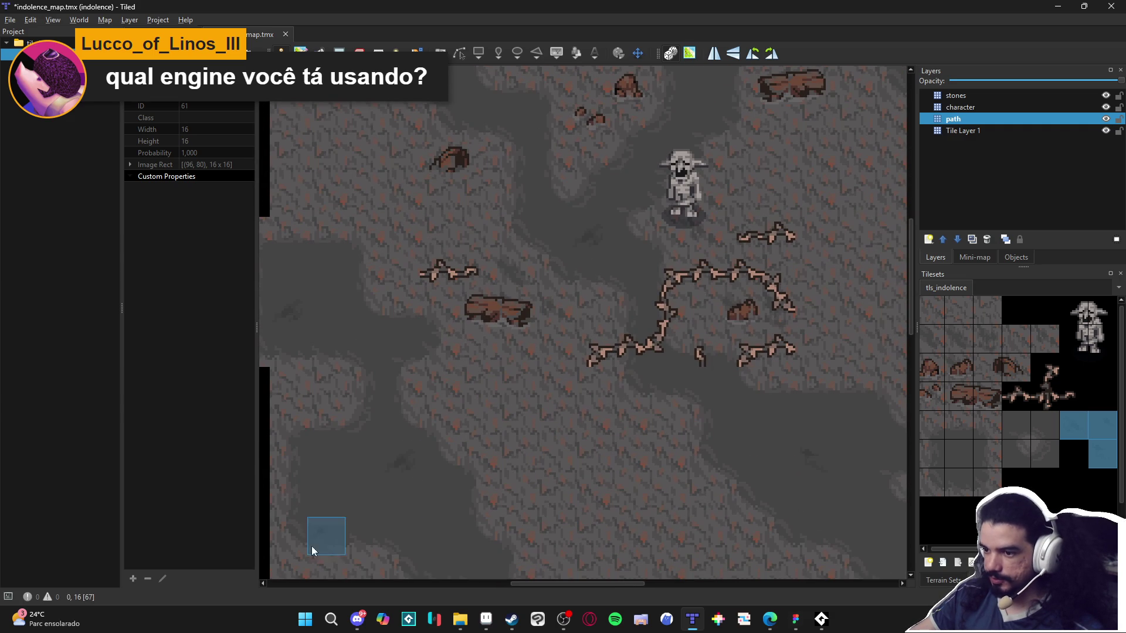
scroll(380, 482, "down", 2)
scroll(380, 482, "right", 2)
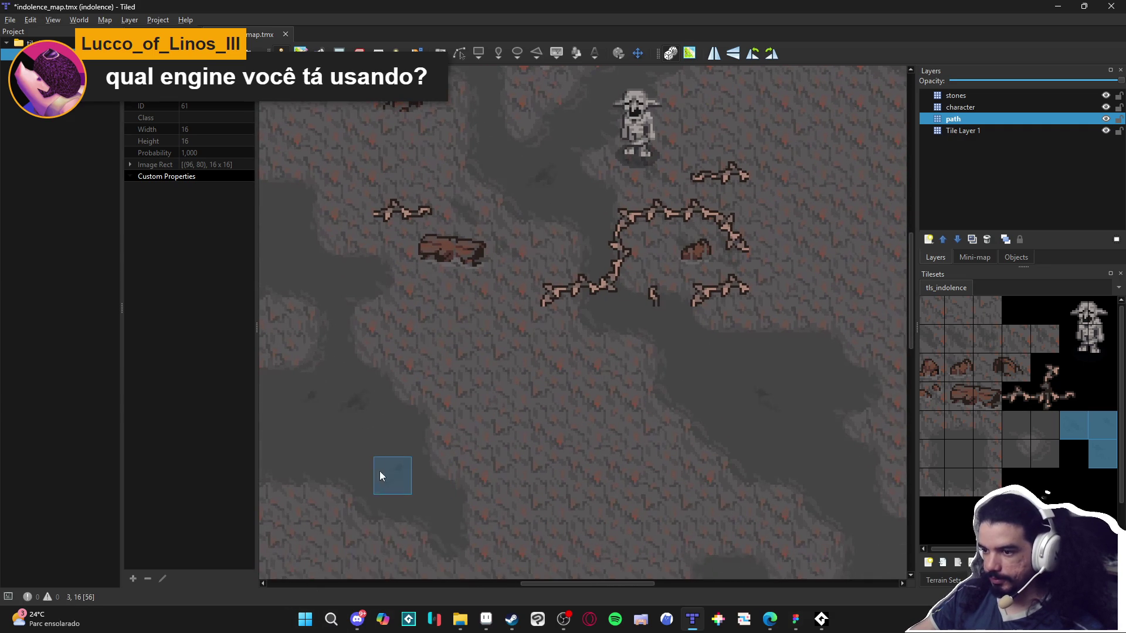
scroll(634, 429, "right", 3)
scroll(635, 429, "up", 2)
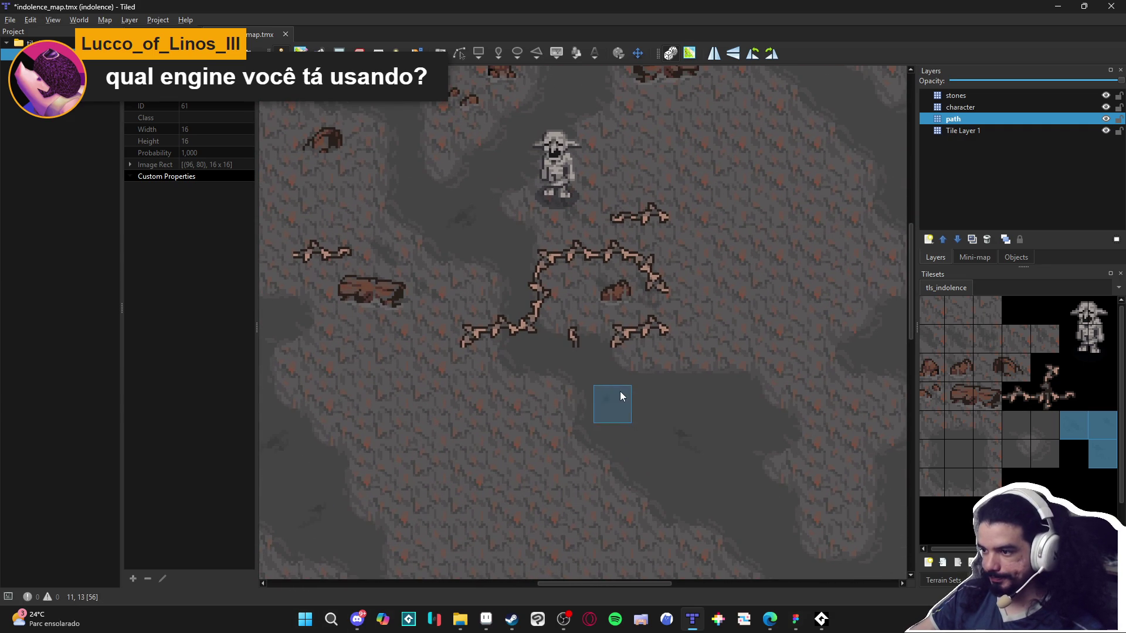
scroll(625, 411, "right", 4)
scroll(625, 411, "down", 3)
scroll(807, 525, "down", 4)
scroll(806, 525, "right", 2)
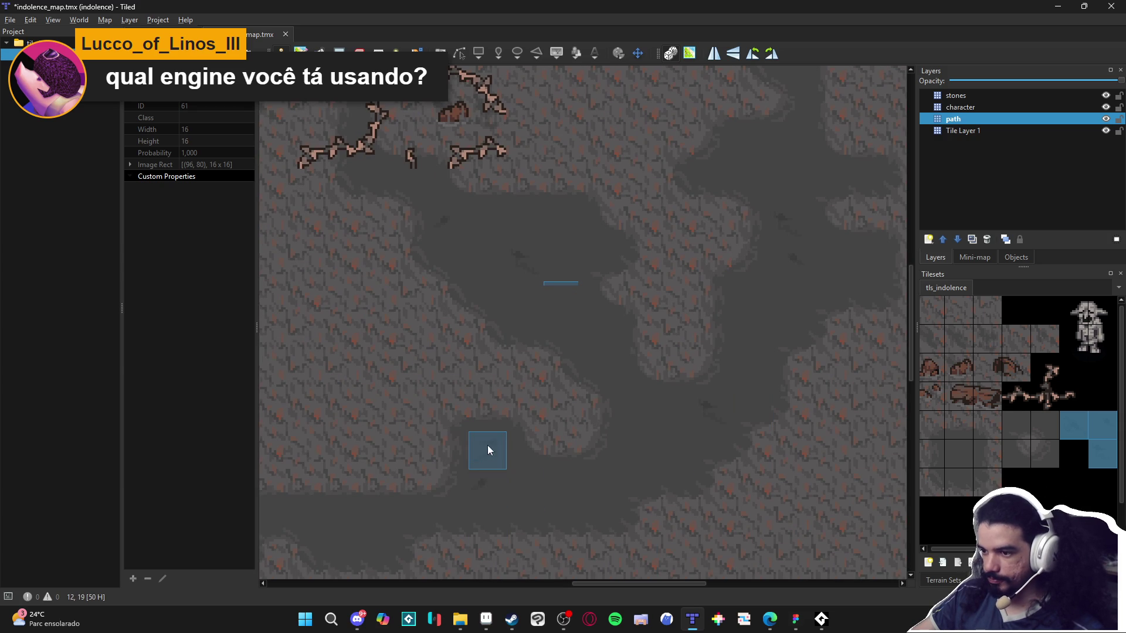
scroll(386, 458, "up", 1)
scroll(386, 458, "left", 1)
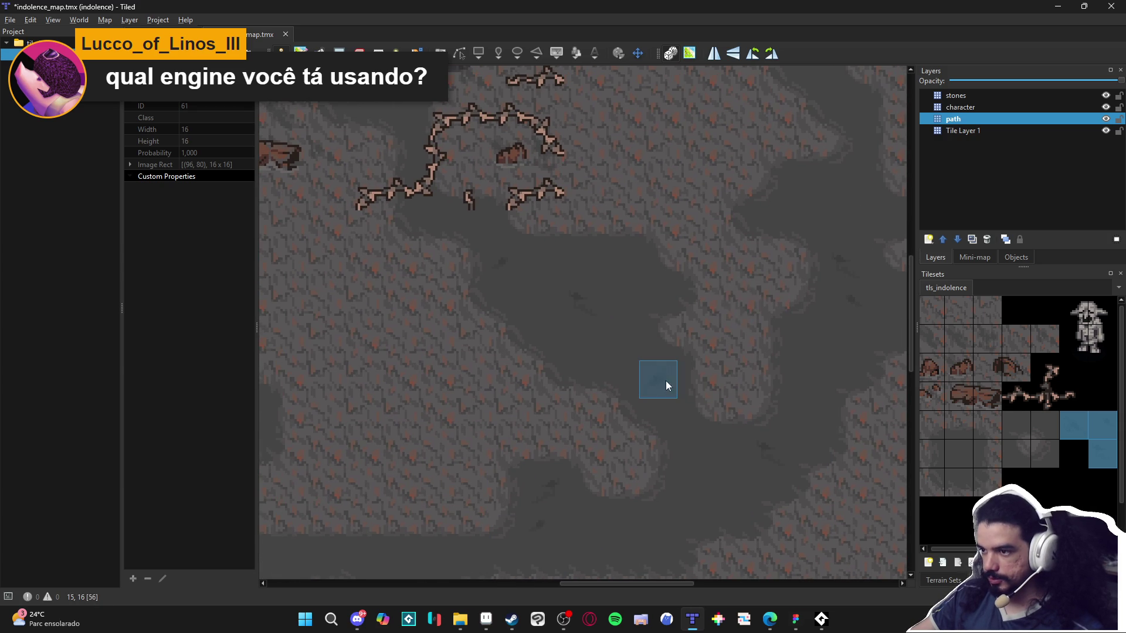
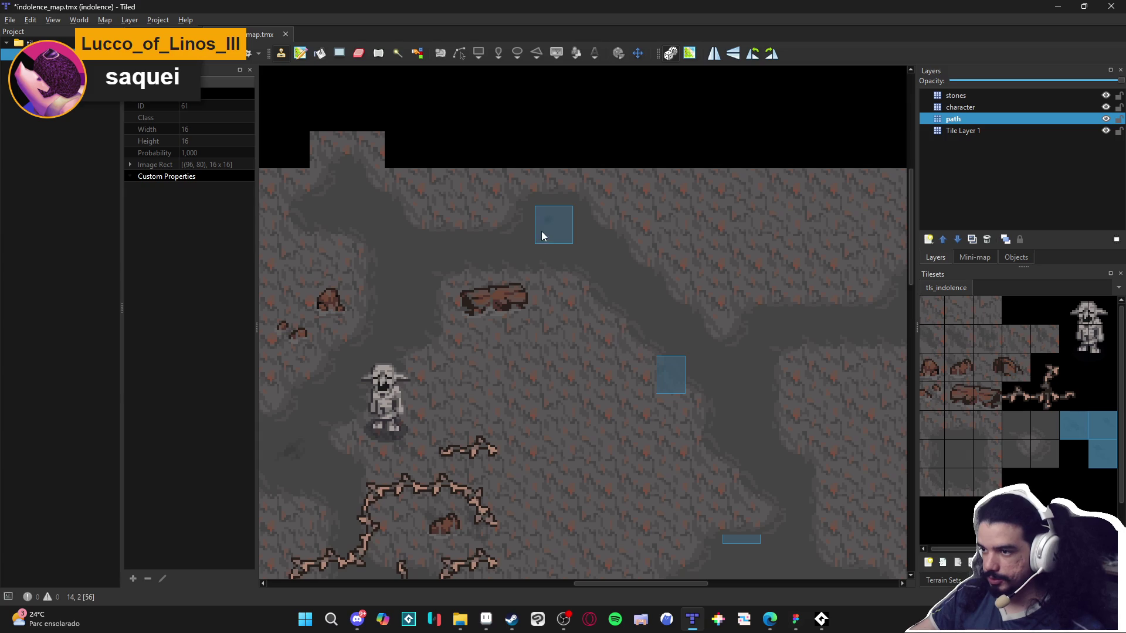
Pan around the cave map to preview other areas of the indolence level.
scroll(524, 324, "down", 5)
scroll(524, 324, "left", 4)
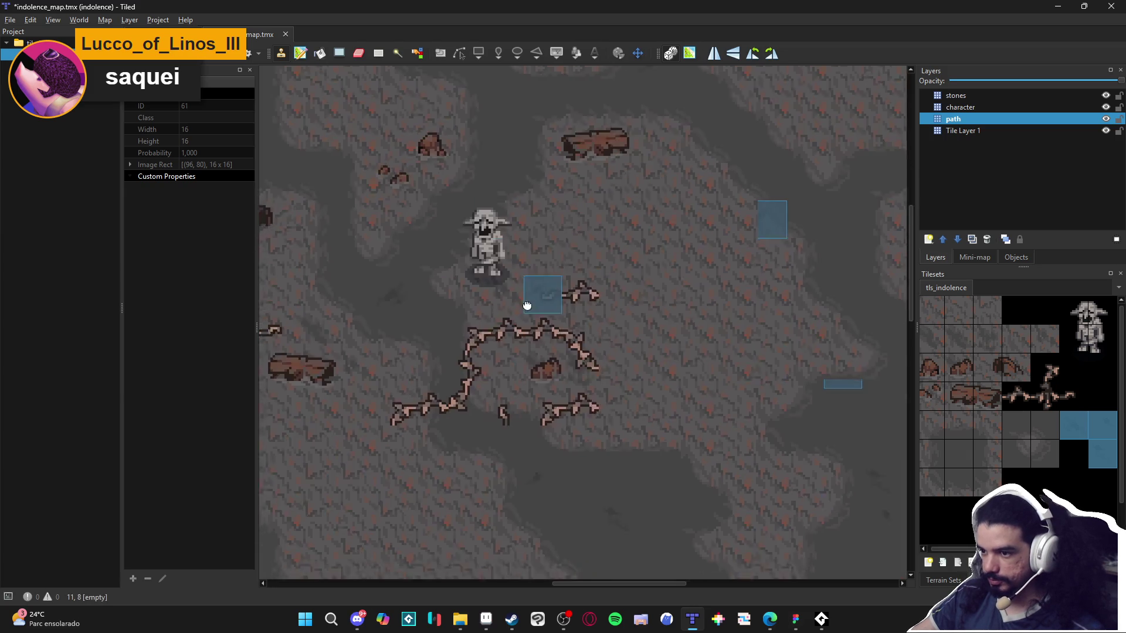
scroll(523, 324, "down", 12)
scroll(603, 291, "left", 4)
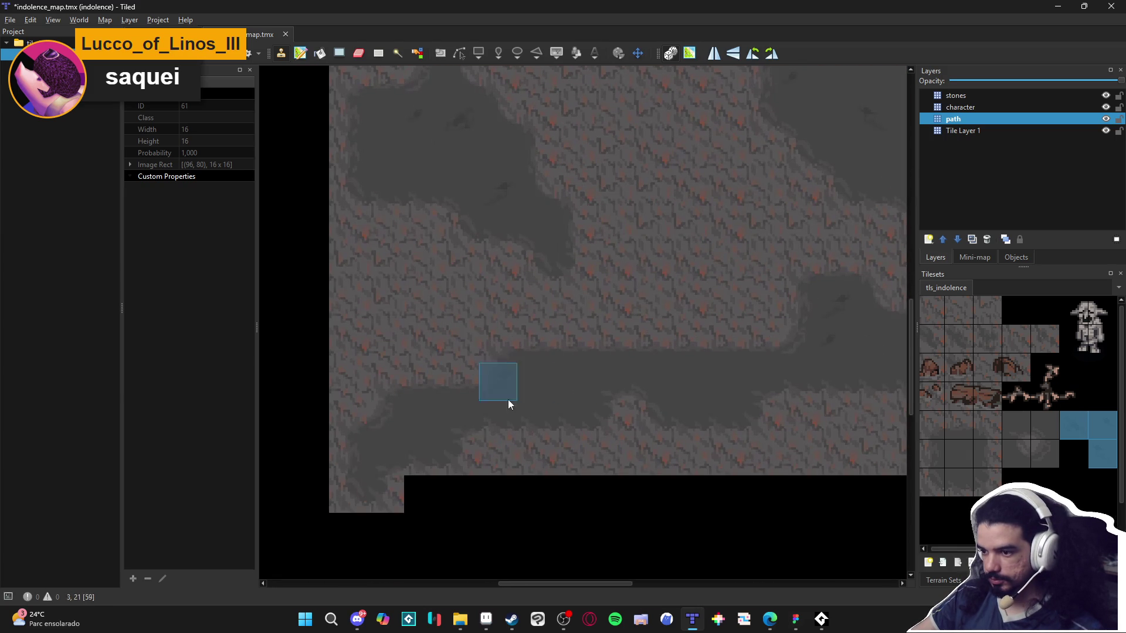
scroll(557, 401, "up", 8)
scroll(557, 401, "right", 3)
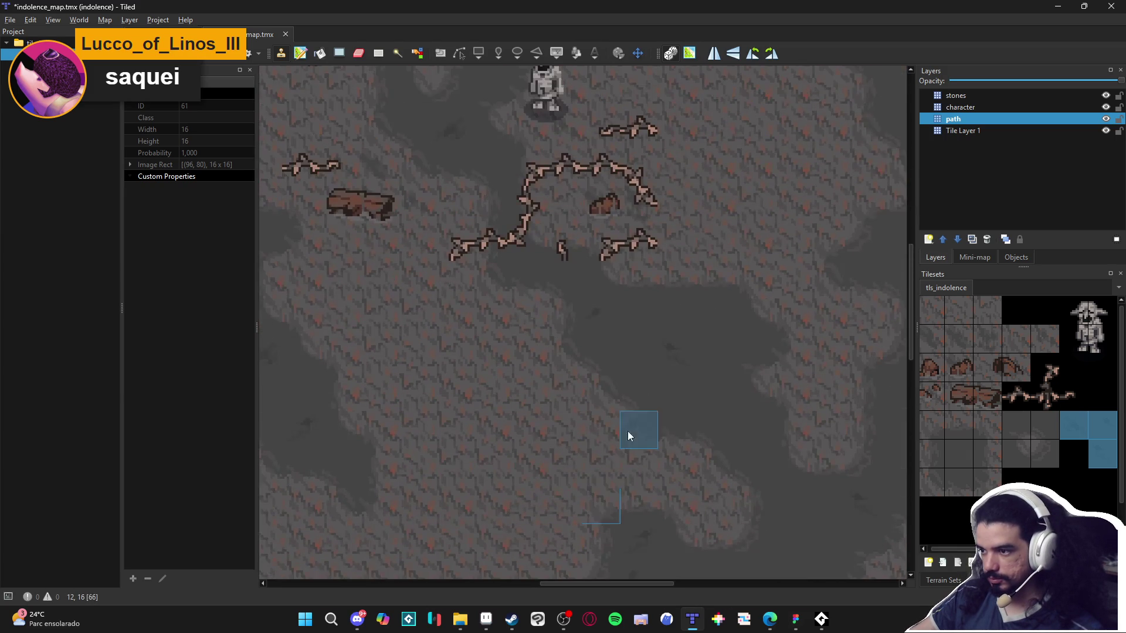
scroll(616, 449, "up", 1, "ctrl")
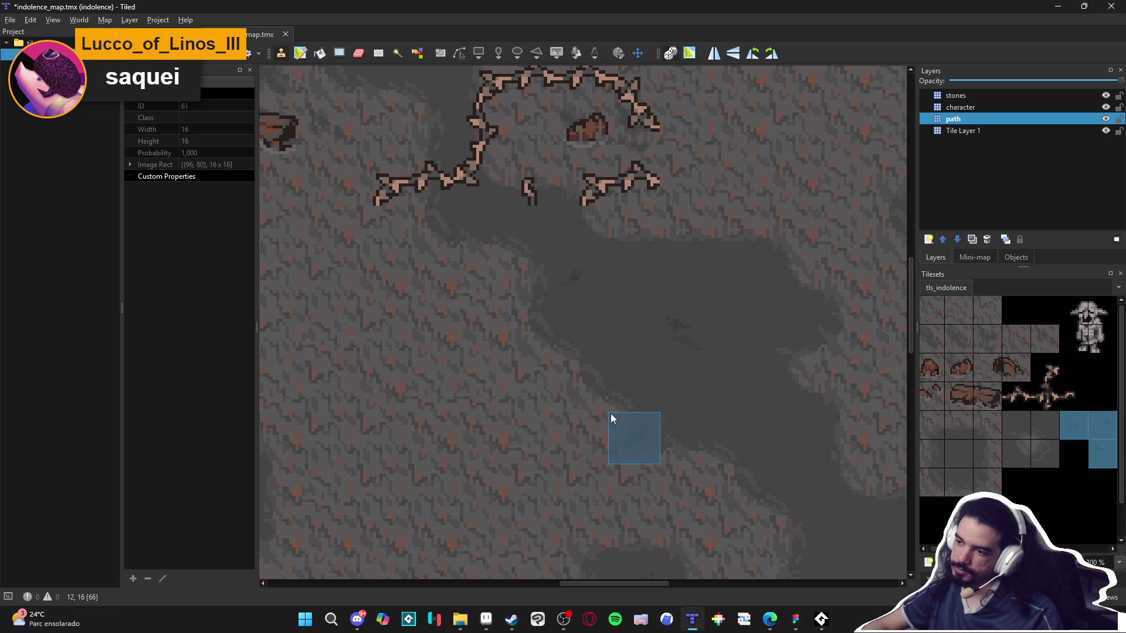
scroll(561, 418, "down", 1, "ctrl")
left_click_drag(460, 335, 594, 418)
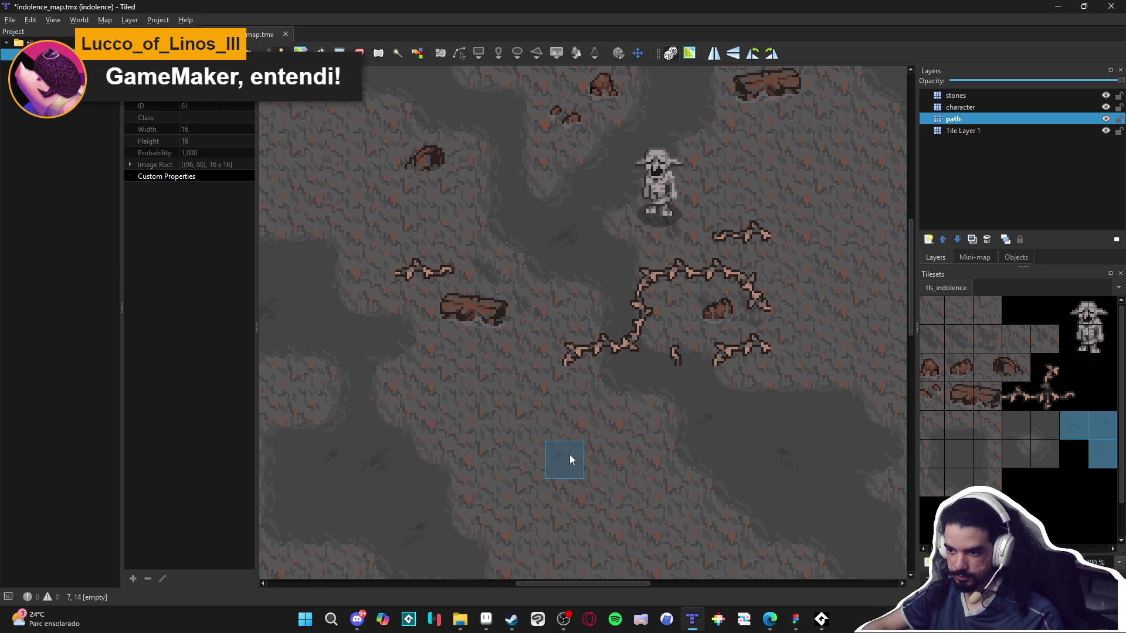
scroll(575, 462, "down", 1, "ctrl")
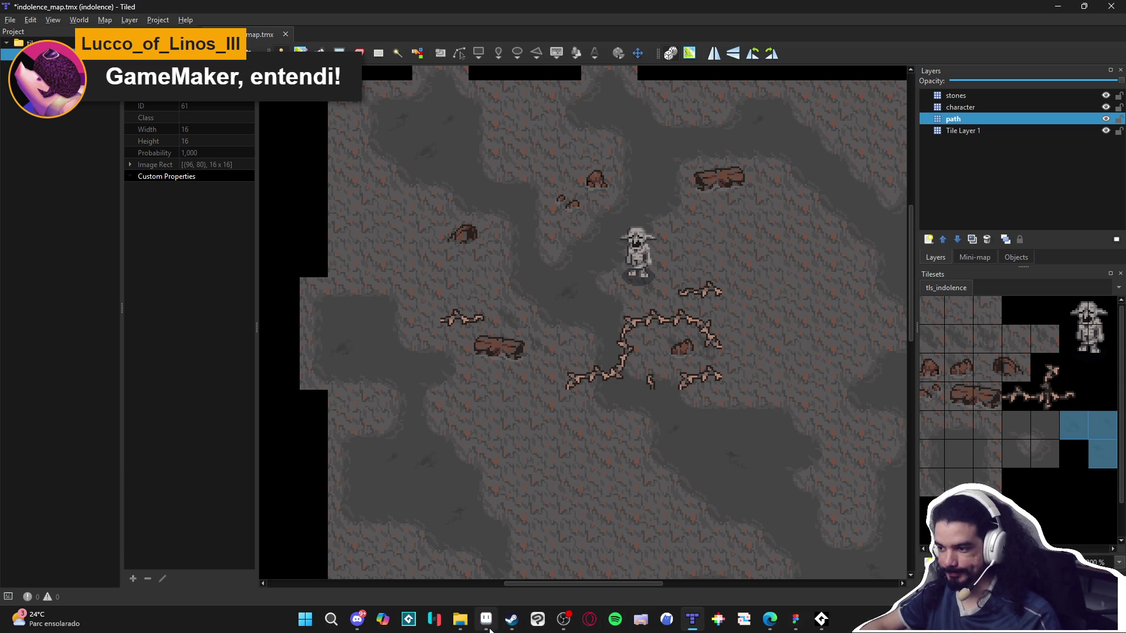
In Aseprite's scenery_indolence document, sample the #404040 mud grey from the canvas.
mouse_move(489, 630)
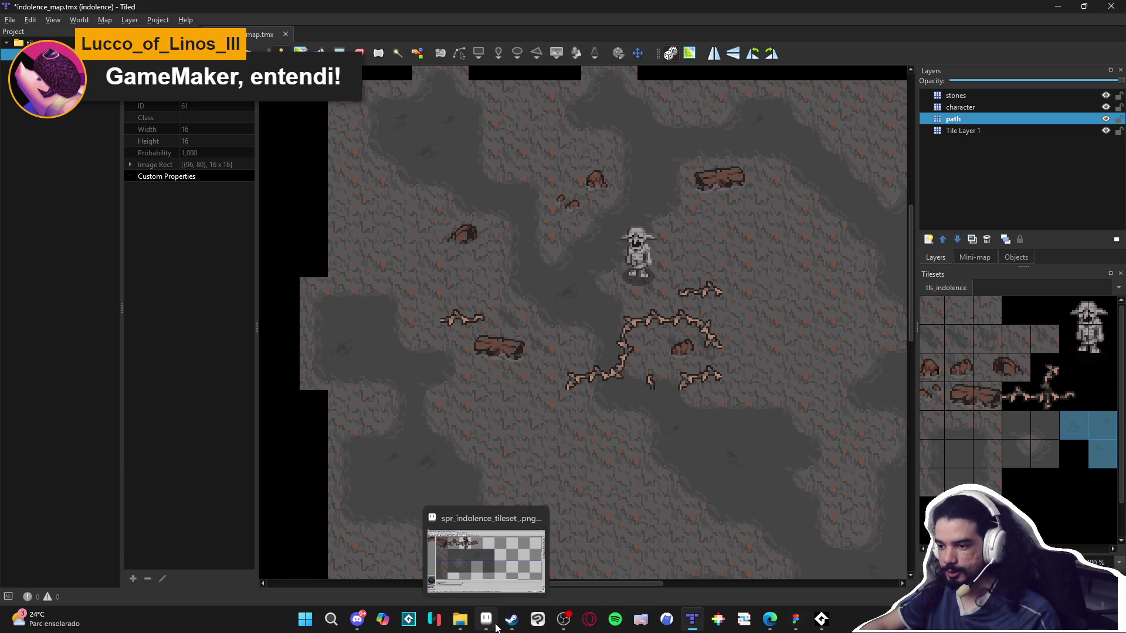
left_click(493, 628)
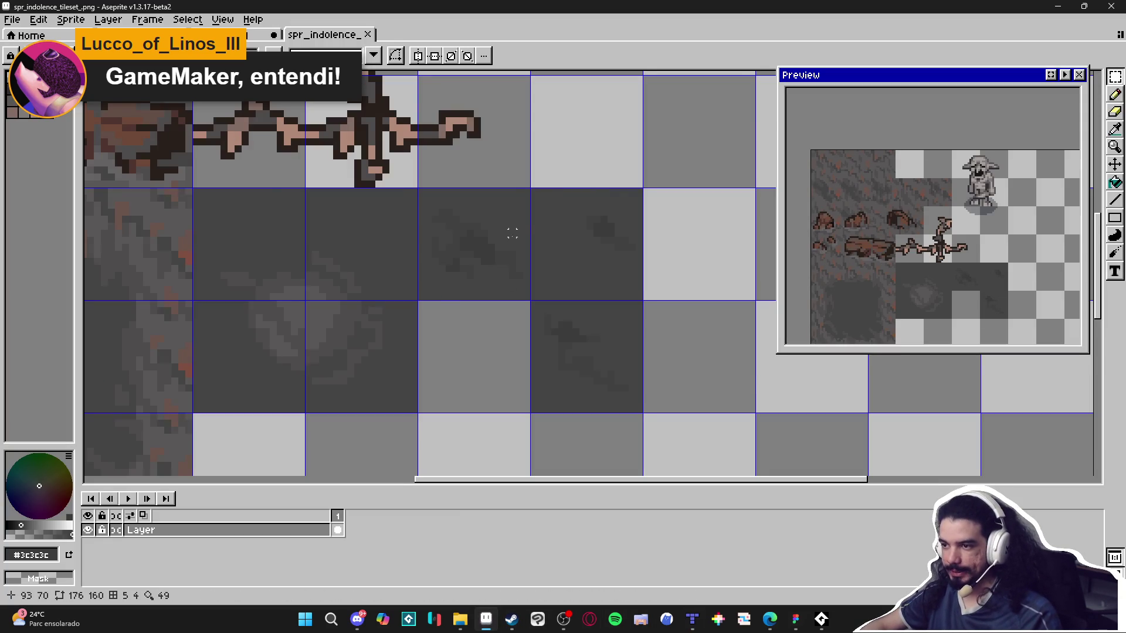
scroll(478, 263, "down", 2)
left_click_drag(505, 260, 523, 258)
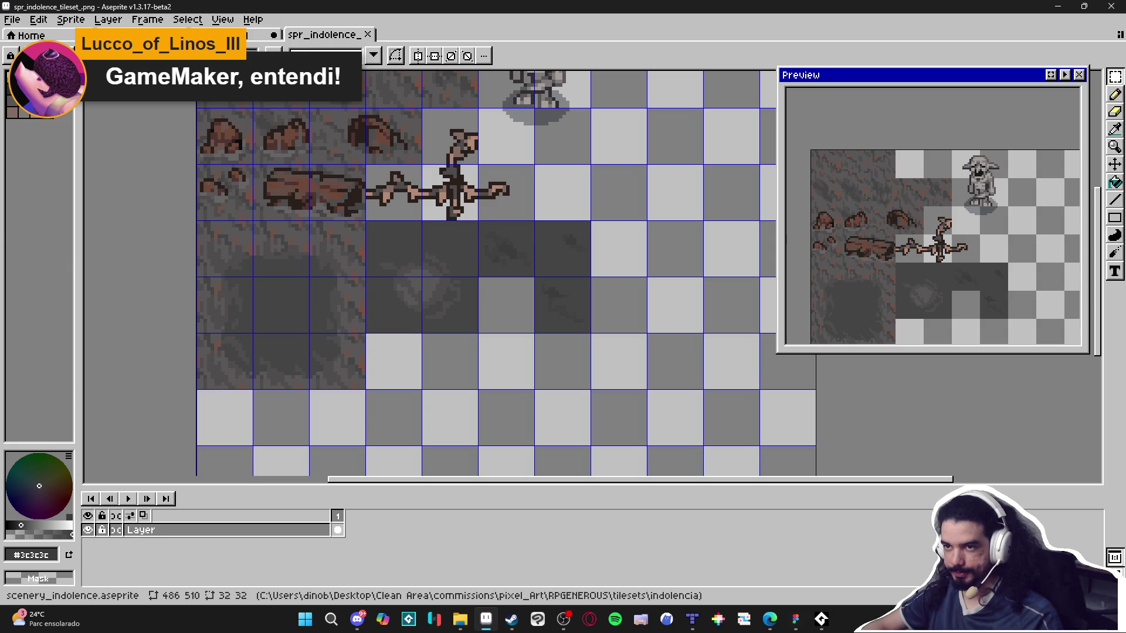
left_click(229, 35)
key("i")
scroll(457, 244, "up", 3)
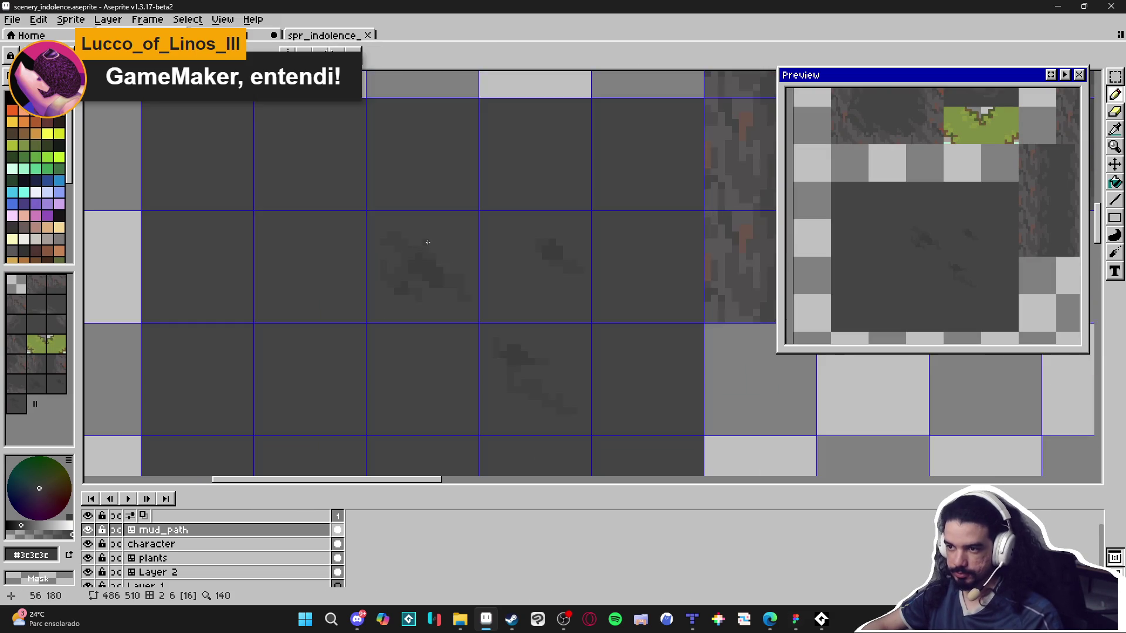
left_click(554, 251)
Draw a dark #404040 pencil stroke across the mud path tile.
key("b")
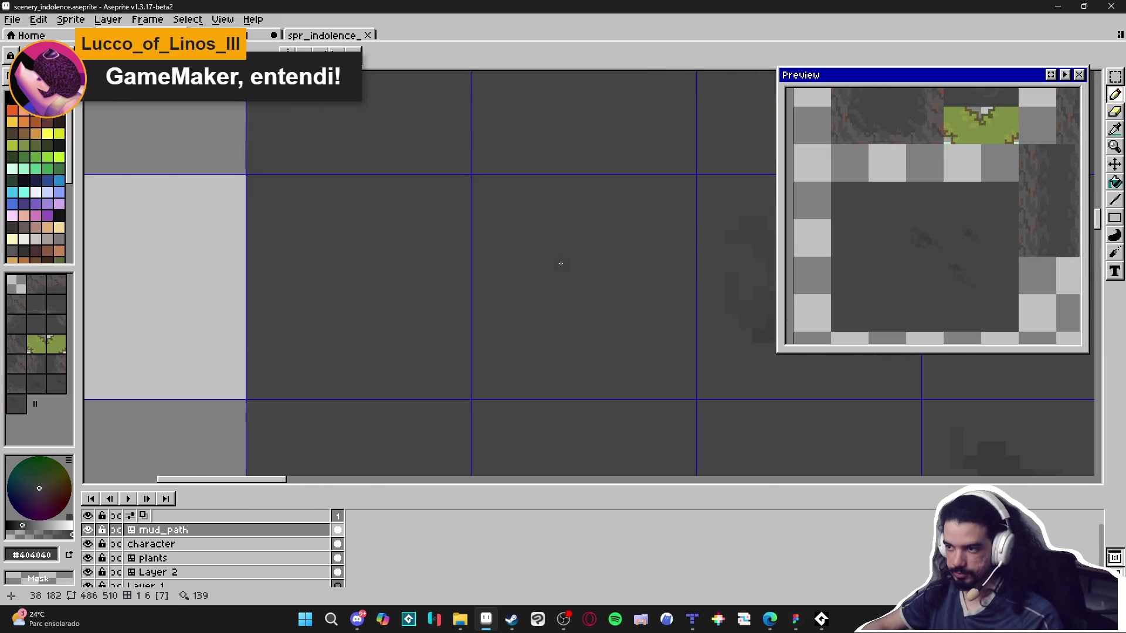
scroll(558, 260, "left", 3)
mouse_move(504, 238)
left_mouse_down()
mouse_move(531, 233)
mouse_move(557, 305)
mouse_move(596, 357)
left_mouse_up()
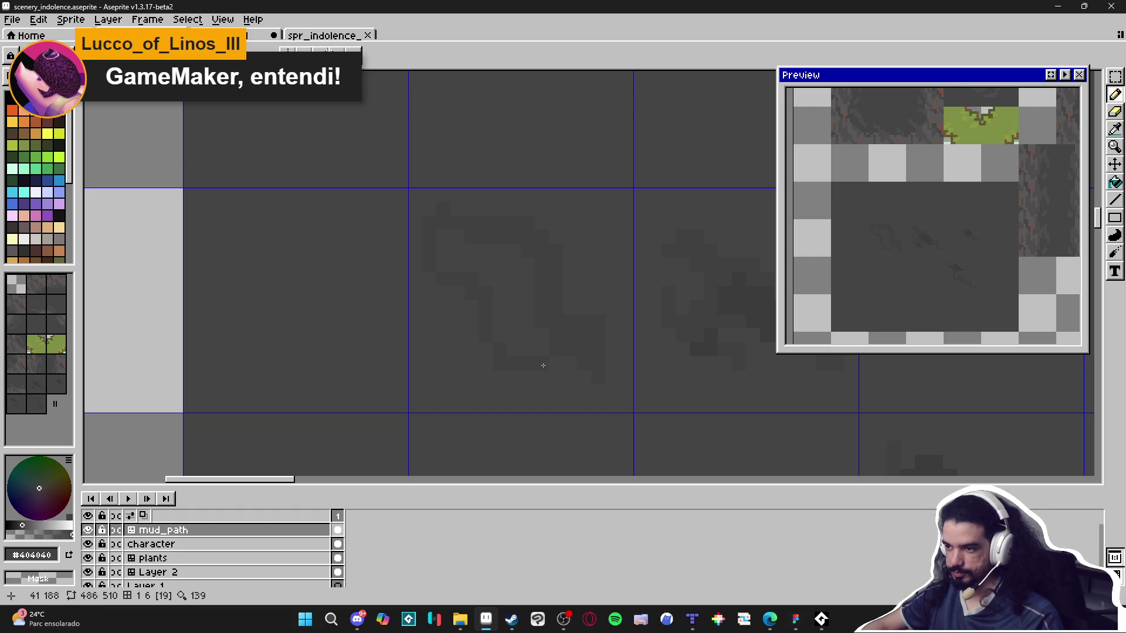
key("g")
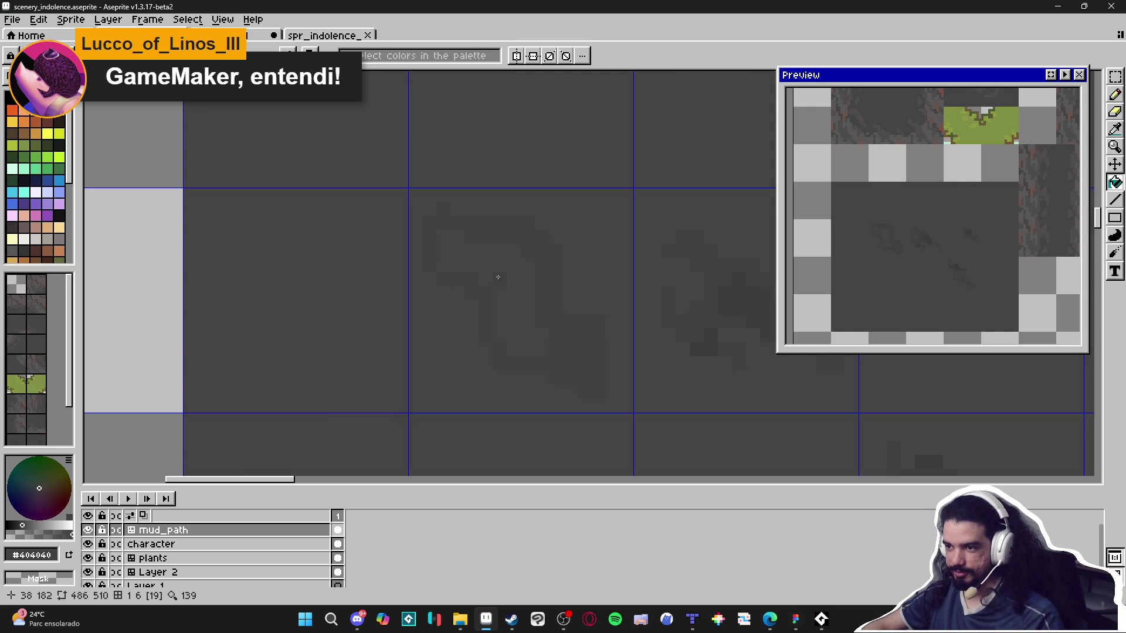
key("v")
key("g")
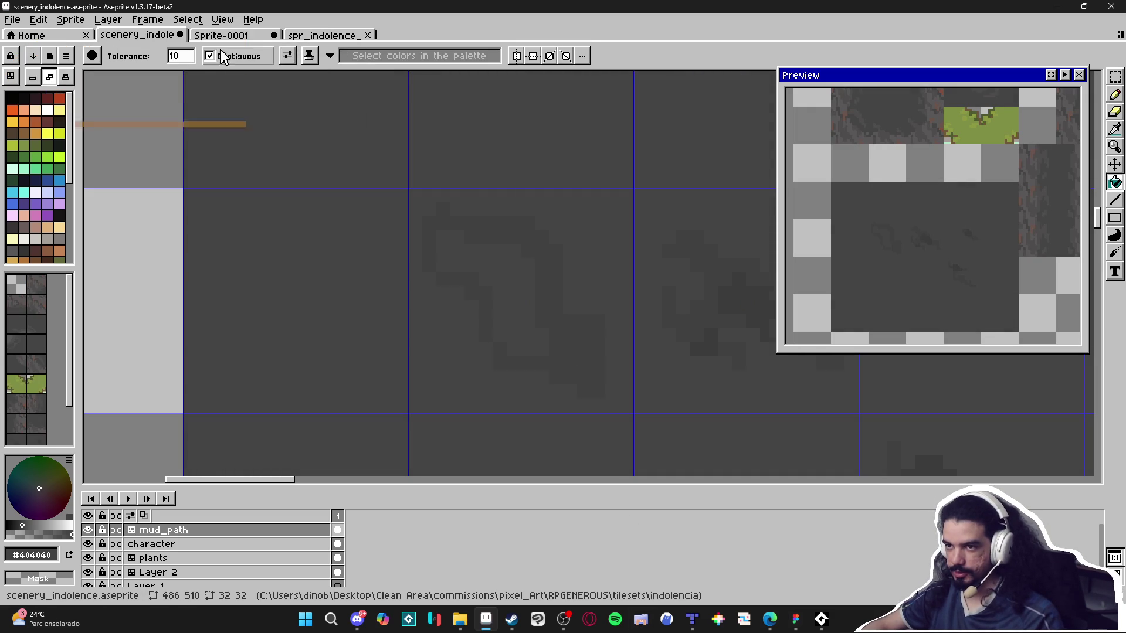
Set the paint bucket tolerance to 3.
left_click(177, 58)
type("3")
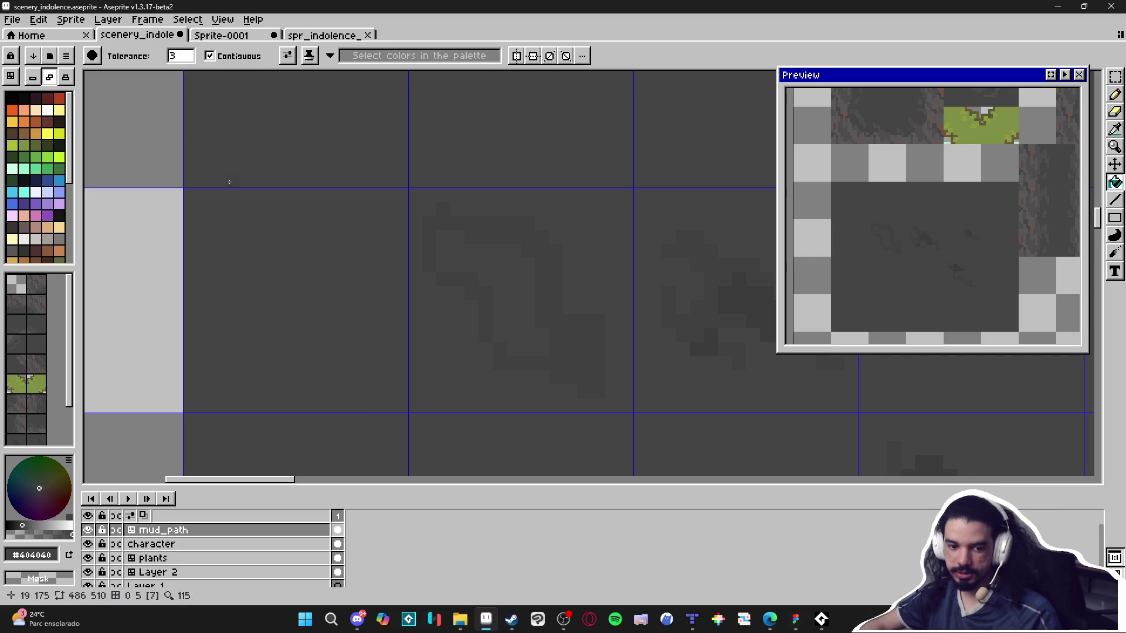
type("b")
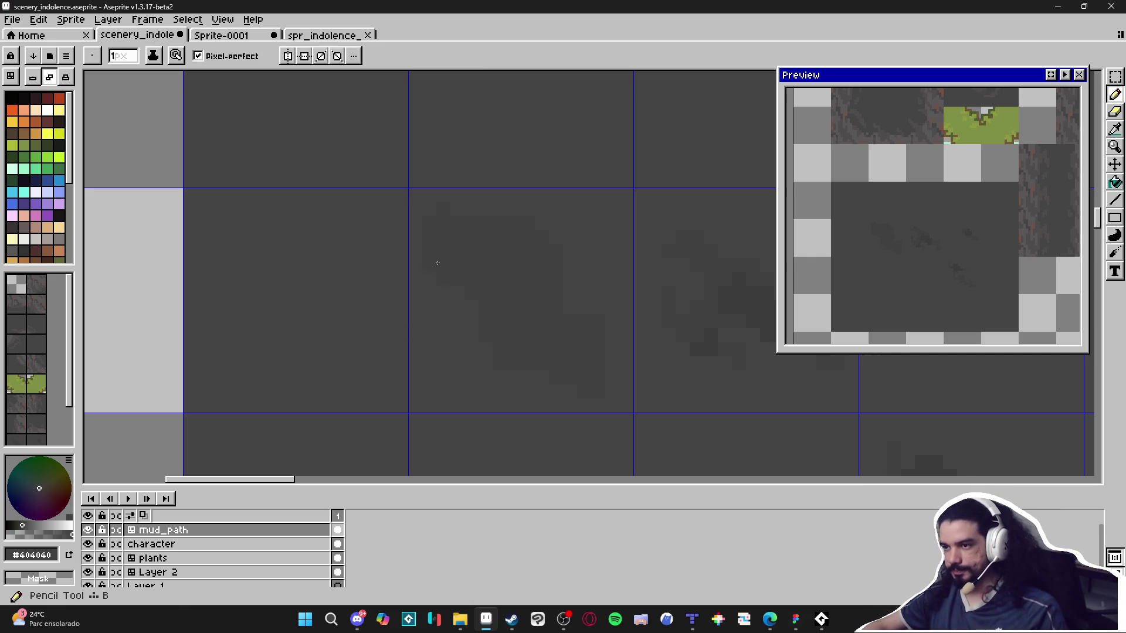
left_click(564, 619)
left_click(624, 300)
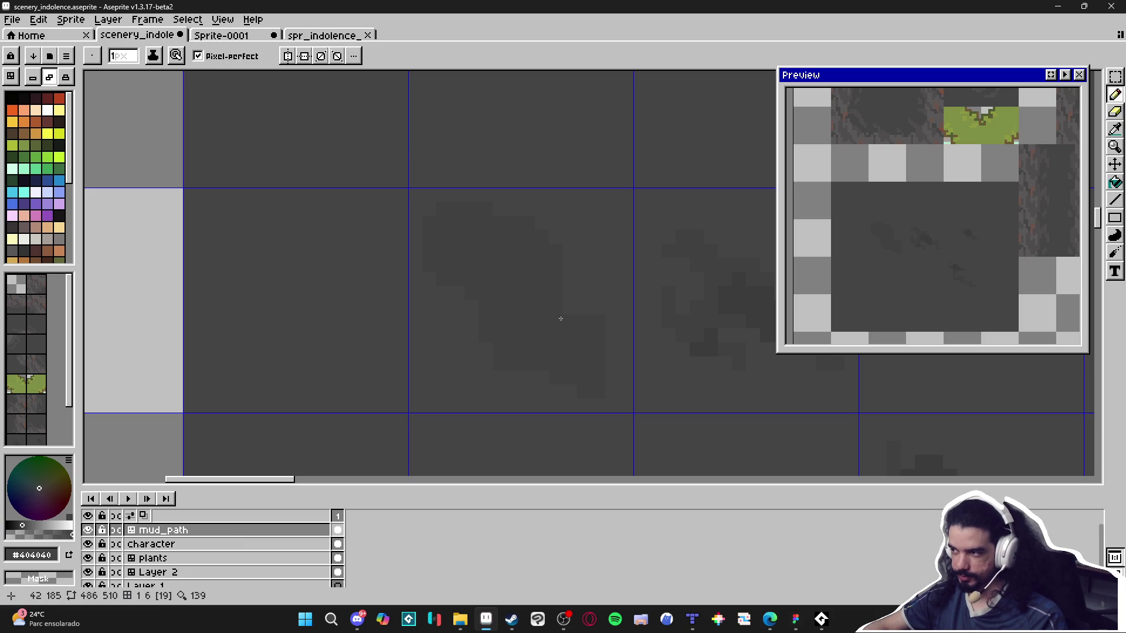
Sample the #454444 and #404040 greys and dab pixels onto the mud patch.
left_click(473, 371, "alt")
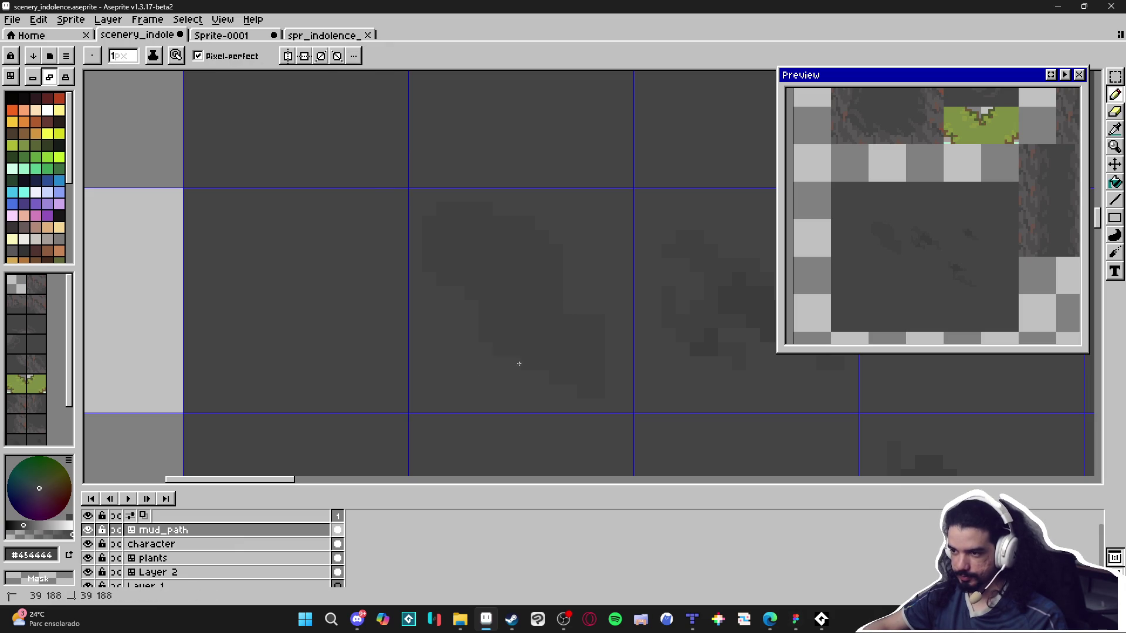
left_click(508, 294, "alt")
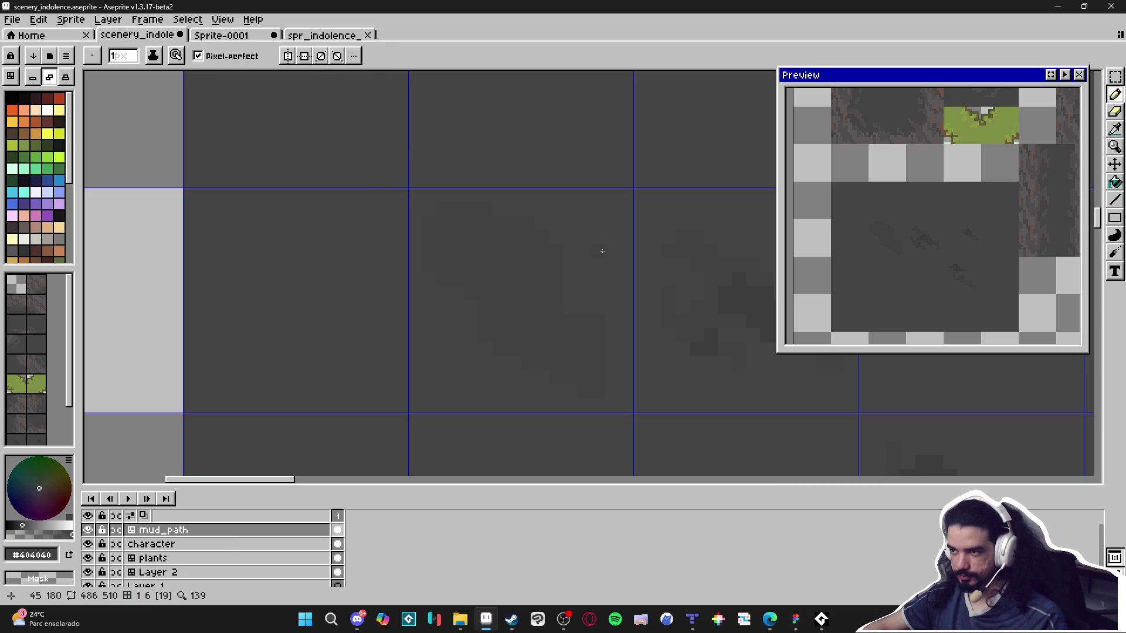
left_click(568, 210)
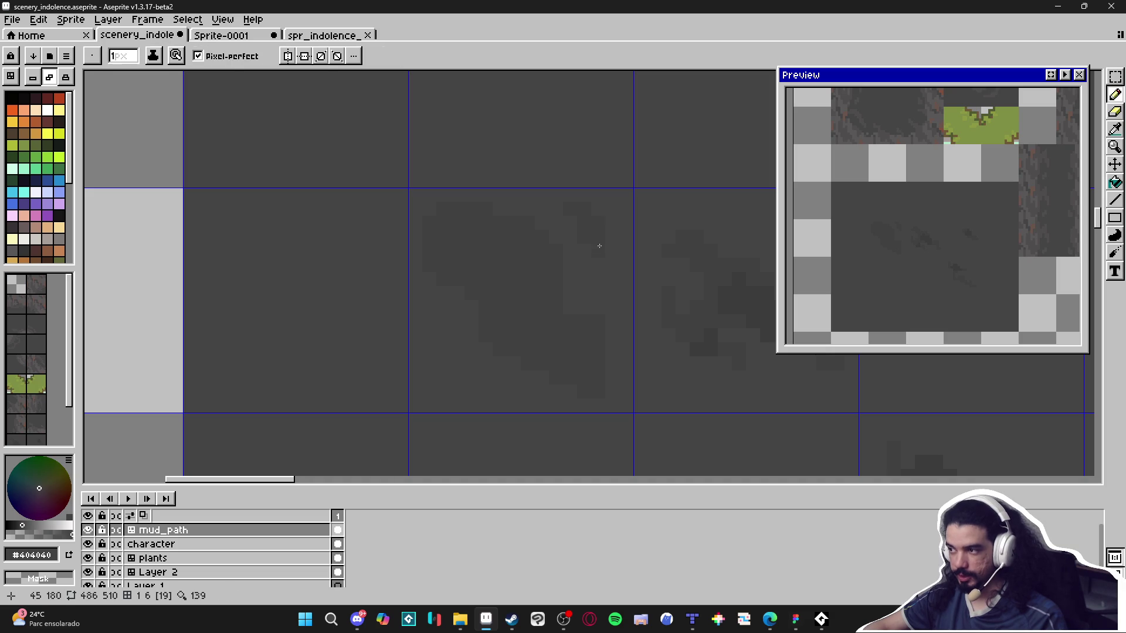
left_click(599, 350, "alt")
left_click(599, 349, "alt")
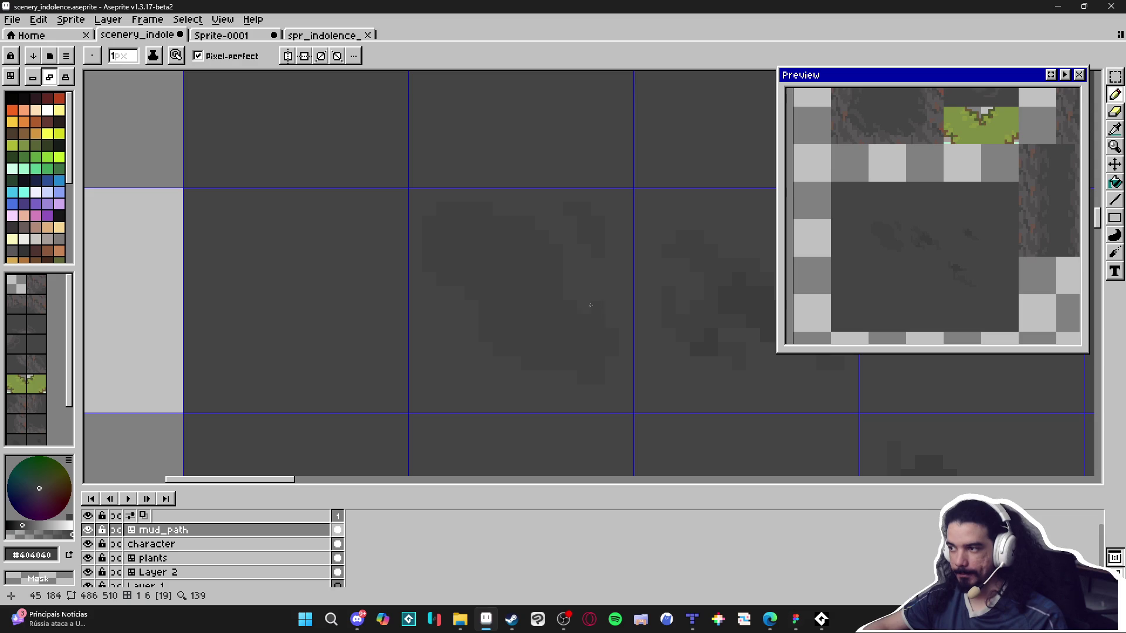
Paint a dark stroke across the mud patch, then add #454444 grey pixels beside it.
left_click(449, 352)
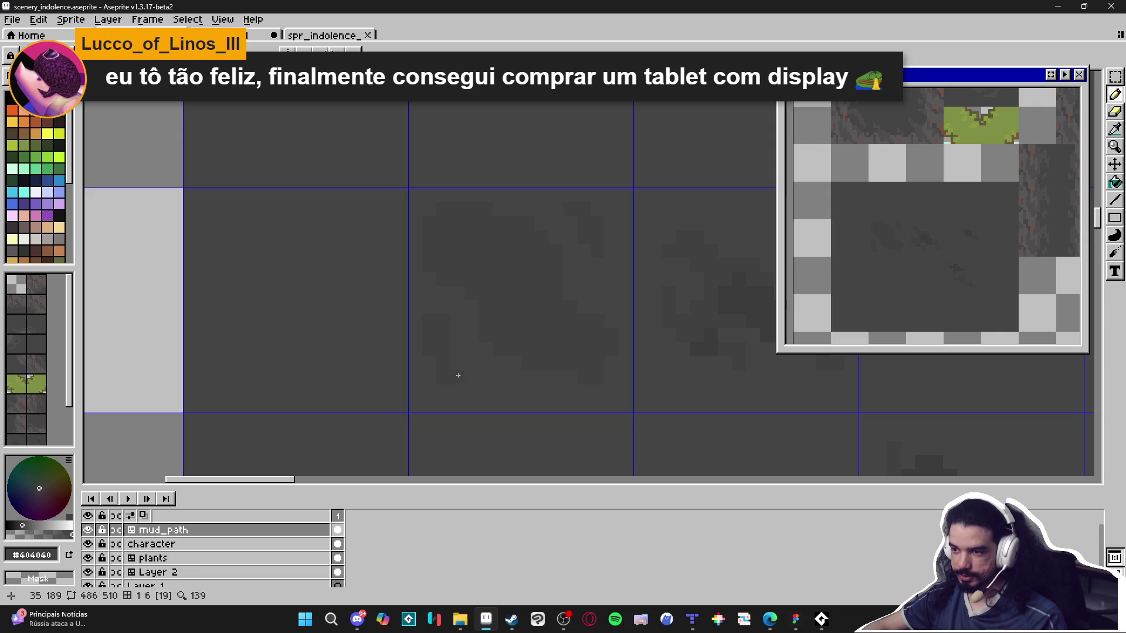
left_click(493, 372)
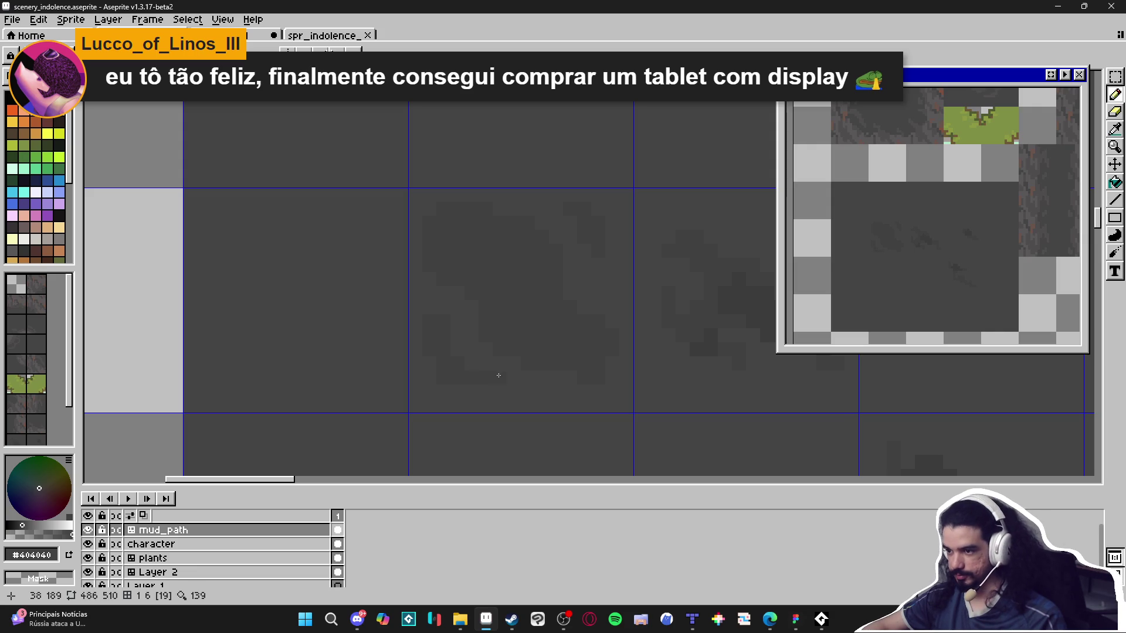
left_click_drag(516, 391, 590, 386)
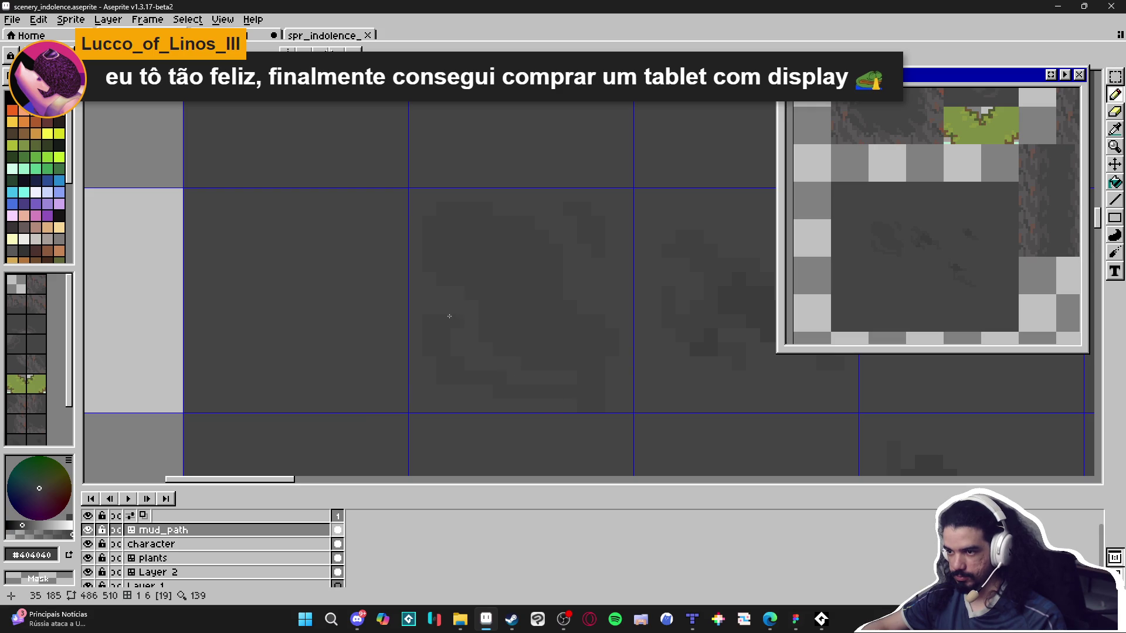
left_click(578, 404, "alt")
left_click_drag(577, 404, 606, 406)
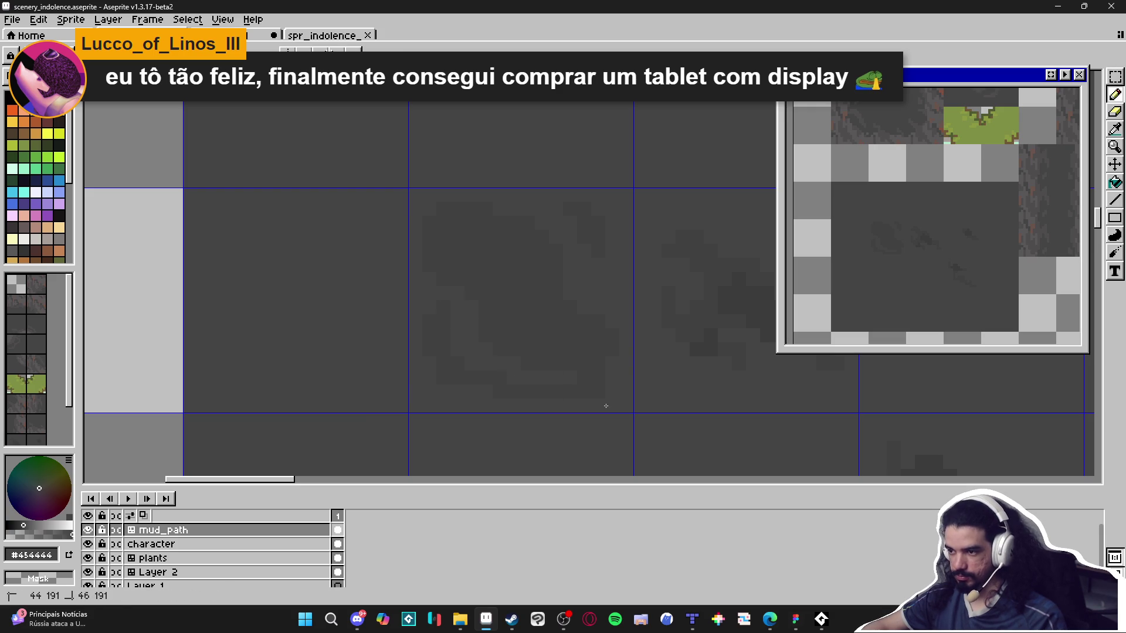
Add a short vertical #404040 stroke and a dark dab, ending on the #454444 grey.
left_click(435, 300, "alt")
left_click(421, 311, "alt")
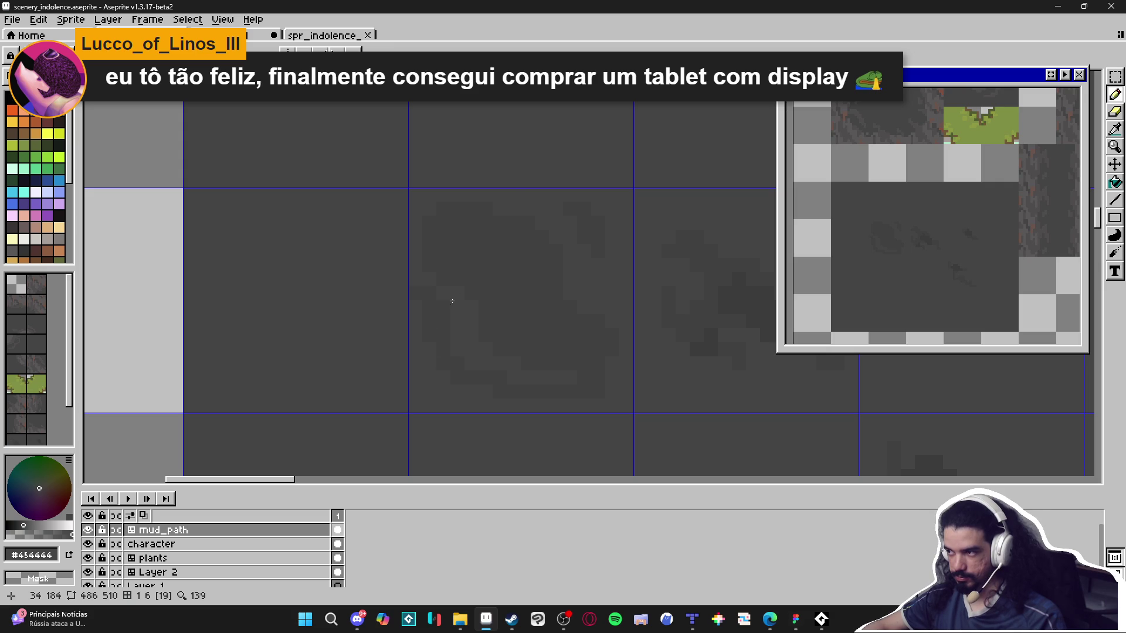
left_click(600, 244, "alt")
left_click_drag(588, 255, 588, 282)
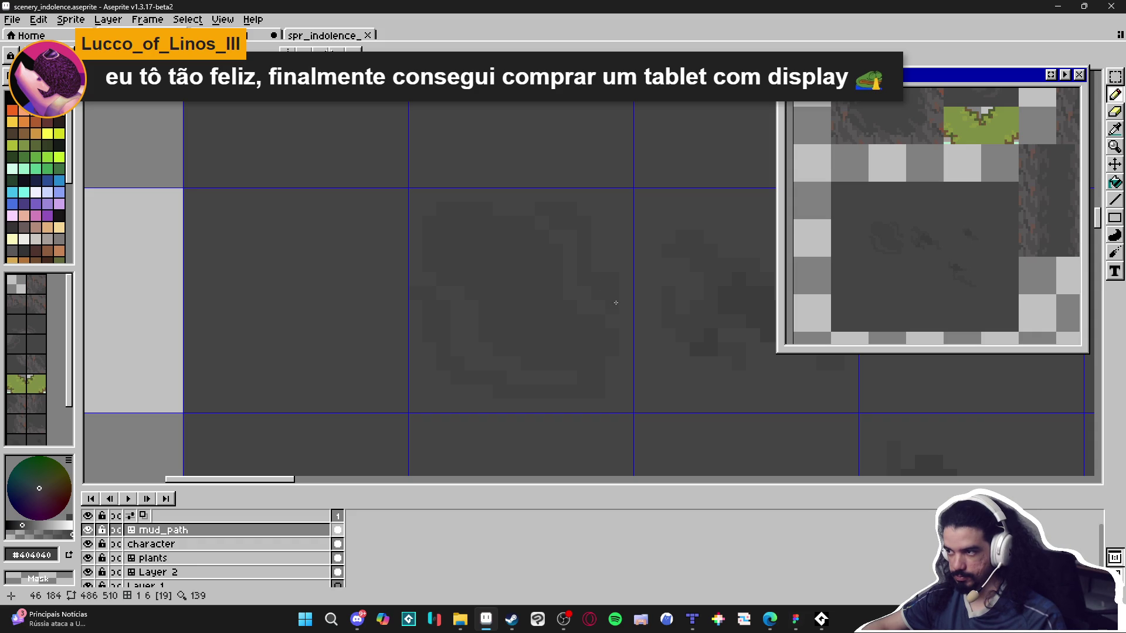
left_click(605, 370)
left_click(536, 370, "alt")
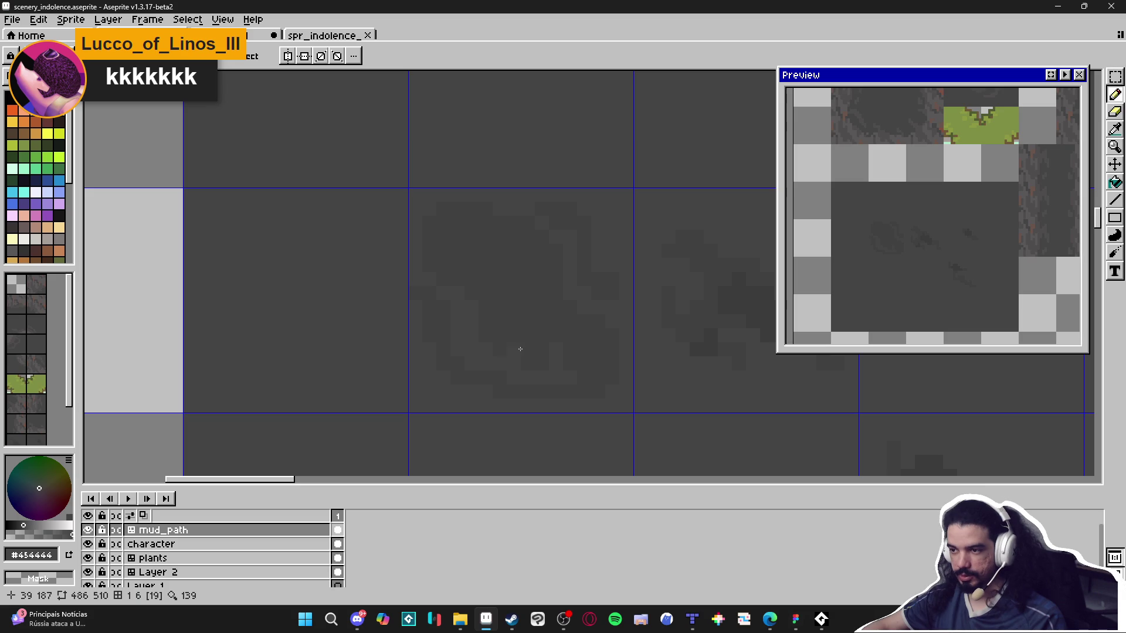
Recentre the mud tile and sample its #404040, #454444 and #3c3c3c greys.
left_click_drag(501, 301, 507, 311)
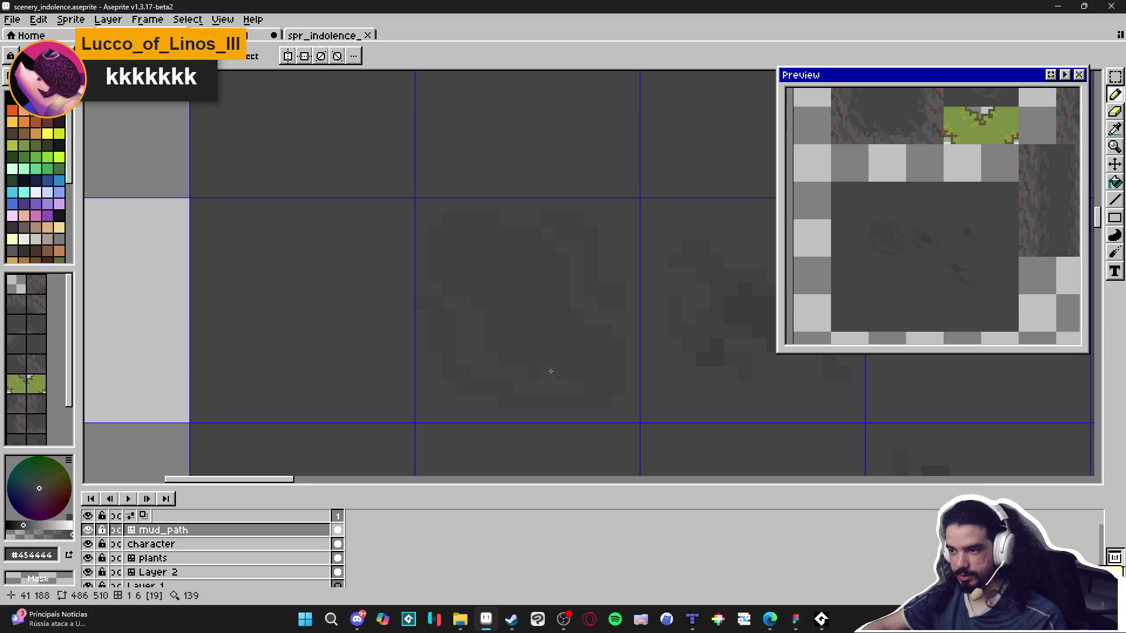
left_click(533, 380, "alt")
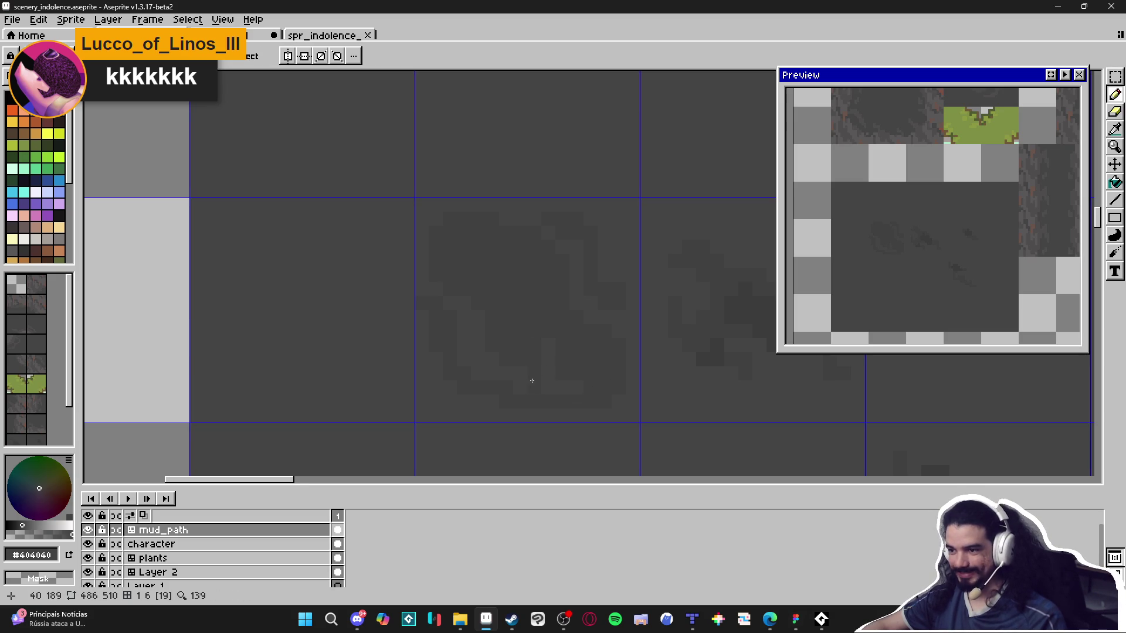
left_click(500, 373, "alt")
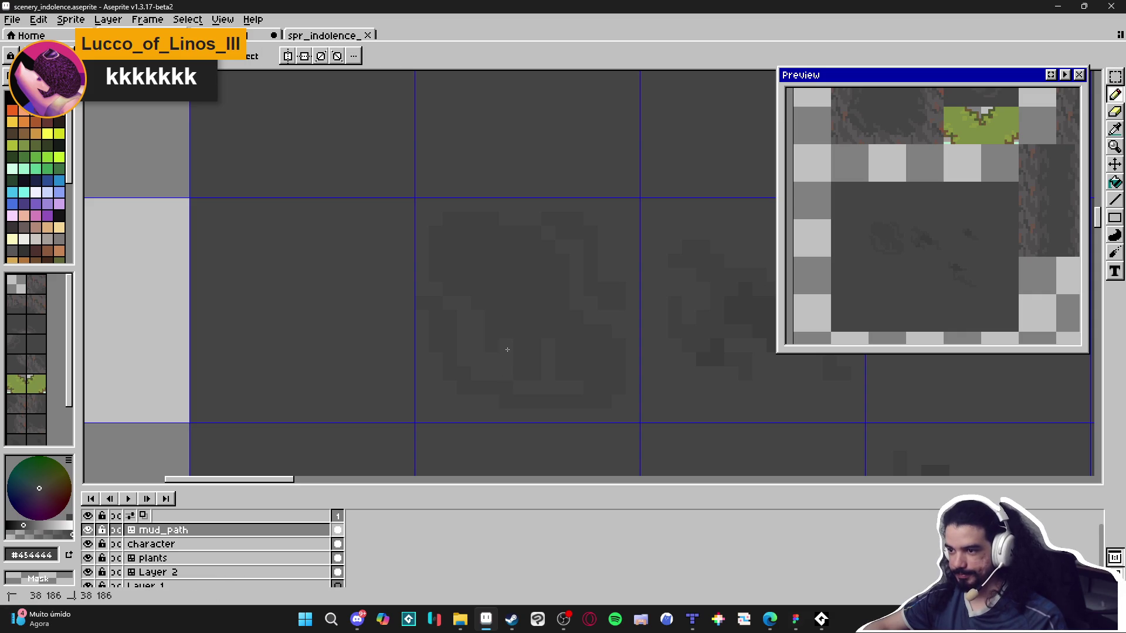
left_click(508, 355, "alt")
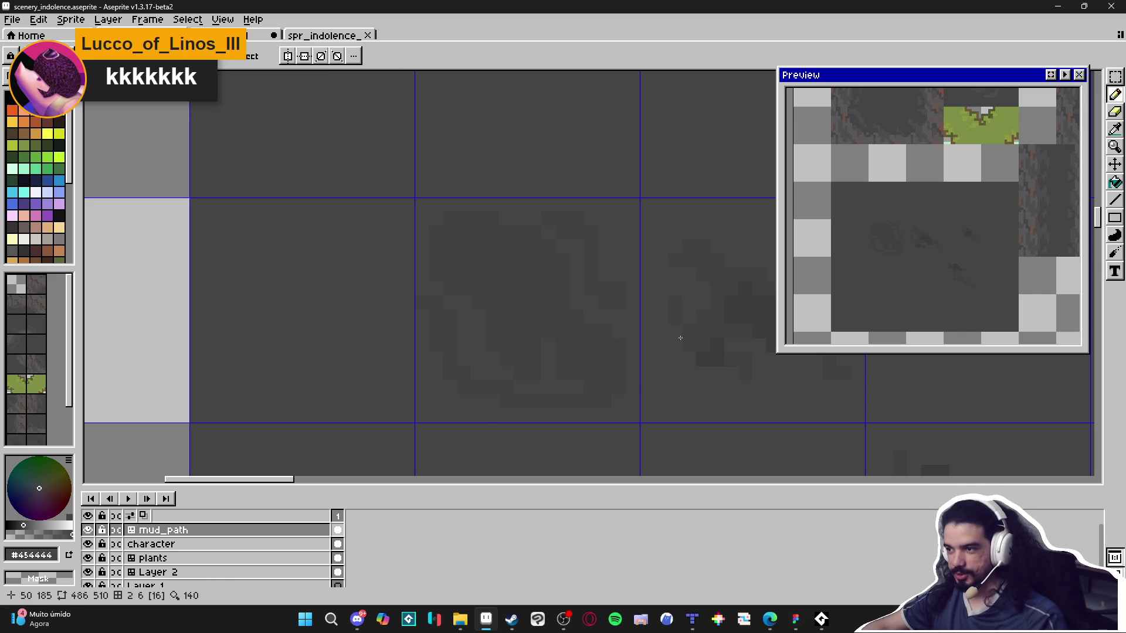
left_click(592, 354, "alt")
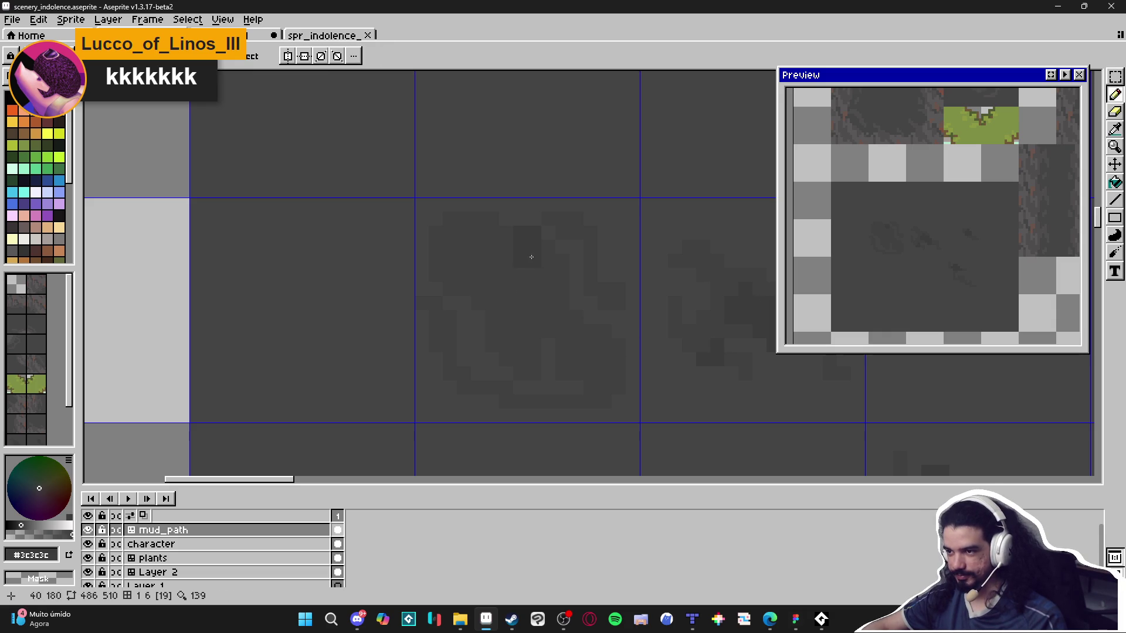
key("ctrl")
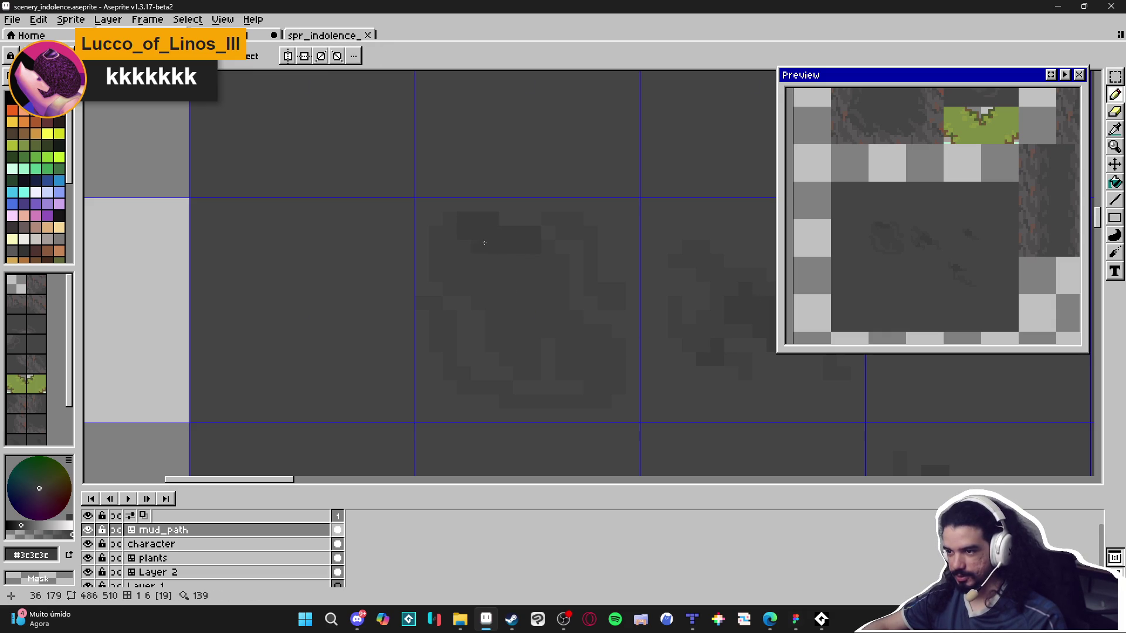
left_click(594, 359, "alt")
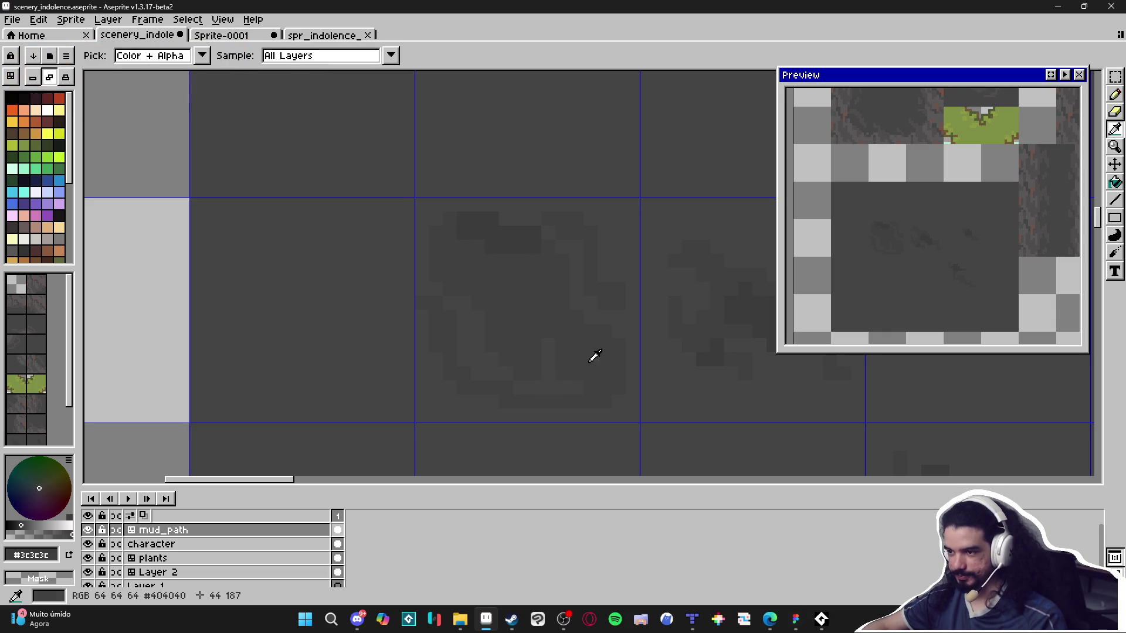
scroll(561, 334, "down", 1)
scroll(561, 334, "down", 1)
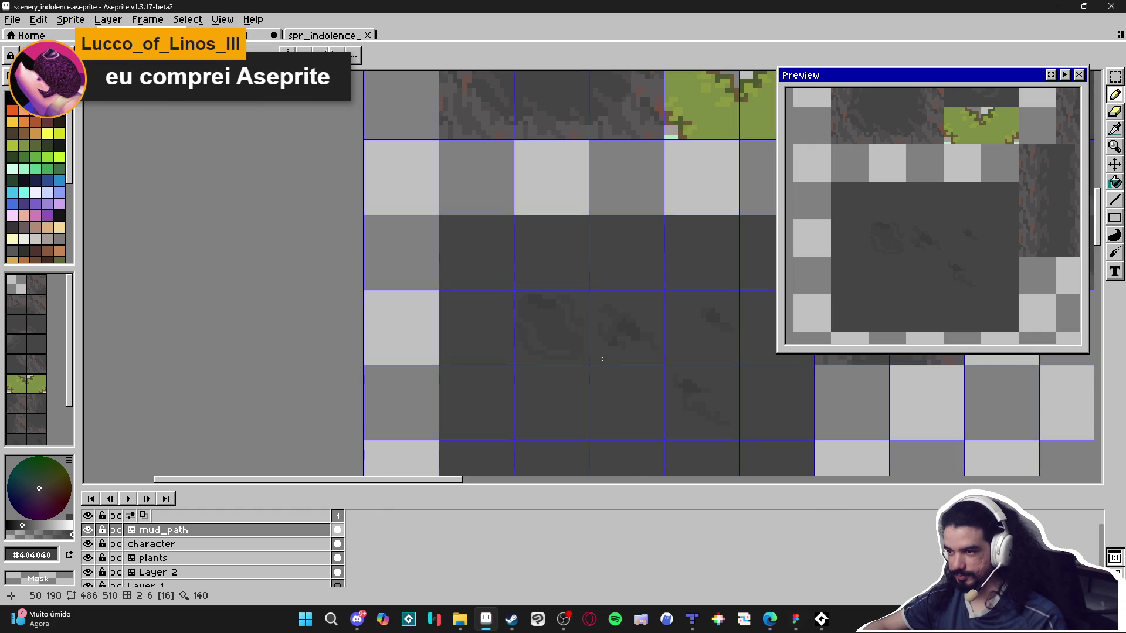
scroll(582, 332, "up", 2)
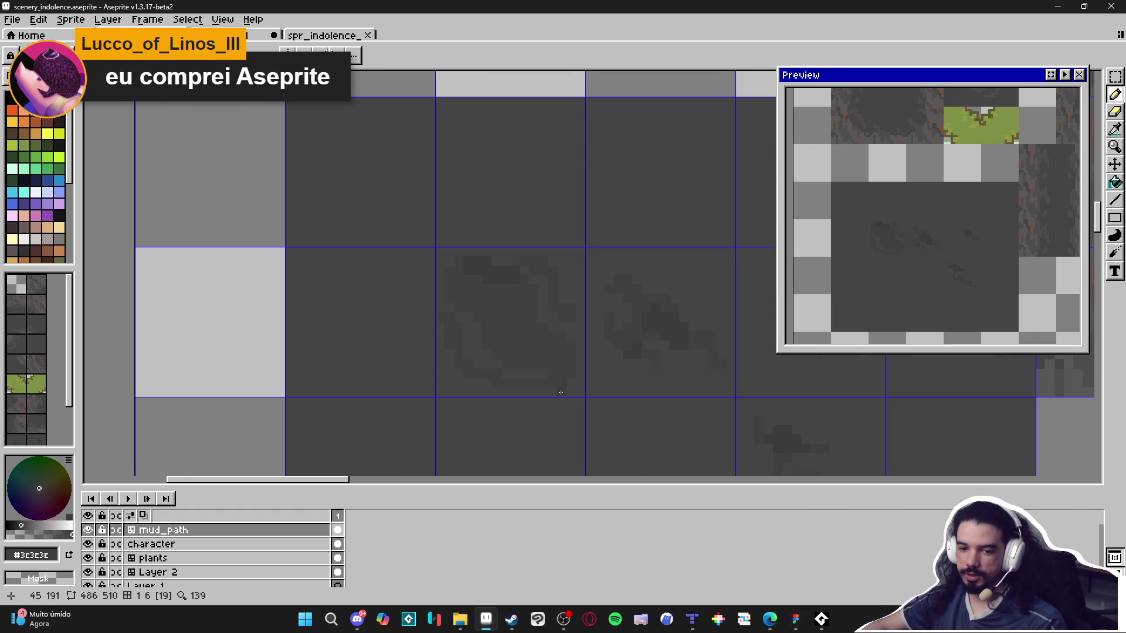
scroll(469, 346, "up", 1)
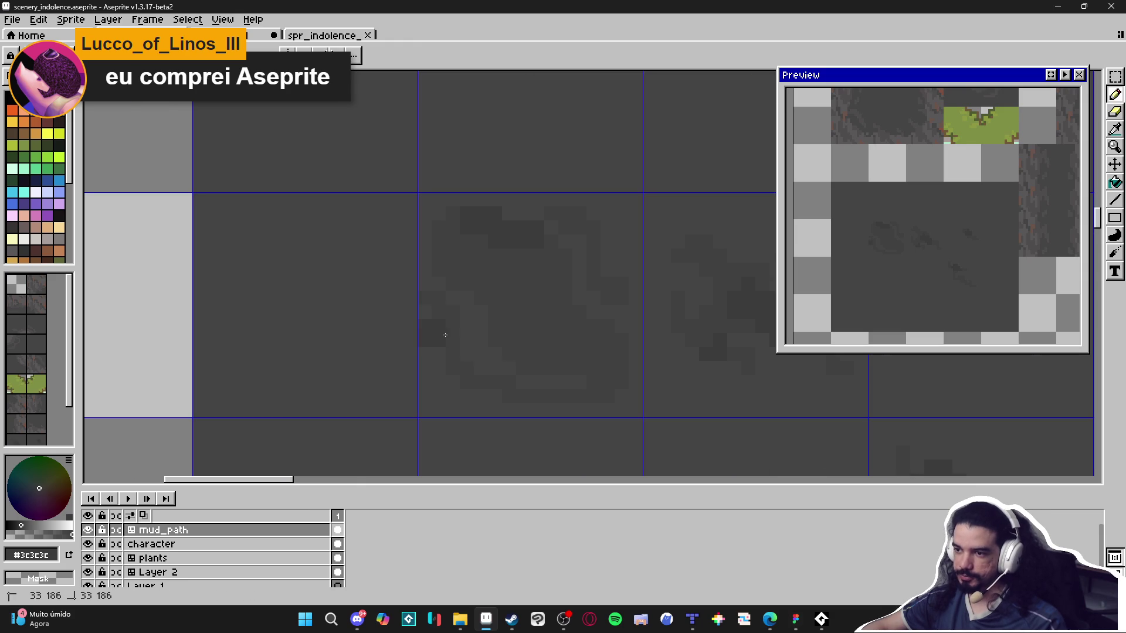
Darken the mud patch outline with diagonal, lower-edge and upper pixel strokes.
key("b")
left_click(453, 328)
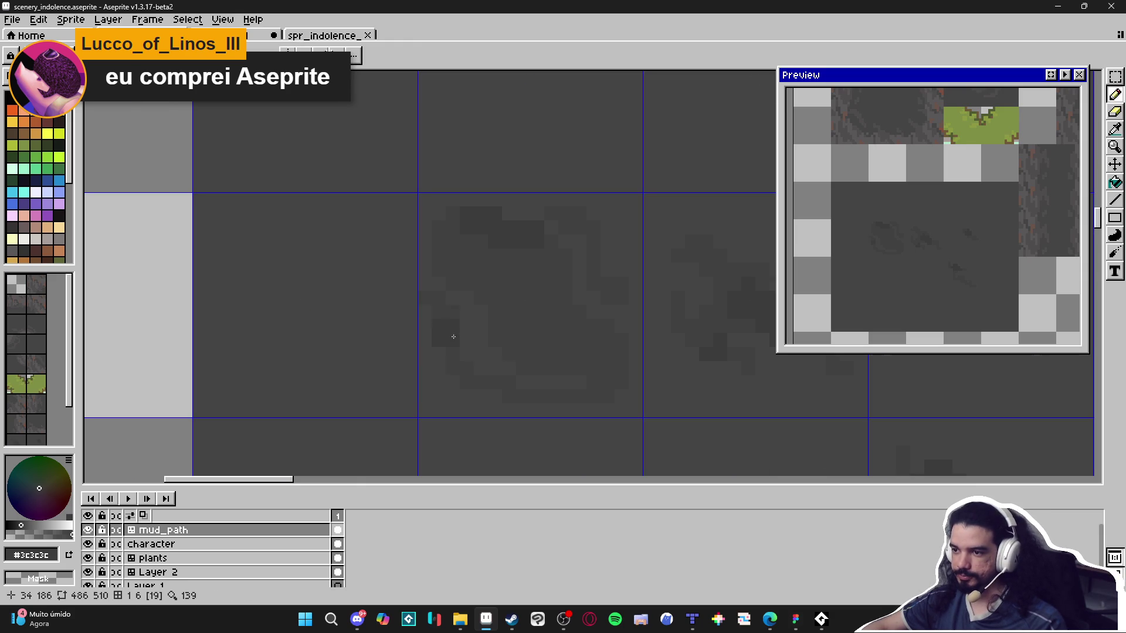
left_click_drag(453, 327, 463, 367)
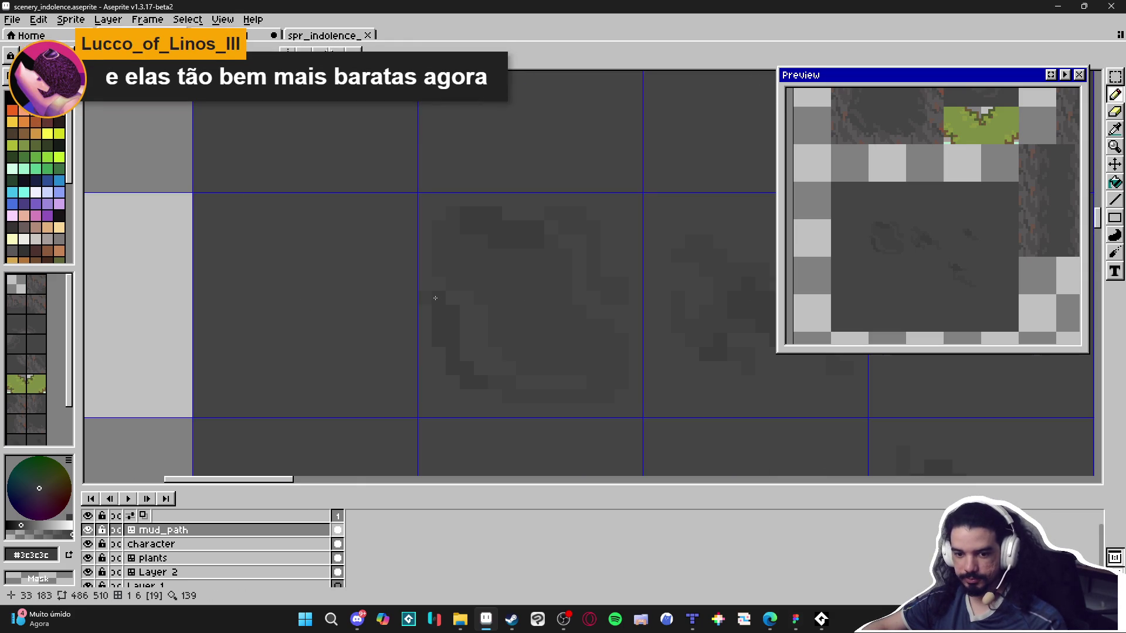
scroll(527, 342, "right", 1)
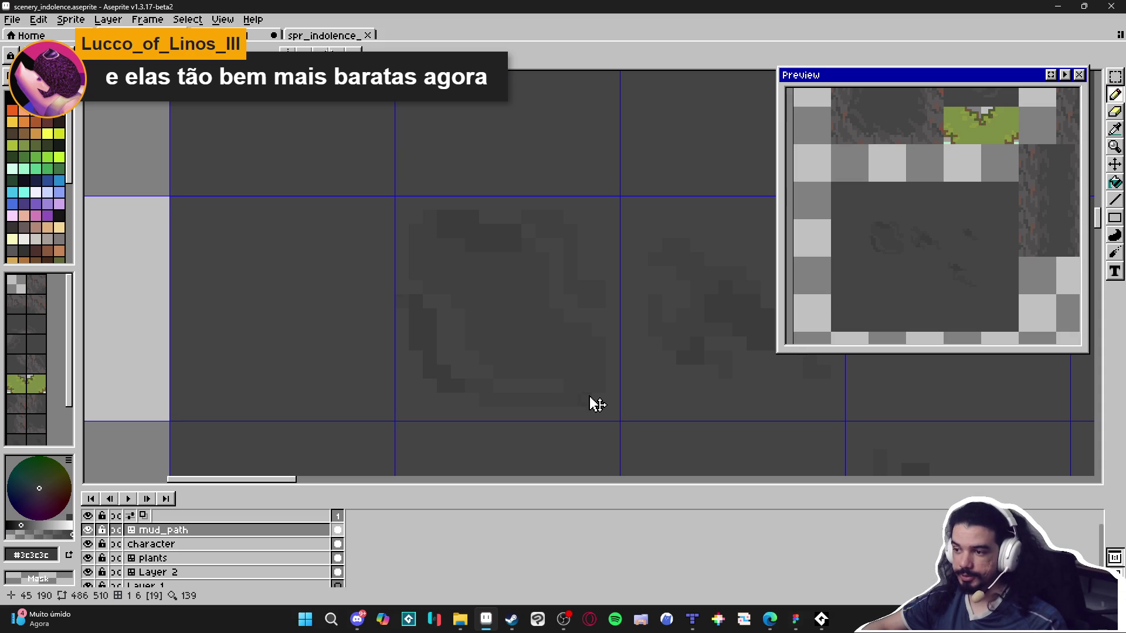
mouse_move(592, 389)
left_mouse_down()
mouse_move(565, 368)
mouse_move(543, 372)
mouse_move(568, 360)
mouse_move(508, 367)
left_mouse_up()
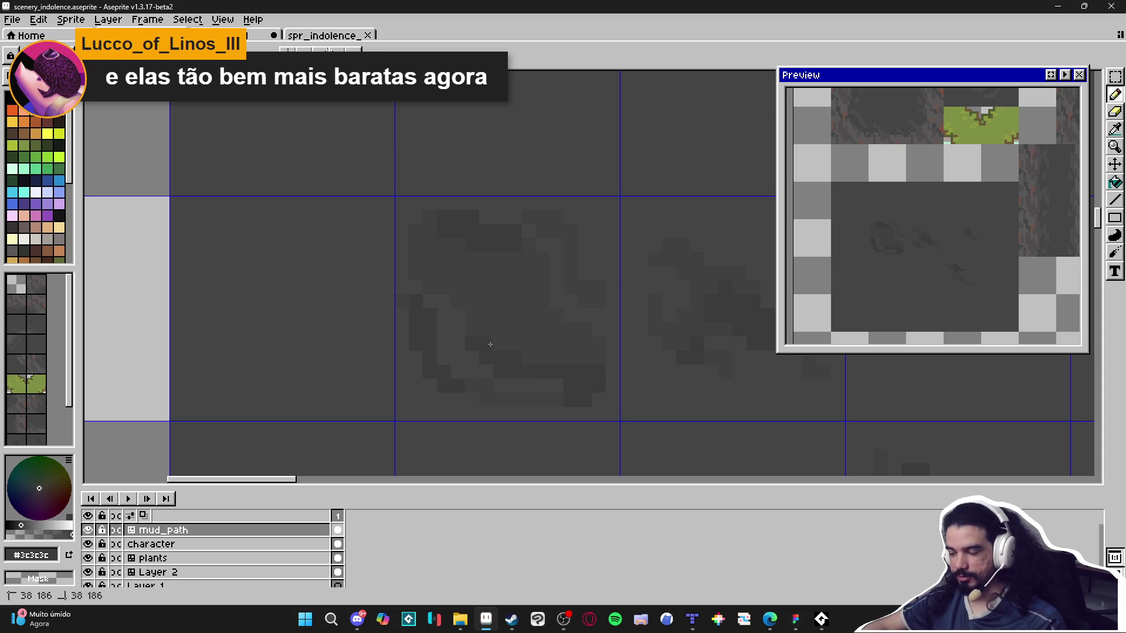
left_click(556, 316)
mouse_move(585, 329)
left_mouse_down()
mouse_move(595, 339)
mouse_move(588, 362)
left_mouse_up()
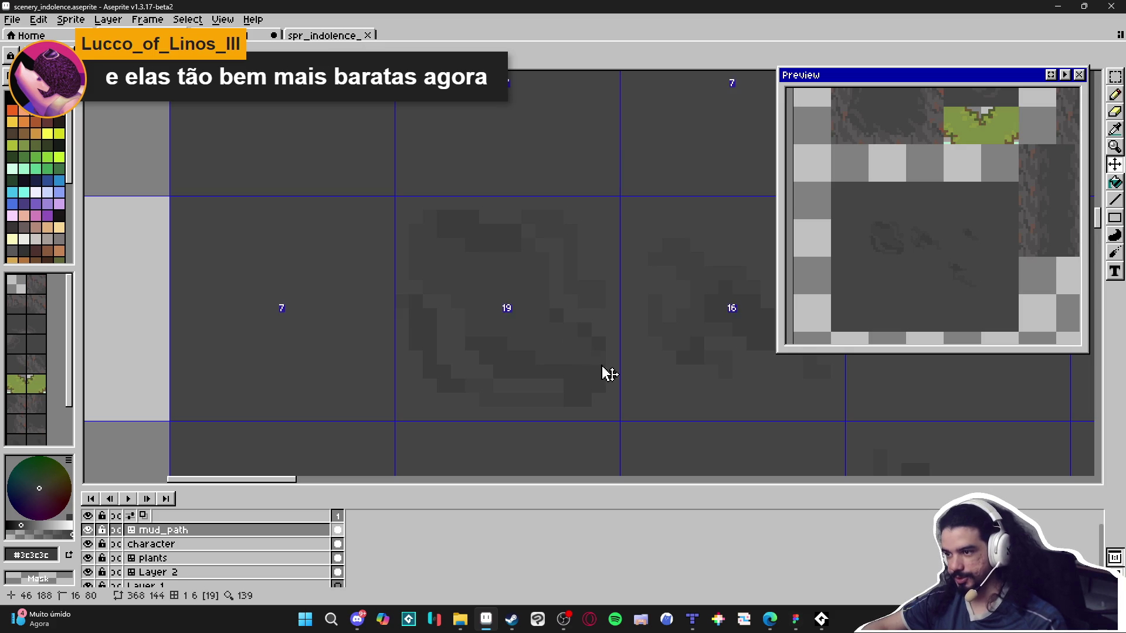
left_click(583, 344)
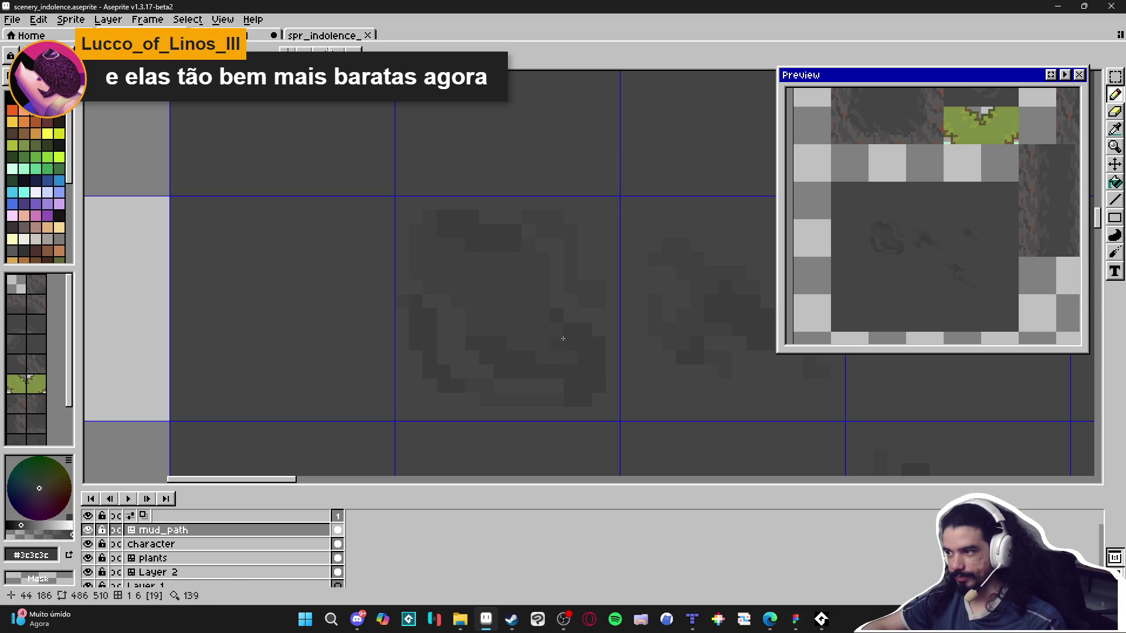
left_click_drag(558, 336, 540, 321)
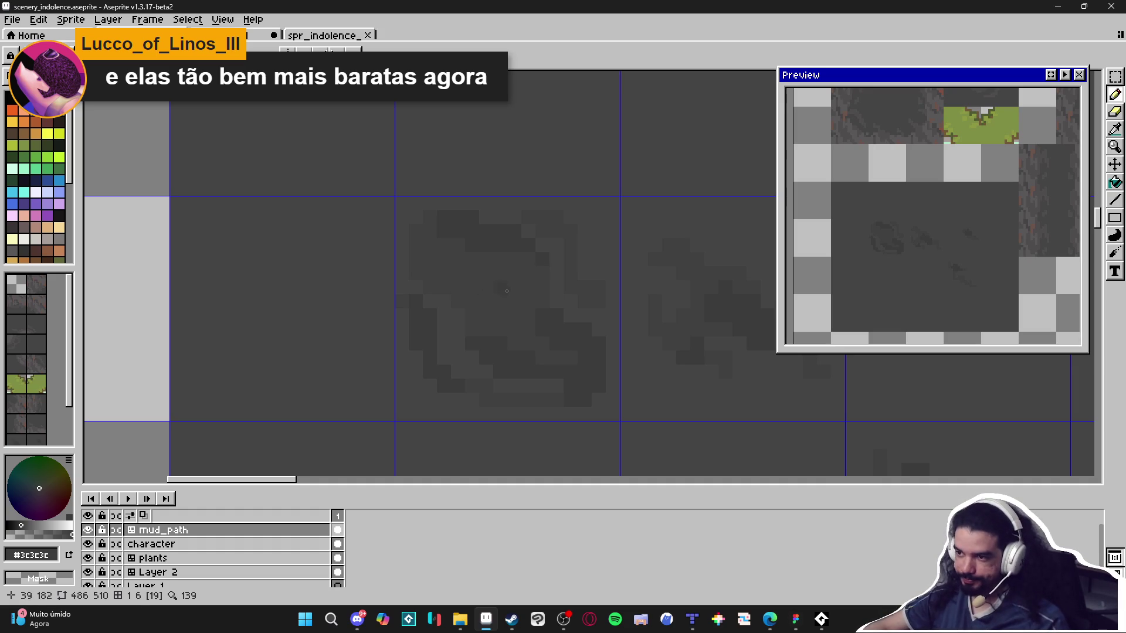
Mottle the upper mud patch with #404040, #454444 and #3c3c3c strokes and pixels.
key("v")
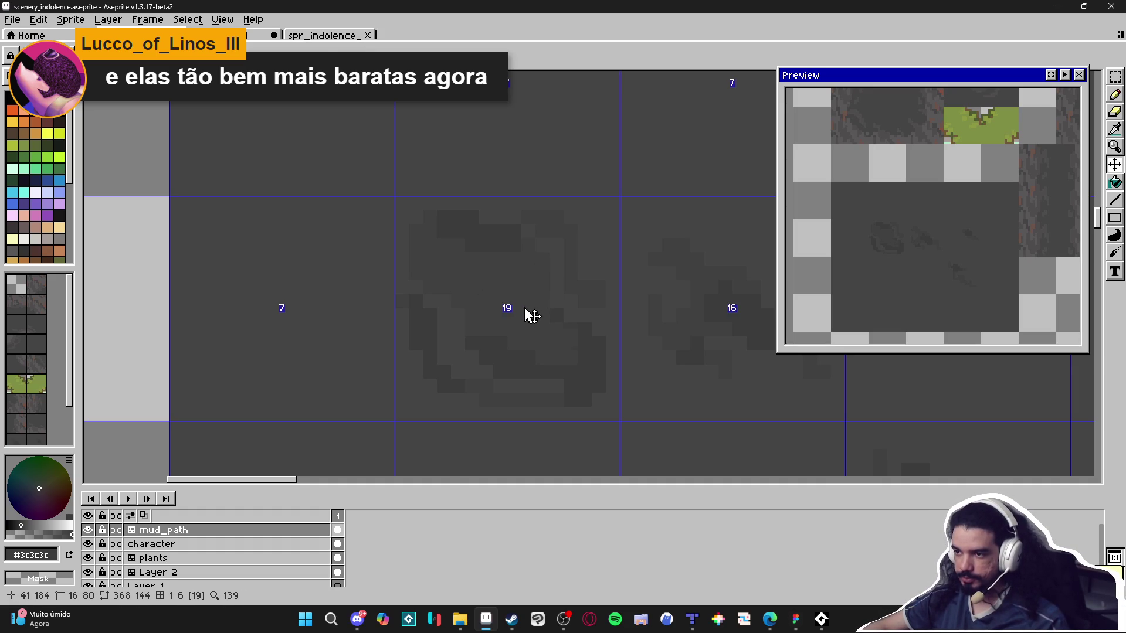
key("b")
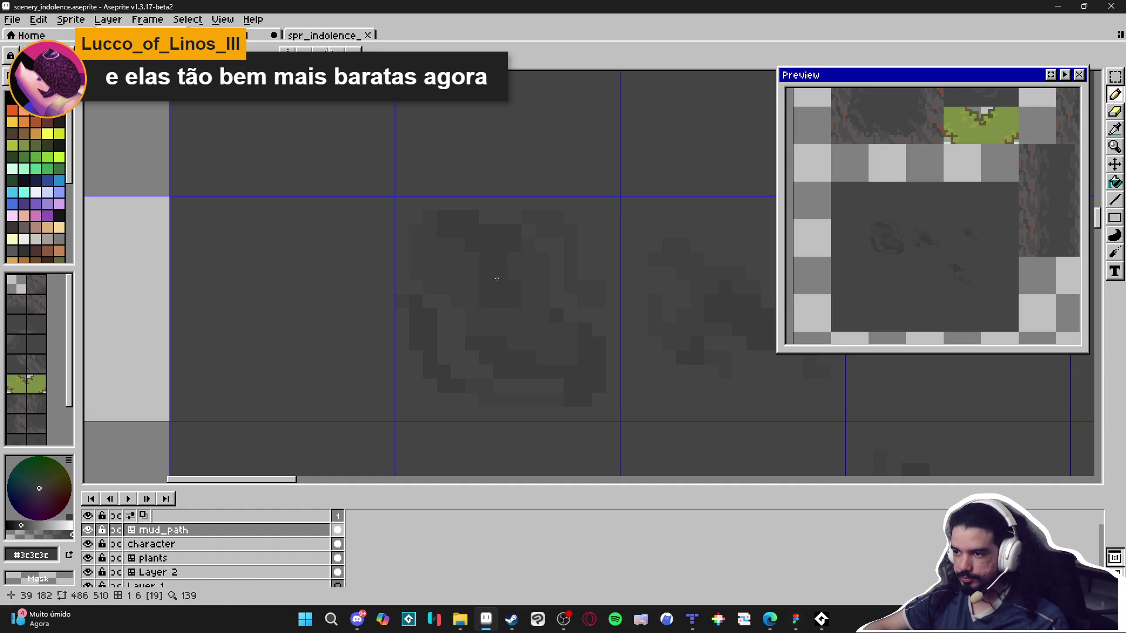
left_click(512, 241, "alt")
left_click_drag(512, 239, 477, 240)
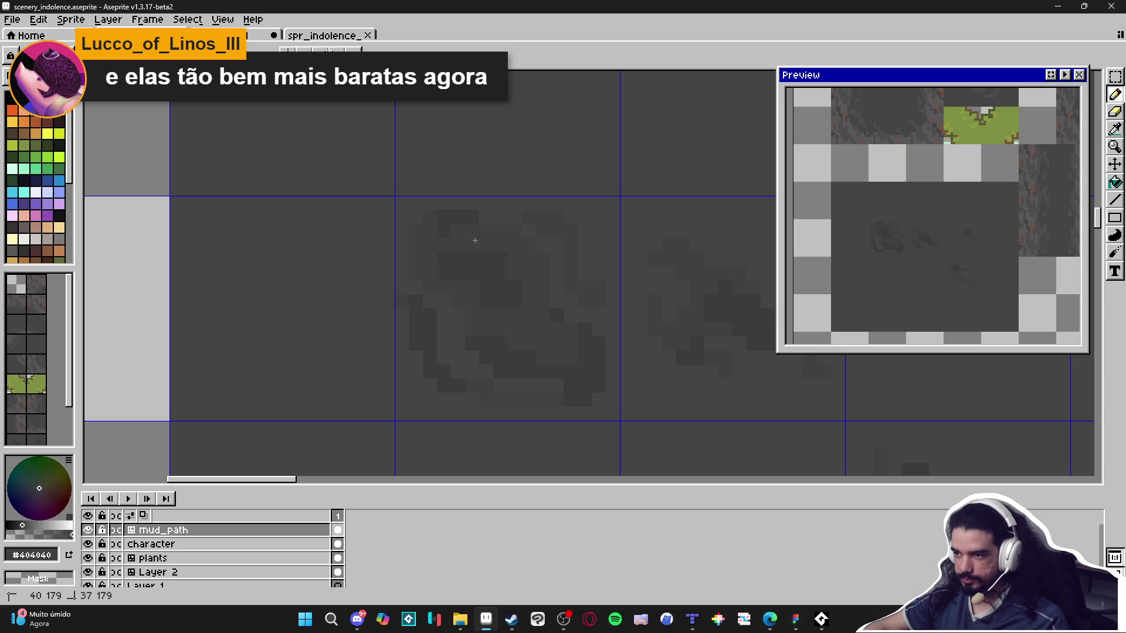
left_click(484, 243, "alt")
left_click_drag(484, 243, 488, 258)
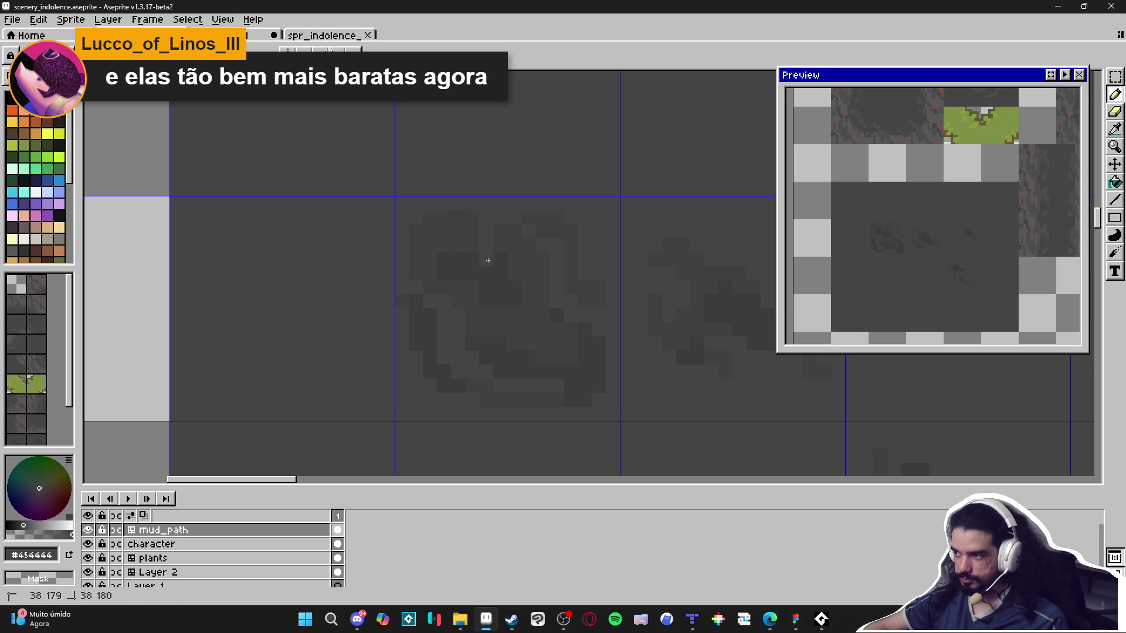
left_click(500, 247, "alt")
left_click_drag(500, 246, 504, 220)
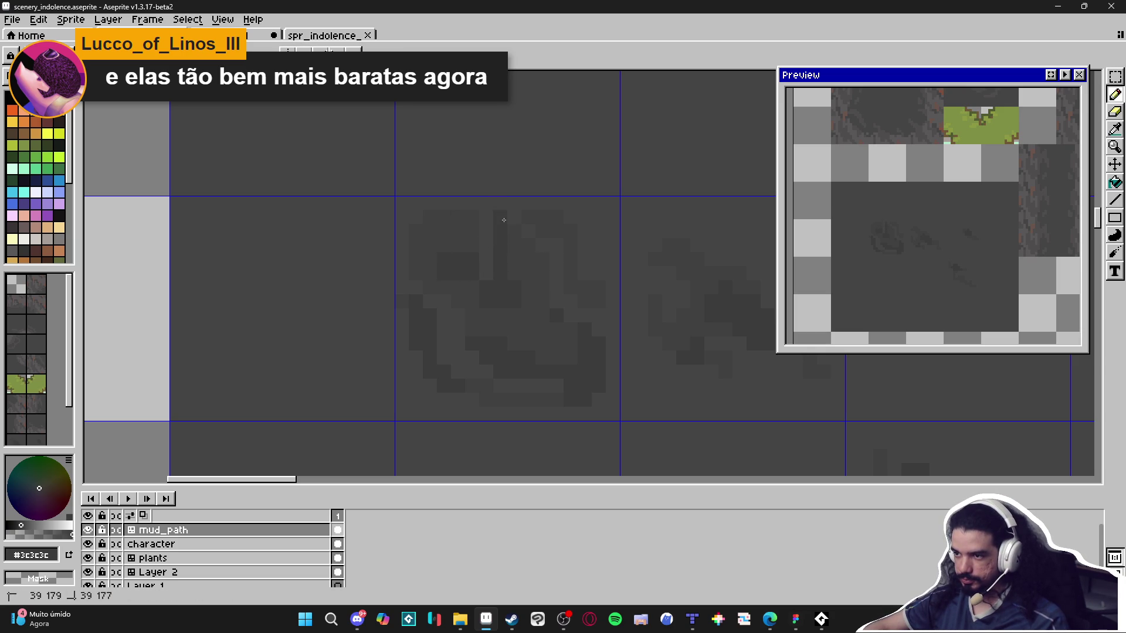
left_click(469, 248)
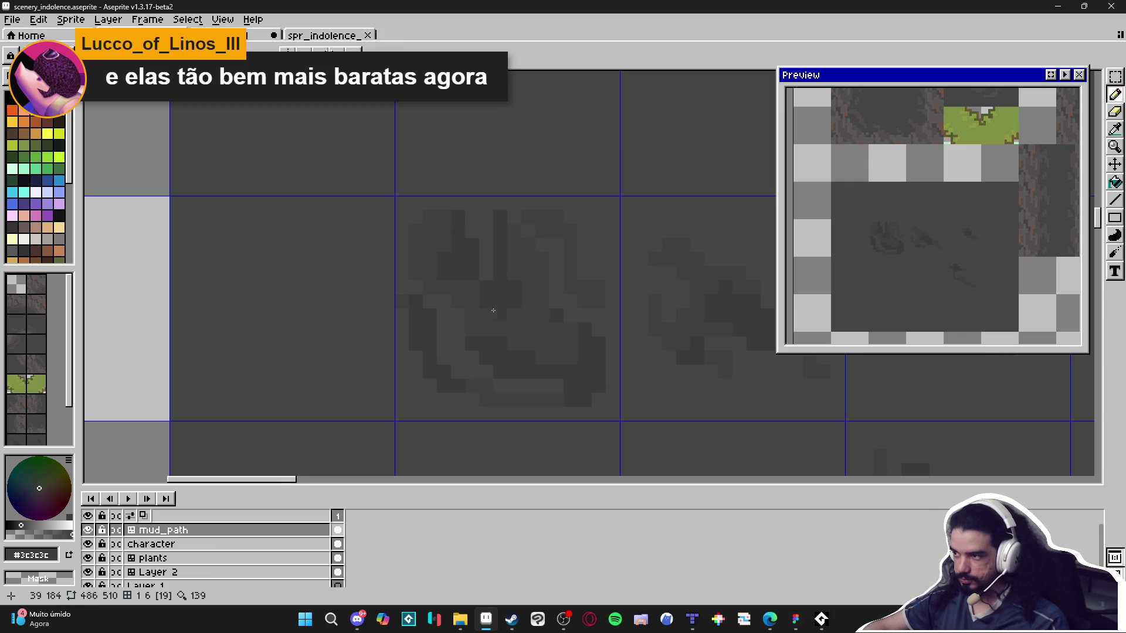
left_click_drag(492, 309, 483, 301)
left_click(499, 207, "alt")
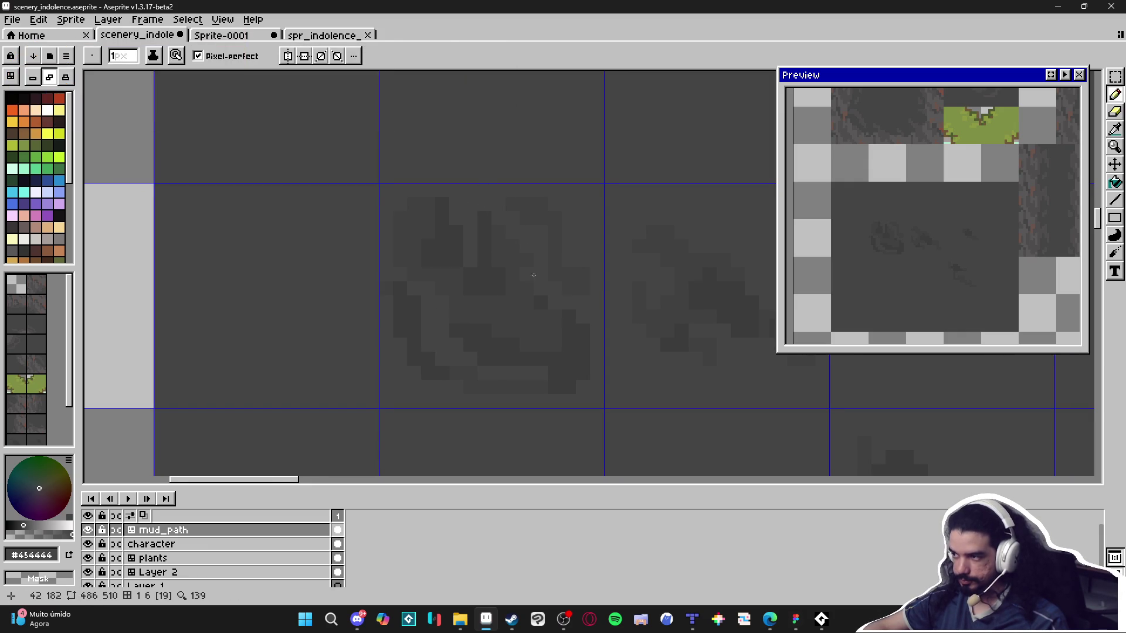
left_click_drag(531, 271, 512, 262)
Darken pixels along the mud patch's lower edge and right side in #3c3c3c.
left_click(556, 313, "alt")
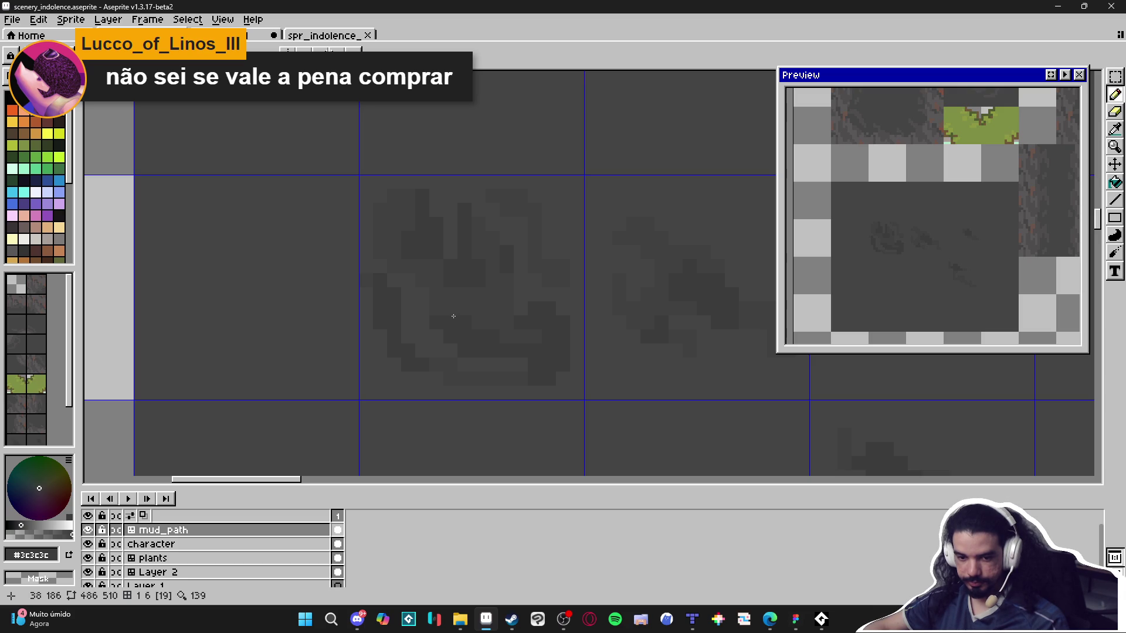
left_click(492, 349, "alt")
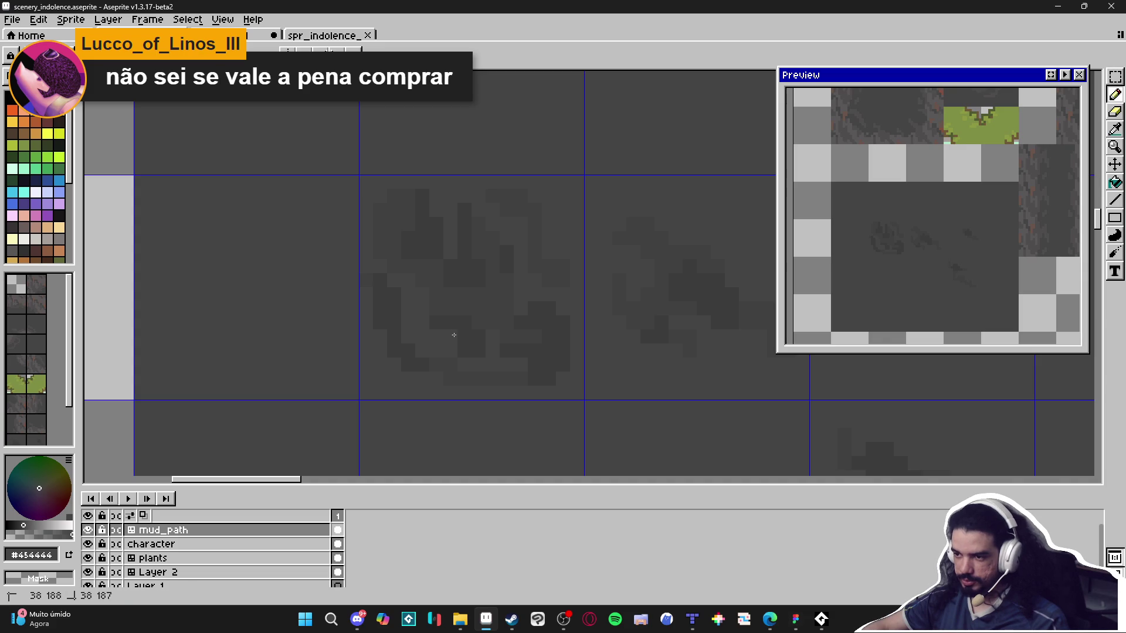
left_click(475, 342, "alt")
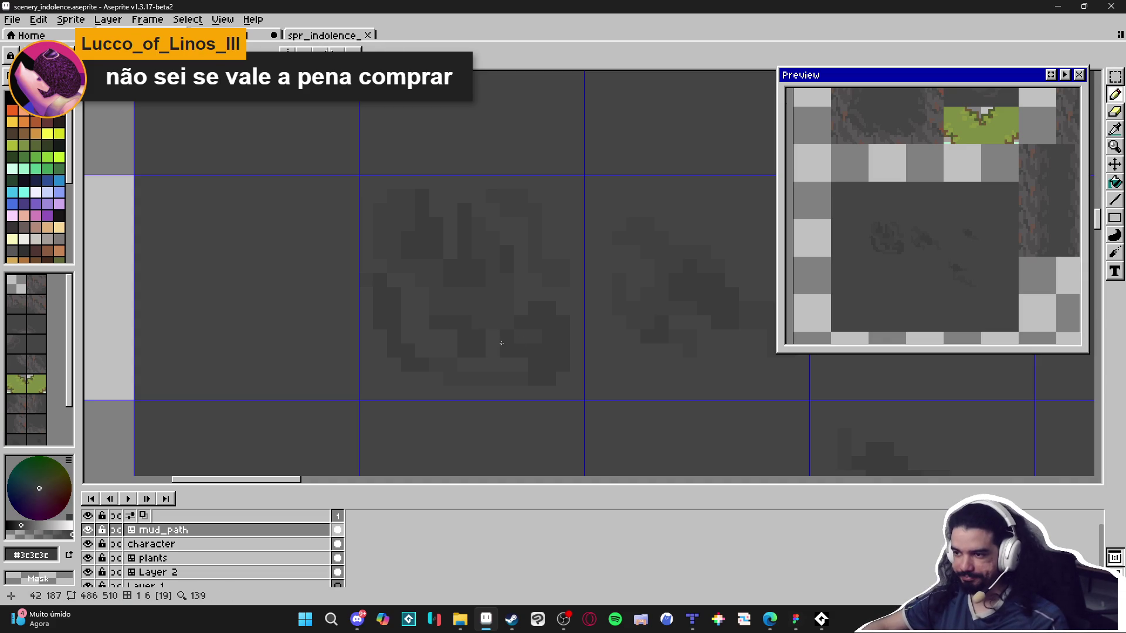
left_click(501, 371, "alt")
left_click(482, 369)
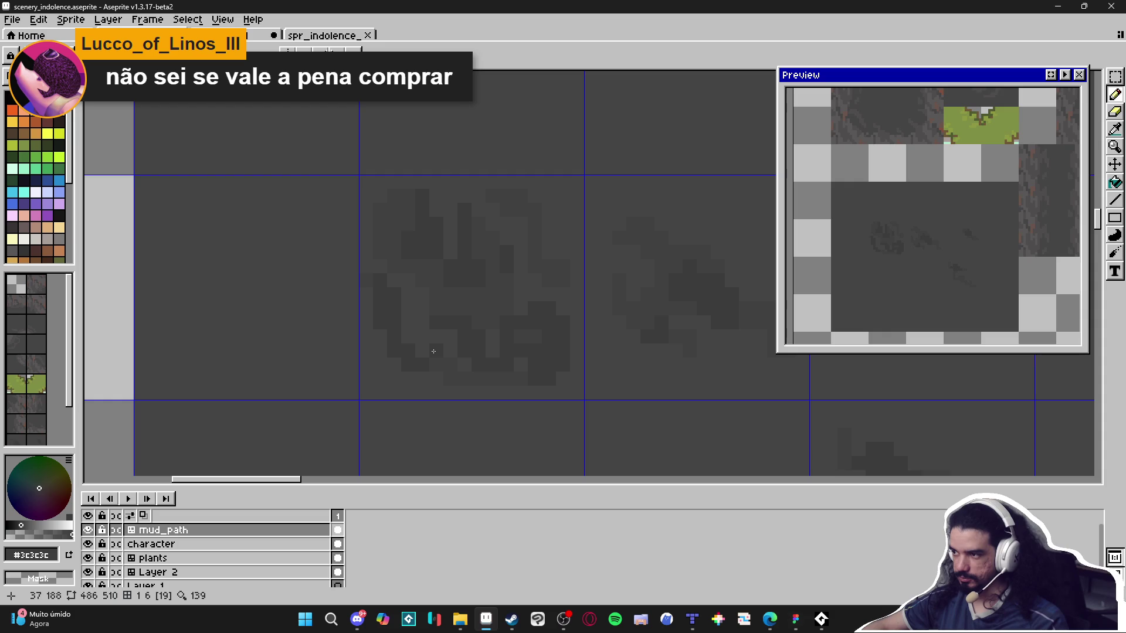
left_click(535, 295)
left_click(537, 286)
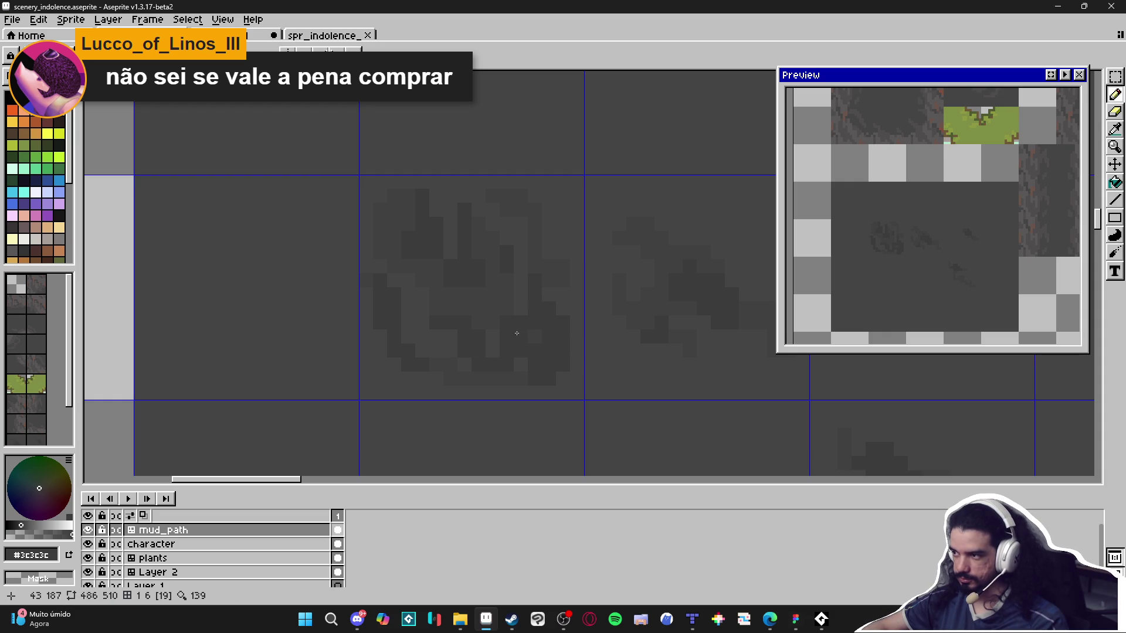
left_click(520, 310)
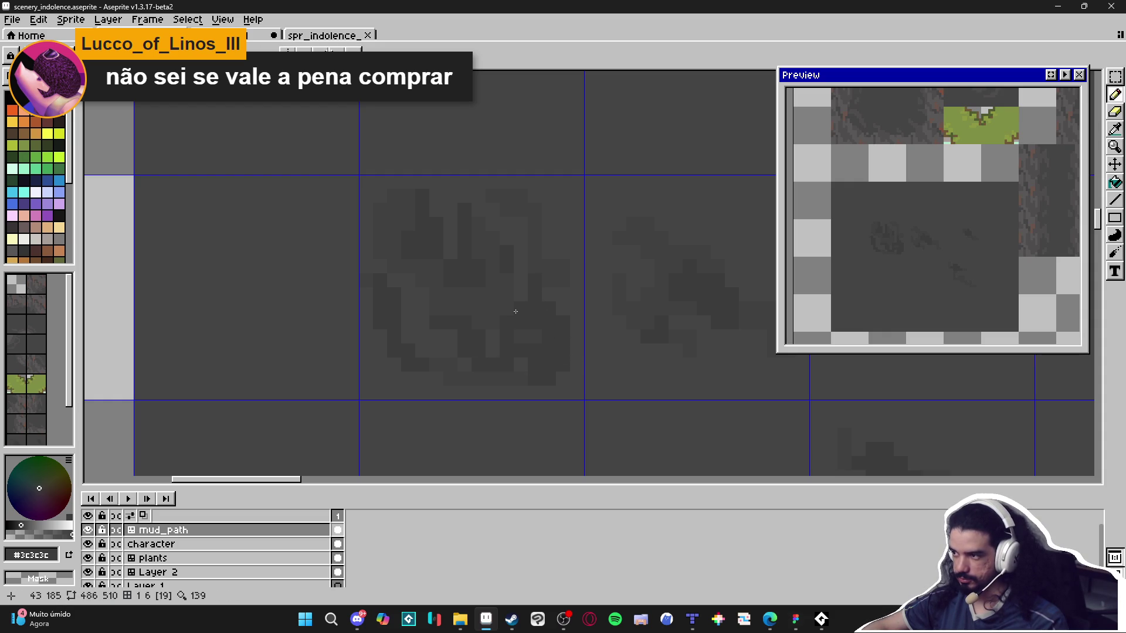
Resample the three greys and paint dark pixels near the top of the mud patch.
key("i")
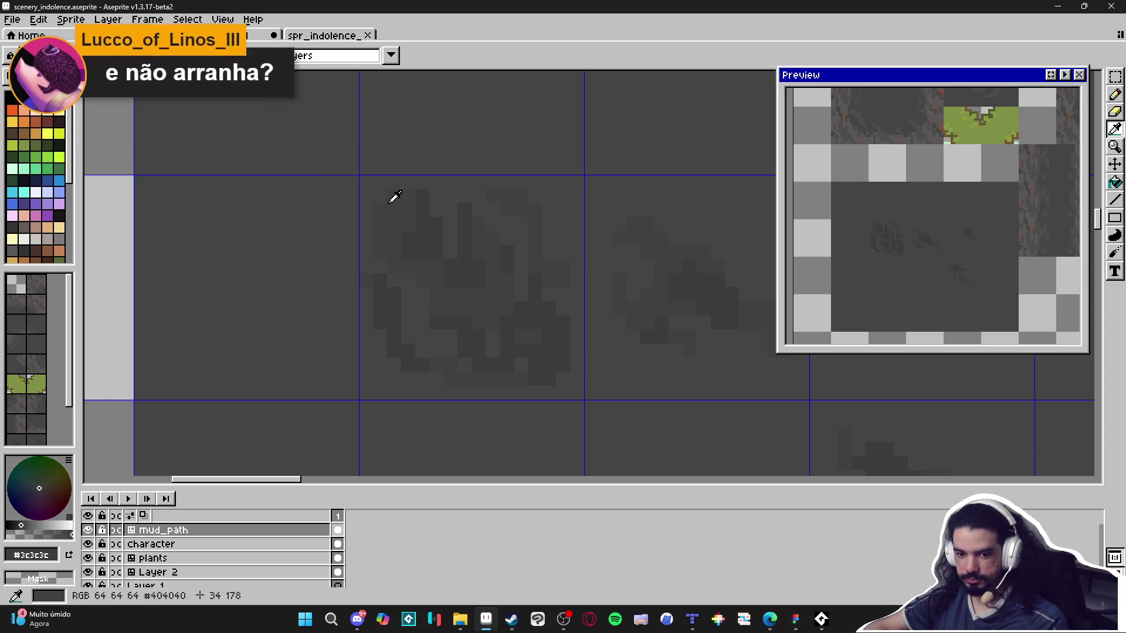
left_click(387, 192)
key("b")
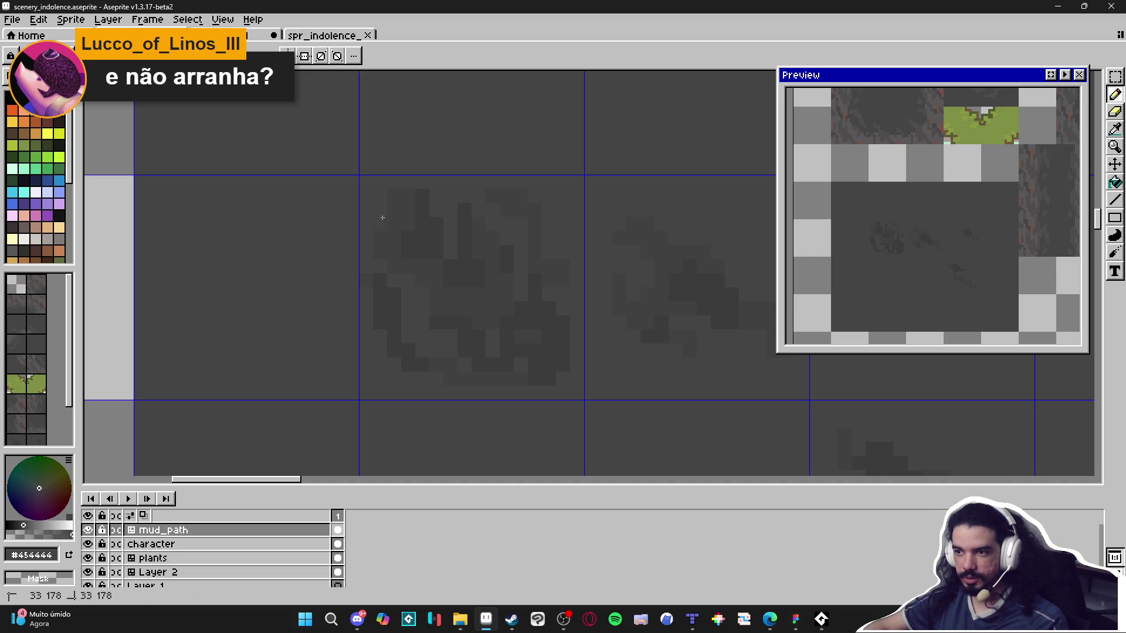
left_click(390, 239, "alt")
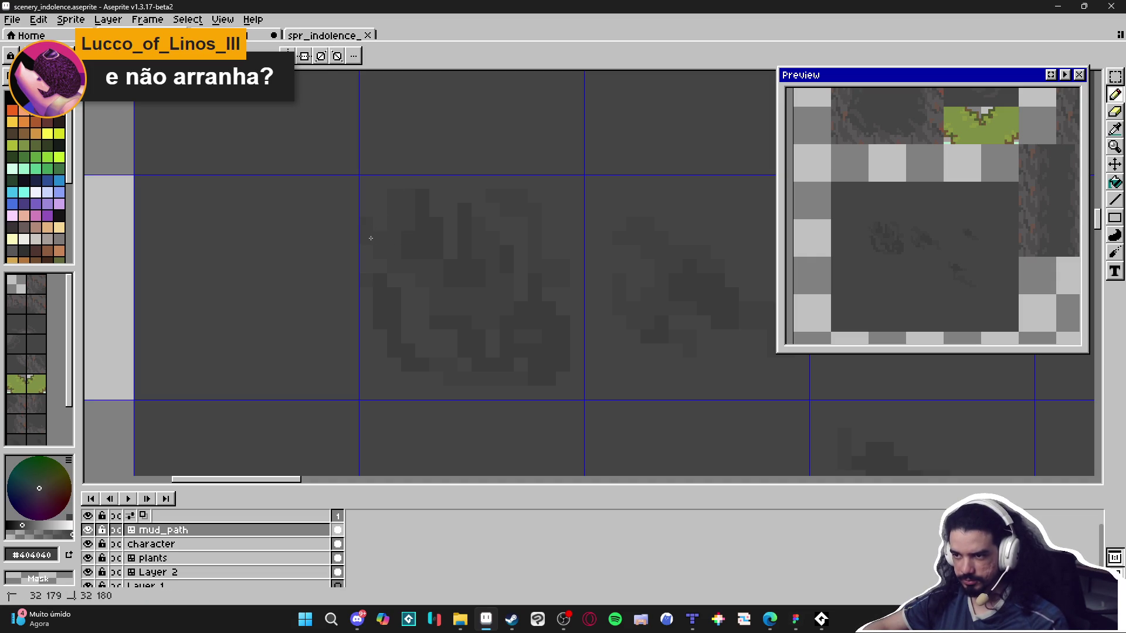
left_click(427, 239, "alt")
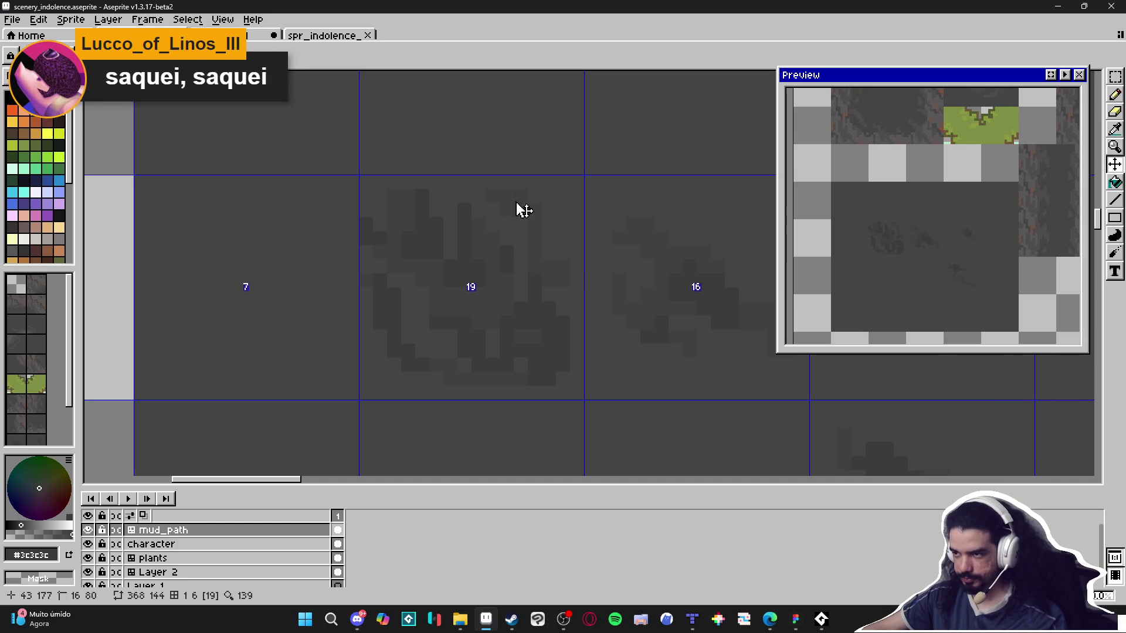
left_click_drag(530, 215, 535, 220)
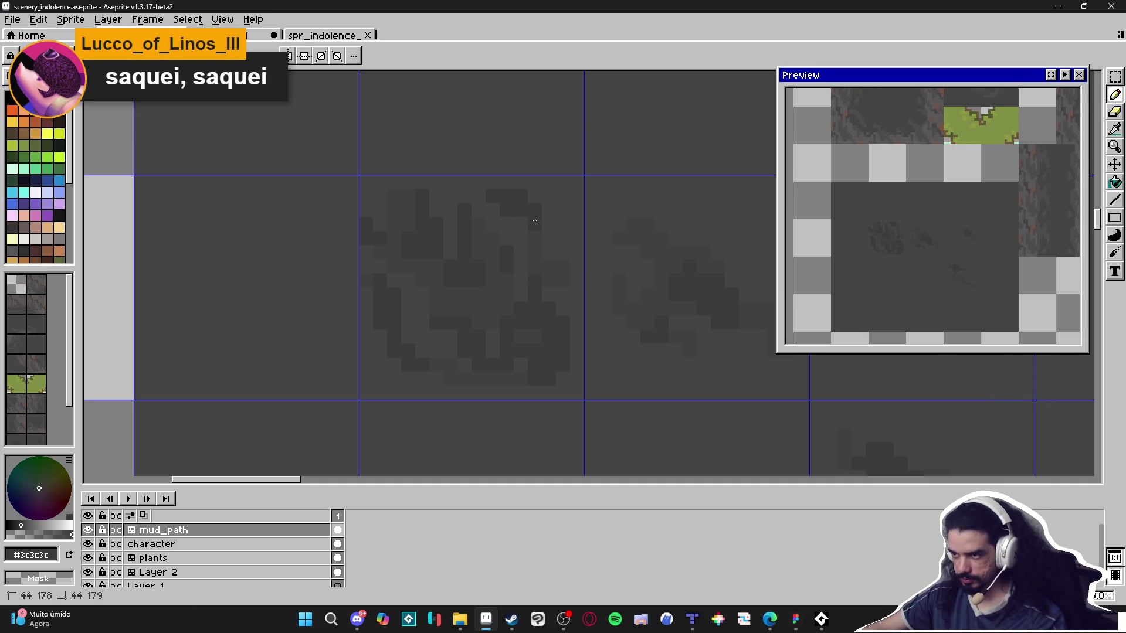
Zoom out, select the Rectangular Marquee, and switch to the Sprite-0001 document tab.
scroll(533, 221, "down", 3)
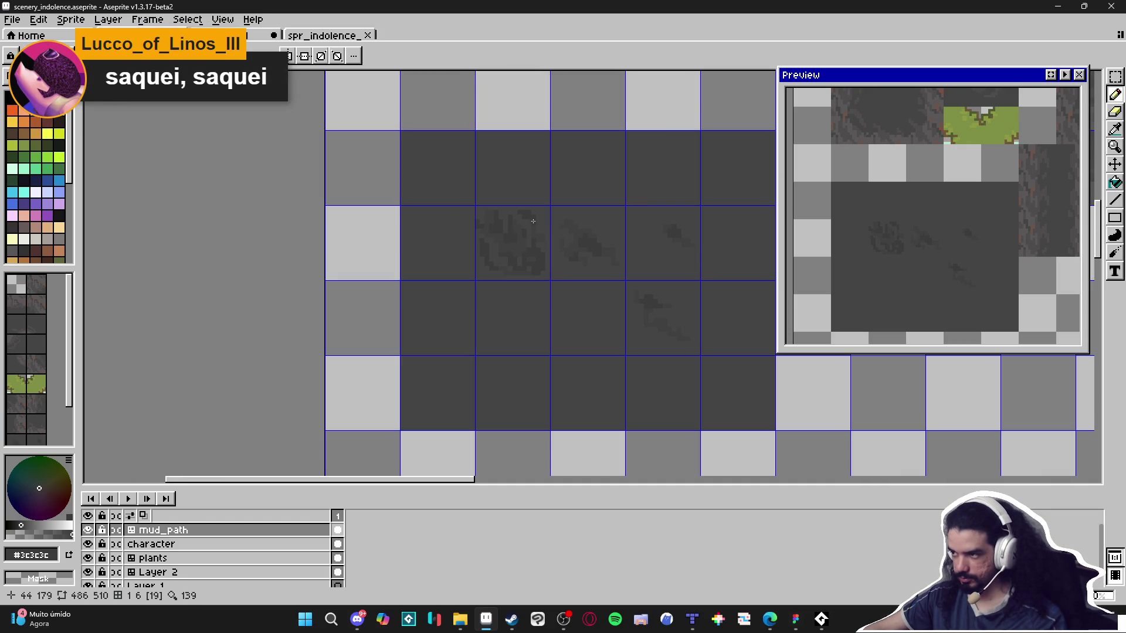
scroll(543, 299, "down", 2)
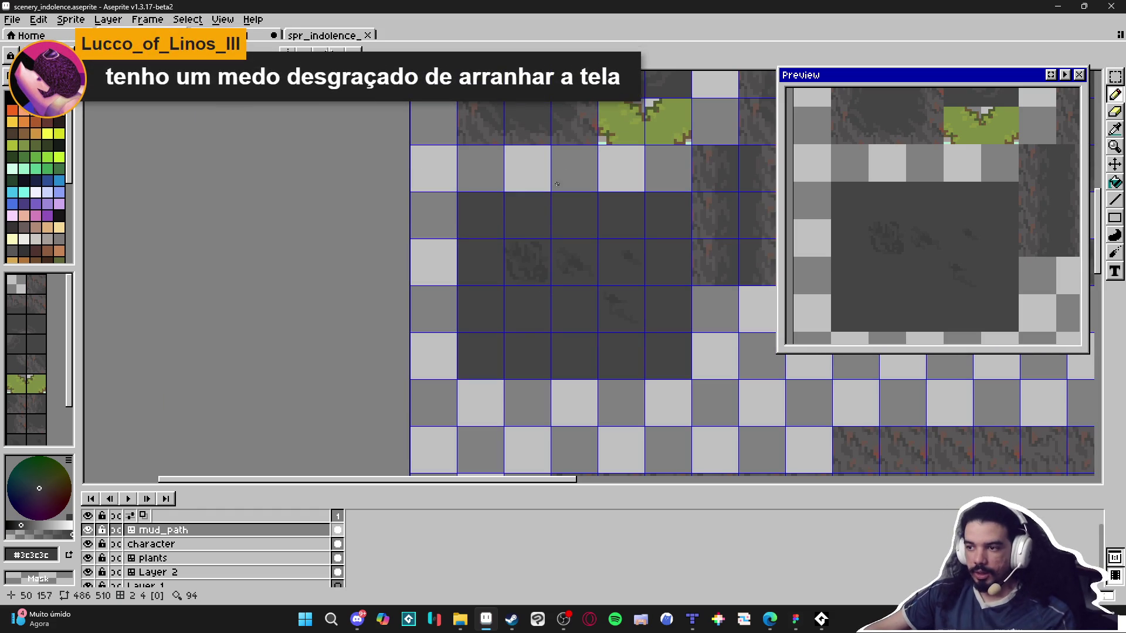
key("m")
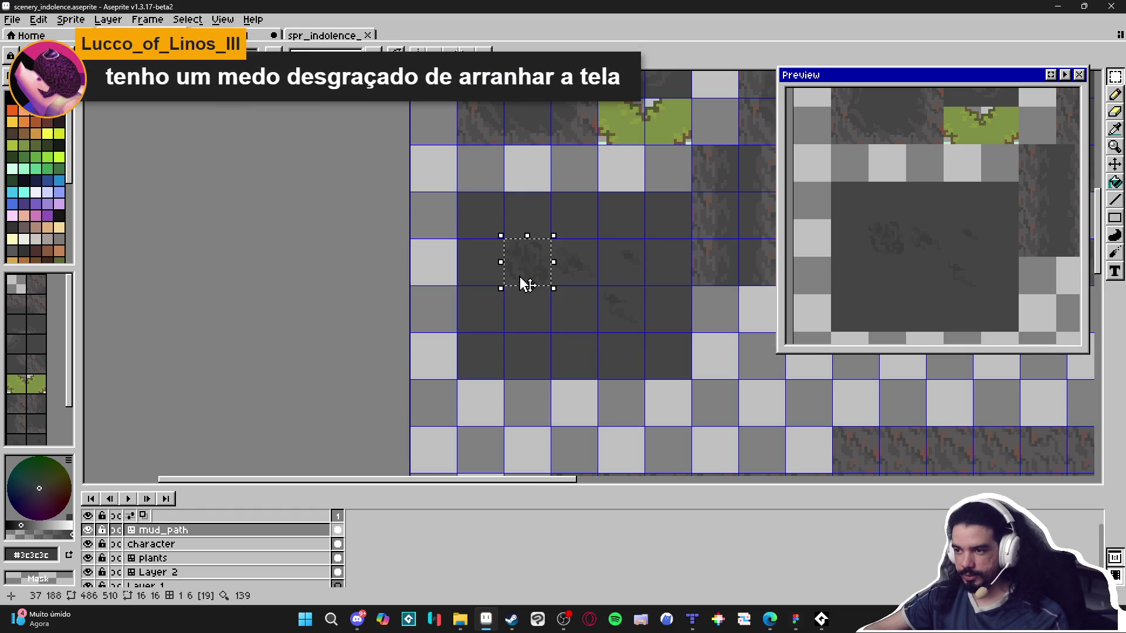
left_click(248, 37)
left_click(248, 37)
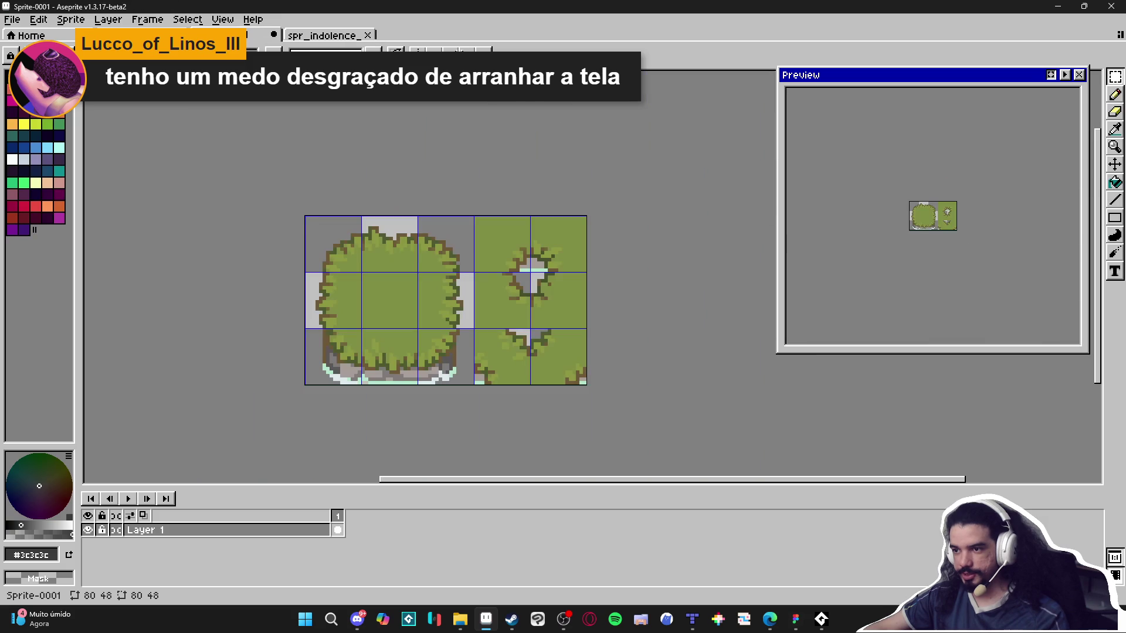
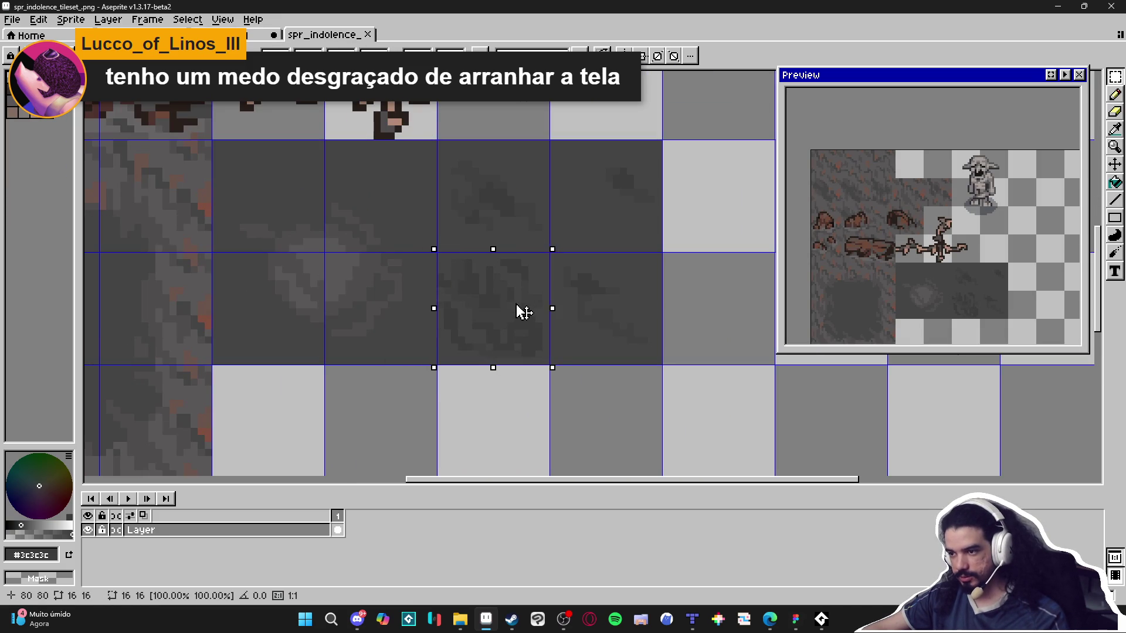
Commit the shifted dark tile pattern in place and switch to the Tiled cave map.
key("ctrl+d")
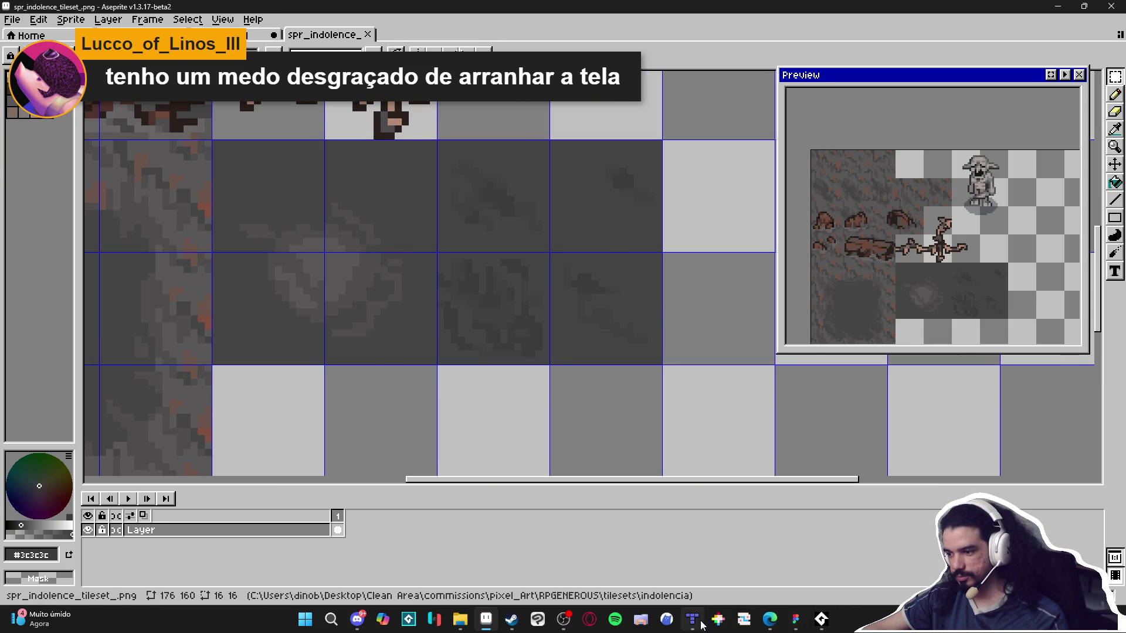
left_click(693, 619)
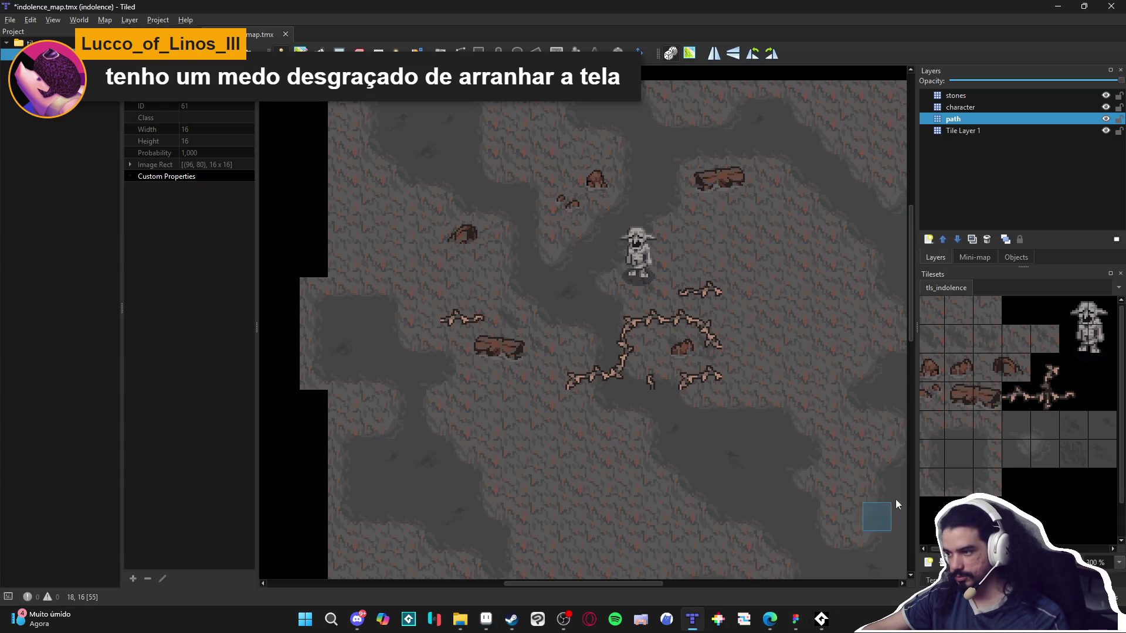
Stamp a faint rock tile on the path layer, choosing neighbouring dark detail tiles from tls_indolence.
left_click(709, 459)
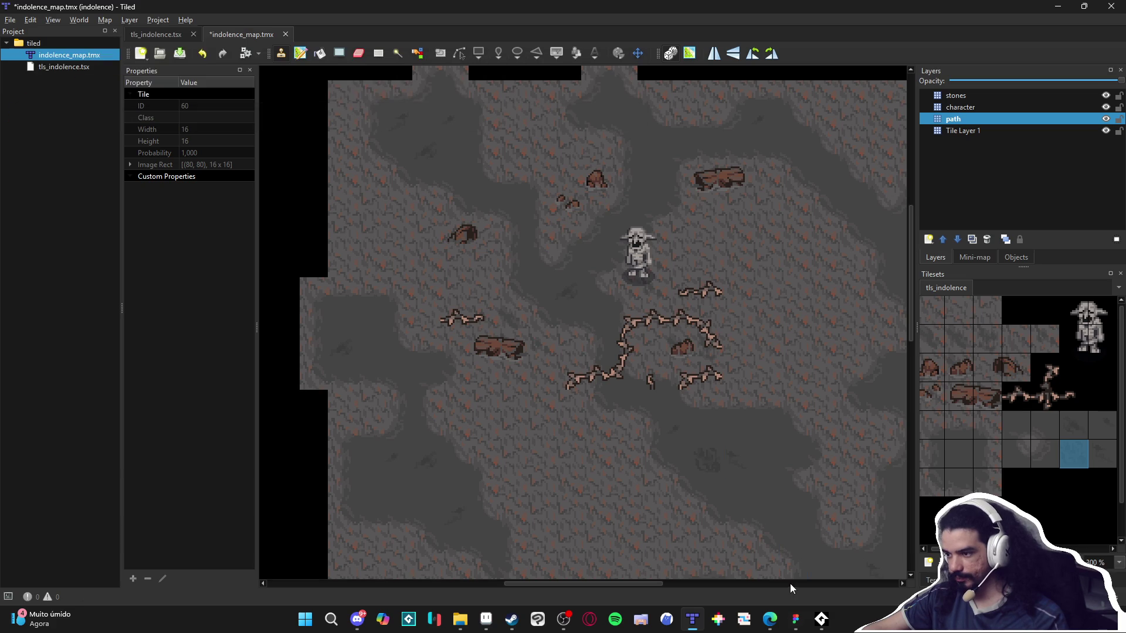
left_click(1073, 425)
scroll(769, 425, "down", 3)
scroll(769, 425, "right", 1)
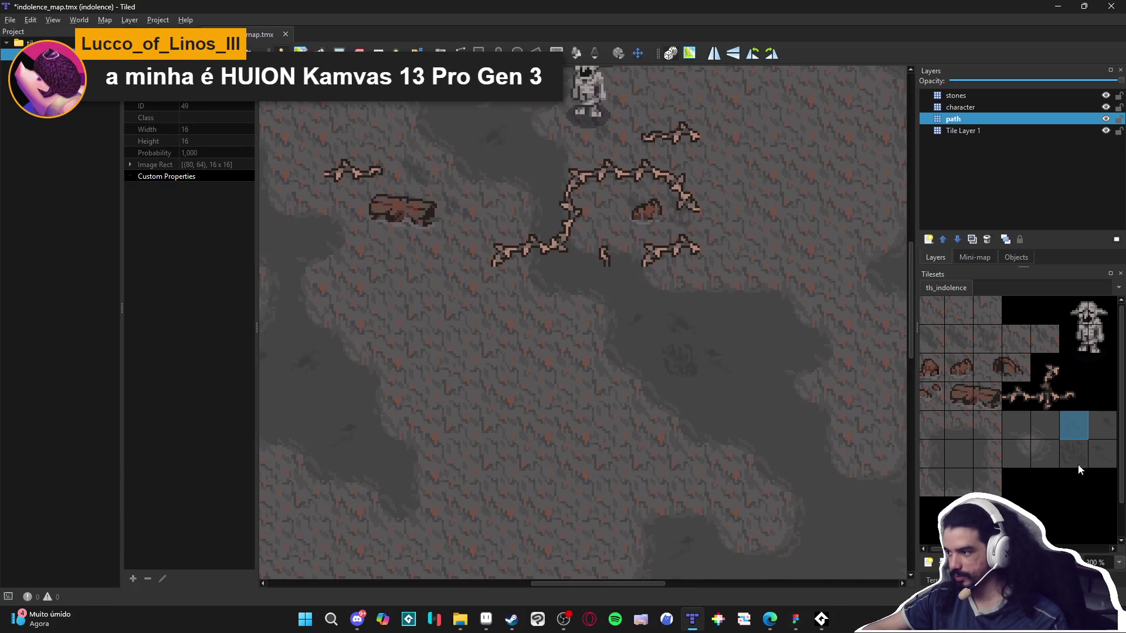
left_click(1102, 425)
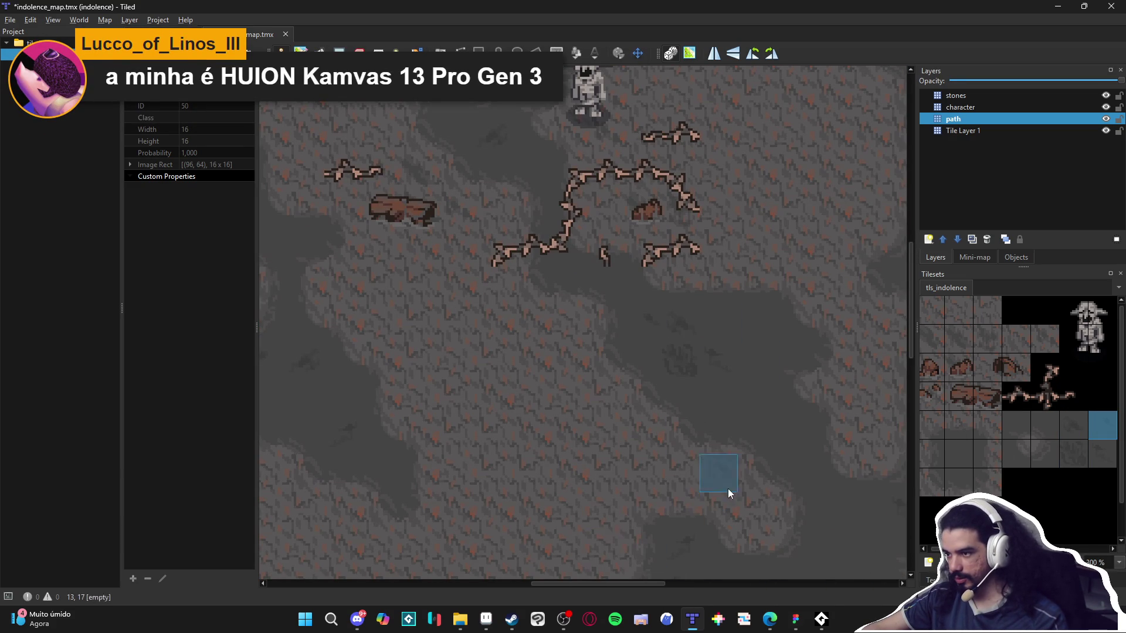
left_click(1102, 454)
left_click(1103, 430)
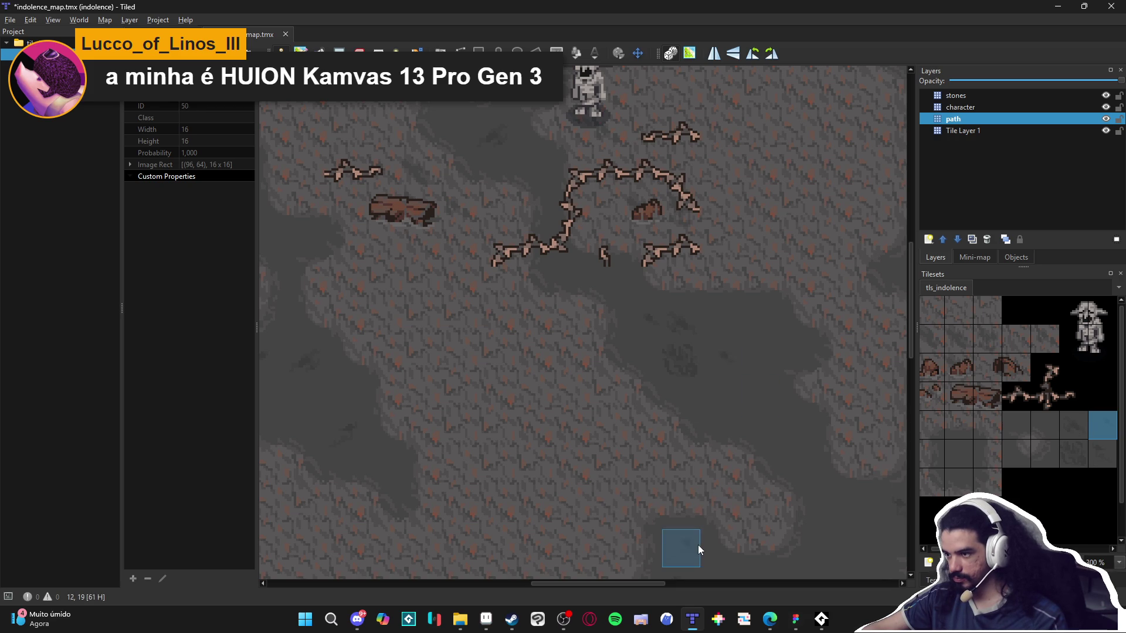
left_click(1089, 458)
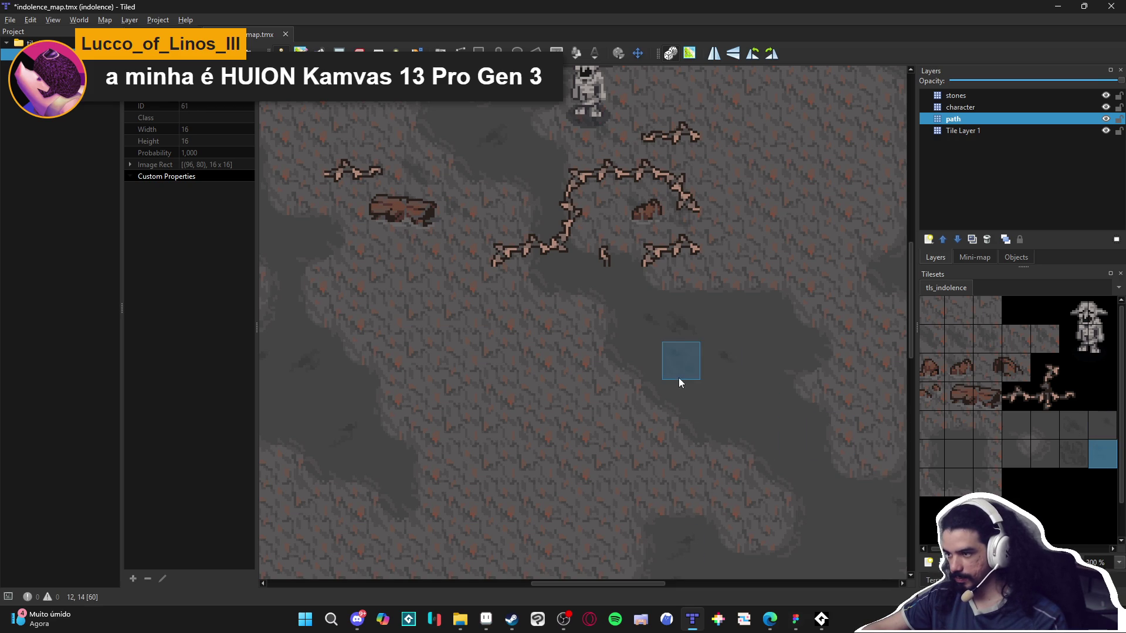
right_click(747, 393)
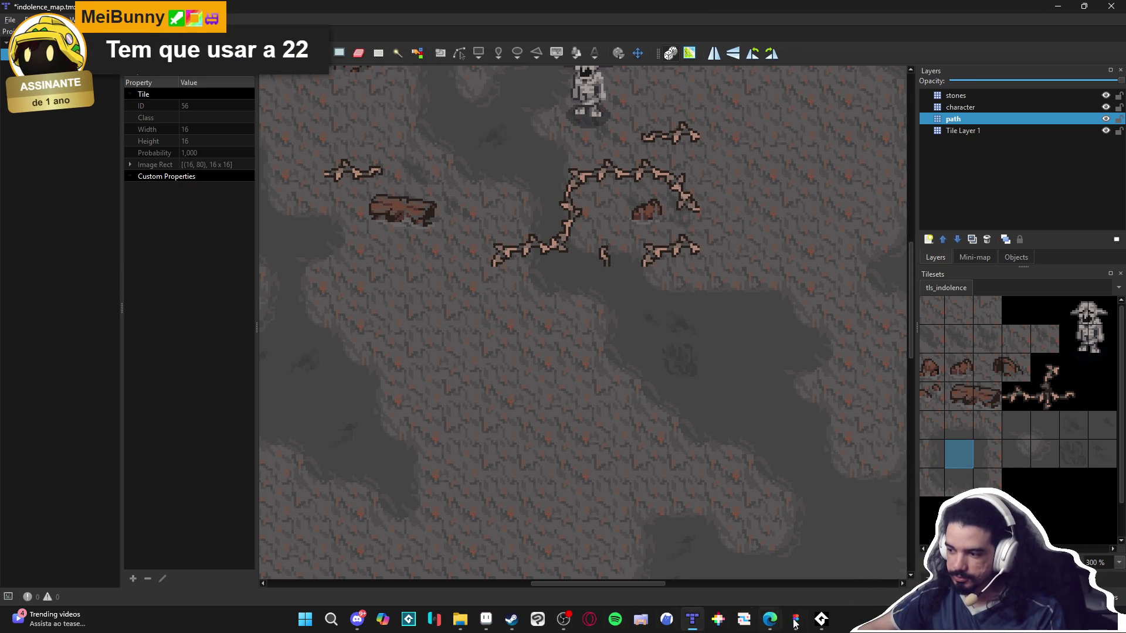
Zoom out over the scenery_indolence mud path area in Aseprite, glancing back at Tiled.
left_click(484, 618)
scroll(512, 322, "down", 2)
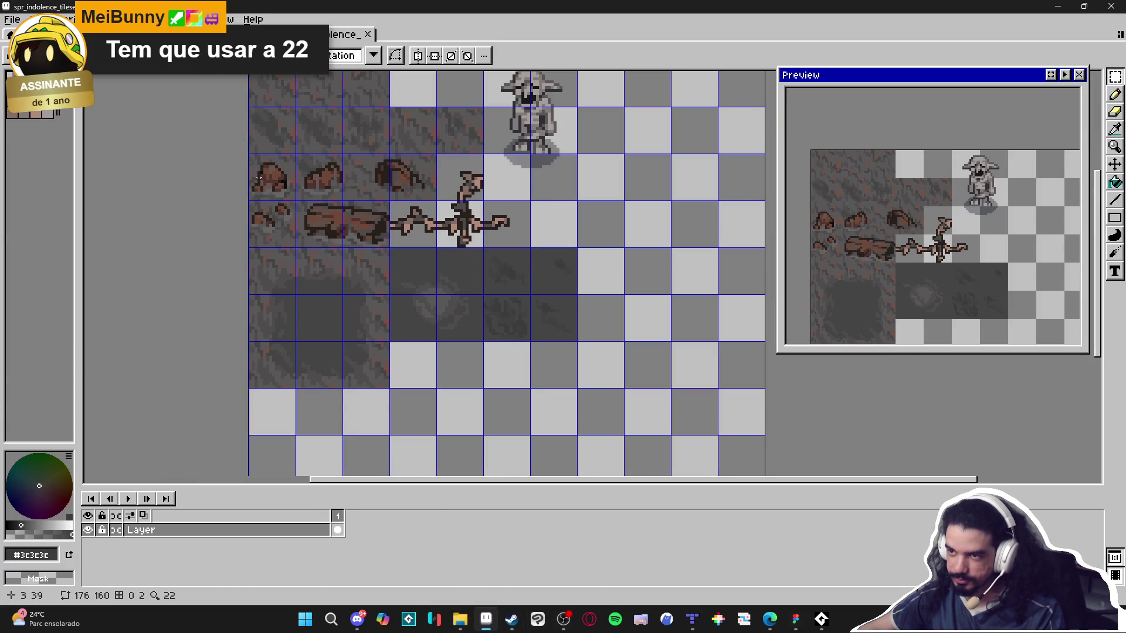
key("ctrl+Tab")
key("ctrl+Tab")
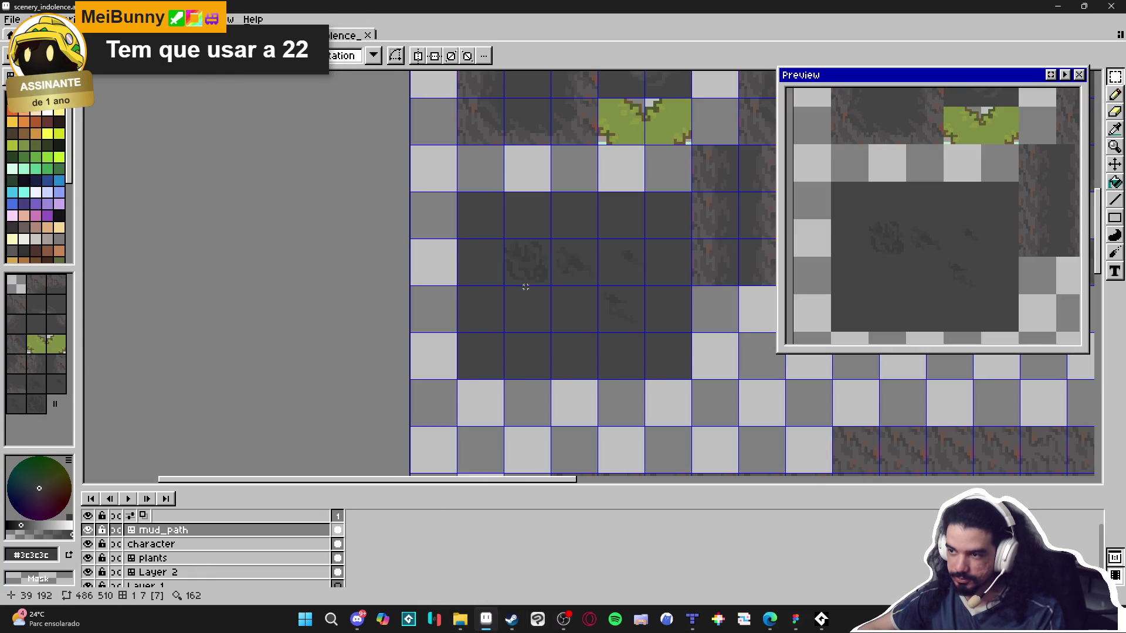
scroll(526, 286, "down", 1)
scroll(504, 293, "down", 1)
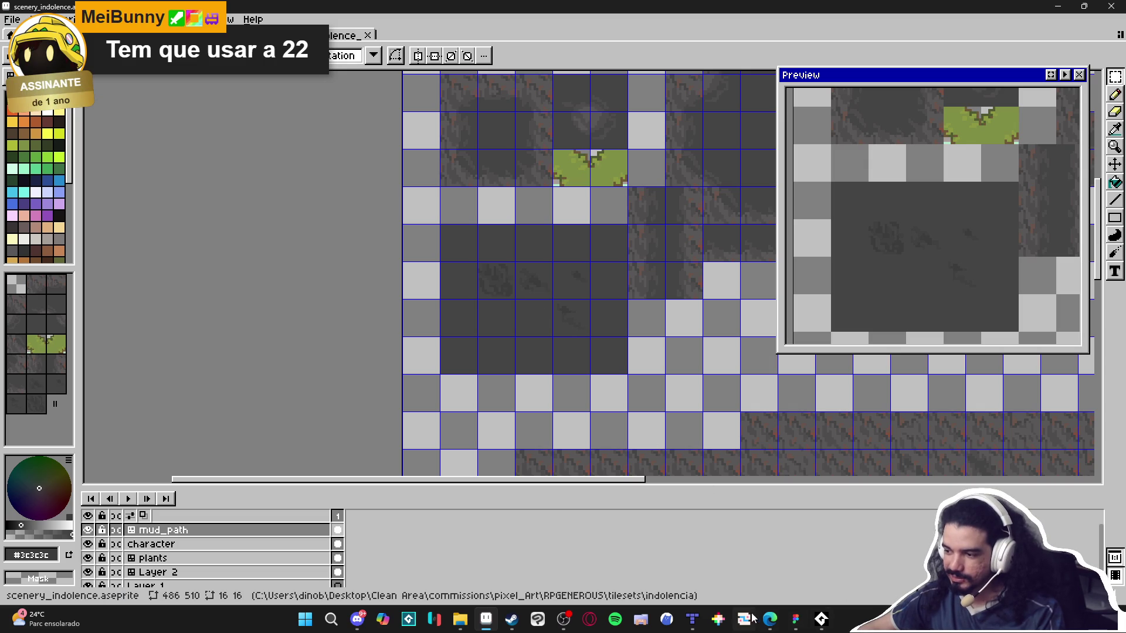
left_click(691, 622)
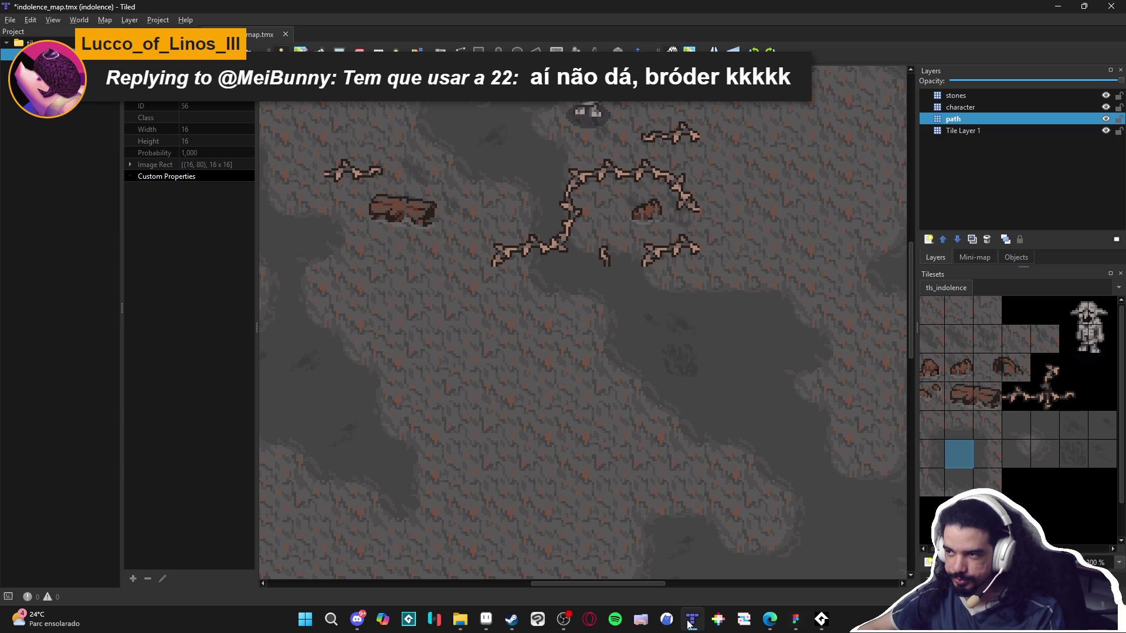
left_click(689, 622)
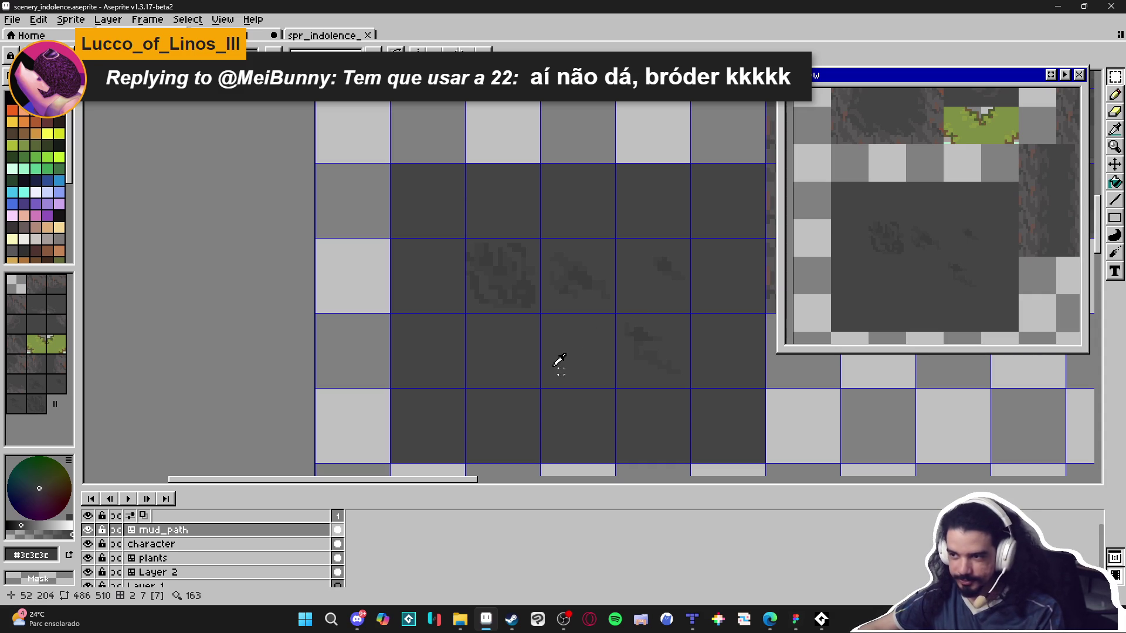
Cover the old dark blob with a filled #454444 rectangle.
left_click(1114, 217)
left_click(1061, 218)
scroll(470, 240, "up", 3)
mouse_move(470, 240)
left_mouse_down()
mouse_move(580, 340)
mouse_move(600, 375)
left_mouse_up()
Block in a darker #404040 shape, repainting parts back to #454444 ground grey.
left_click(662, 317, "alt")
scroll(595, 340, "down", 3)
scroll(482, 354, "up", 3)
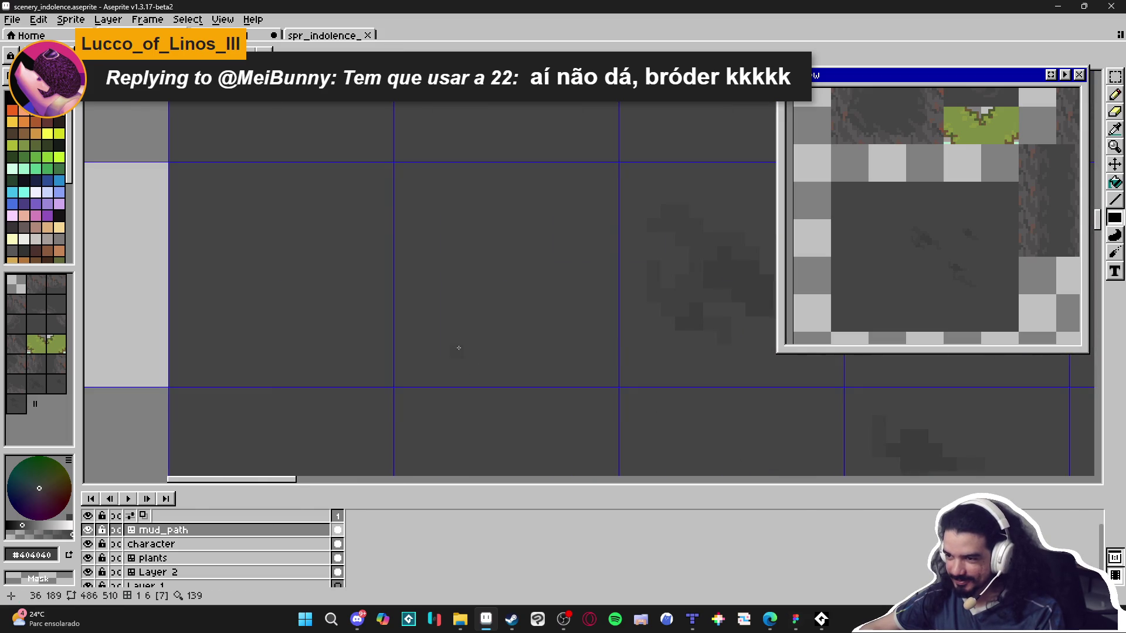
mouse_move(444, 352)
left_mouse_down()
mouse_move(430, 352)
mouse_move(470, 357)
left_mouse_up()
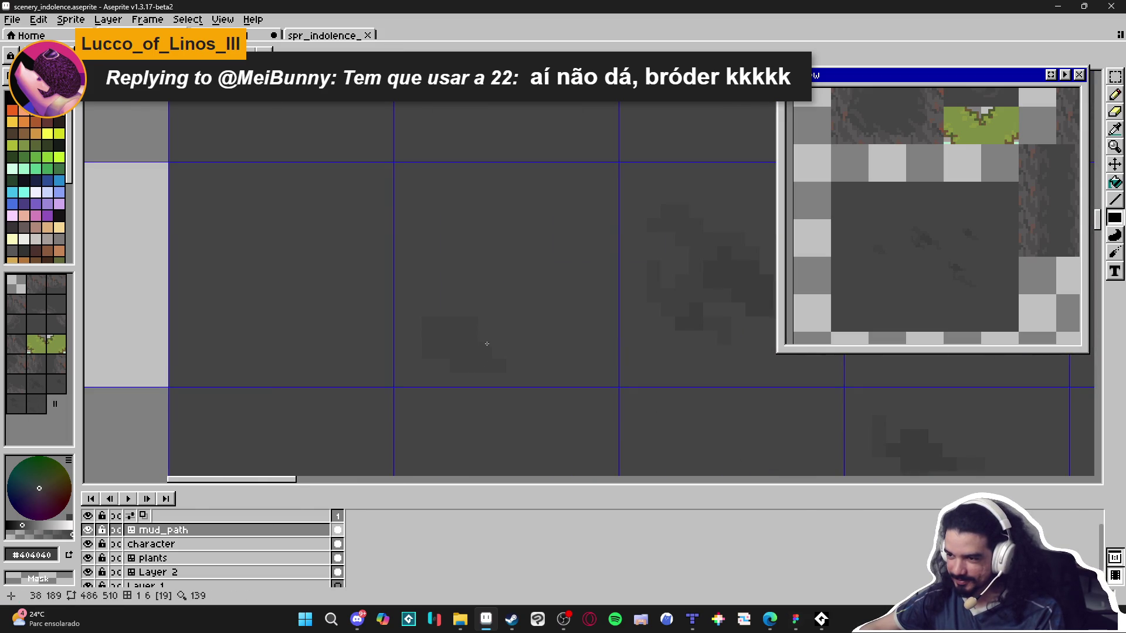
mouse_move(437, 315)
left_mouse_down()
mouse_move(432, 269)
mouse_move(413, 269)
left_mouse_up()
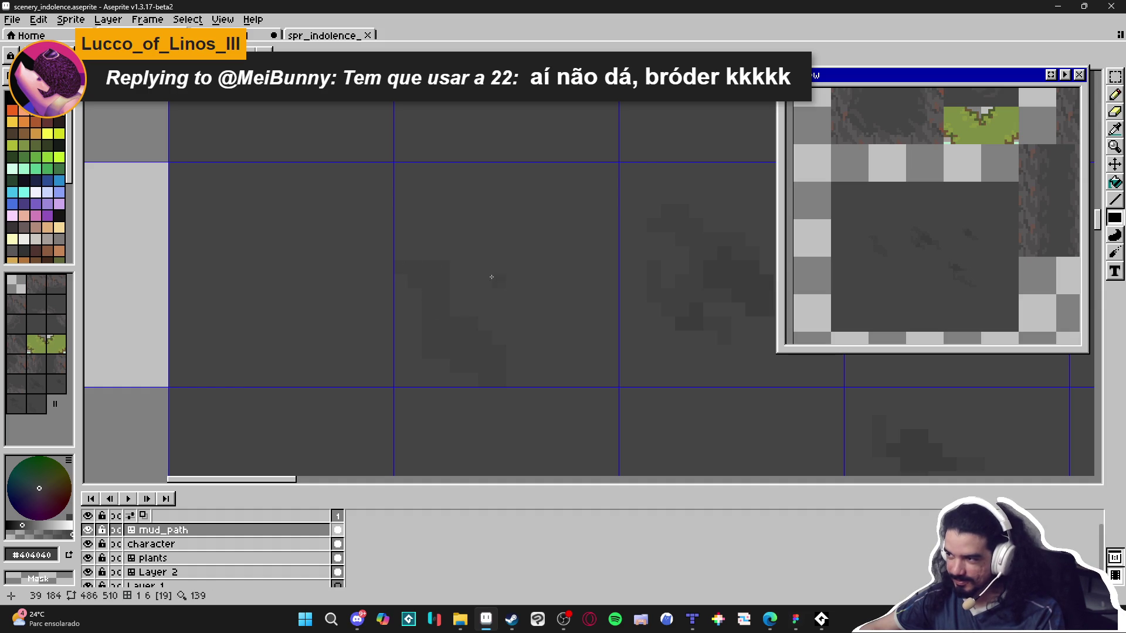
left_click(425, 349, "alt")
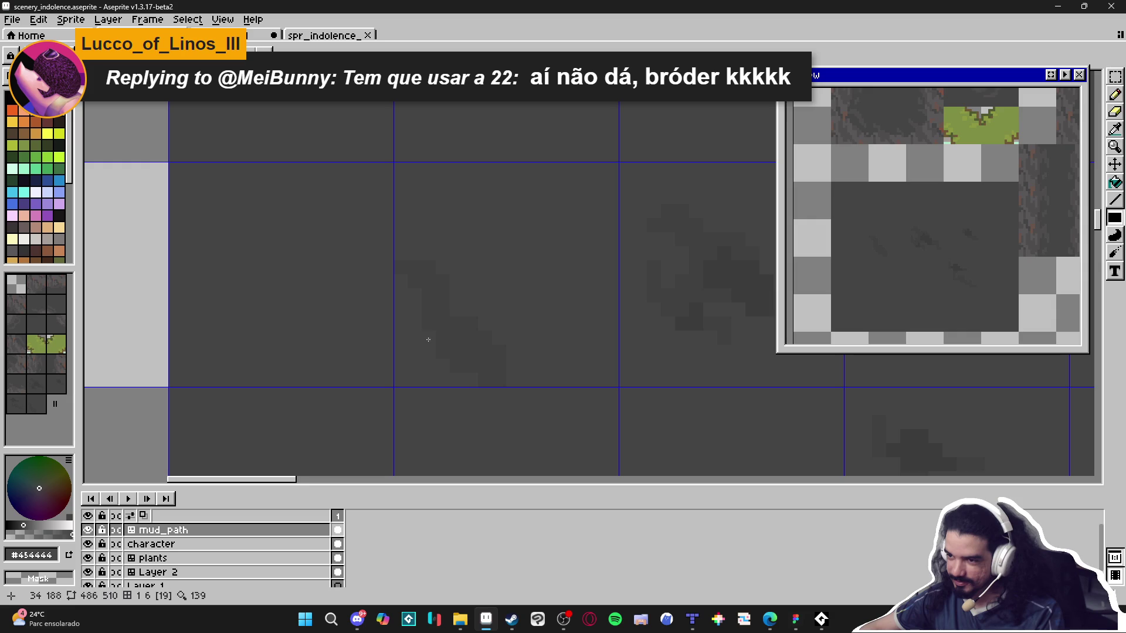
left_click(485, 372, "alt")
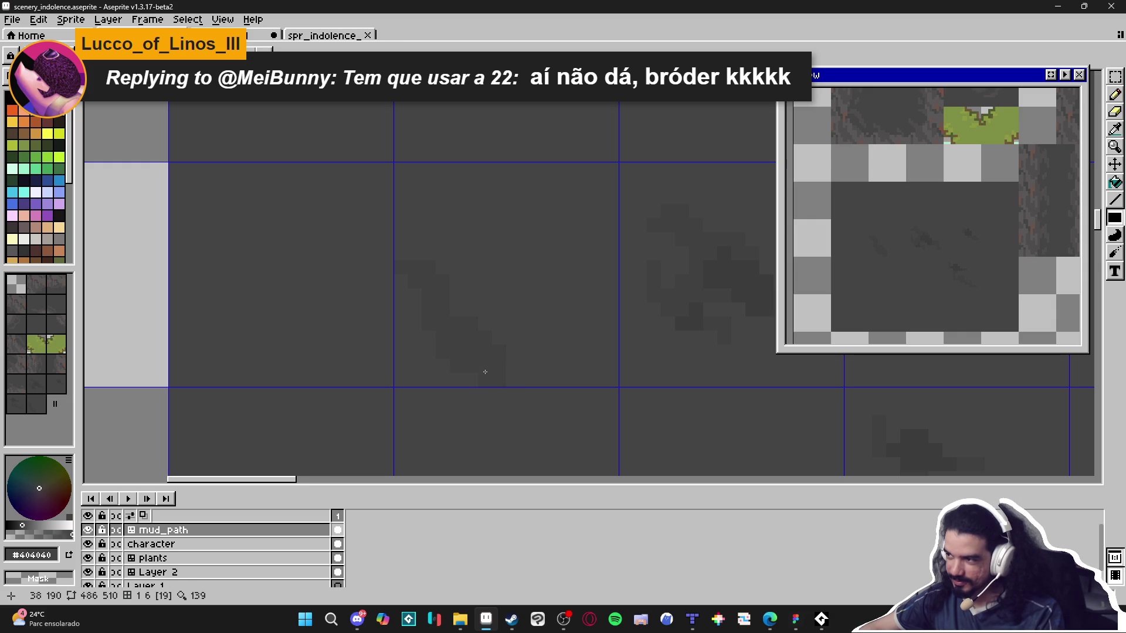
left_click(477, 321, "alt")
left_click_drag(503, 340, 500, 379)
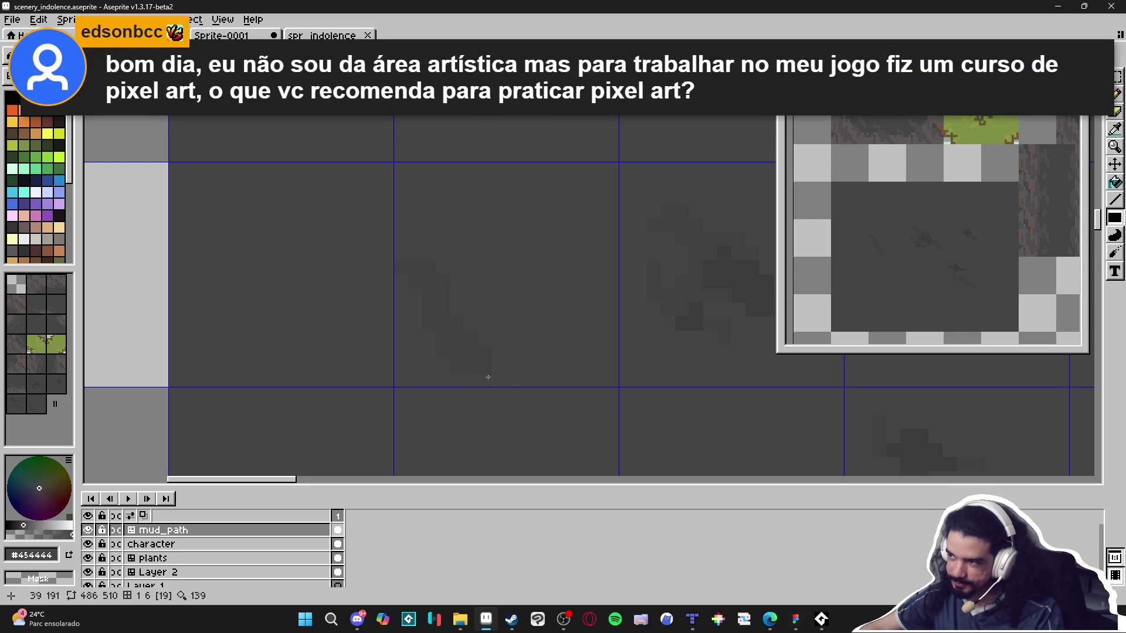
left_click(456, 331, "alt")
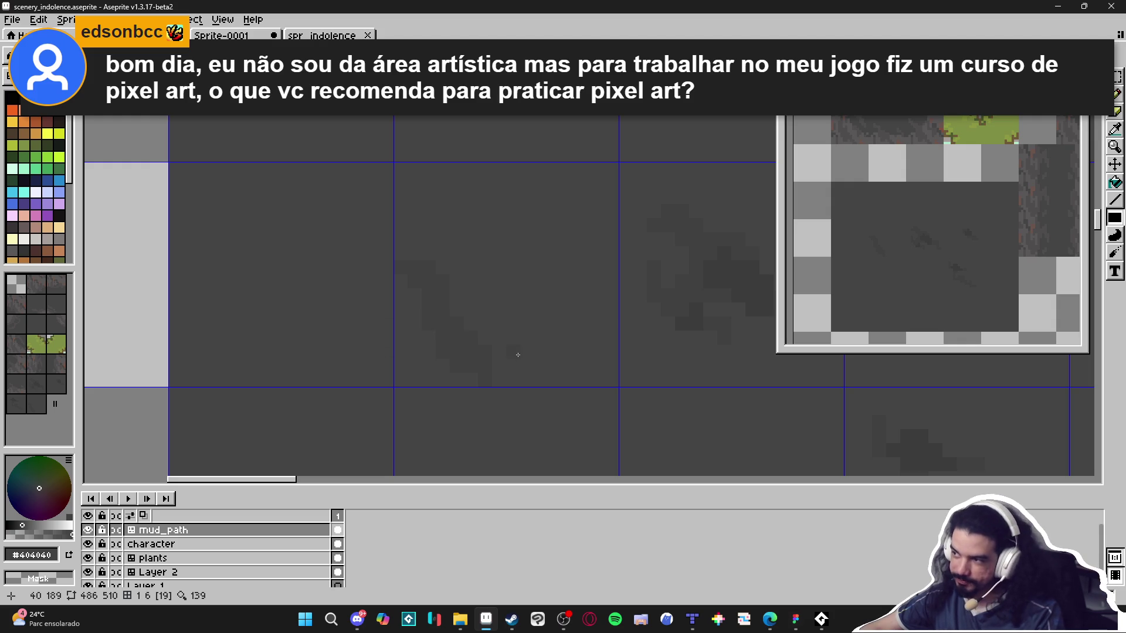
Draw jagged #3c3c3c and #404040 strokes along the streak, touching up its top with #454444.
key("alt")
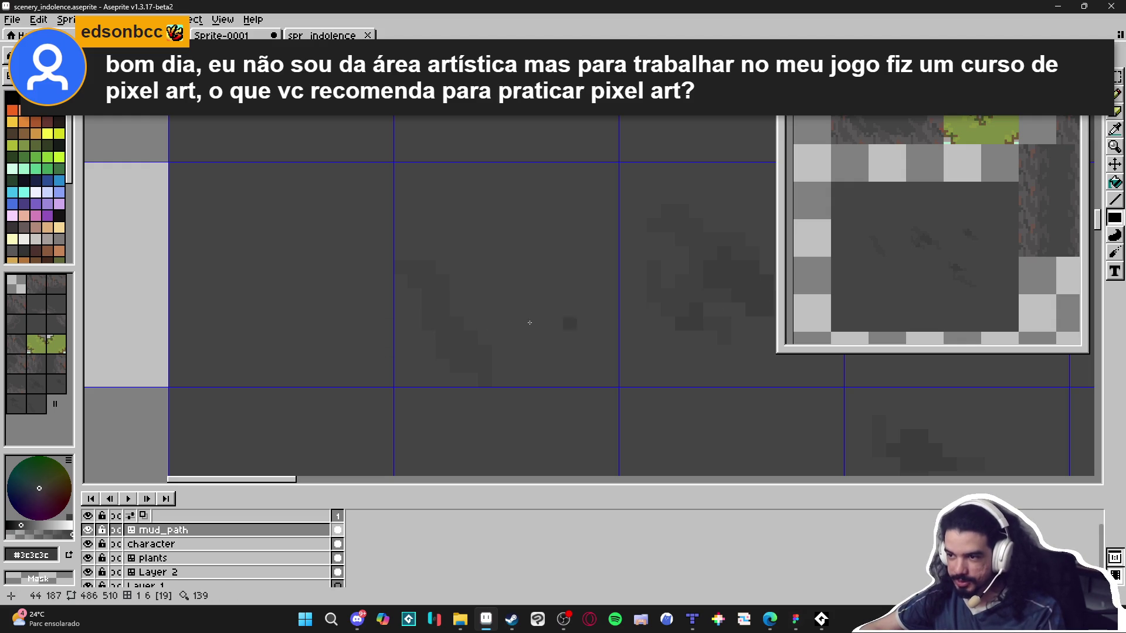
left_click(451, 339, "alt")
mouse_move(460, 344)
left_mouse_down()
mouse_move(440, 297)
mouse_move(432, 318)
mouse_move(443, 281)
left_mouse_up()
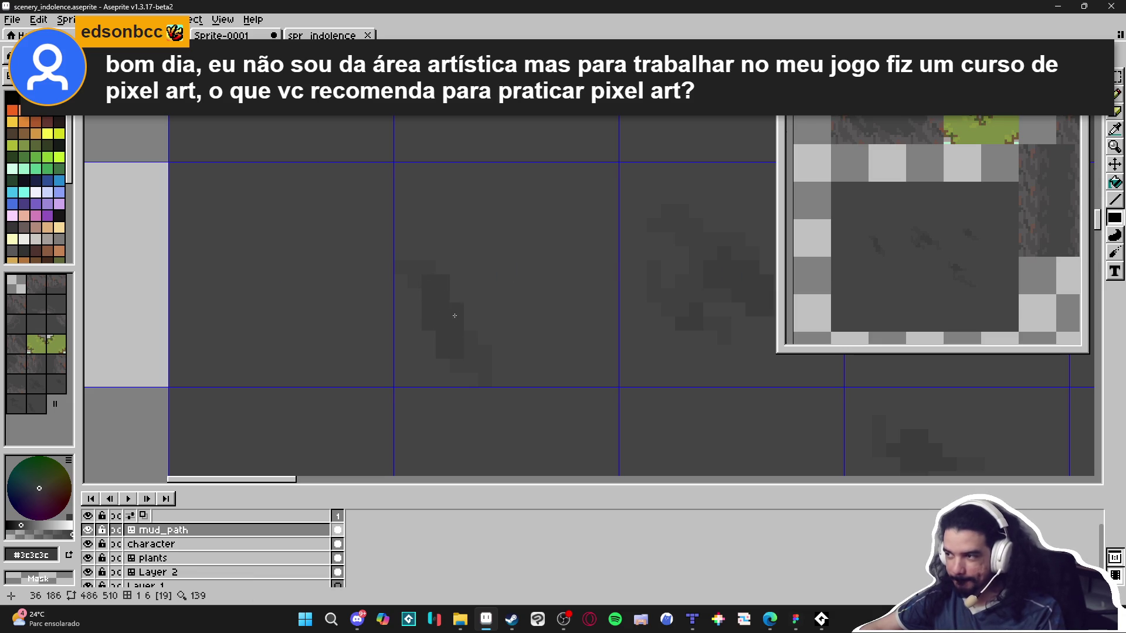
left_click(480, 340, "alt")
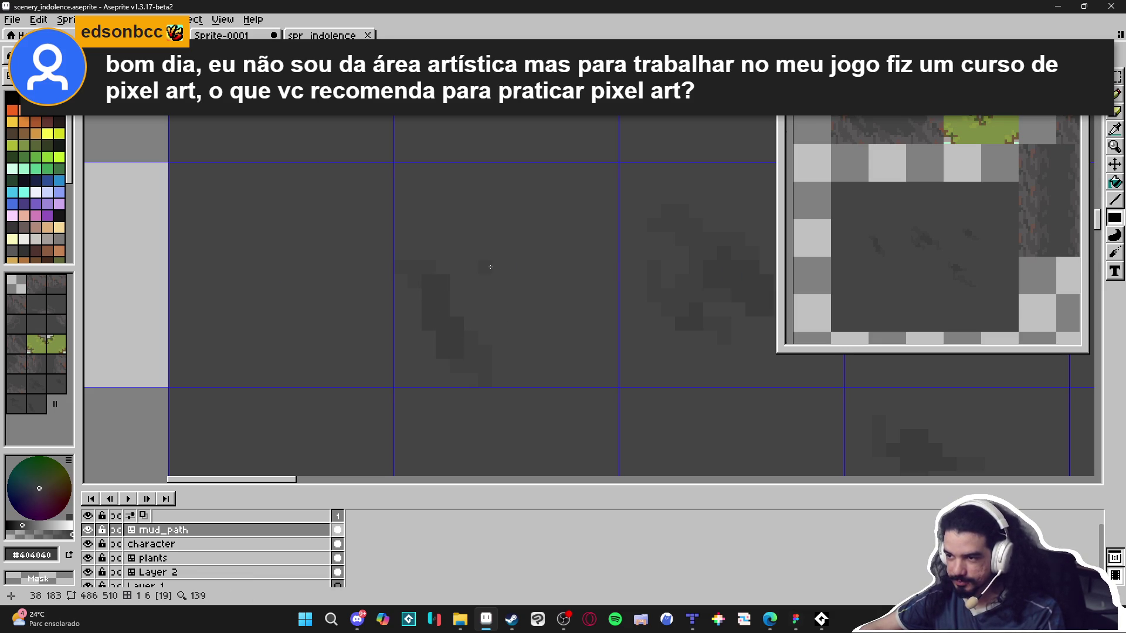
mouse_move(507, 293)
left_mouse_down()
mouse_move(544, 332)
mouse_move(535, 351)
mouse_move(501, 310)
left_mouse_up()
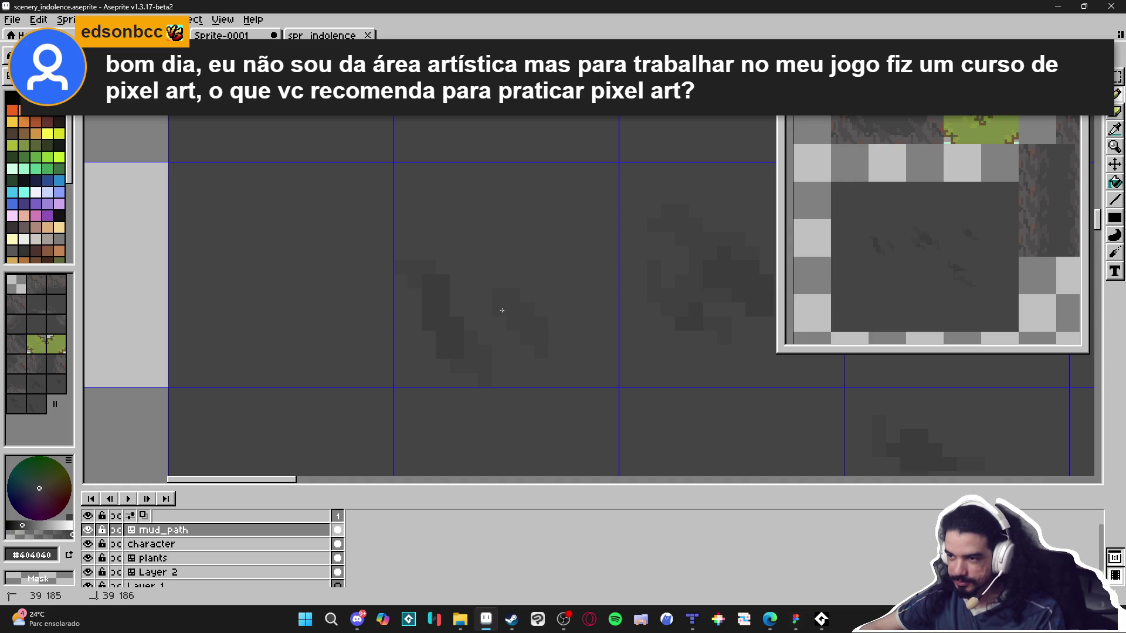
mouse_move(501, 268)
left_mouse_down()
mouse_move(500, 205)
mouse_move(465, 197)
mouse_move(490, 214)
mouse_move(467, 229)
mouse_move(481, 209)
left_mouse_up()
left_click(510, 231, "alt")
left_click(485, 219, "alt")
left_click(447, 208)
left_click(427, 201, "alt")
left_click(487, 246, "alt")
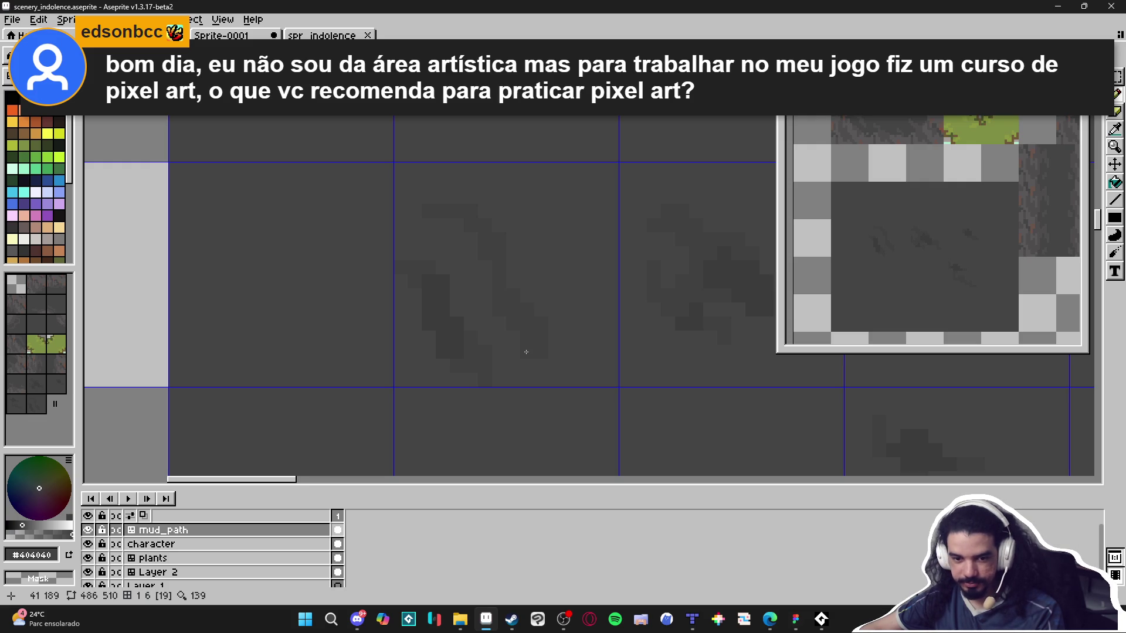
scroll(524, 350, "down", 4)
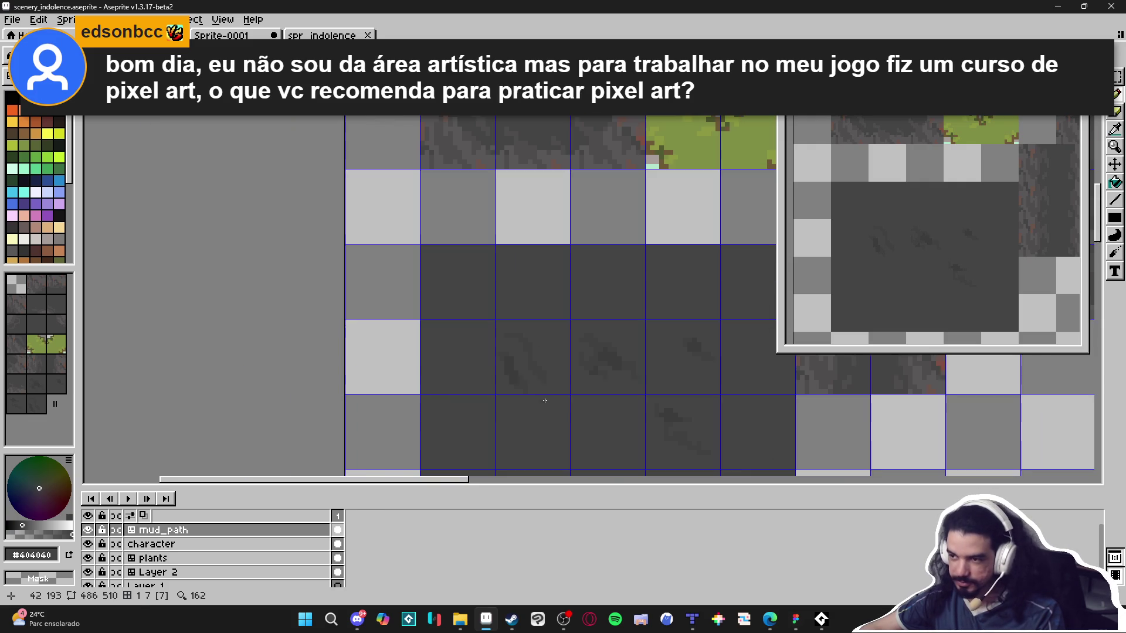
scroll(544, 398, "down", 1)
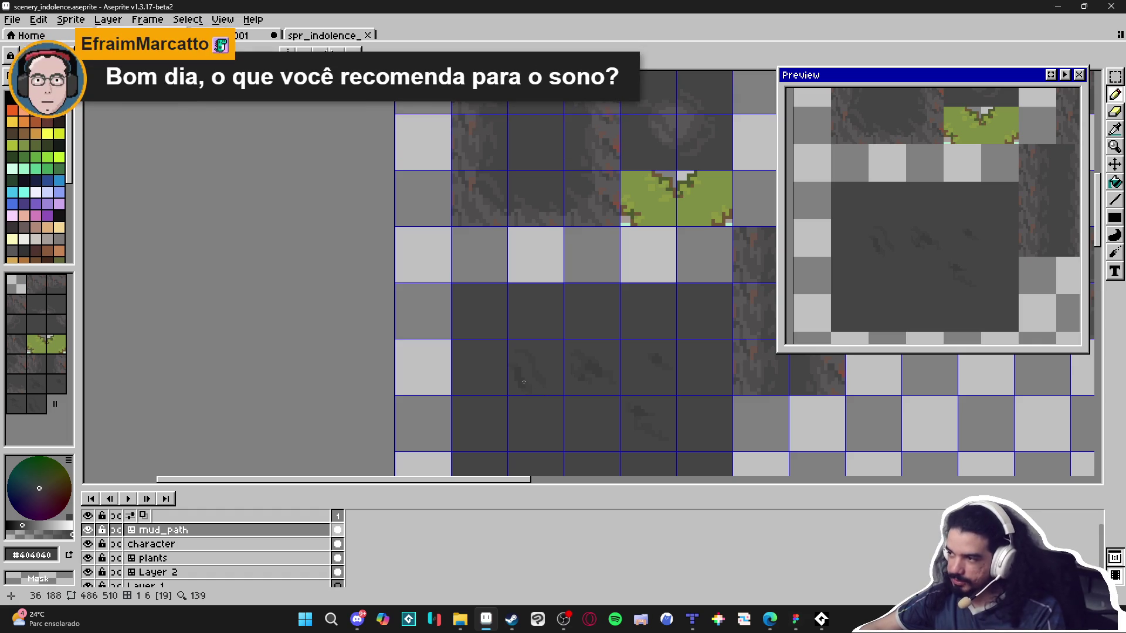
scroll(496, 364, "up", 3)
scroll(497, 364, "up", 1)
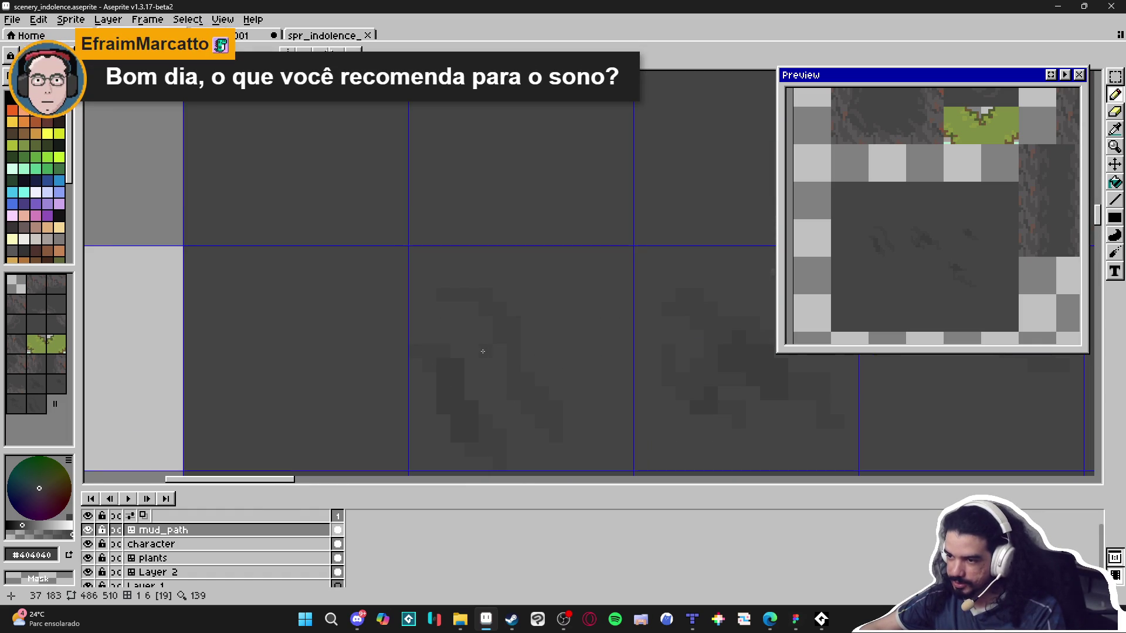
left_click(530, 402, "alt")
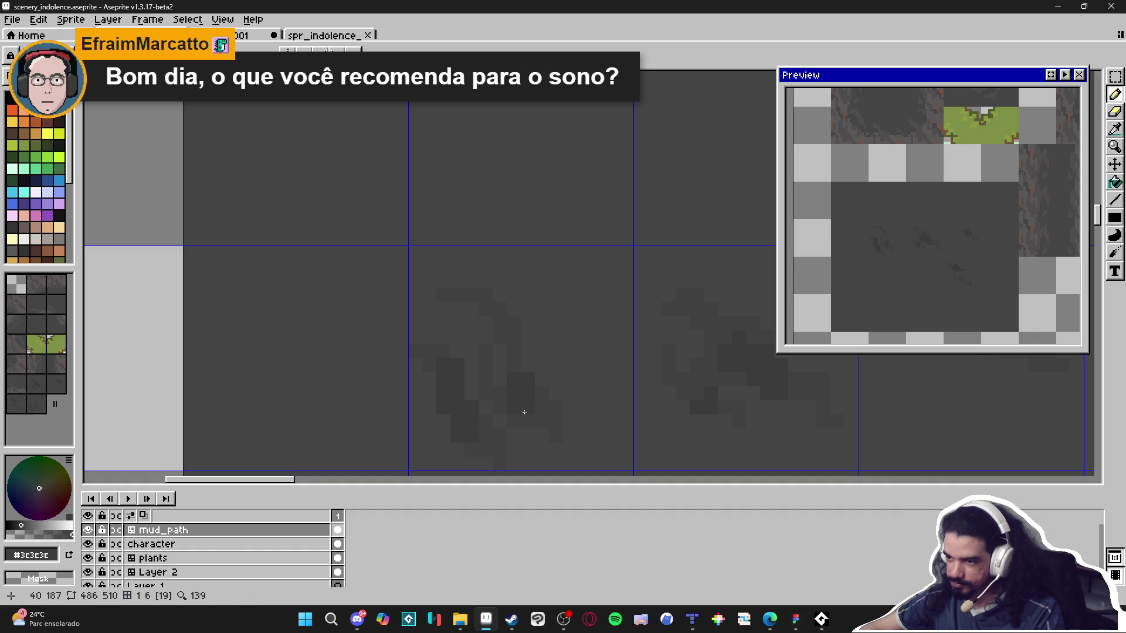
left_click(537, 406)
left_click(482, 389)
left_click(516, 361)
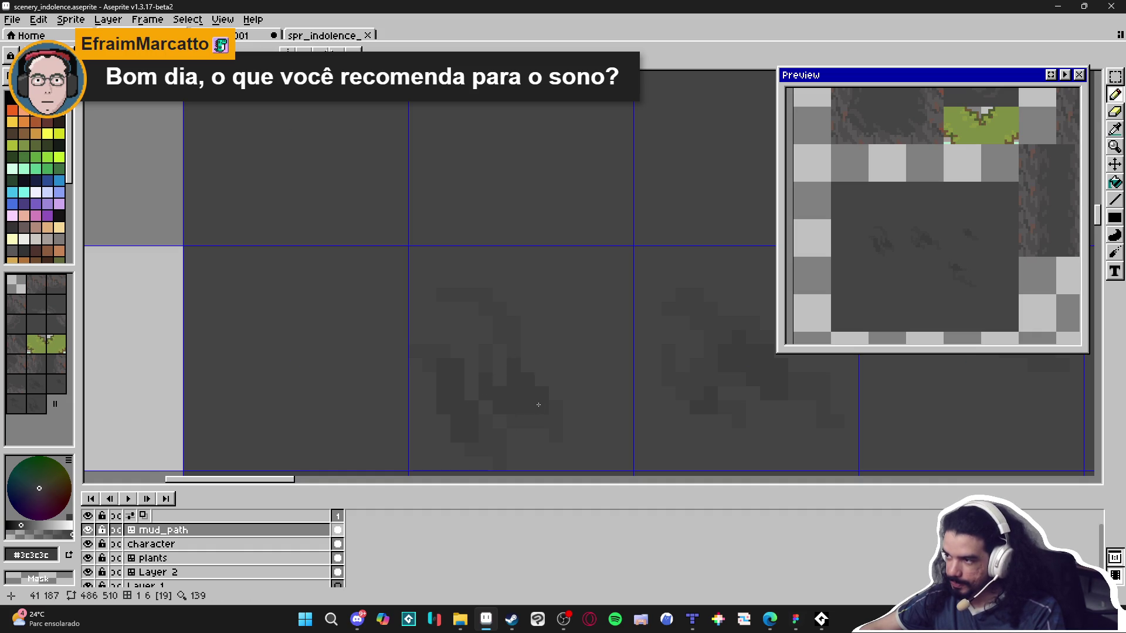
scroll(538, 405, "down", 2)
scroll(507, 400, "up", 2)
left_click(510, 398, "alt")
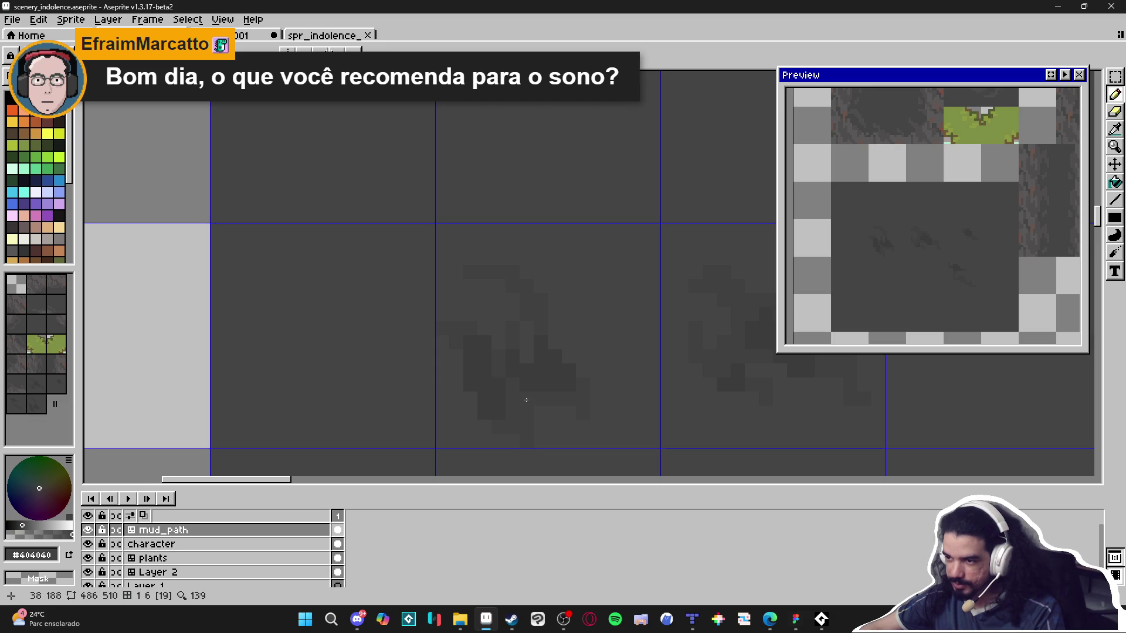
scroll(537, 405, "down", 3)
scroll(537, 405, "up", 1)
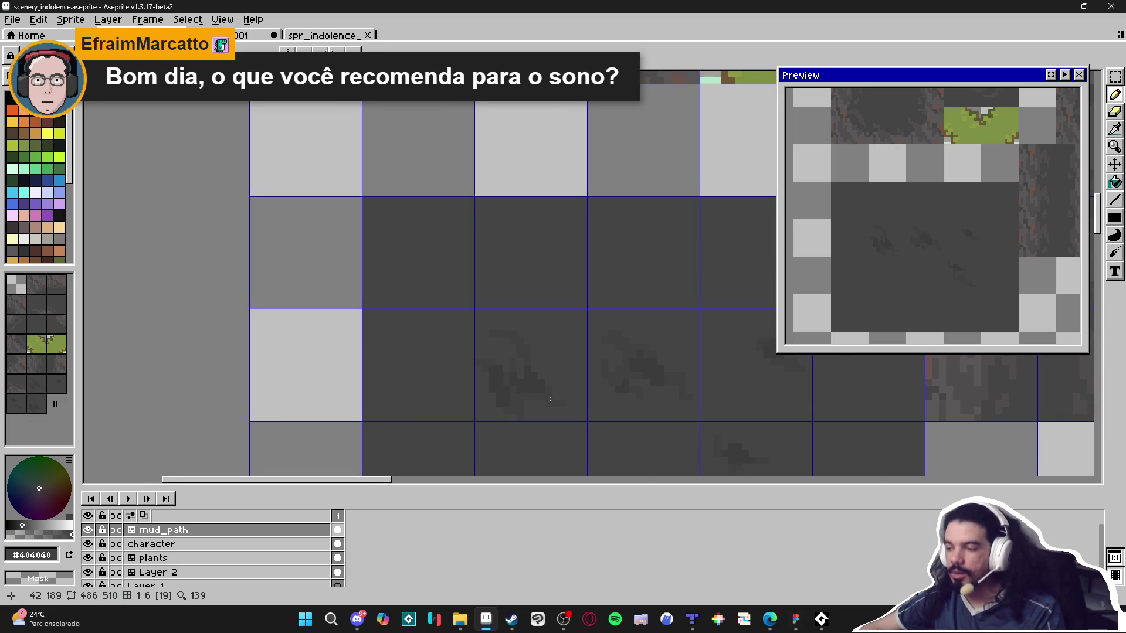
scroll(522, 427, "down", 1)
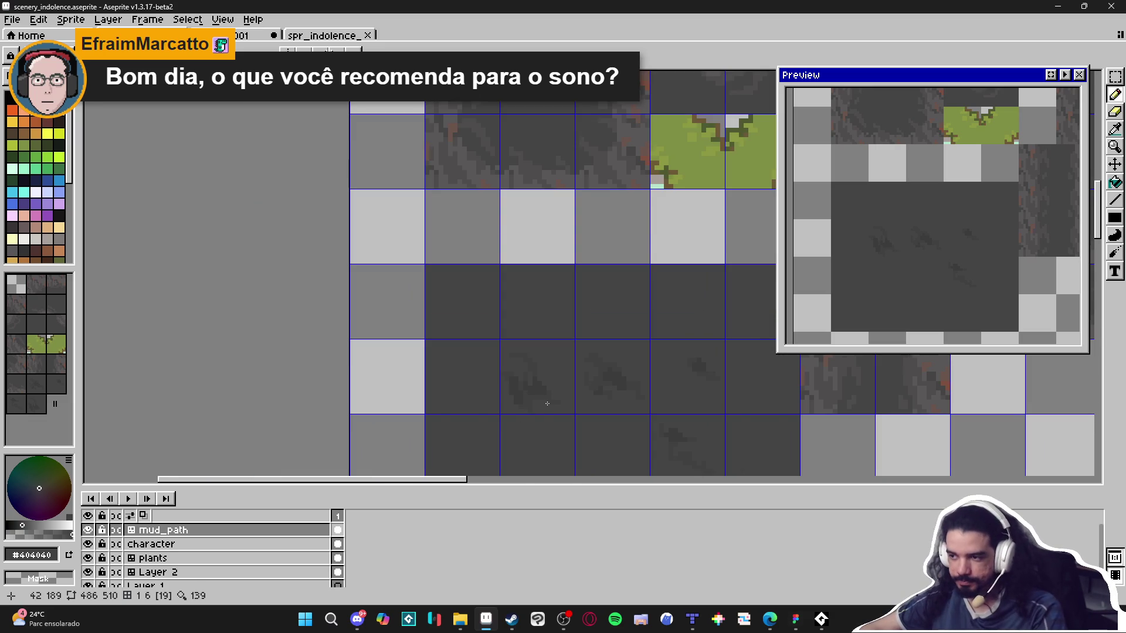
scroll(547, 411, "down", 1)
key("m")
Move a dark tile to a new spot in the spr_indolence_tileset image.
left_click(512, 385)
left_click(321, 35)
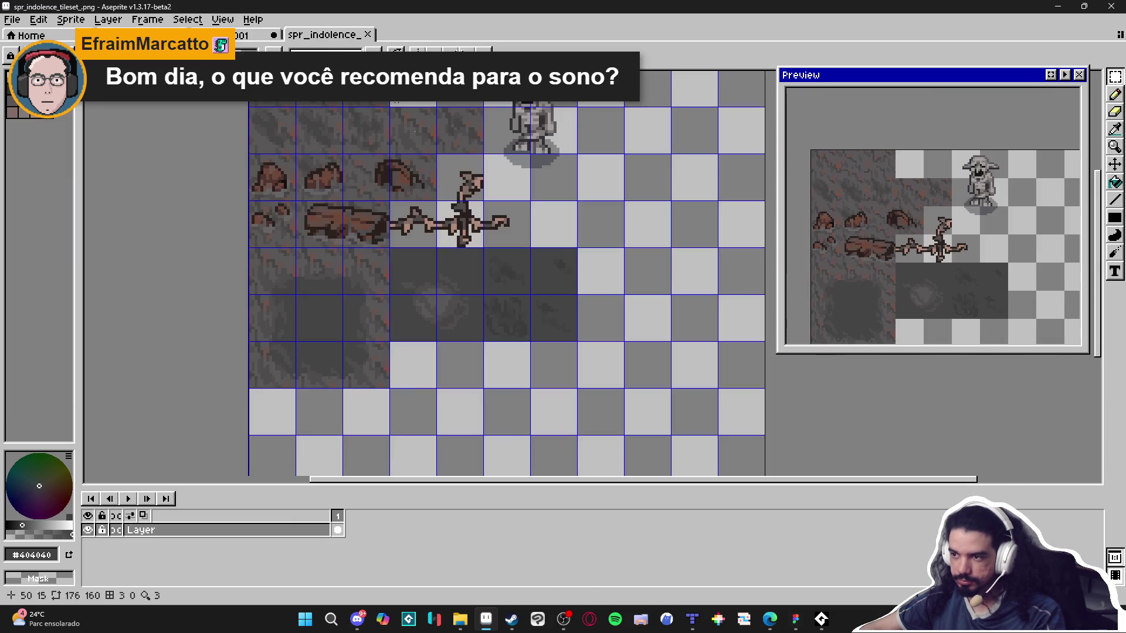
scroll(474, 332, "up", 1)
left_click(230, 288)
mouse_move(230, 288)
left_mouse_down()
mouse_move(452, 372)
mouse_move(554, 342)
left_mouse_up()
Save the tileset image and pick a dark ground tile from tls_indolence in Tiled.
key("ctrl+s")
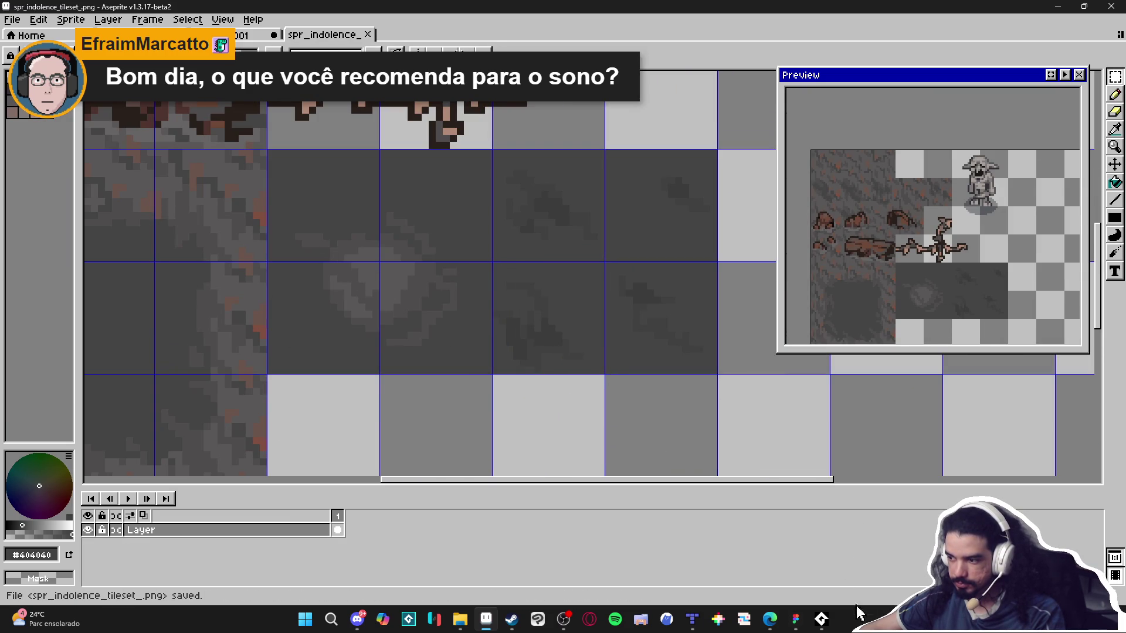
left_click(697, 629)
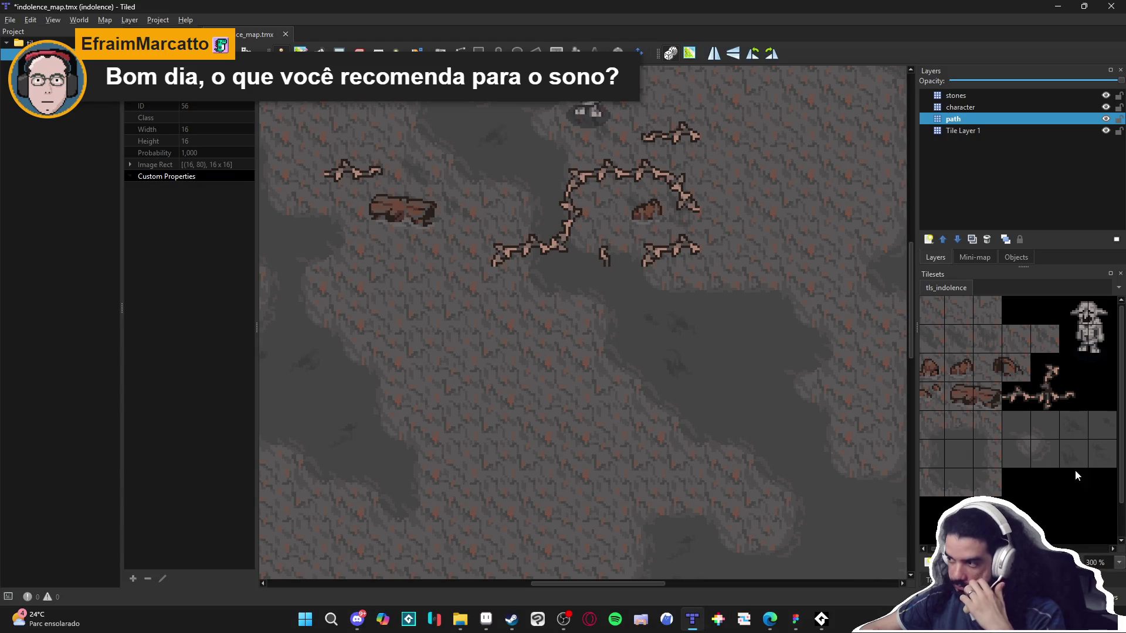
left_click(1102, 425)
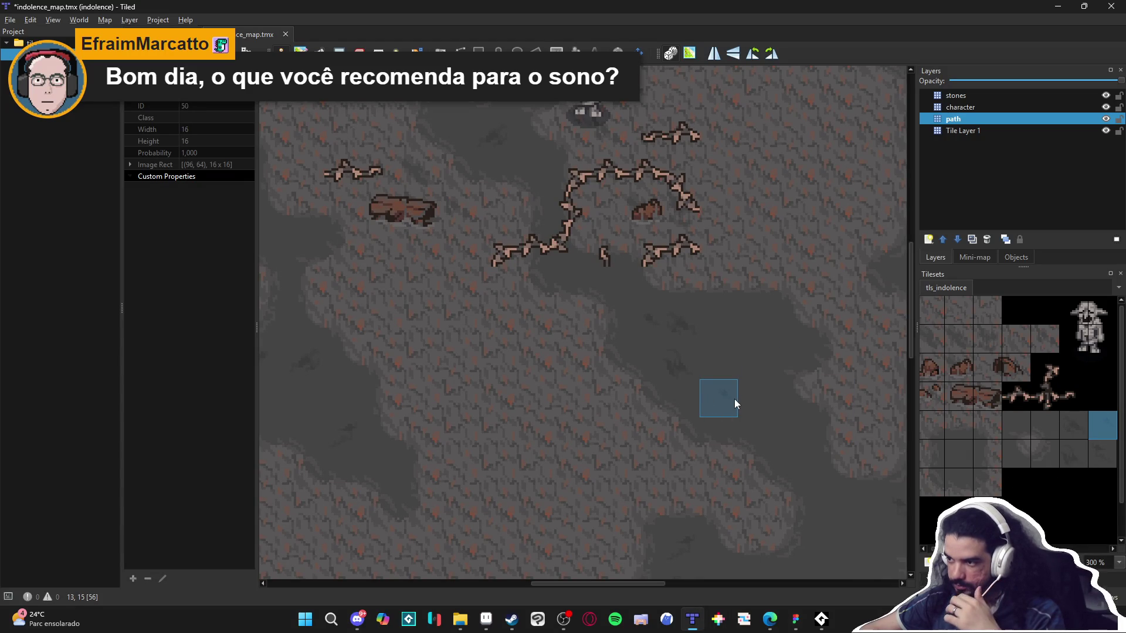
Return to the spr_indolence_tileset_png image in Aseprite.
mouse_move(769, 618)
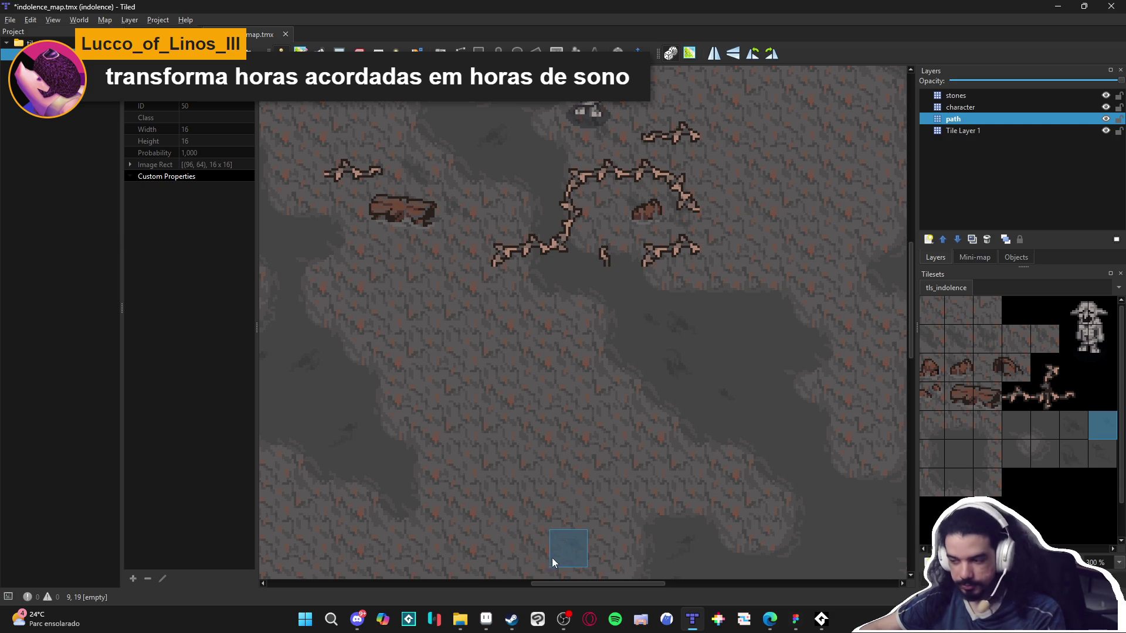
left_click(486, 620)
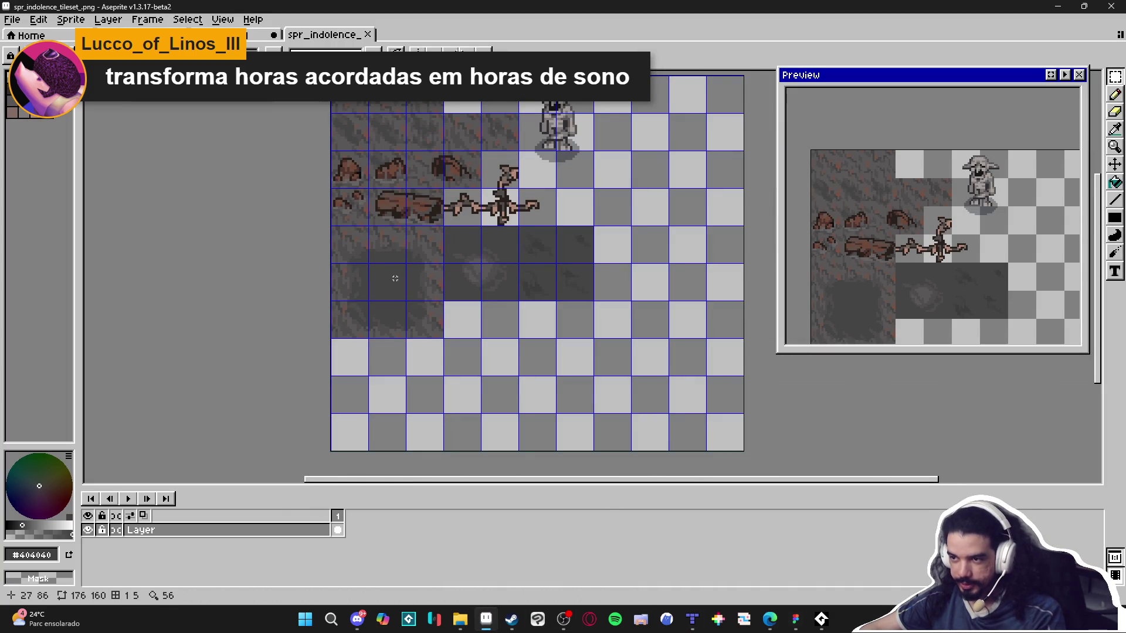
scroll(379, 271, "up", 1)
key("m")
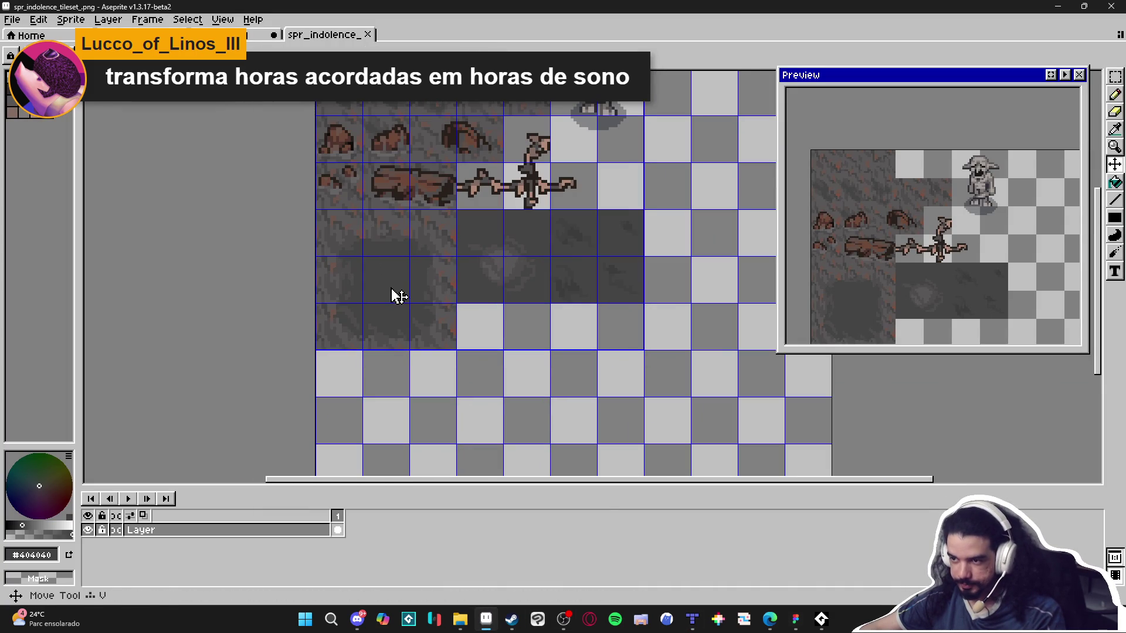
left_click_drag(363, 257, 411, 305)
key("ctrl+Tab")
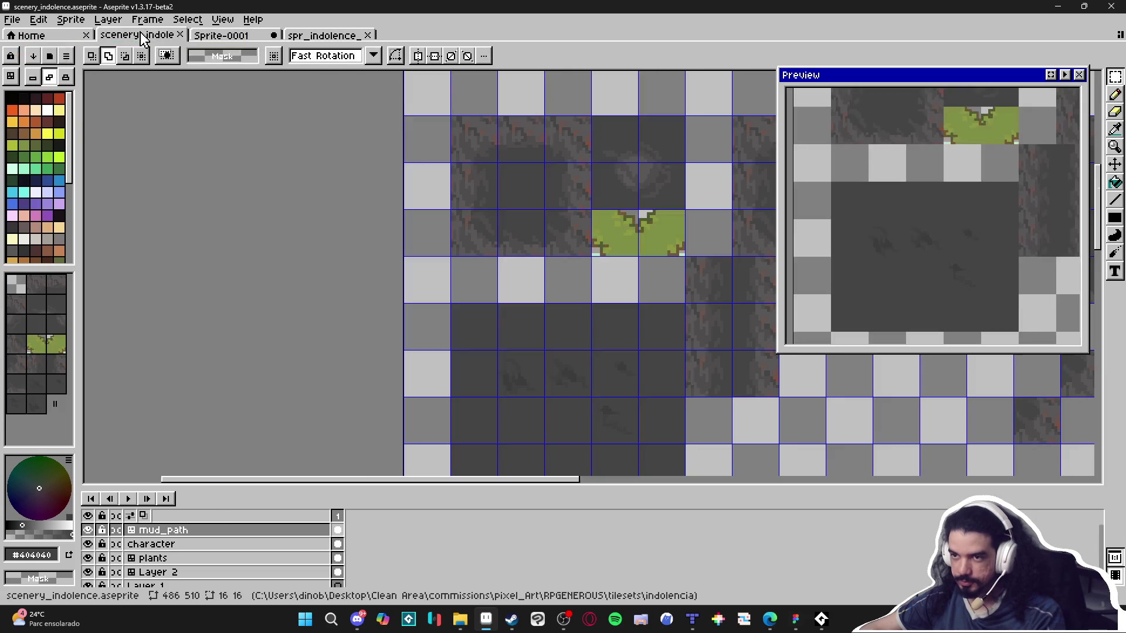
scroll(468, 234, "down", 2)
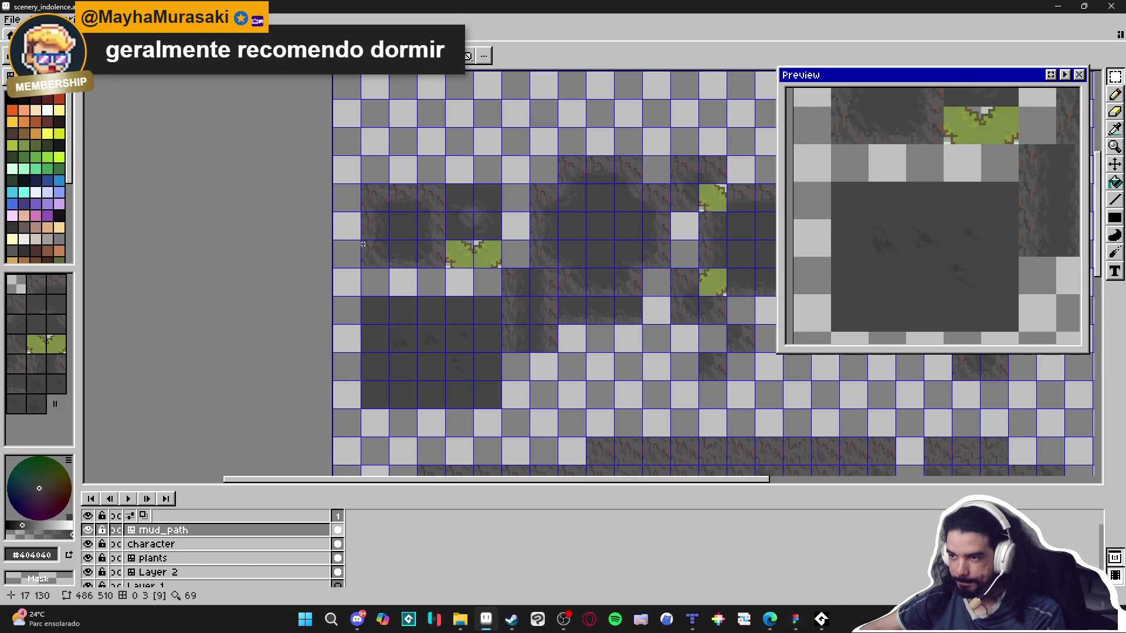
left_click_drag(351, 238, 286, 258)
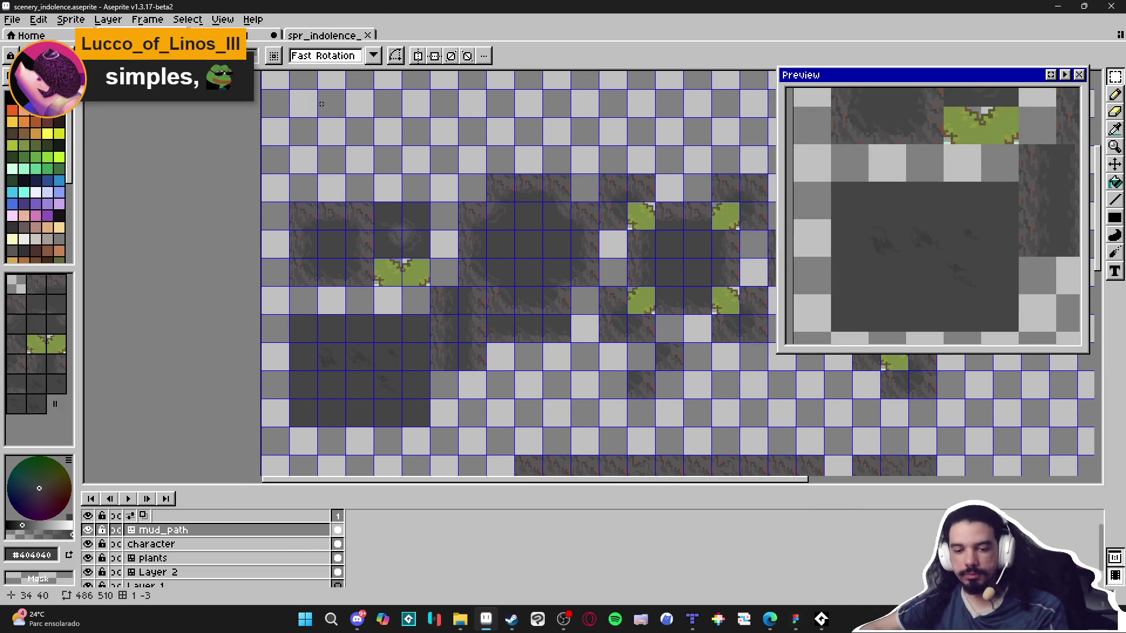
scroll(401, 221, "down", 3)
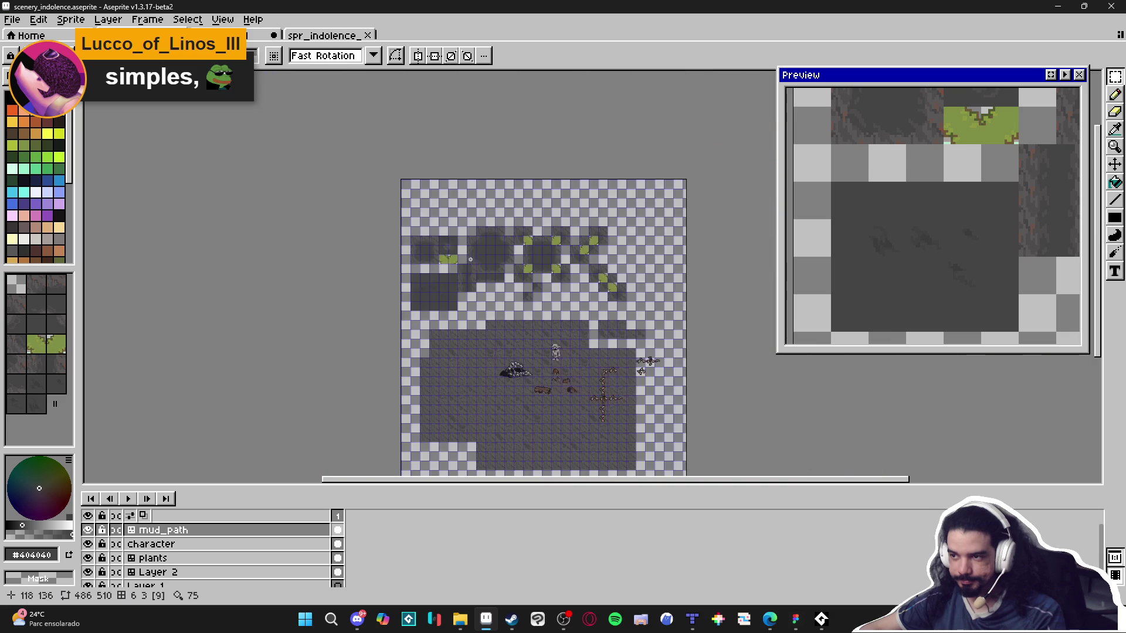
left_click(322, 36)
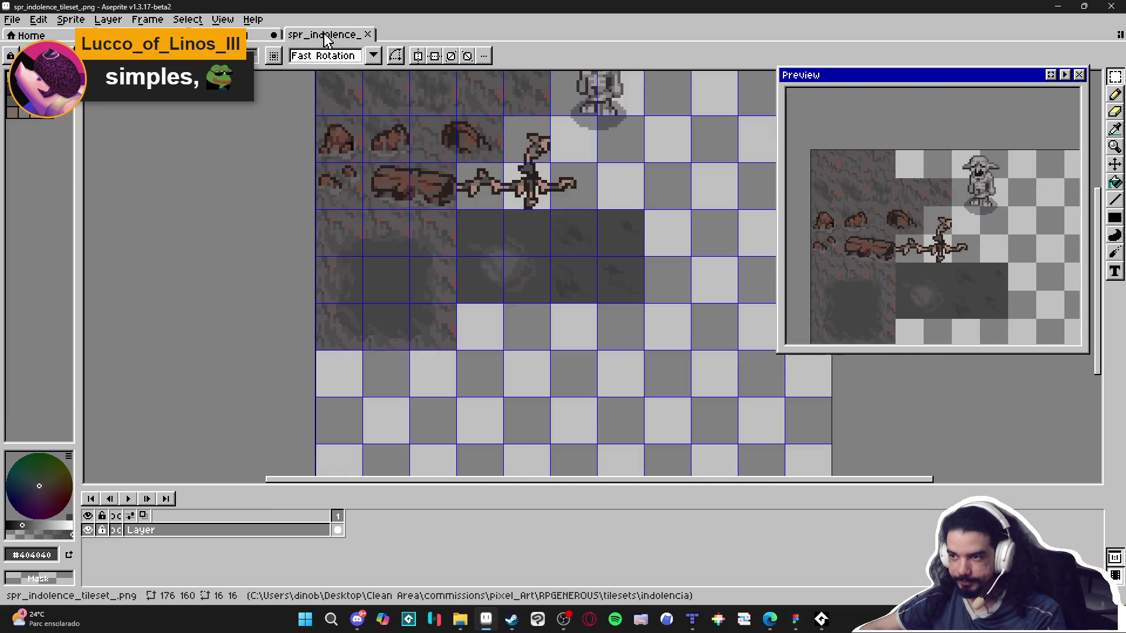
left_click(176, 35)
left_click(322, 36)
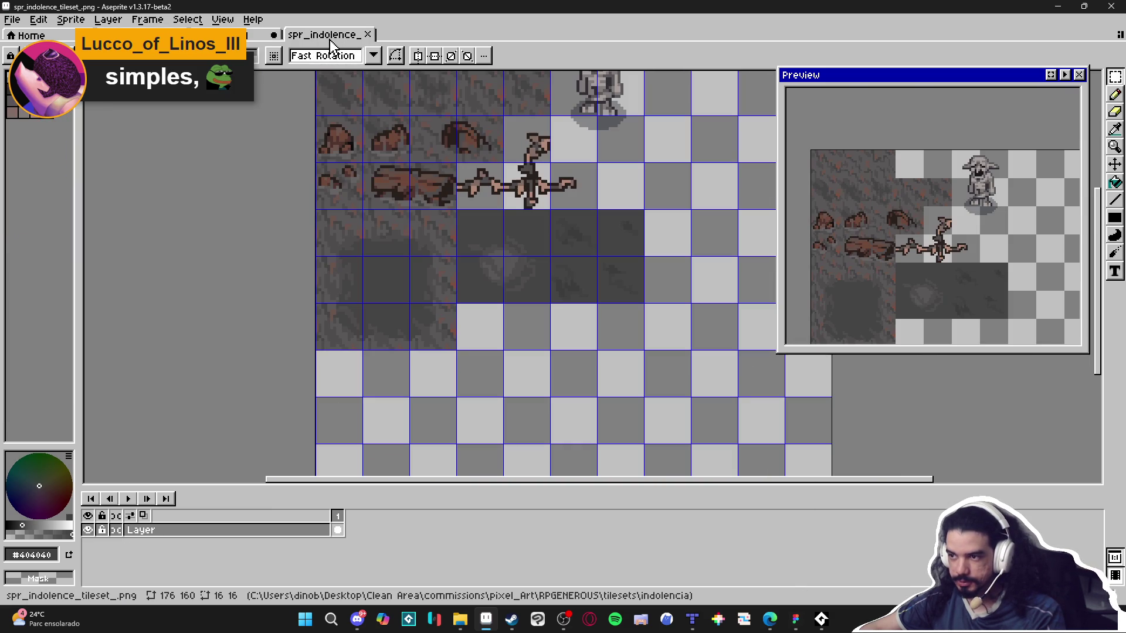
left_click(695, 623)
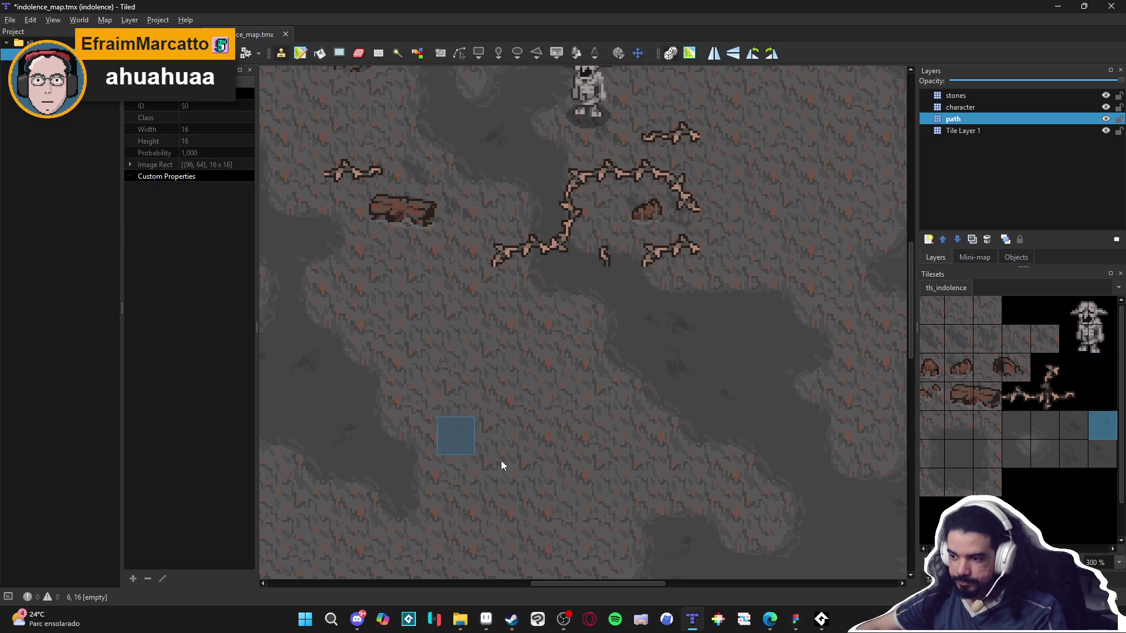
Pan and zoom over the cave map's dark paths, then return to Aseprite's tileset image.
left_click_drag(676, 477, 637, 441)
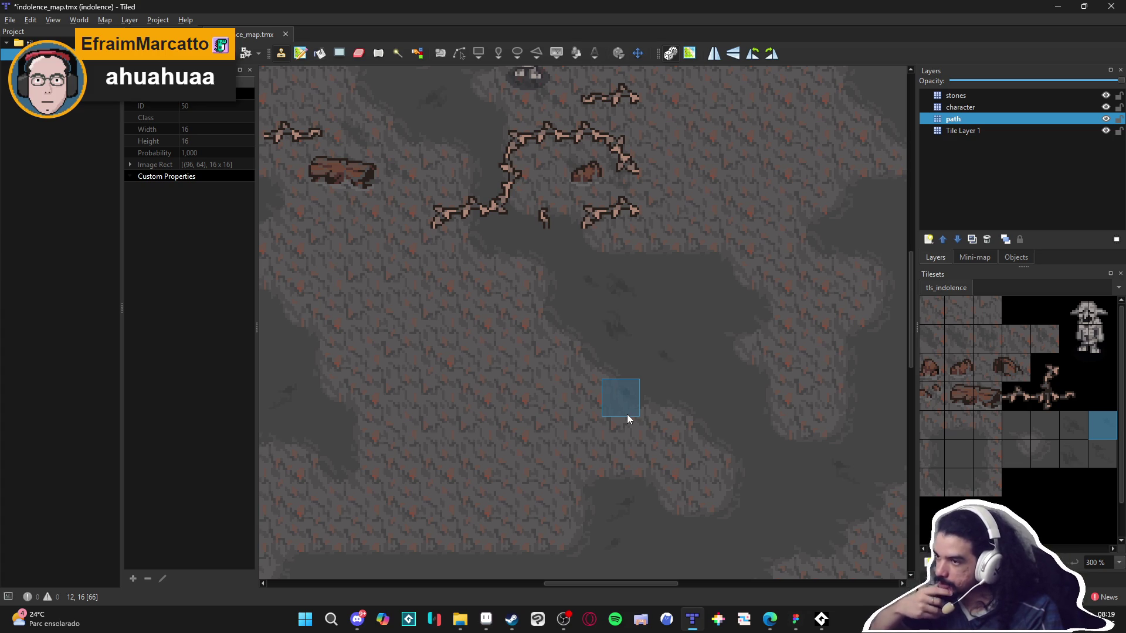
scroll(627, 414, "down", 1)
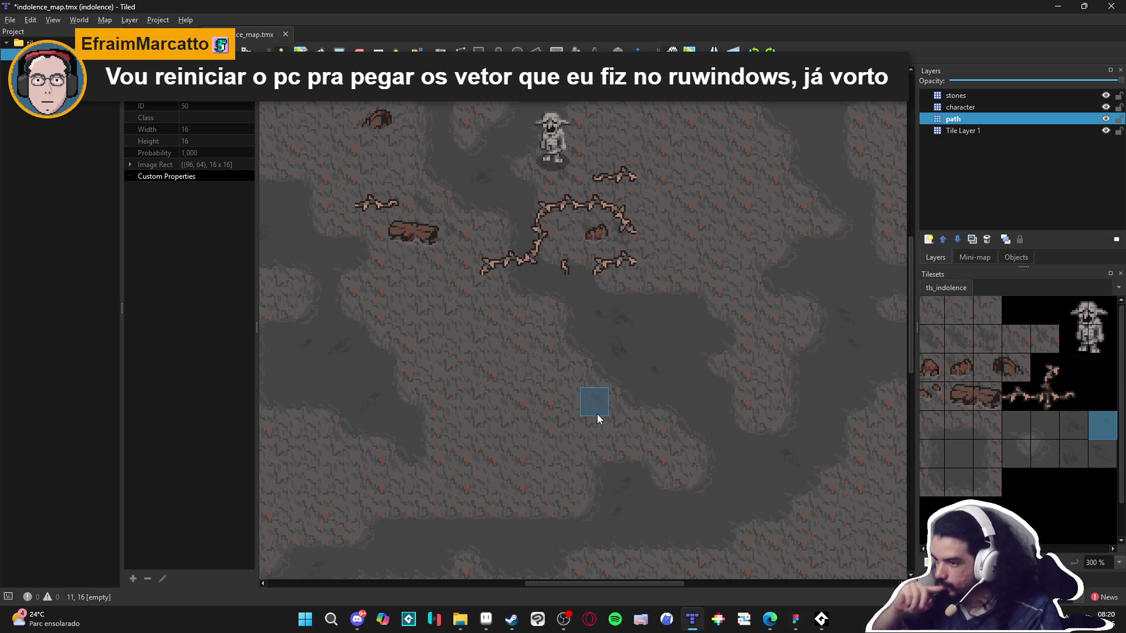
left_click(485, 619)
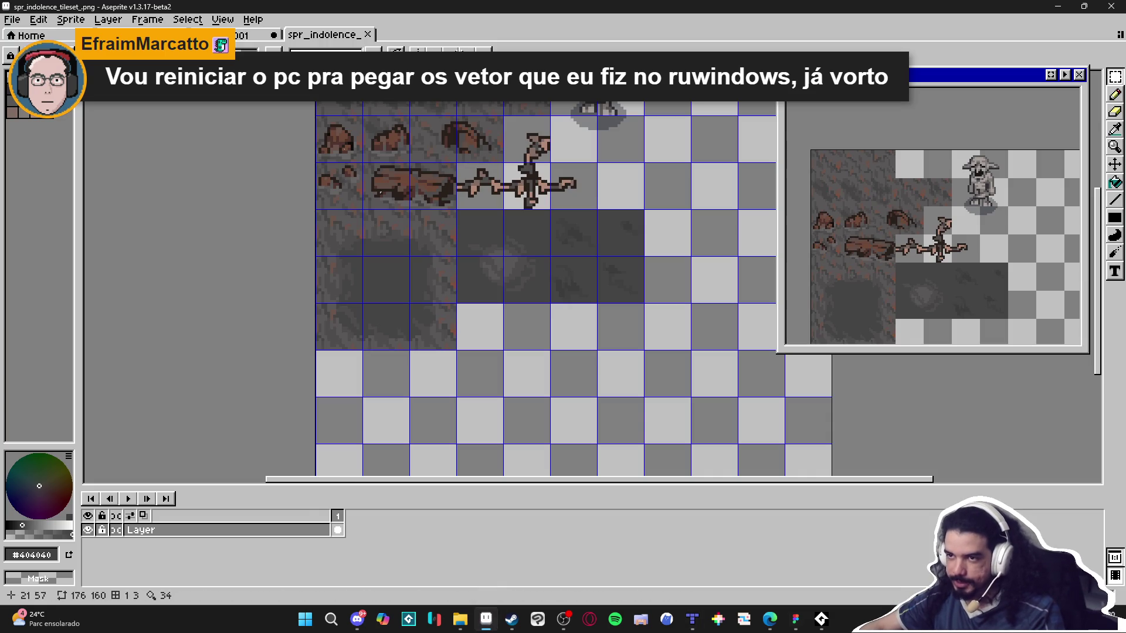
Duplicate the mud_path layer and convert the copy to a tilemap with a new tileset.
left_click(153, 35)
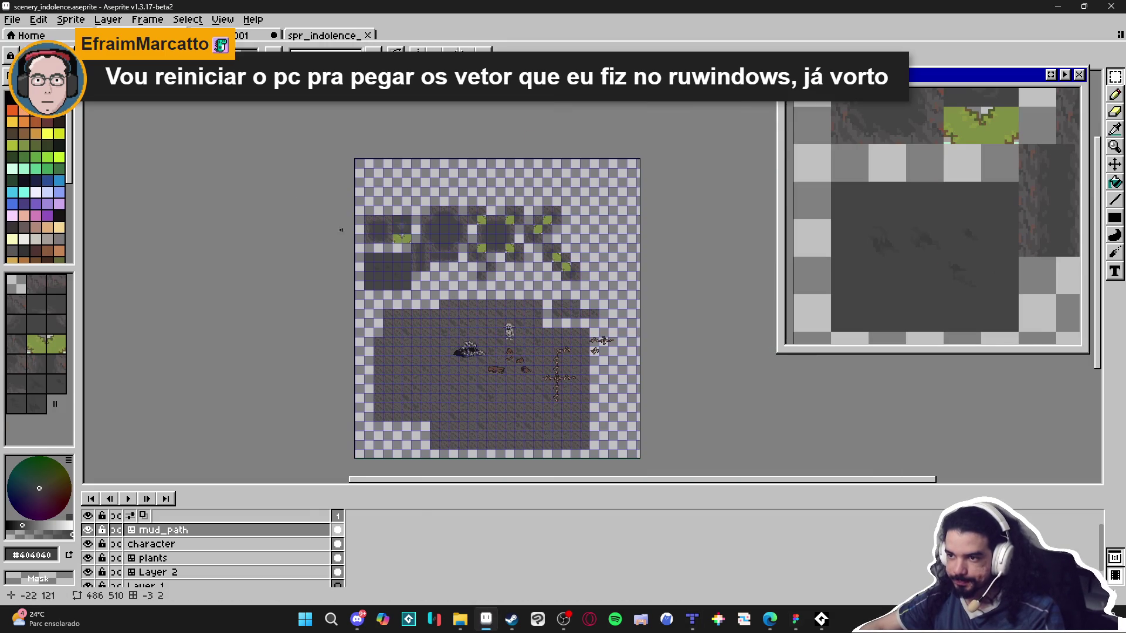
right_click(181, 530)
left_click(234, 556)
right_click(190, 530)
mouse_move(270, 538)
left_click(310, 553)
right_click(273, 530)
mouse_move(352, 538)
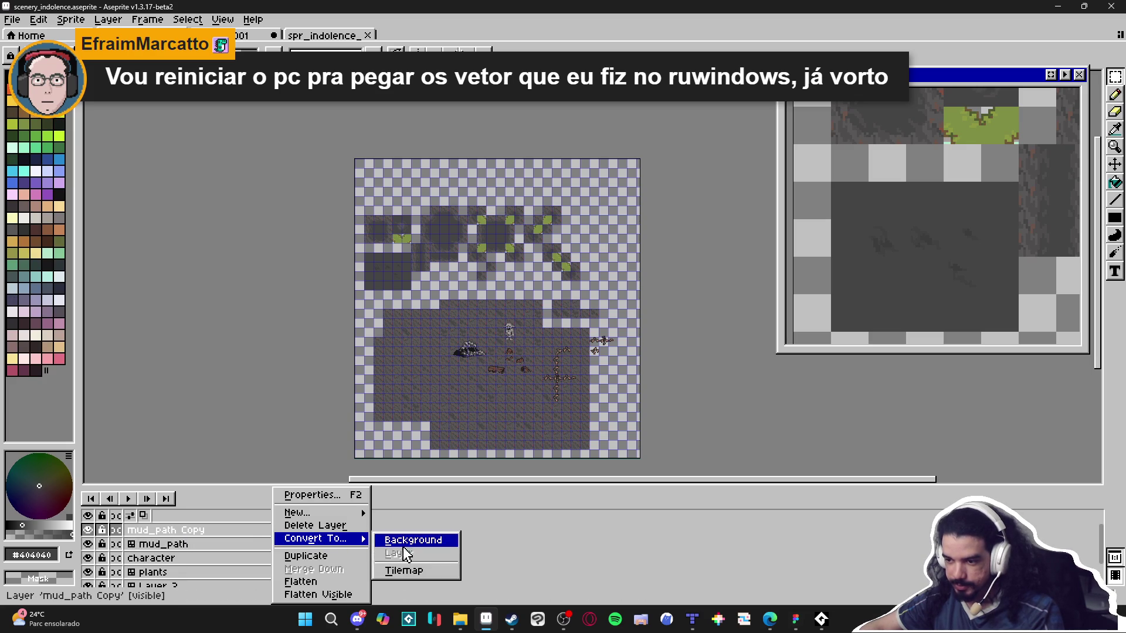
left_click(422, 570)
left_click(580, 359)
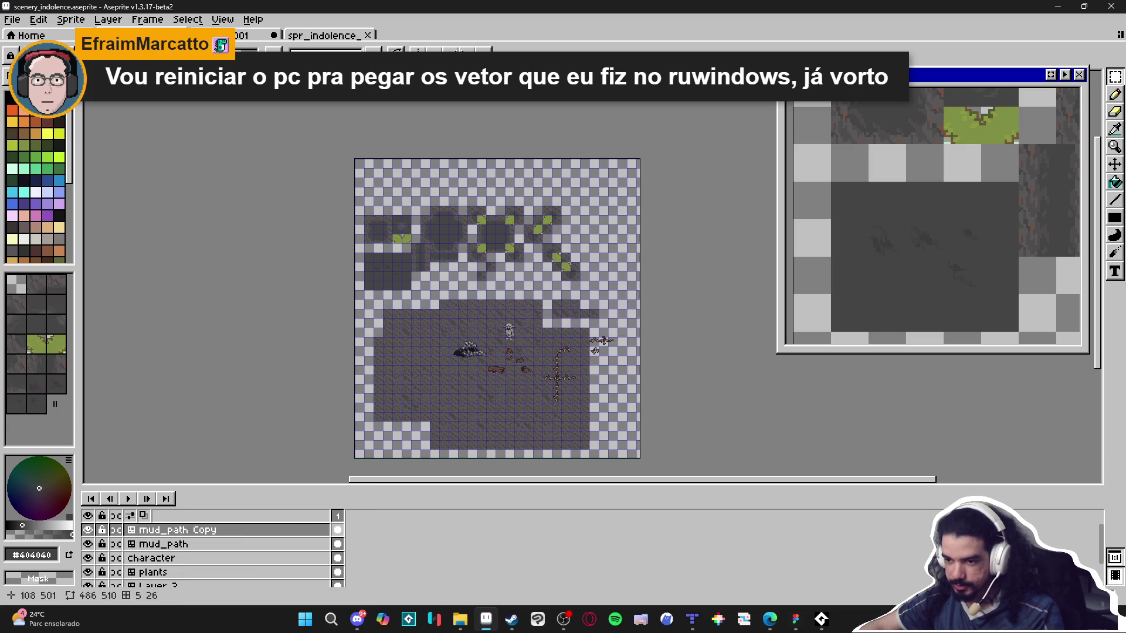
Rename the copied layer to dark_mud_path.
double_click(212, 531)
type("dark_mud_path")
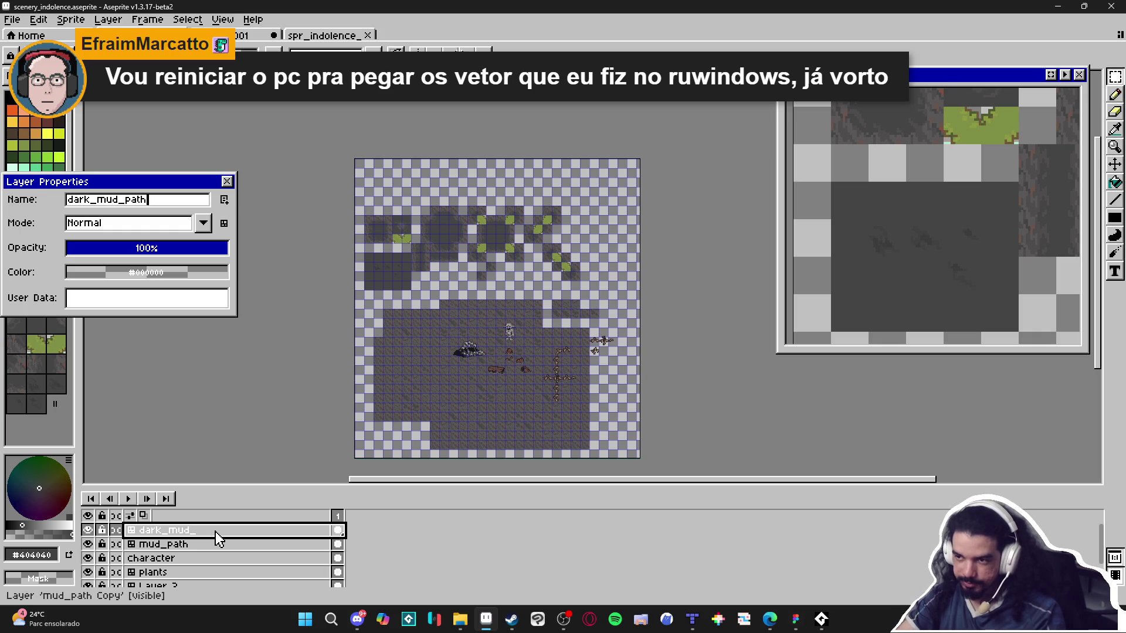
key("Return")
scroll(530, 447, "up", 5)
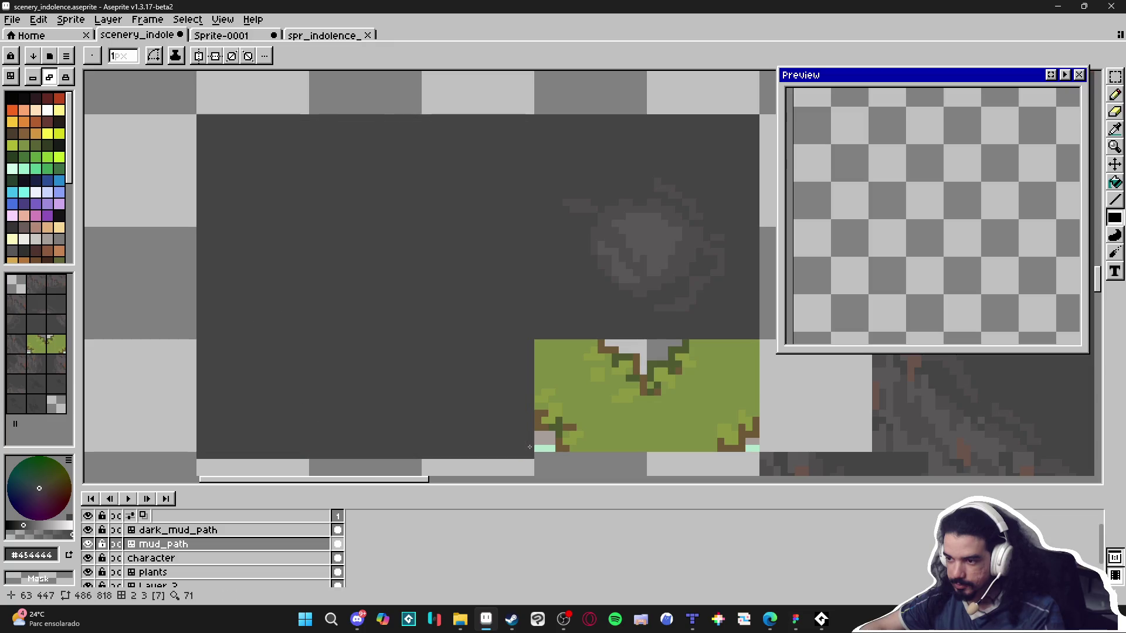
Undo a trial tile placement, then draw a faint #404040 stroke across the top dark tile.
left_click(530, 447)
left_click(33, 77)
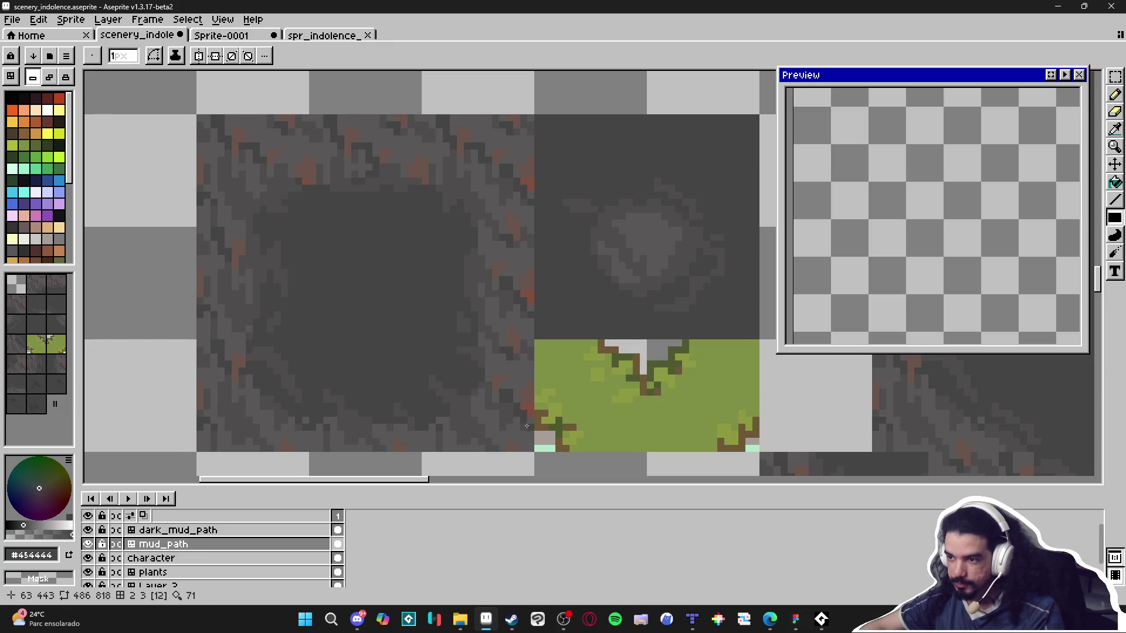
key("ctrl+z")
key("ctrl+z")
key("ctrl+z")
scroll(332, 249, "down", 2)
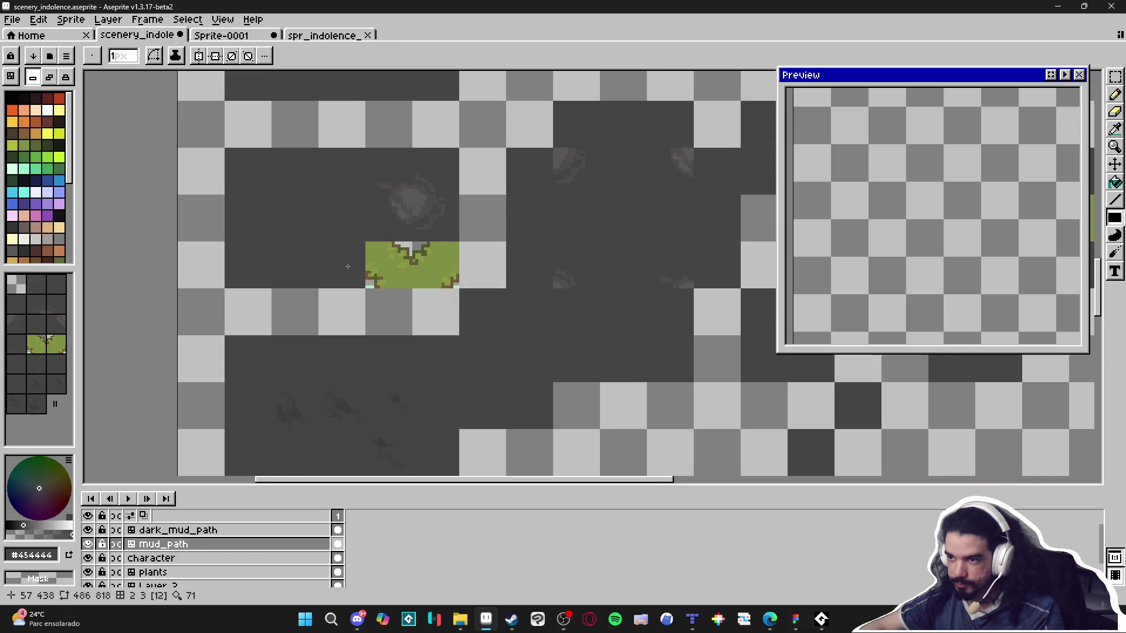
scroll(332, 249, "down", 2)
scroll(352, 282, "up", 1)
key("i")
scroll(377, 329, "up", 3)
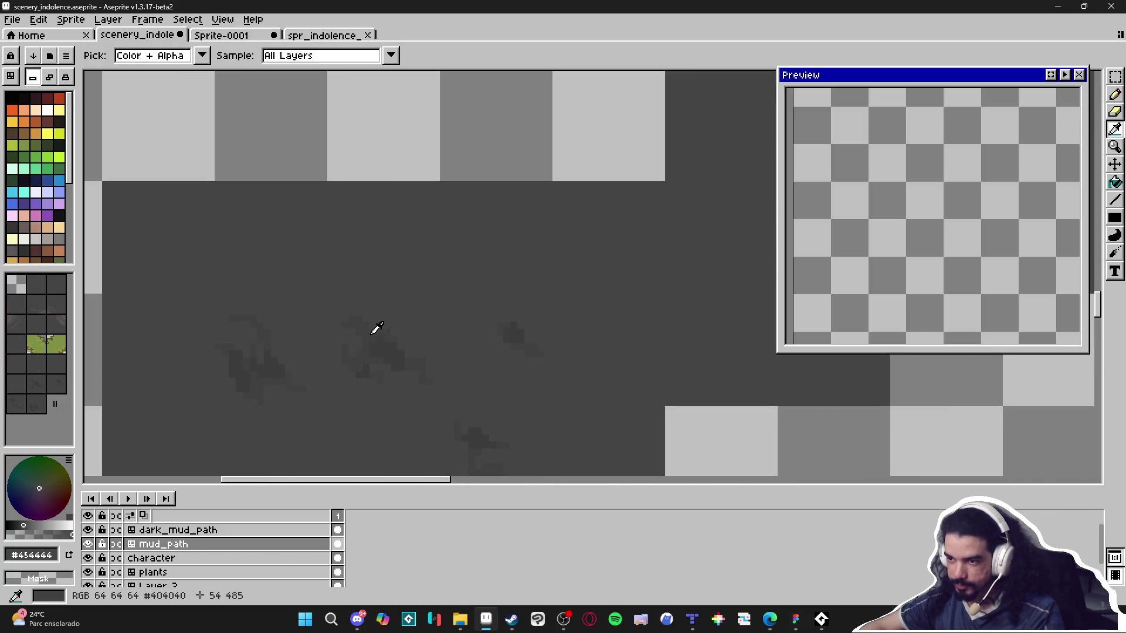
left_click(376, 328)
key("b")
scroll(447, 389, "down", 2)
scroll(345, 209, "up", 2)
left_click_drag(346, 209, 429, 205)
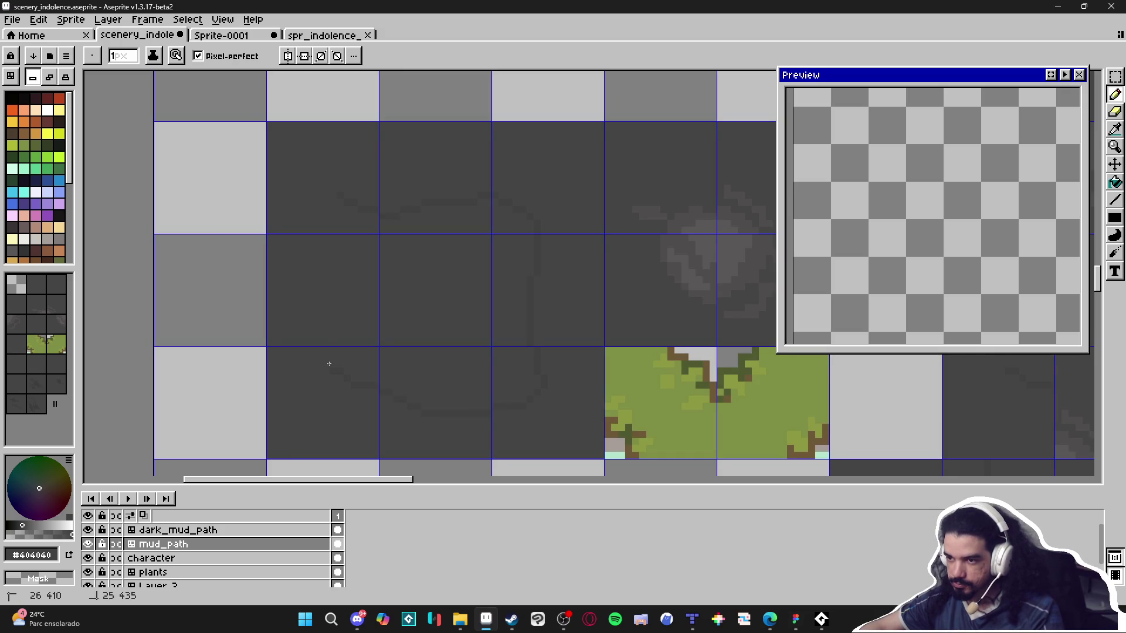
With a 2px pencil and sampled darker grey, paint over the light rock edge.
key("g")
scroll(462, 308, "down", 4)
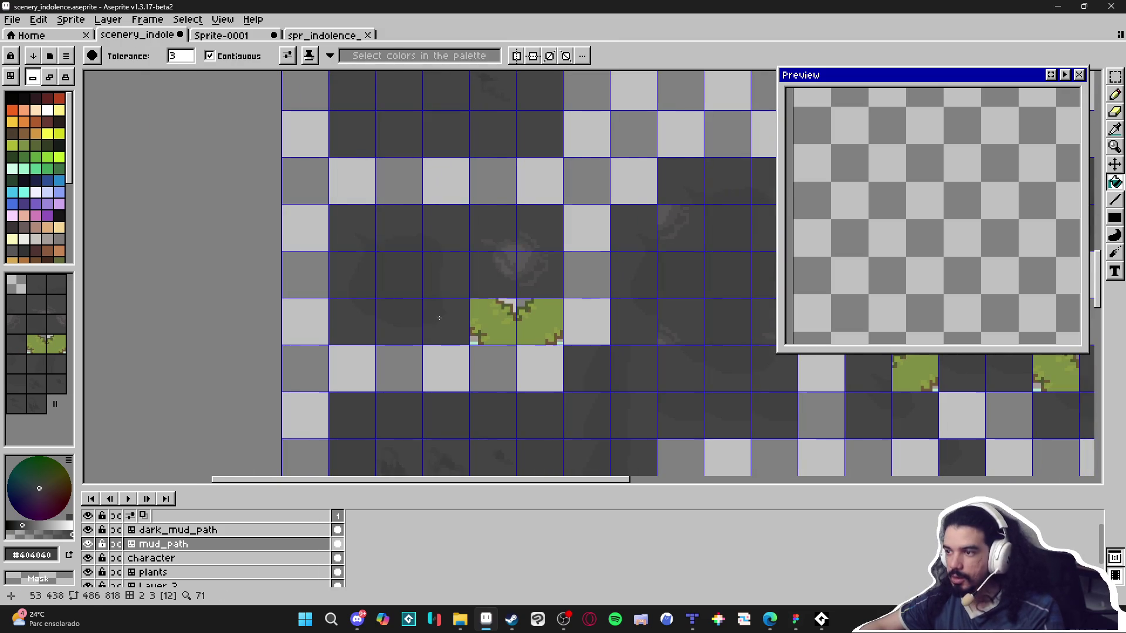
scroll(369, 252, "up", 4)
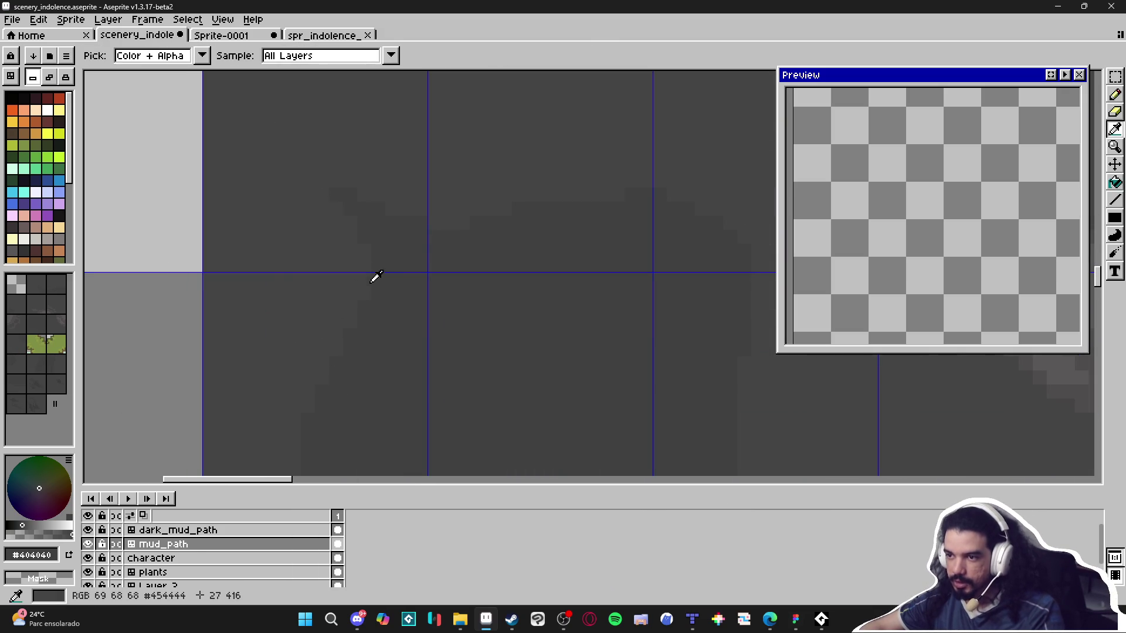
key("b")
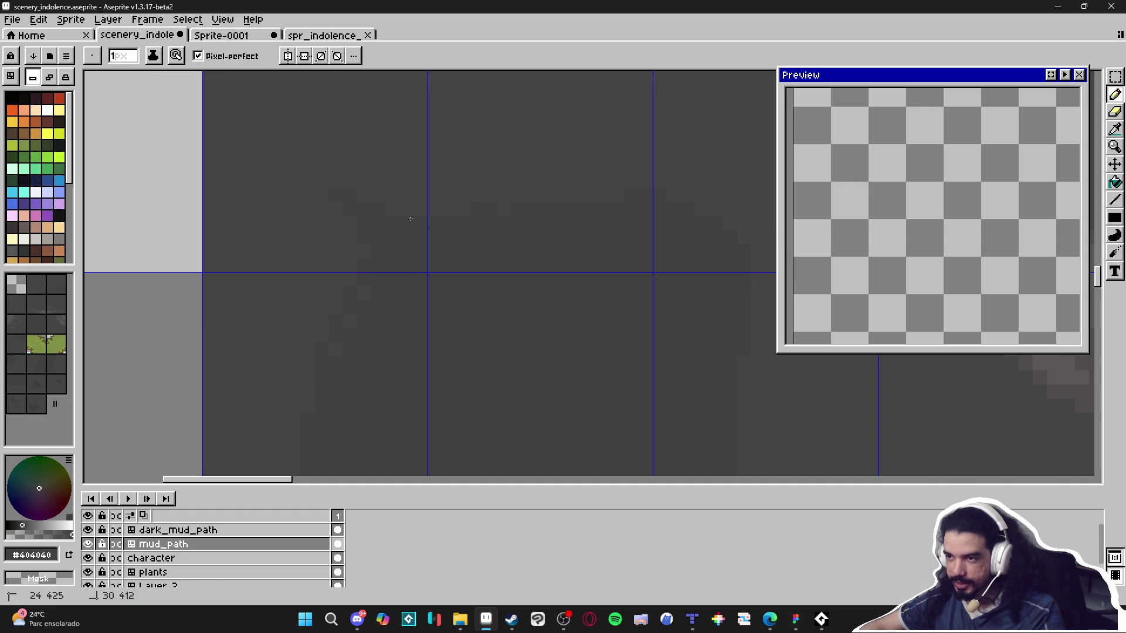
key("plus")
left_click(289, 373, "alt")
left_click(364, 359, "alt")
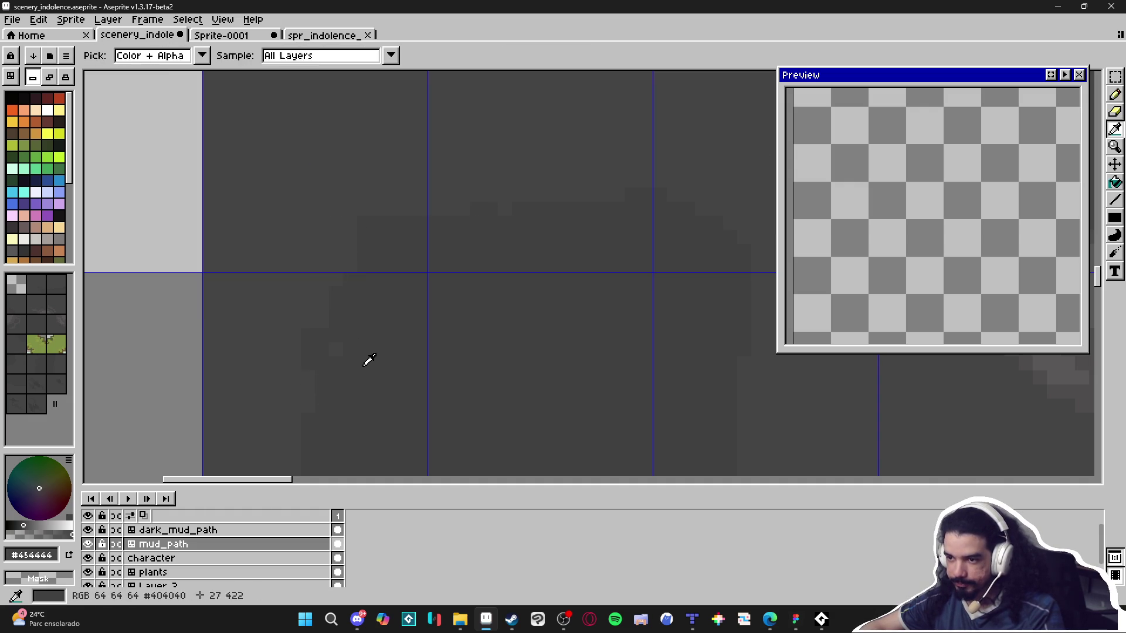
scroll(477, 374, "down", 4)
scroll(478, 373, "down", 3)
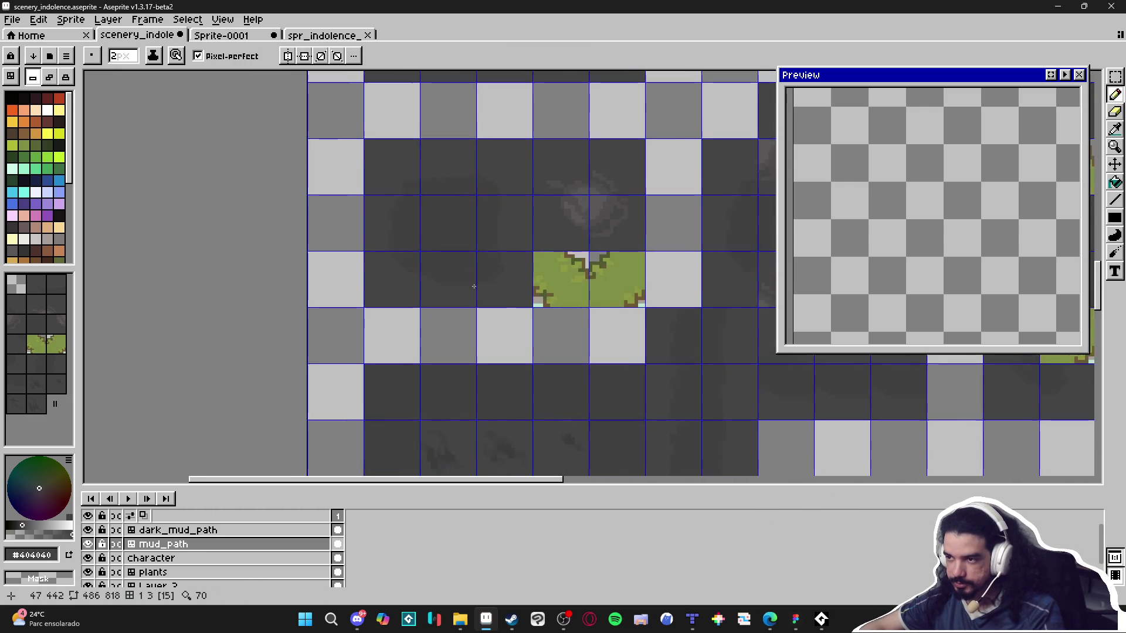
scroll(464, 320, "up", 2)
left_click(441, 323, "alt")
scroll(440, 323, "down", 3)
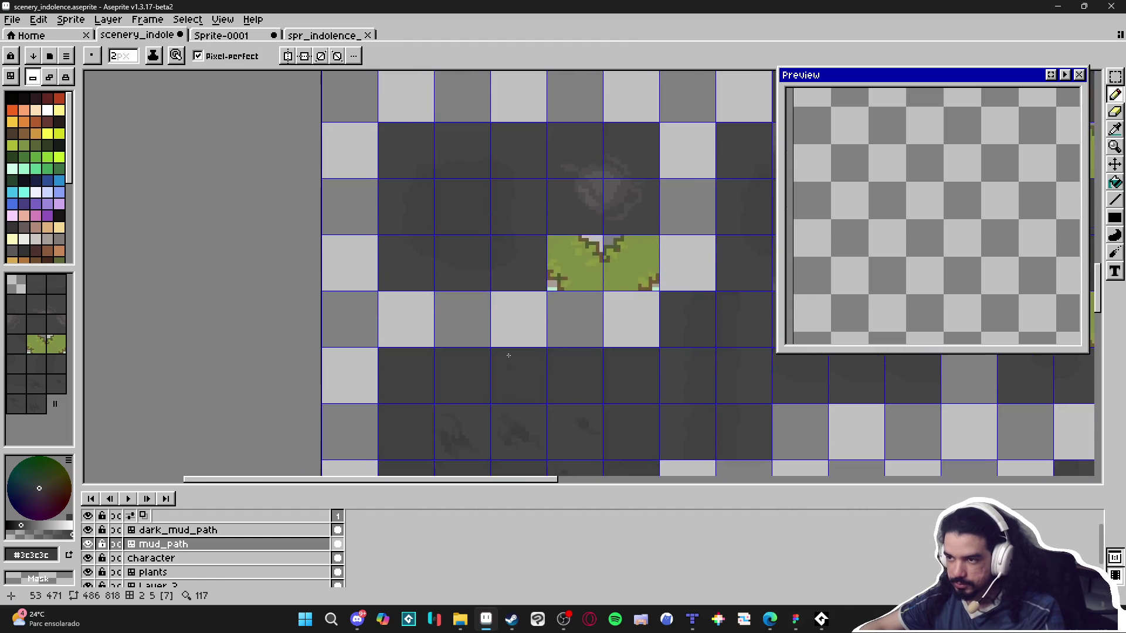
scroll(409, 196, "up", 4)
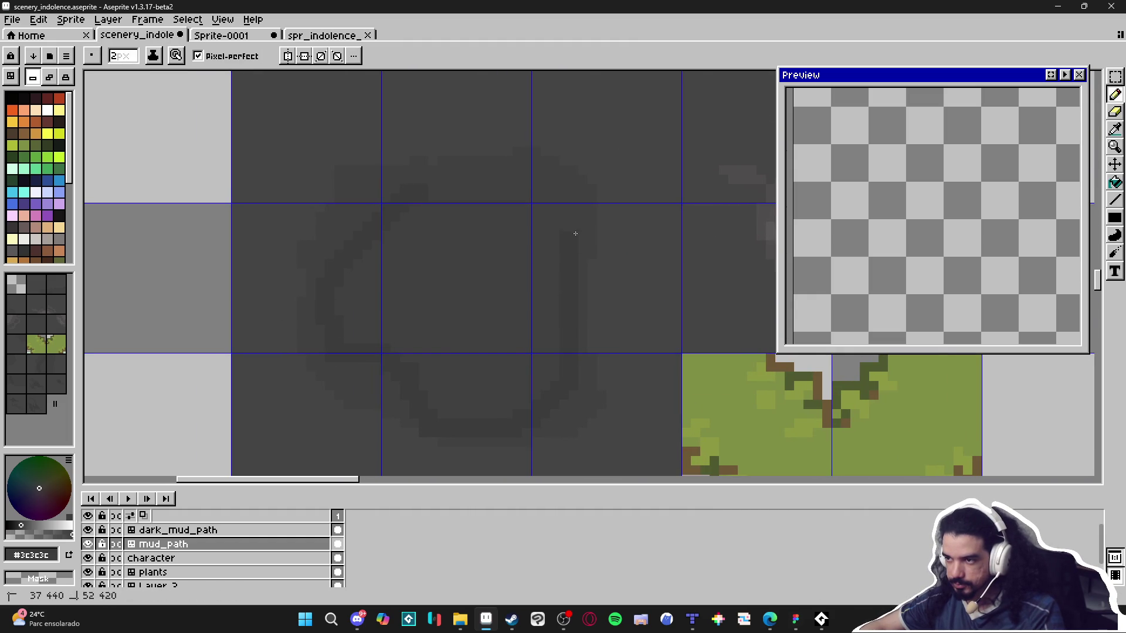
key("g")
scroll(457, 297, "down", 5)
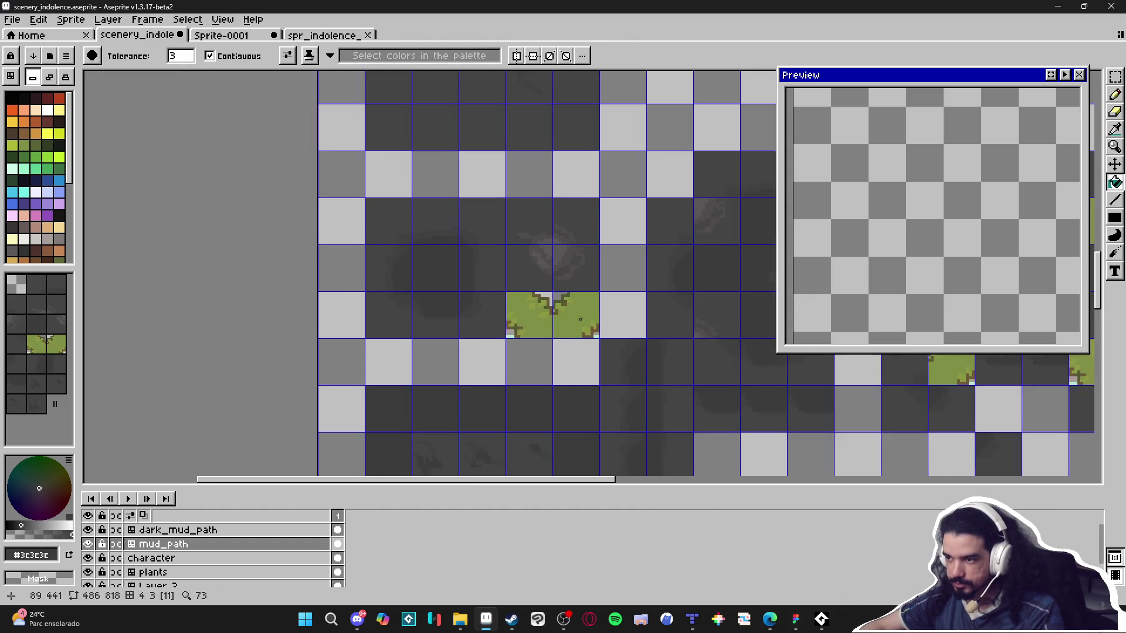
scroll(611, 331, "up", 3)
key("b")
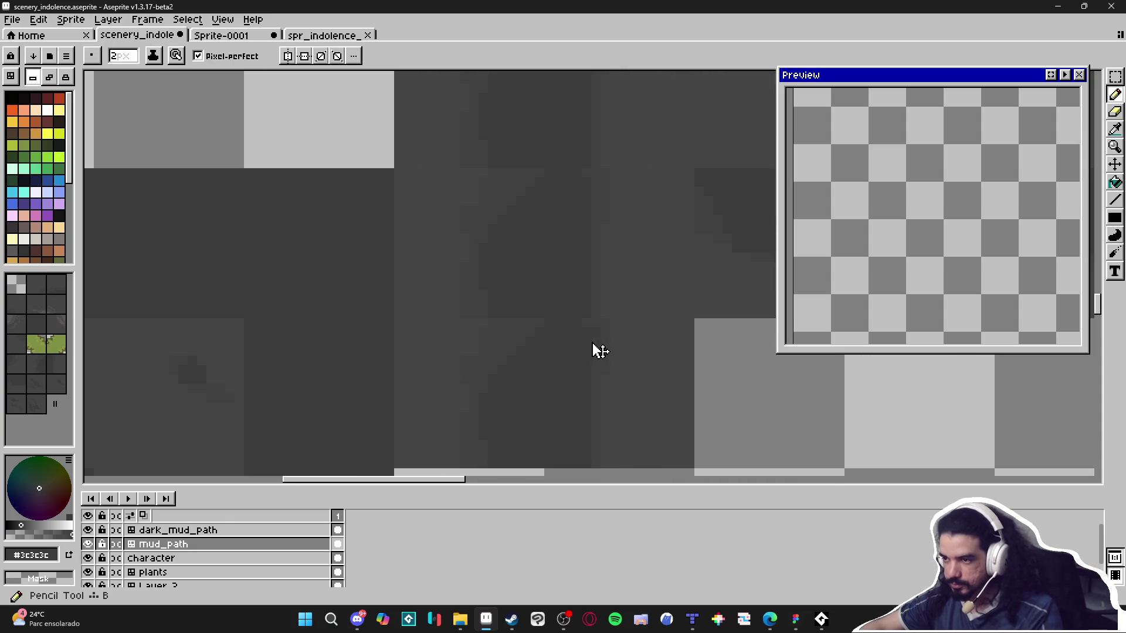
left_click_drag(514, 309, 522, 309)
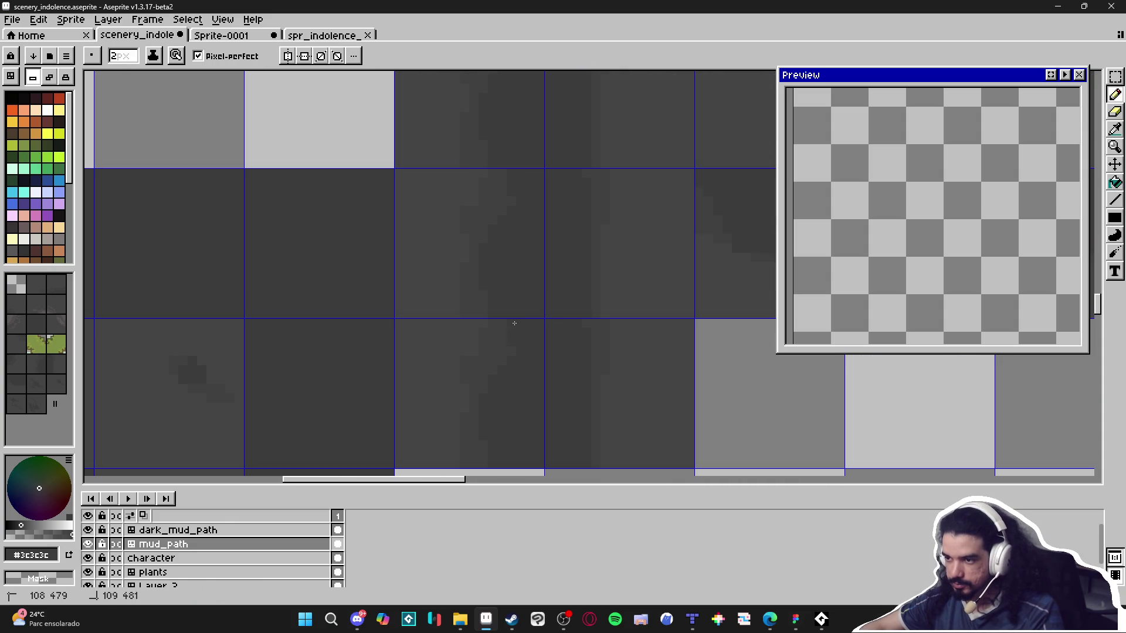
Paint #3c3c3c over the curved rock outline and cover leftover light pixels.
left_click(577, 349, "alt")
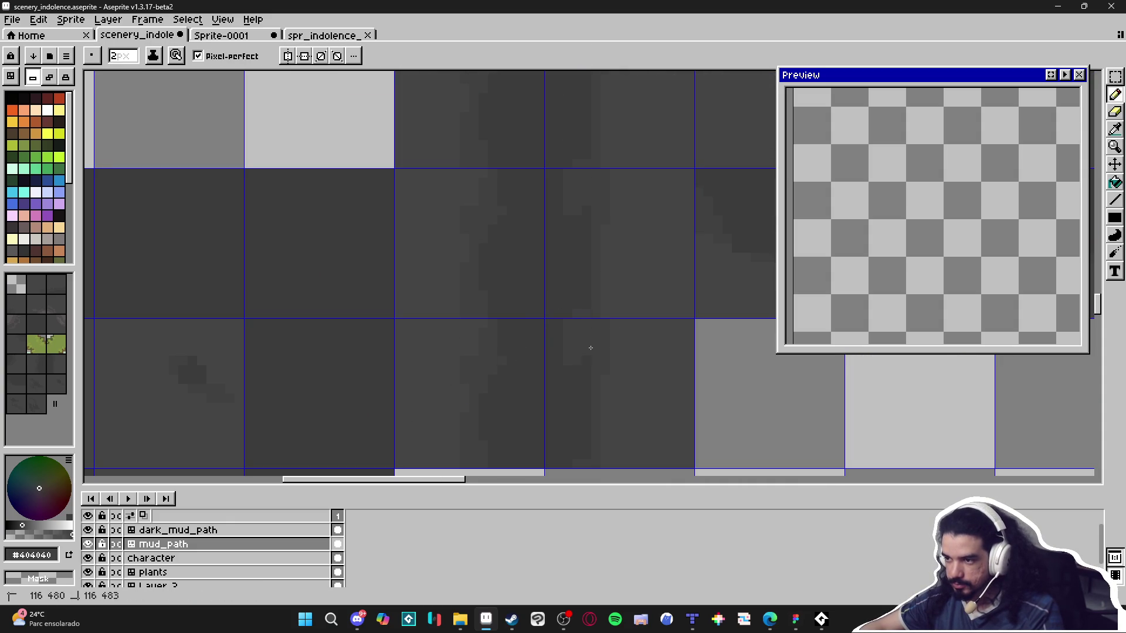
scroll(596, 369, "down", 2)
scroll(583, 354, "right", 3)
scroll(583, 354, "up", 2)
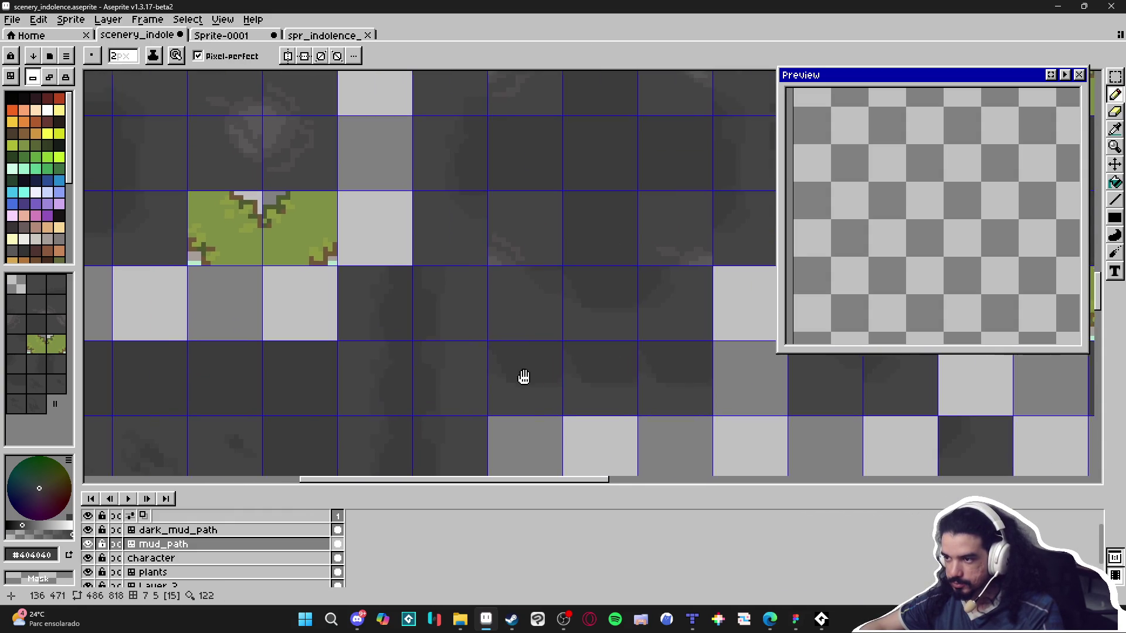
scroll(598, 359, "up", 2)
left_click(550, 357, "alt")
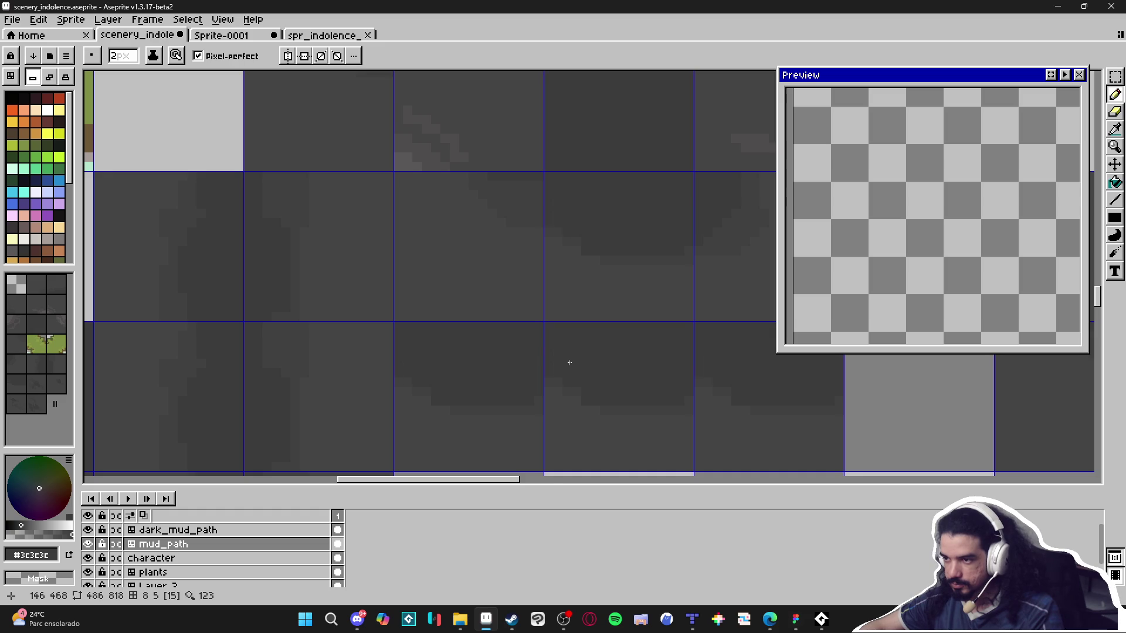
scroll(562, 399, "down", 3)
scroll(609, 346, "up", 3)
mouse_move(575, 370)
left_mouse_down()
mouse_move(535, 343)
mouse_move(485, 231)
mouse_move(436, 211)
mouse_move(453, 191)
mouse_move(422, 196)
mouse_move(516, 246)
mouse_move(548, 323)
mouse_move(565, 188)
mouse_move(545, 209)
mouse_move(531, 197)
left_mouse_up()
left_click(536, 367, "alt")
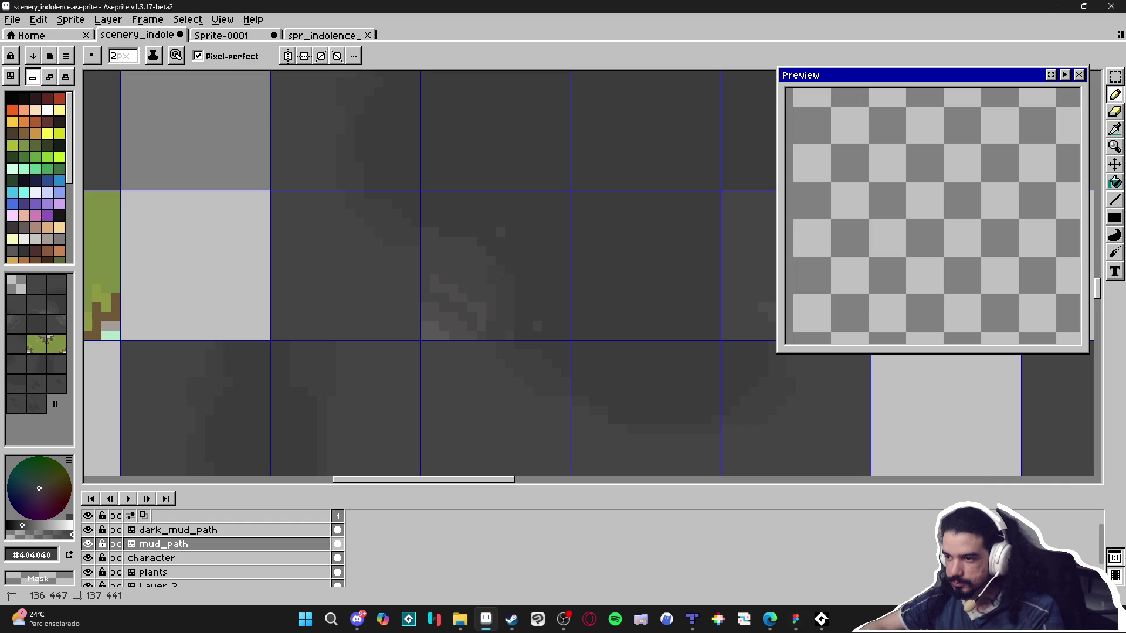
scroll(460, 250, "down", 3)
scroll(571, 346, "up", 2)
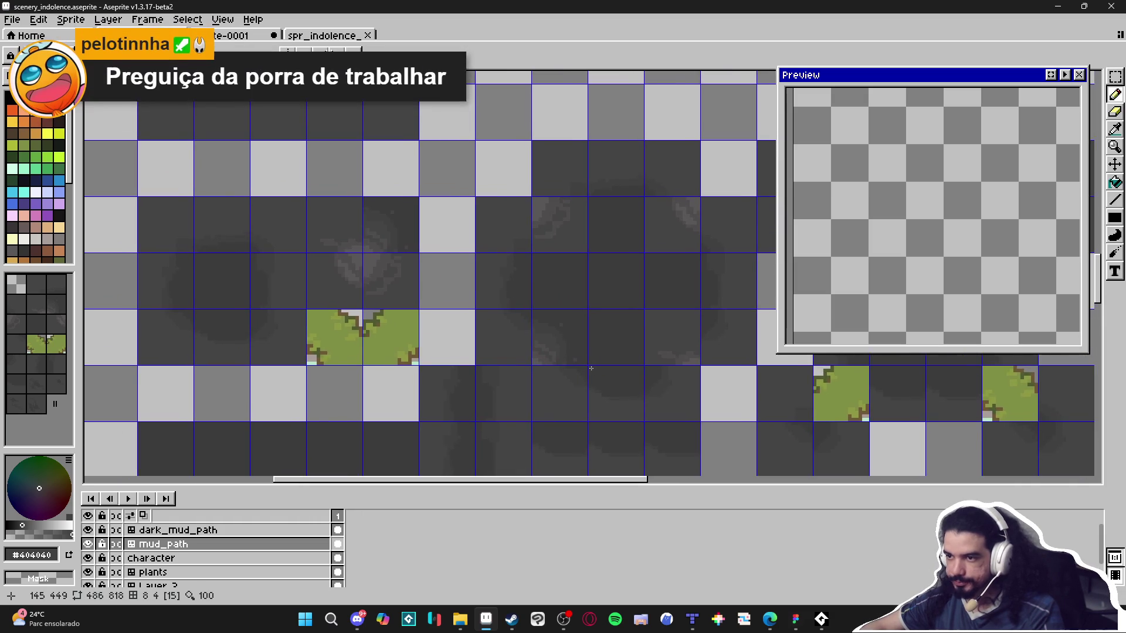
scroll(544, 367, "up", 1)
left_click(466, 313, "alt")
scroll(466, 313, "down", 3)
scroll(493, 286, "up", 2)
left_click(493, 286, "alt")
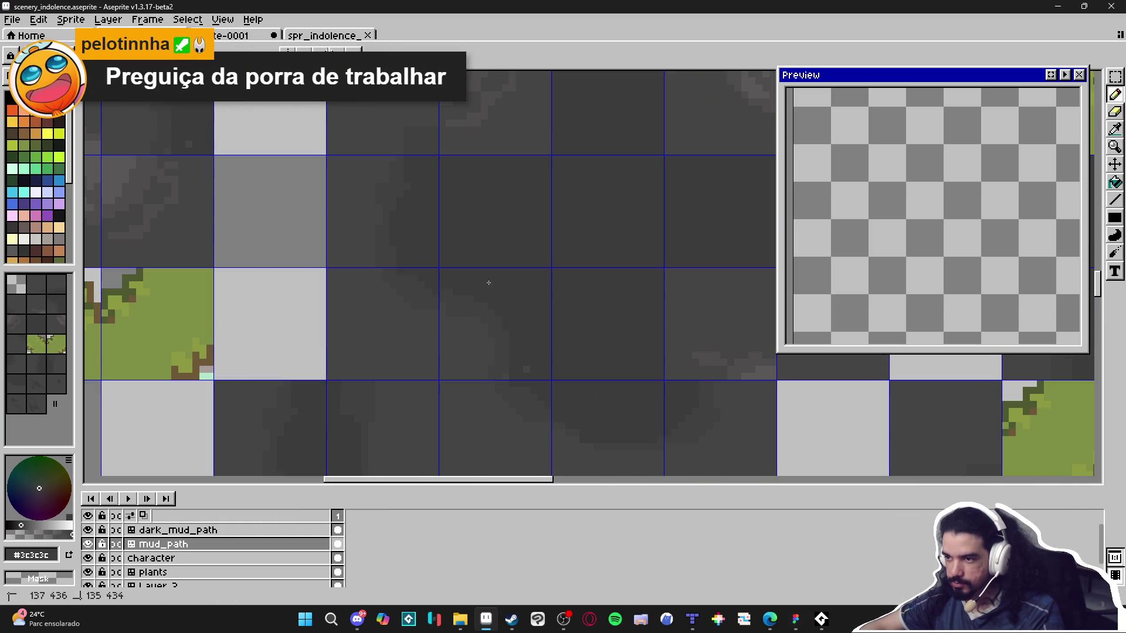
scroll(532, 369, "down", 2)
scroll(516, 352, "up", 2)
mouse_move(541, 245)
left_mouse_down()
mouse_move(486, 338)
mouse_move(446, 351)
left_mouse_up()
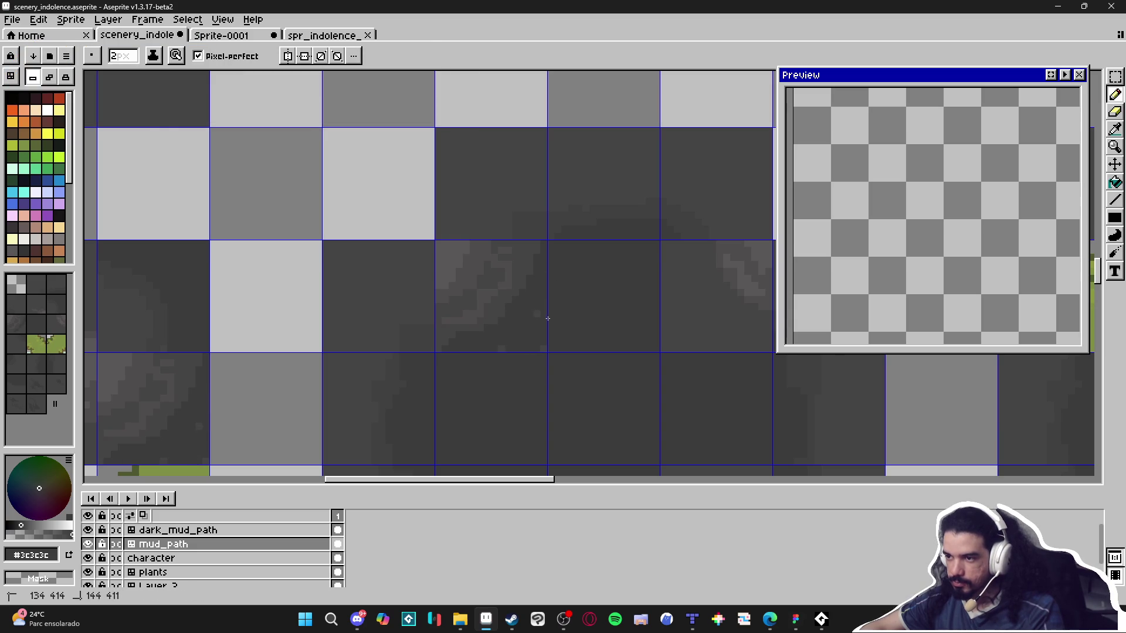
scroll(532, 306, "down", 2)
scroll(560, 299, "up", 1)
scroll(559, 299, "up", 2)
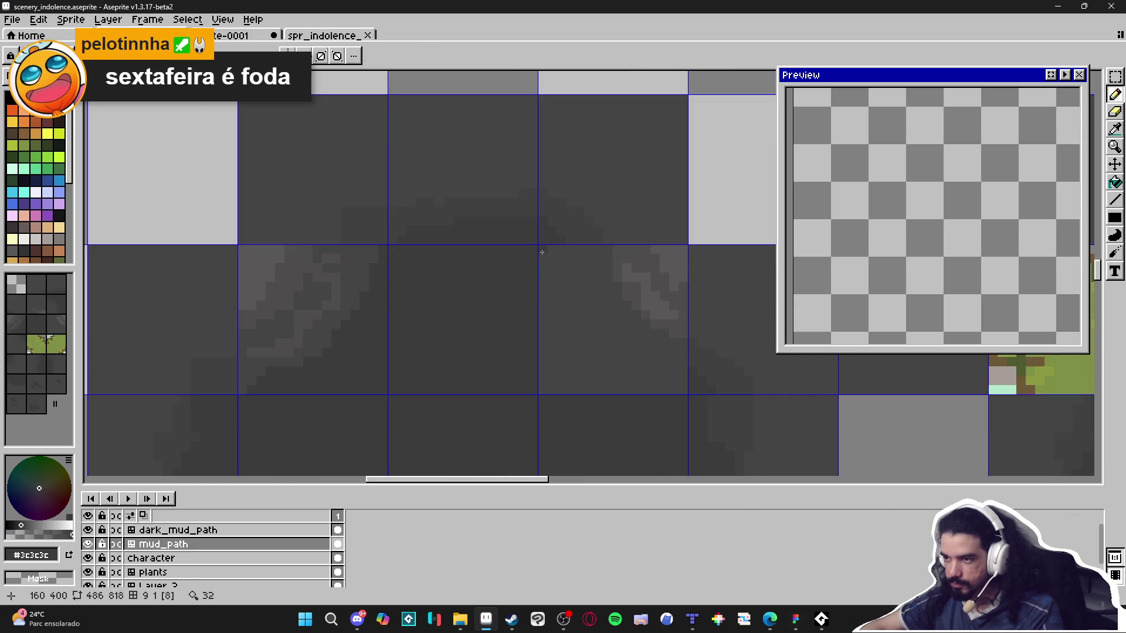
mouse_move(520, 282)
left_mouse_down()
mouse_move(543, 314)
mouse_move(561, 384)
left_mouse_up()
scroll(655, 388, "down", 1)
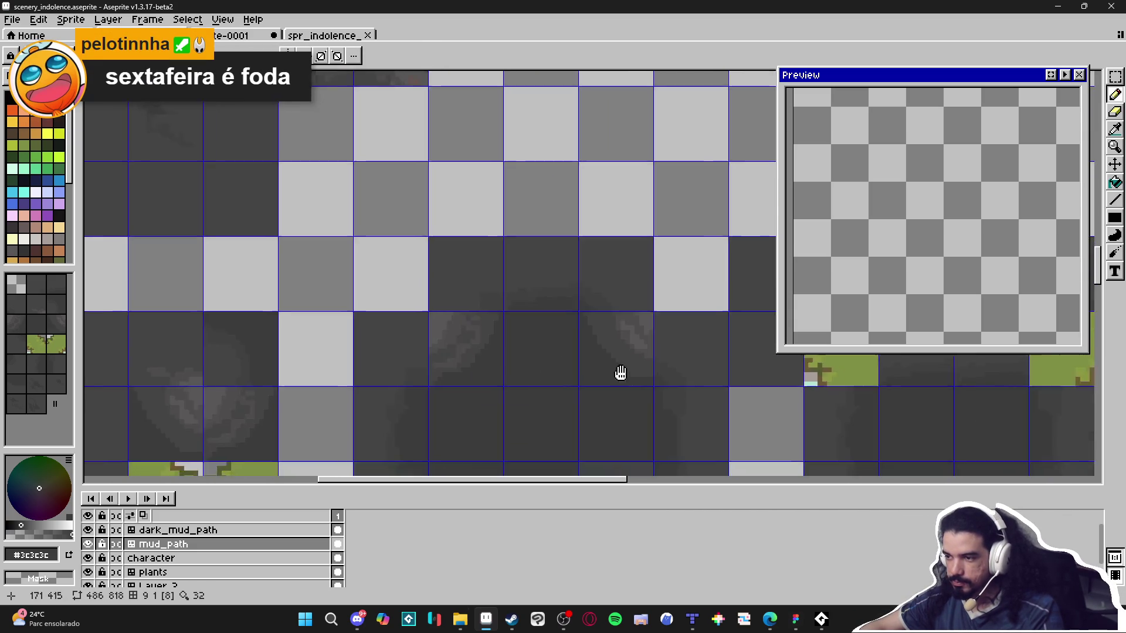
scroll(608, 369, "up", 1)
mouse_move(594, 367)
left_mouse_down()
mouse_move(633, 309)
mouse_move(539, 370)
mouse_move(609, 269)
left_mouse_up()
key("g")
left_click(586, 328)
key("b")
left_click(635, 362, "alt")
left_click_drag(636, 362, 620, 390)
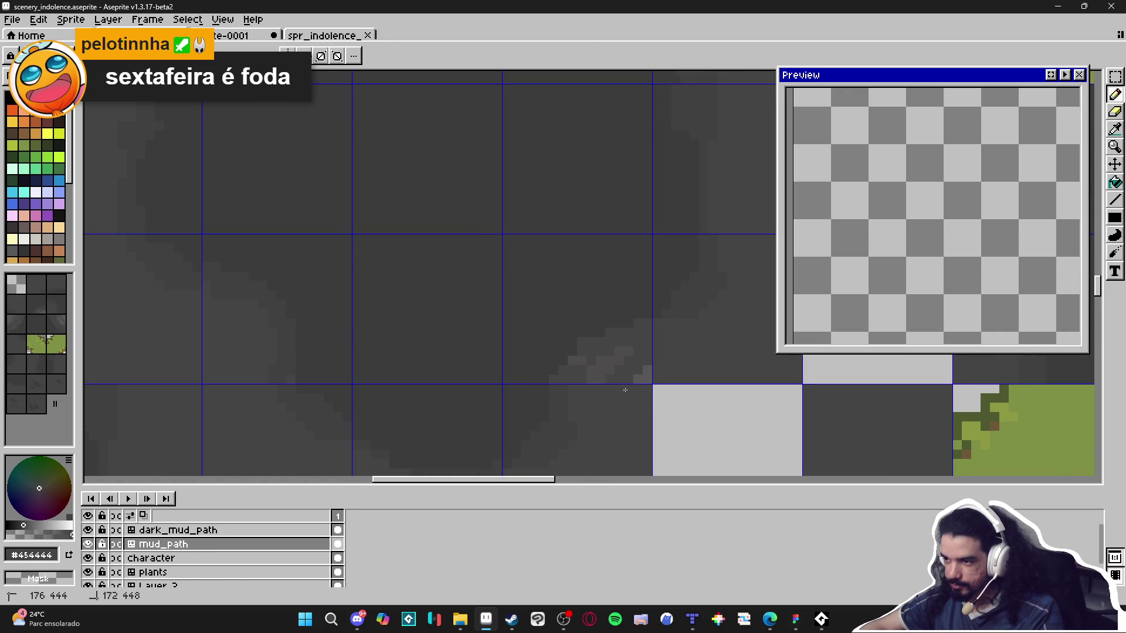
left_click(565, 398, "alt")
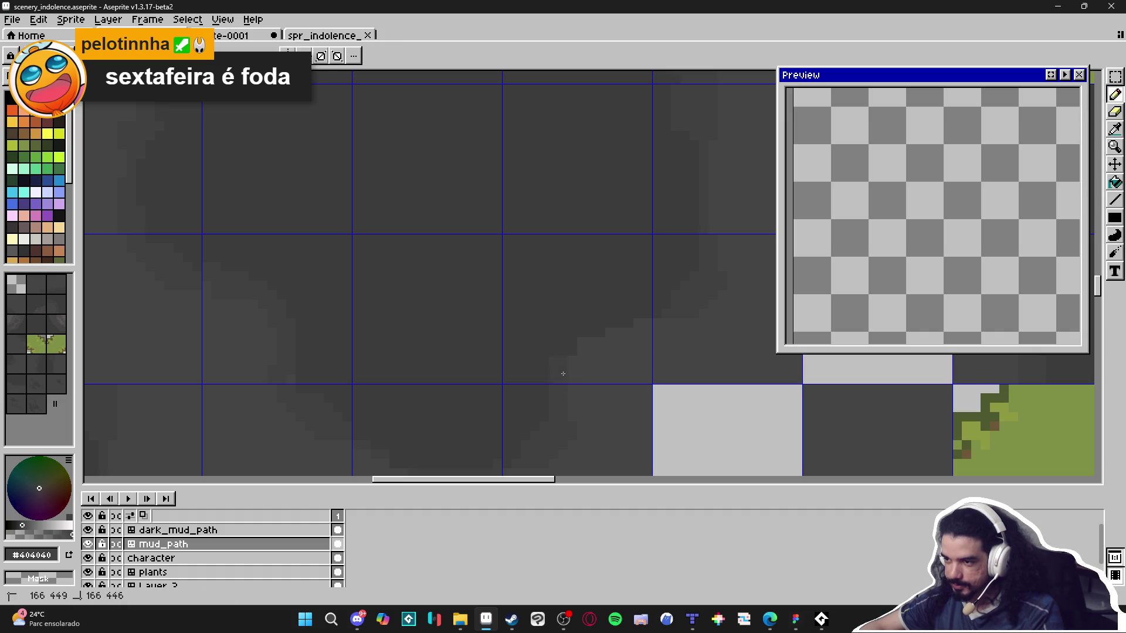
left_click(638, 291, "alt")
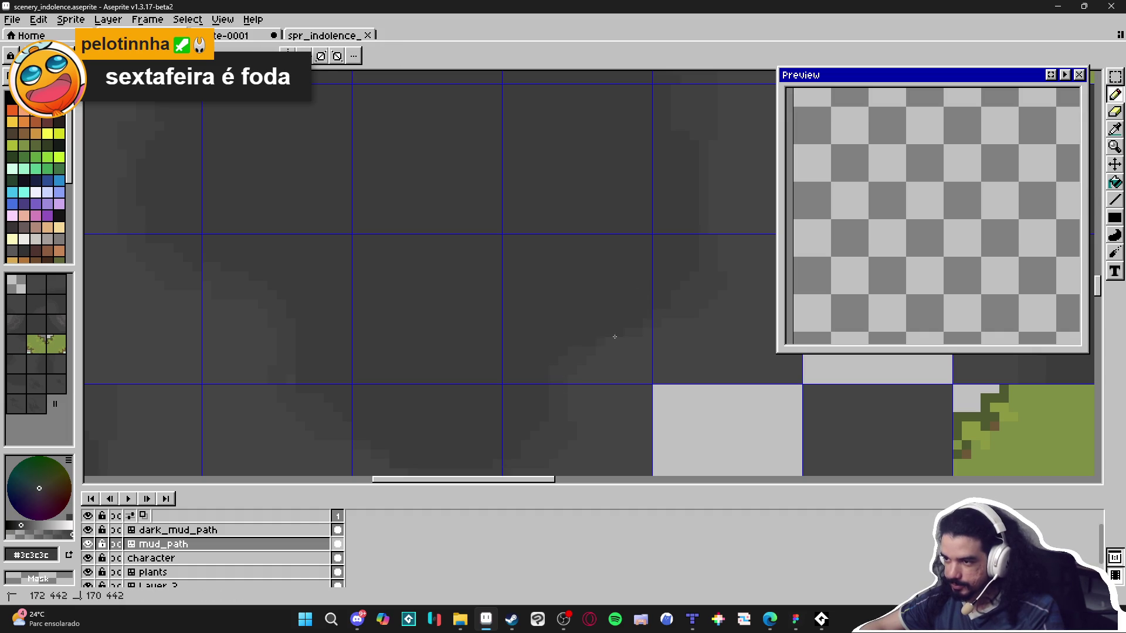
scroll(603, 336, "down", 3)
scroll(674, 247, "up", 3)
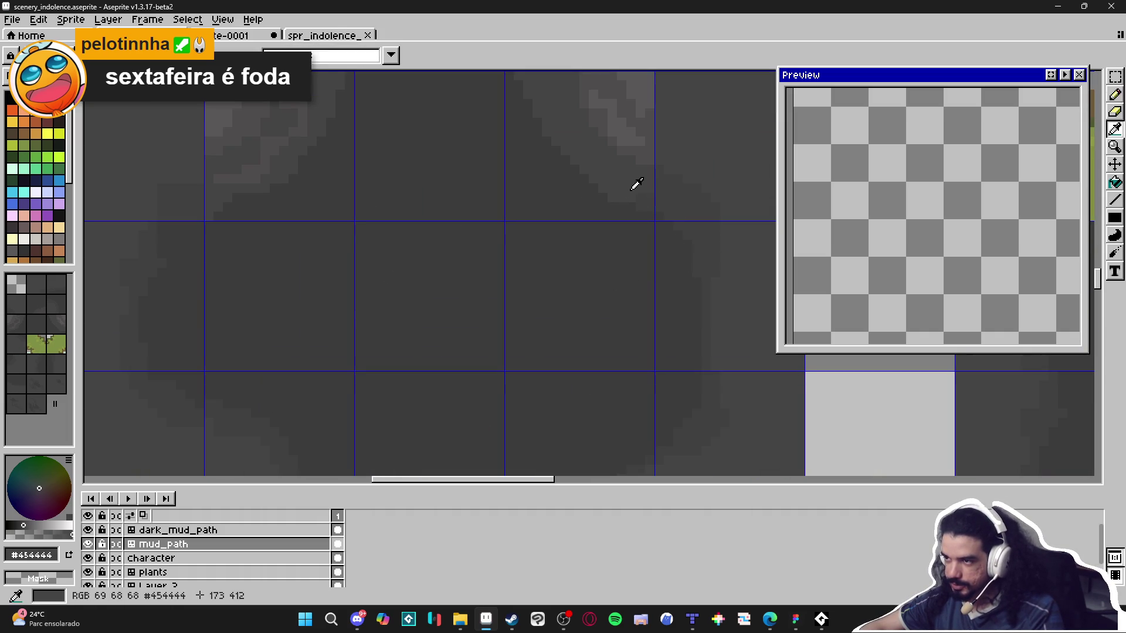
left_click(640, 205, "alt")
scroll(624, 209, "down", 3)
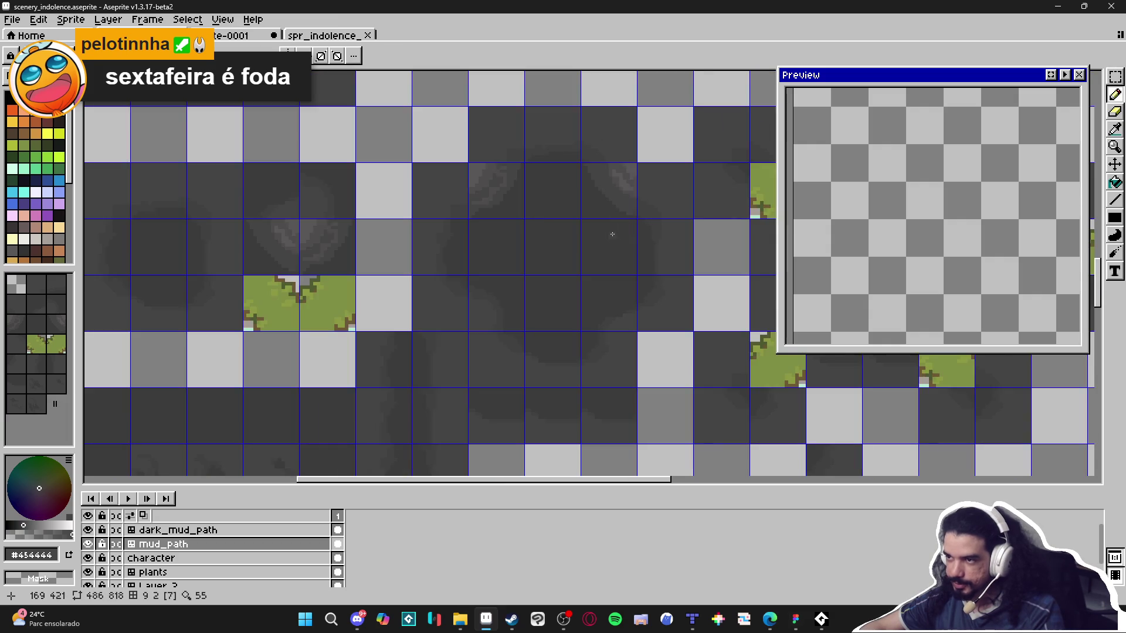
scroll(637, 217, "up", 3)
left_click(622, 176, "alt")
mouse_move(619, 188)
left_mouse_down()
mouse_move(597, 160)
mouse_move(642, 169)
left_mouse_up()
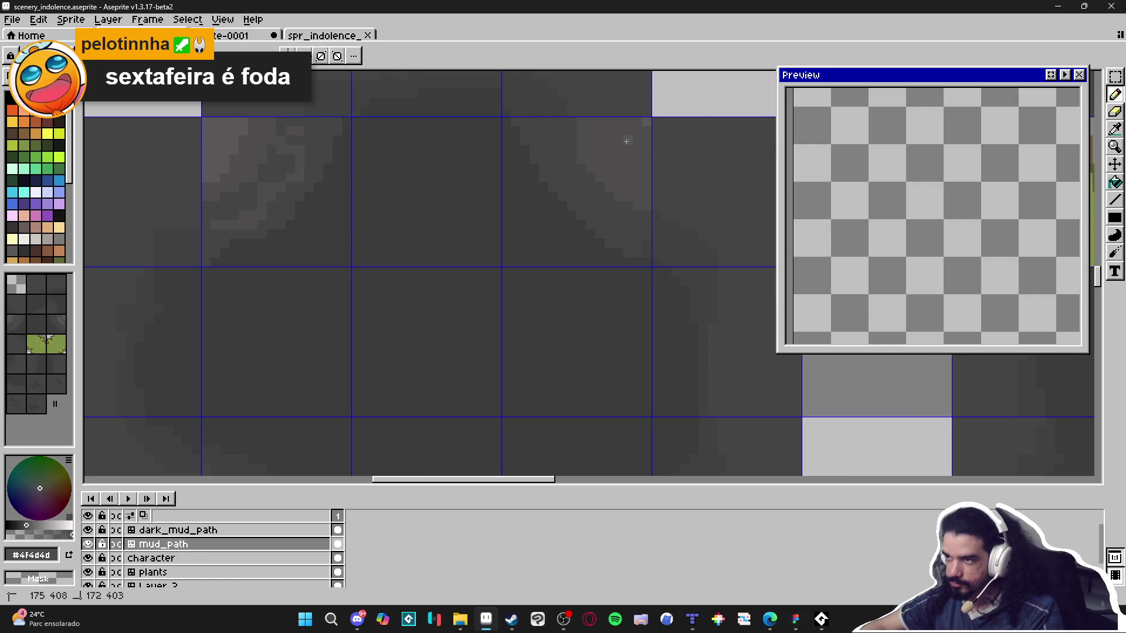
left_click(654, 139, "alt")
key("g")
left_click(652, 227, "alt")
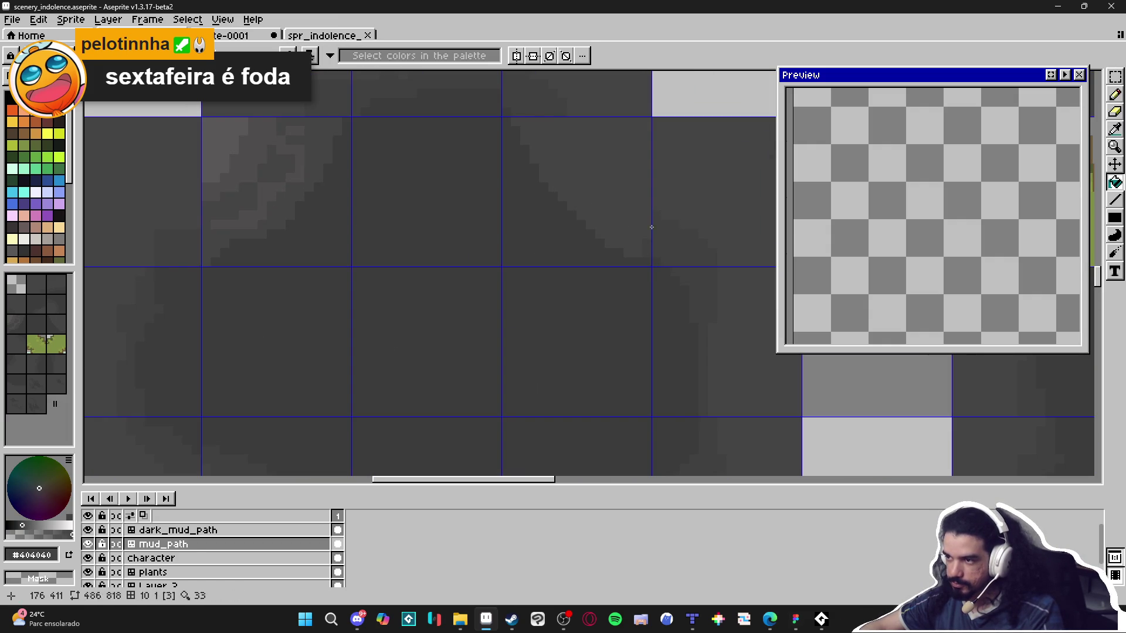
key("b")
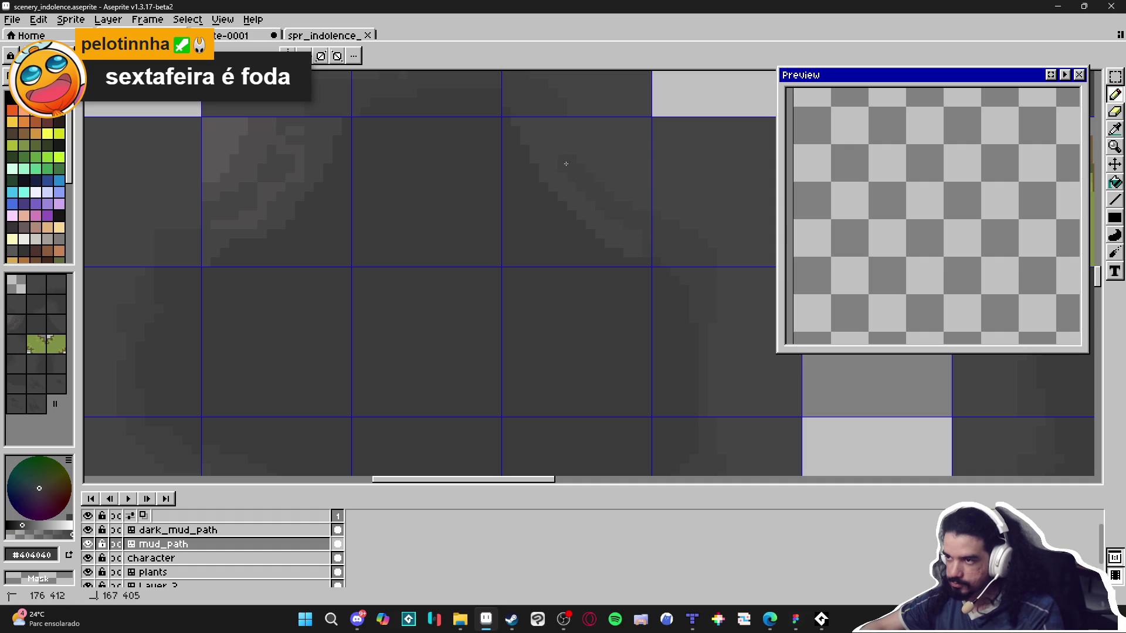
scroll(553, 279, "down", 2)
scroll(581, 194, "up", 4)
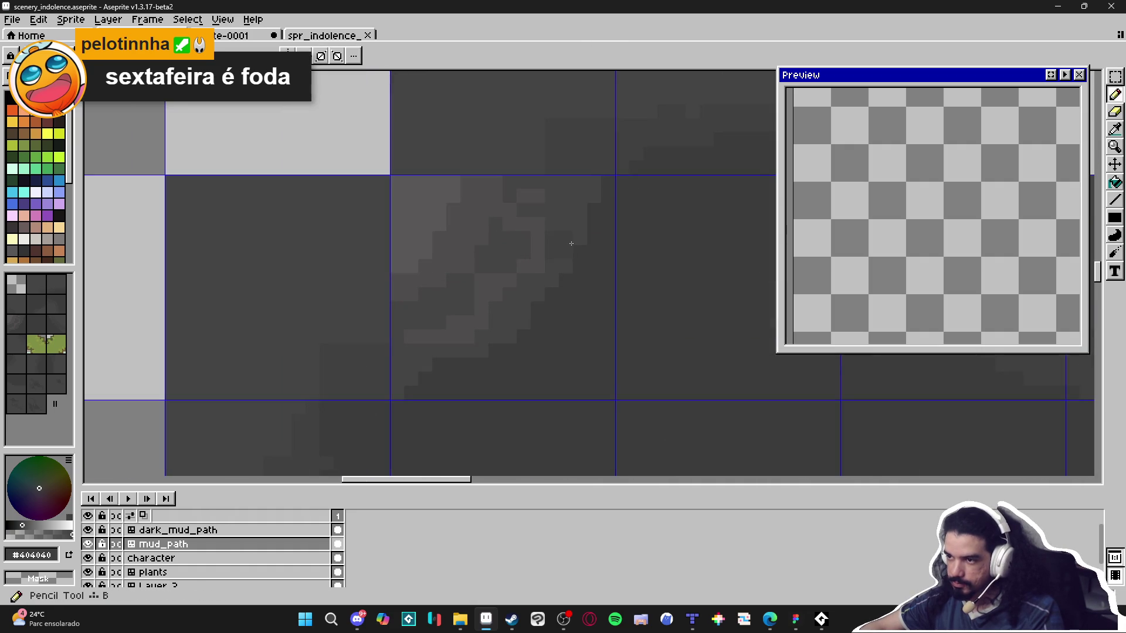
left_click_drag(543, 277, 425, 336)
key("g")
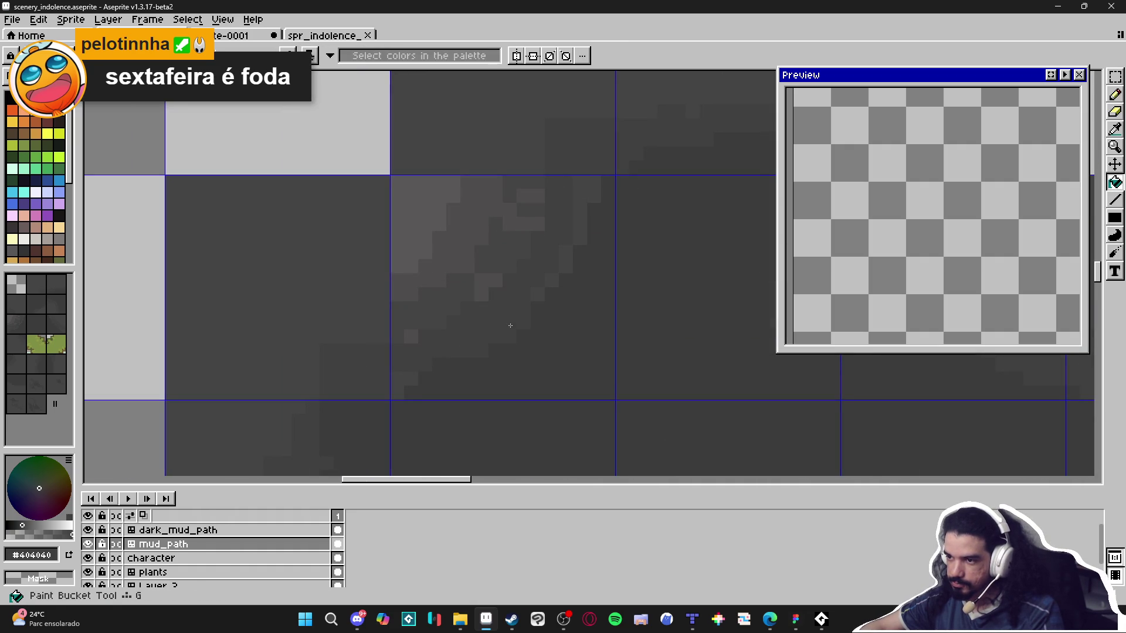
left_click(528, 188, "alt")
left_click(487, 196)
left_click(441, 207)
key("b")
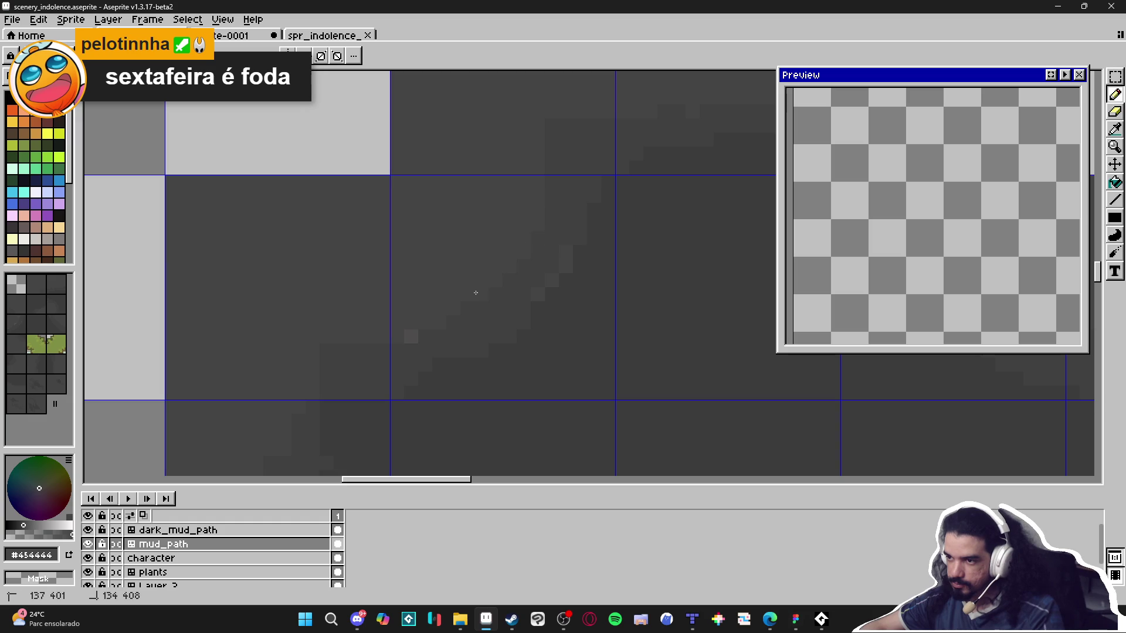
left_click(424, 352, "alt")
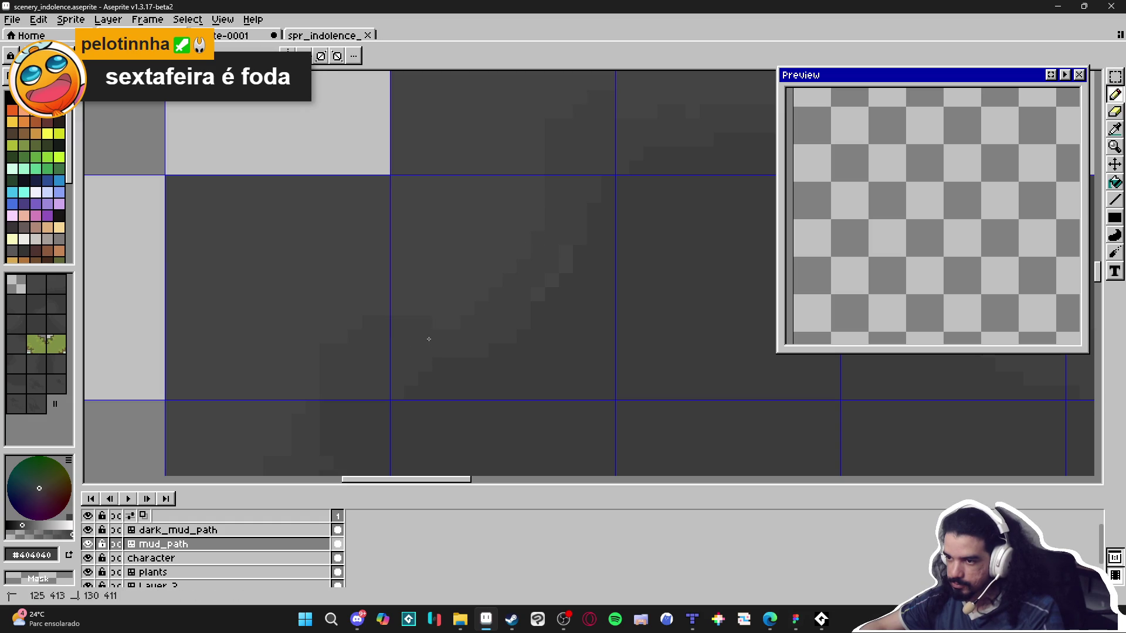
scroll(558, 240, "down", 2)
scroll(522, 251, "up", 2)
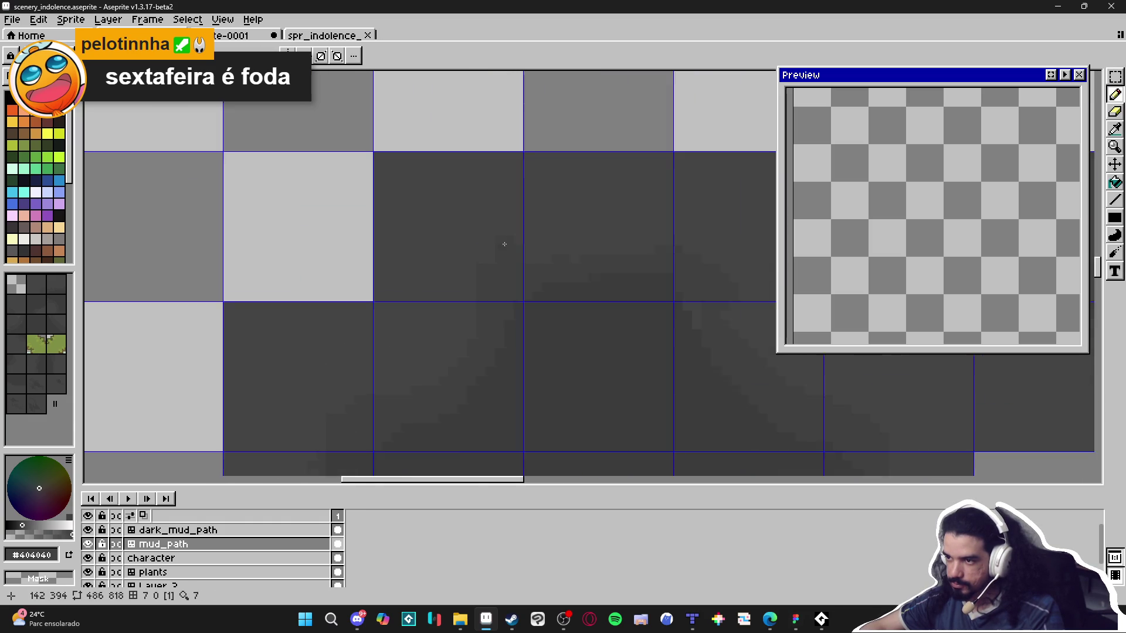
left_click(522, 251, "alt")
left_click(567, 278, "alt")
scroll(633, 264, "down", 2)
scroll(620, 218, "up", 1)
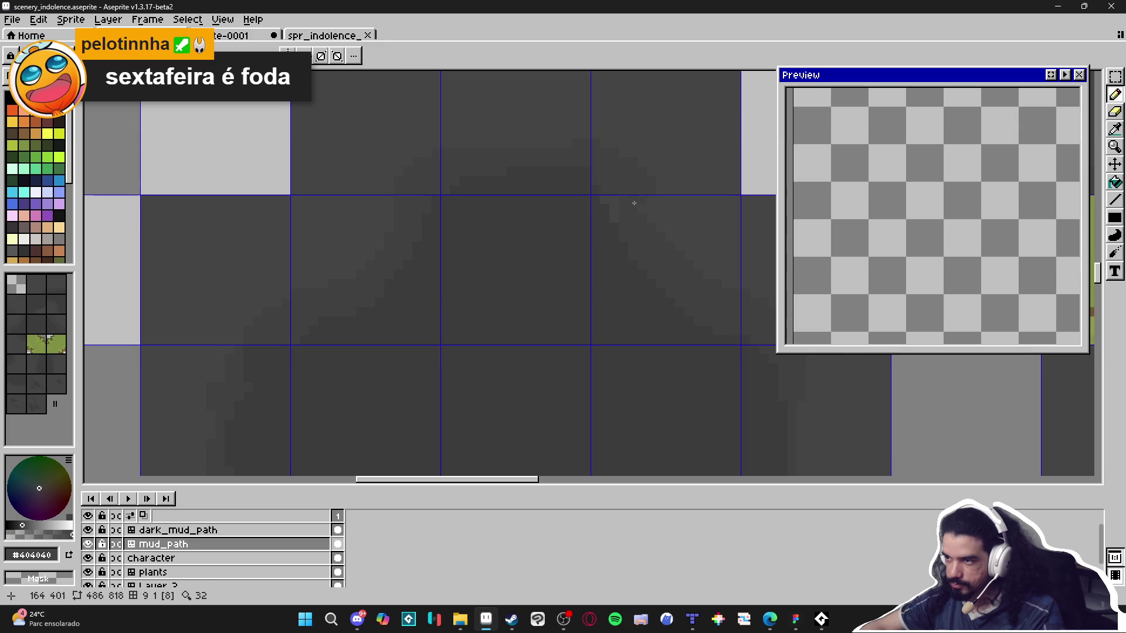
scroll(622, 243, "down", 2)
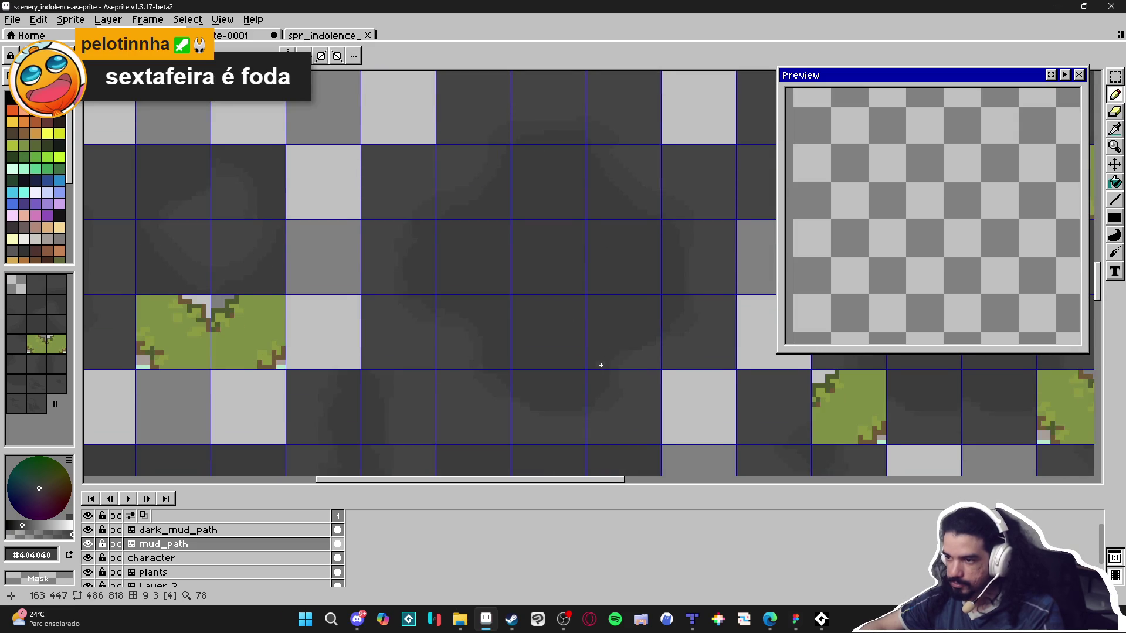
scroll(506, 349, "up", 3)
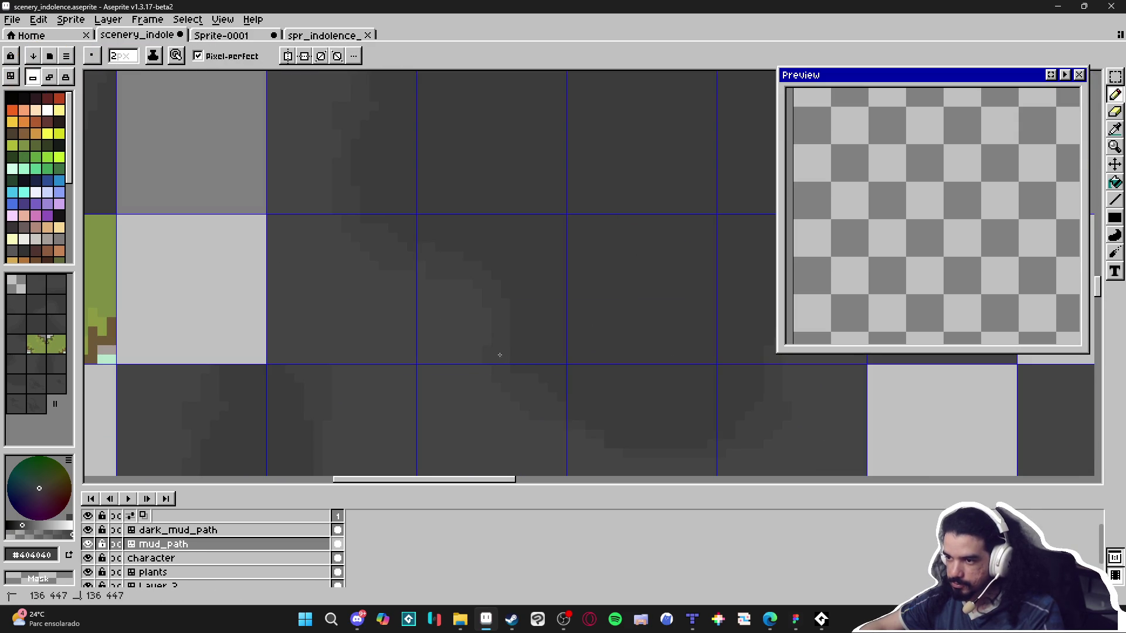
scroll(499, 355, "down", 3)
scroll(502, 356, "down", 1)
scroll(574, 405, "up", 1)
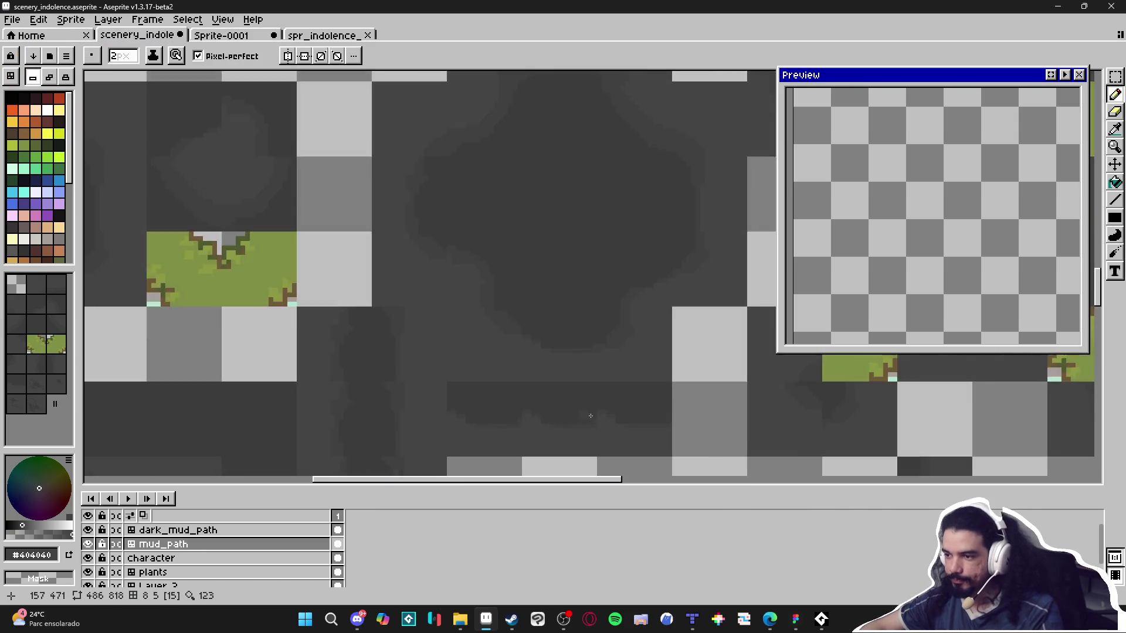
scroll(587, 418, "up", 2)
key("alt")
left_click(566, 409, "alt")
left_click(598, 416)
left_click(602, 433, "alt")
left_click(605, 427)
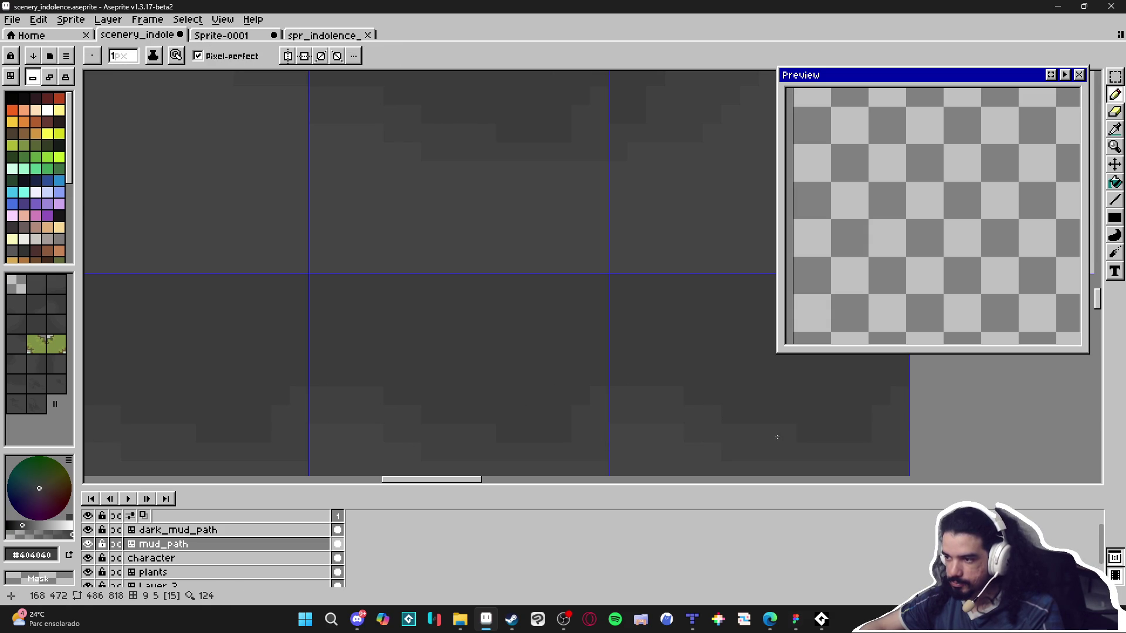
scroll(777, 437, "down", 4)
scroll(527, 354, "right", 3)
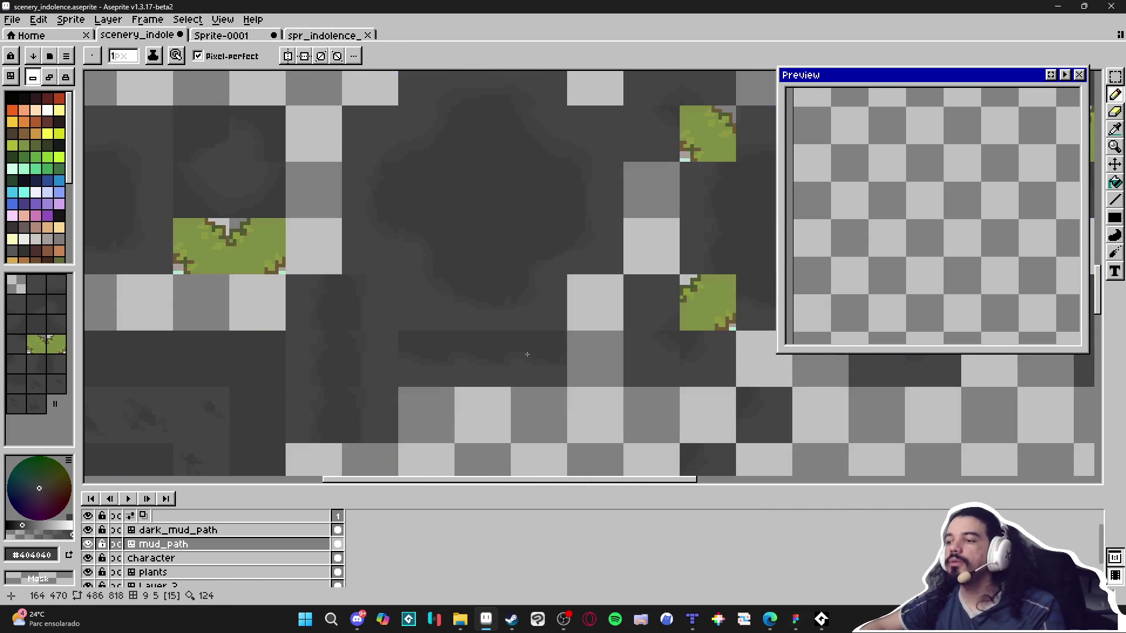
scroll(526, 354, "down", 3)
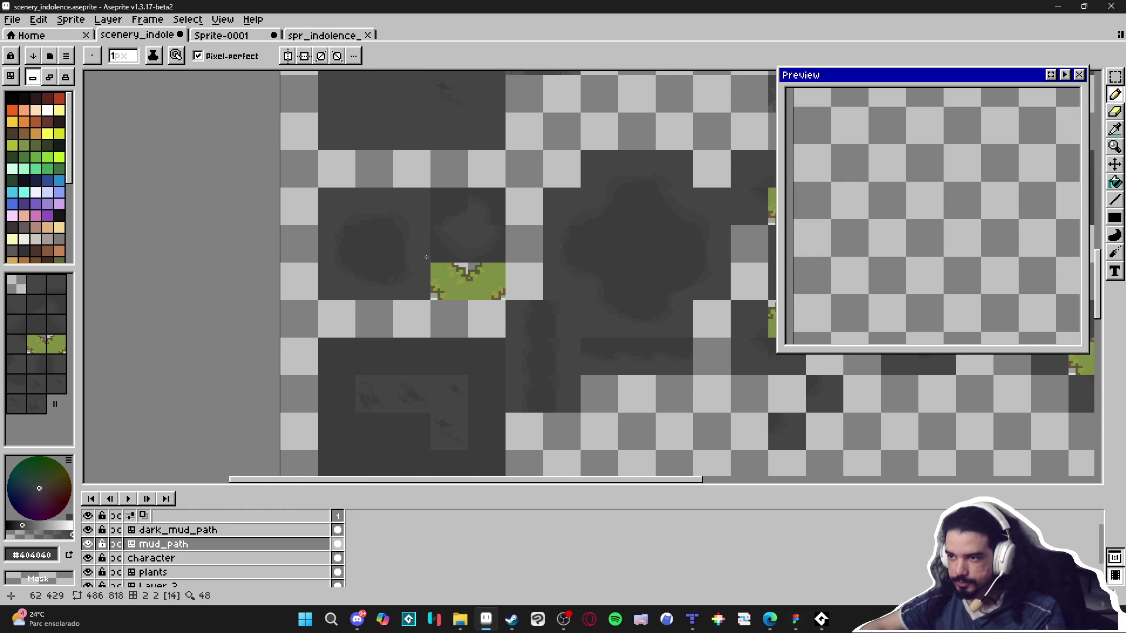
scroll(471, 231, "up", 5)
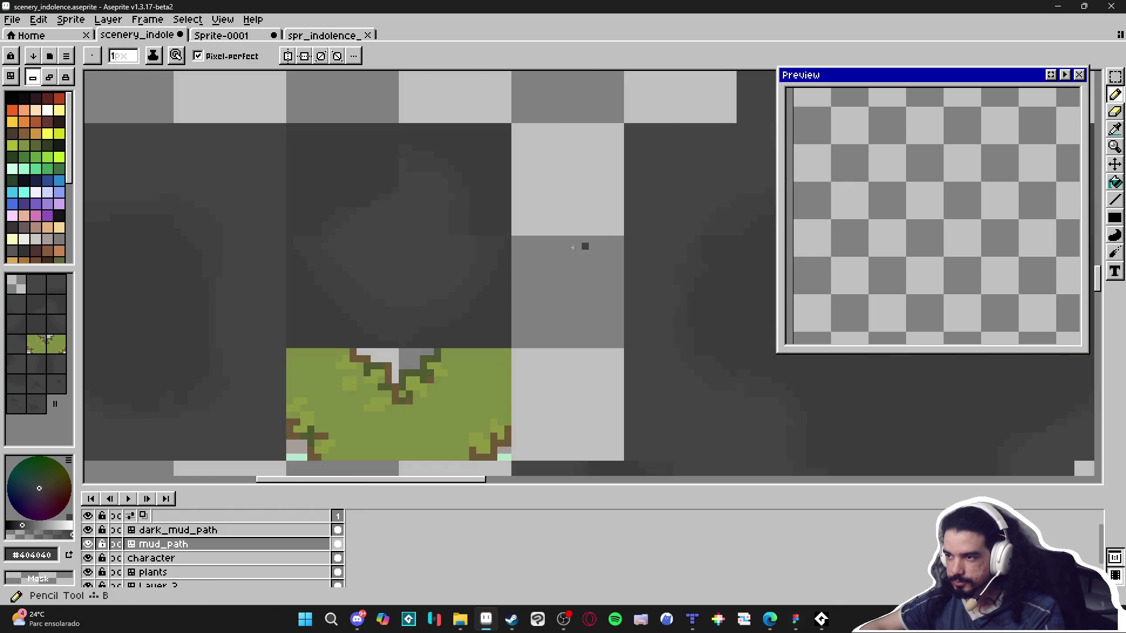
scroll(598, 244, "up", 1)
scroll(346, 213, "down", 3)
scroll(346, 213, "up", 2)
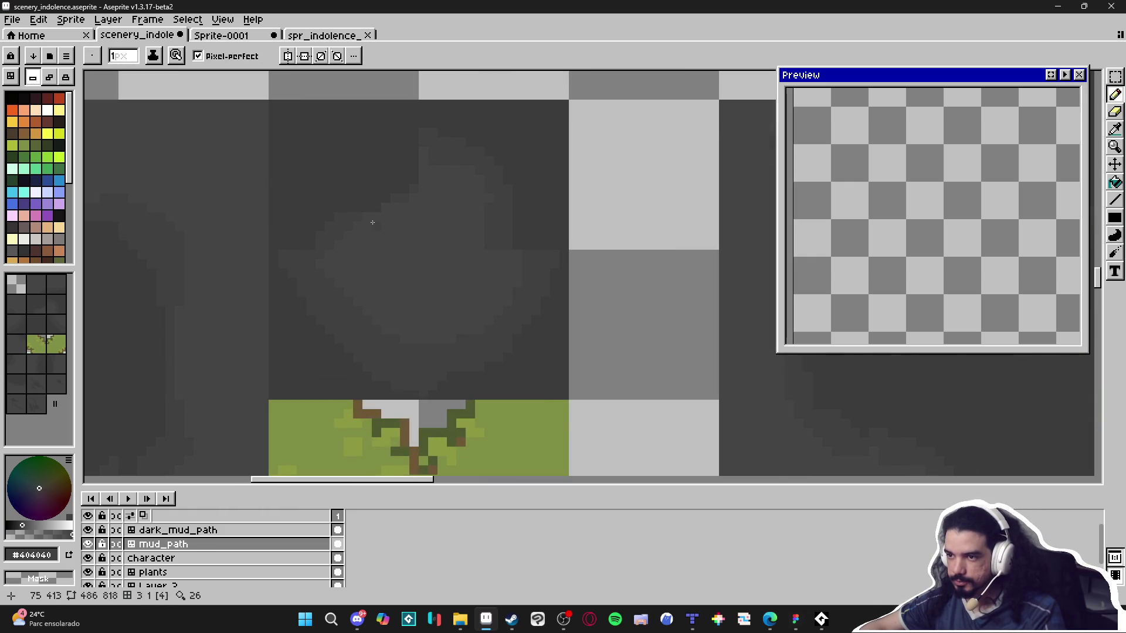
scroll(354, 271, "down", 1)
key("v")
key("b")
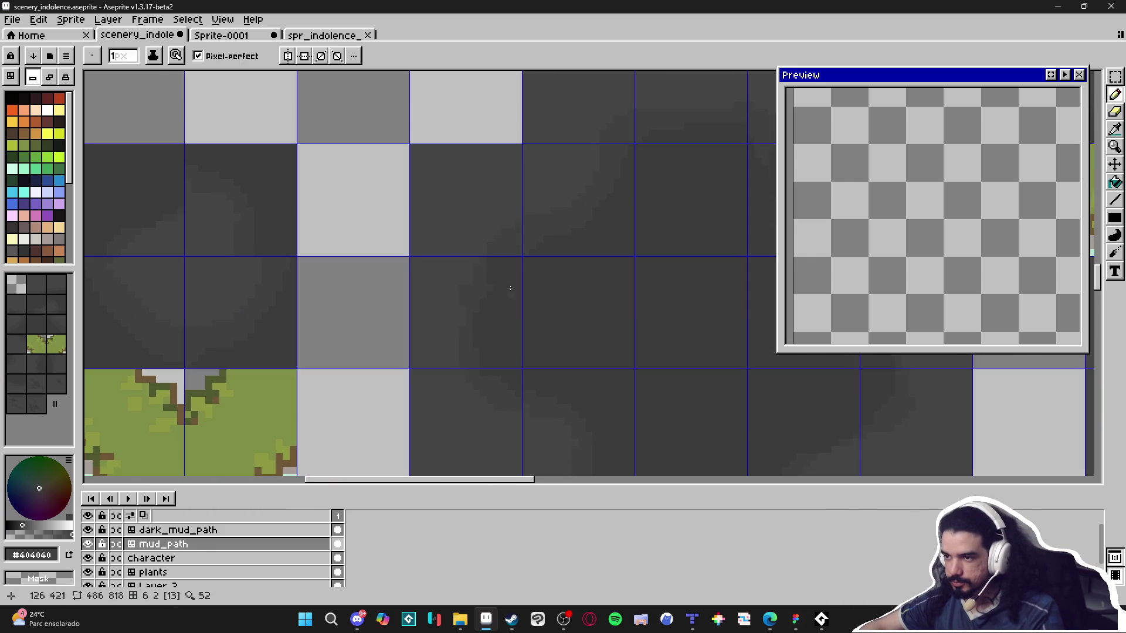
scroll(472, 269, "up", 2)
scroll(520, 263, "down", 4)
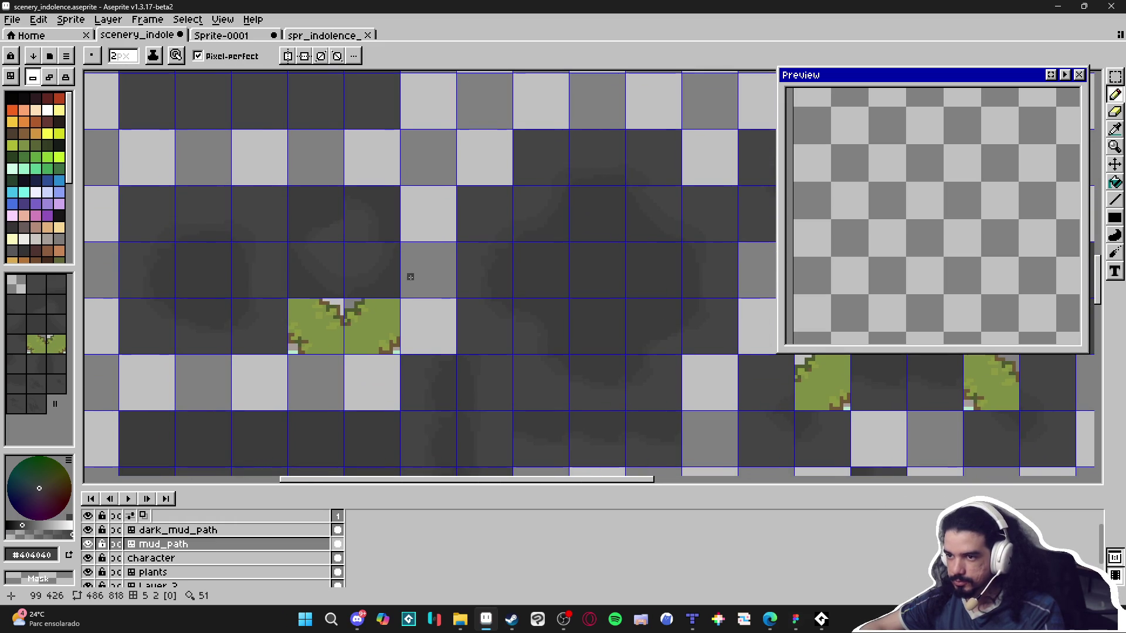
left_click_drag(423, 277, 443, 269)
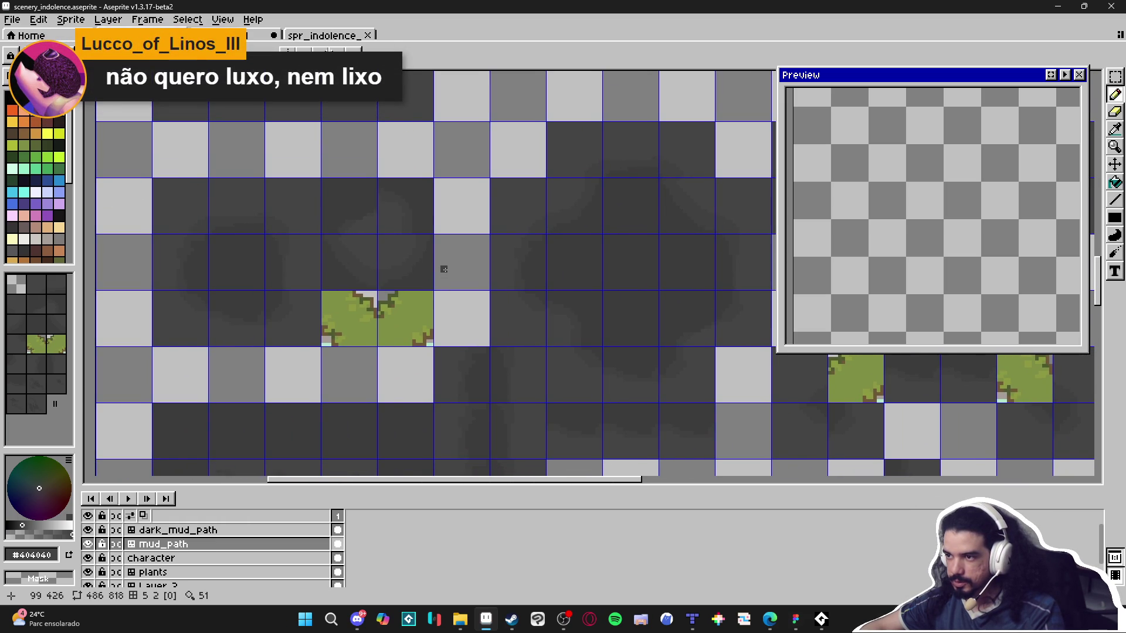
left_click_drag(366, 227, 366, 230)
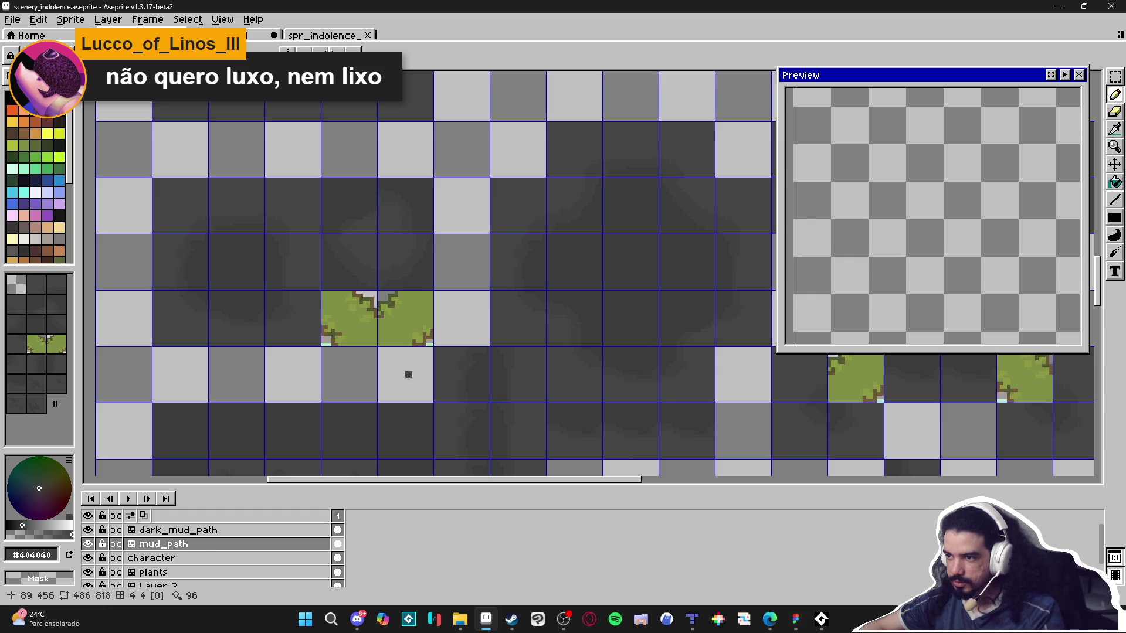
left_click_drag(191, 221, 314, 346)
Undo the tile move and select the 3x3 block of dark tiles plus tiles to its right.
key("ctrl+z")
key("ctrl+d")
left_click_drag(193, 211, 286, 334)
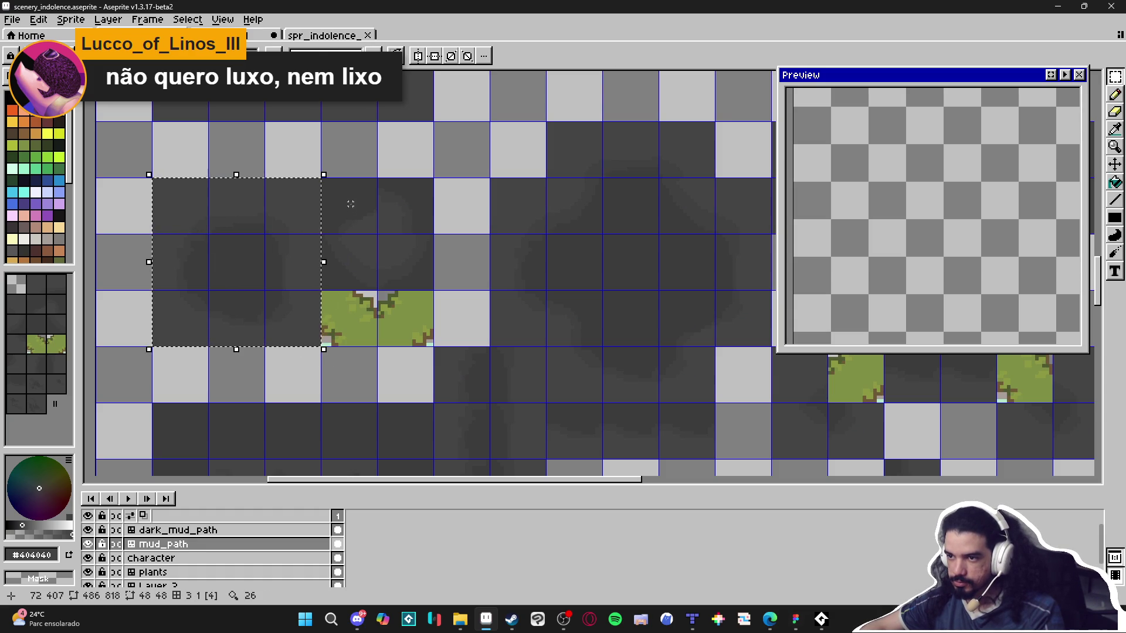
left_click_drag(358, 198, 403, 257)
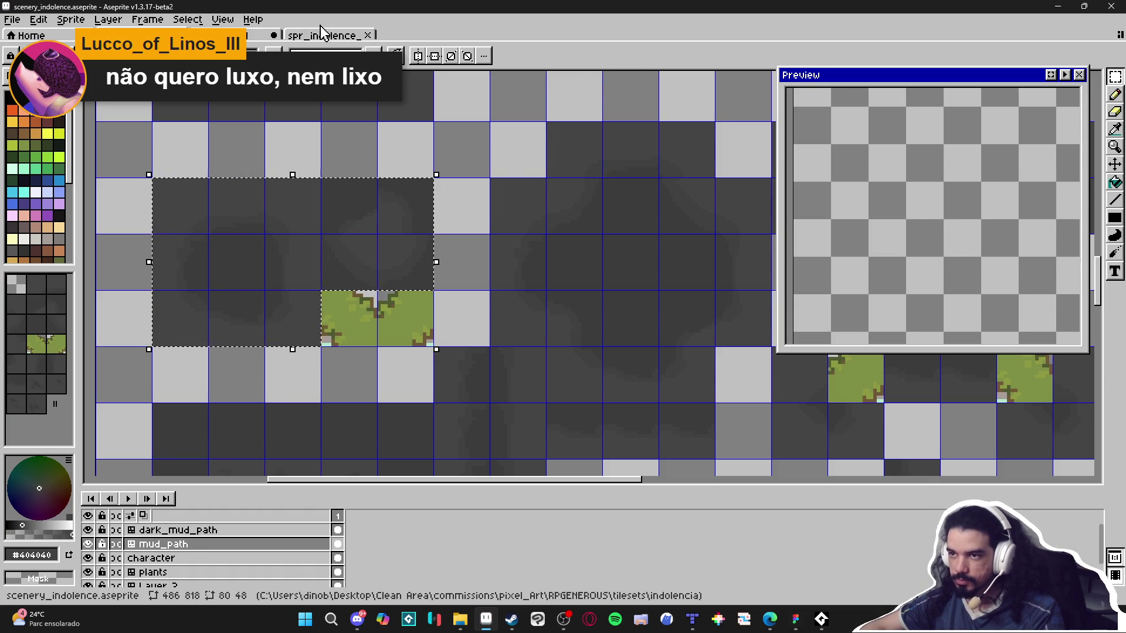
Paste the dark tiles into the tileset image beneath the rocky tiles and commit them.
left_click(324, 35)
key("ctrl+v")
scroll(535, 269, "up", 5)
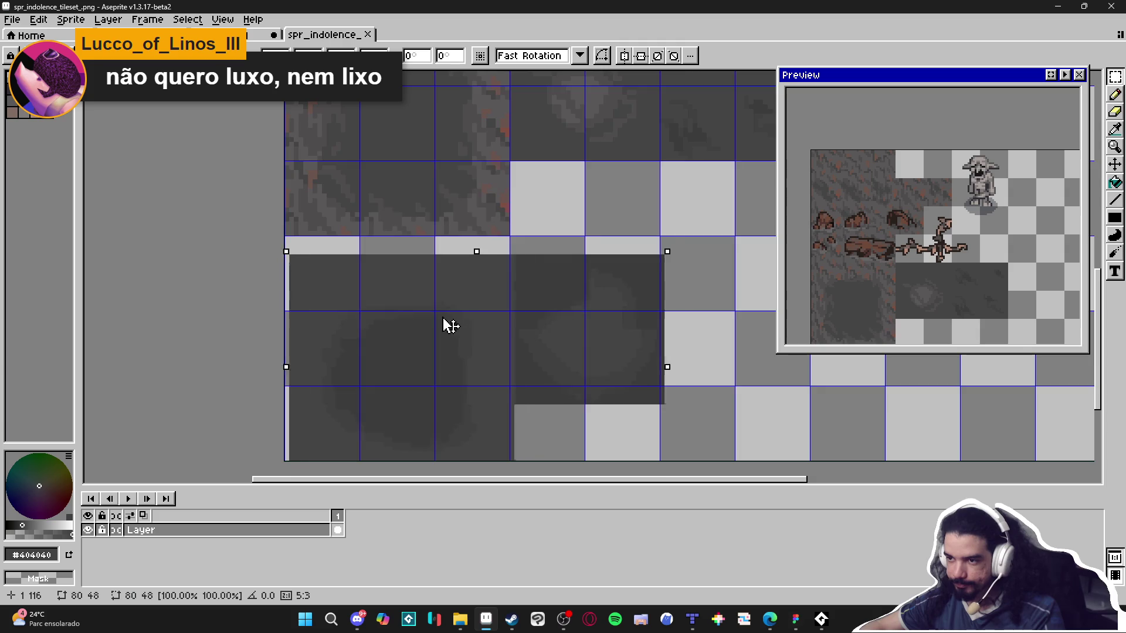
left_click_drag(352, 262, 350, 254)
key("Return")
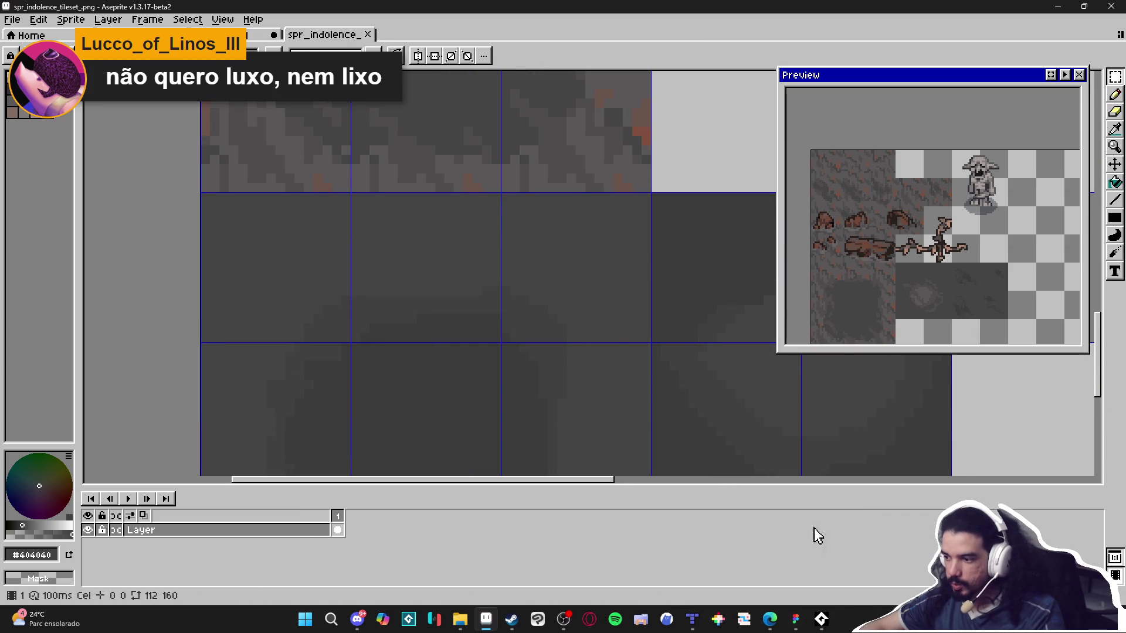
mouse_move(819, 630)
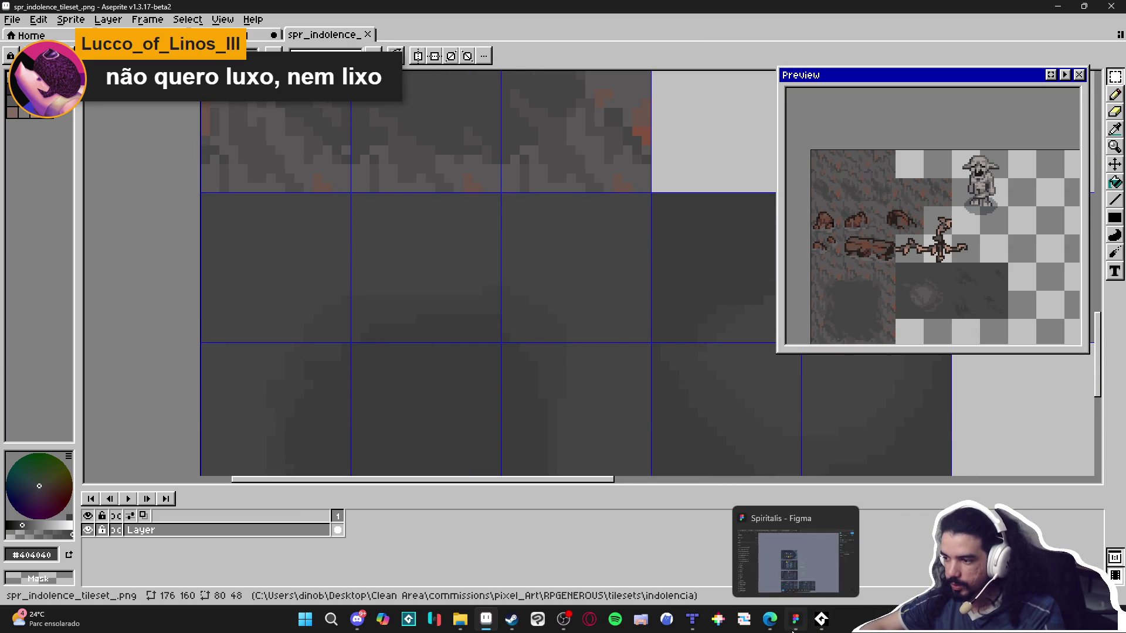
left_click(692, 619)
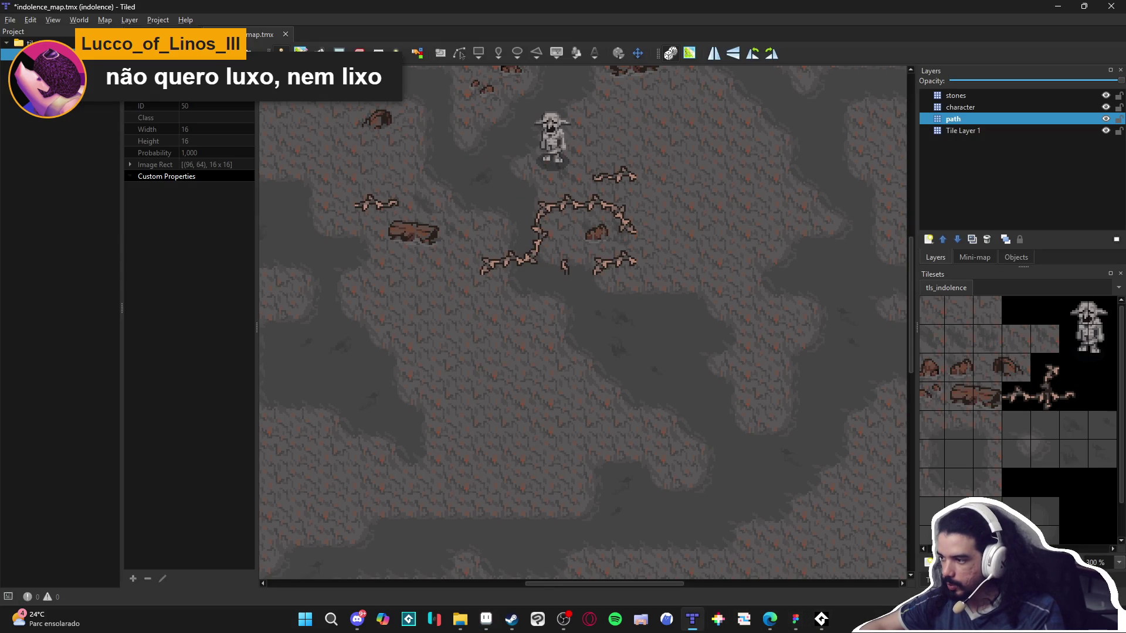
Add a new terrain named darker_path to the tls_indolence tileset.
left_click(970, 561)
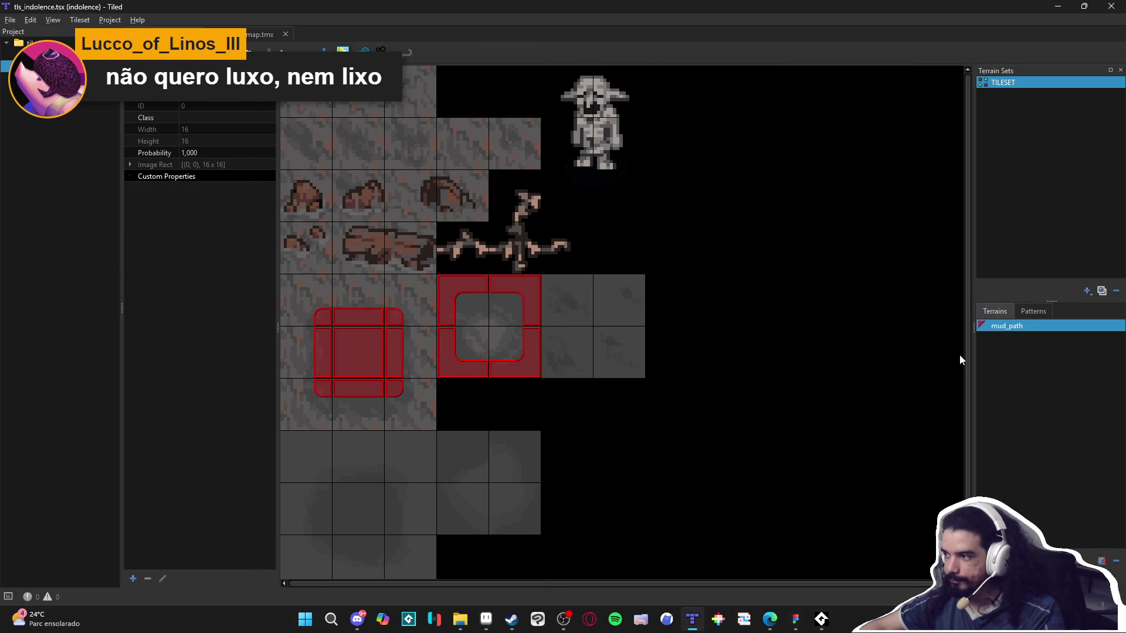
left_click(1102, 561)
type("dark")
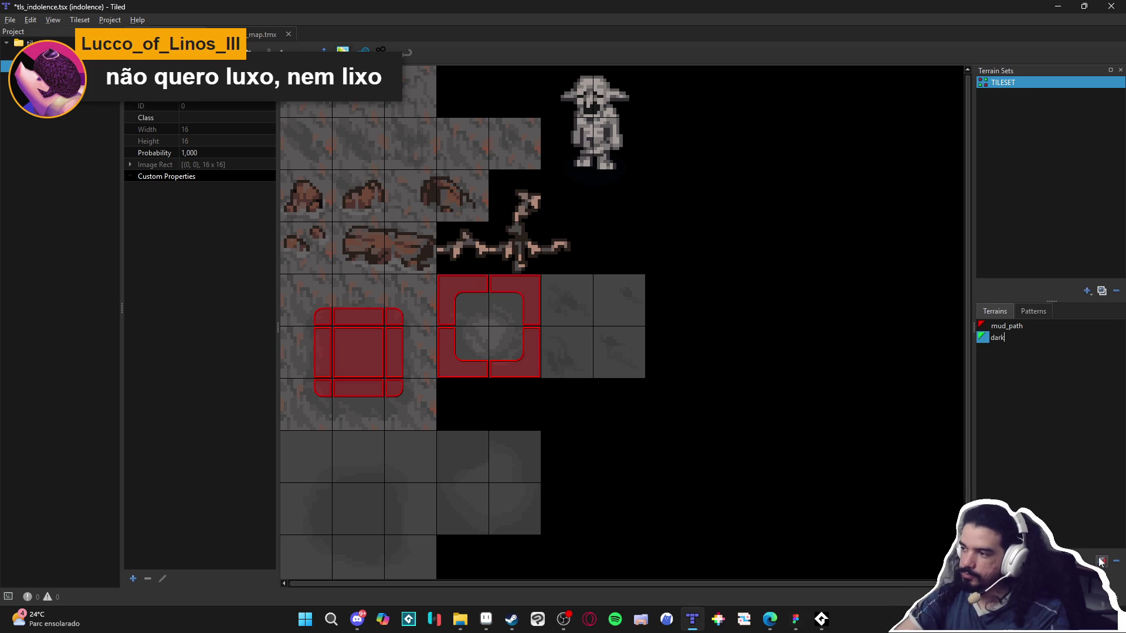
type("er_path")
key("Return")
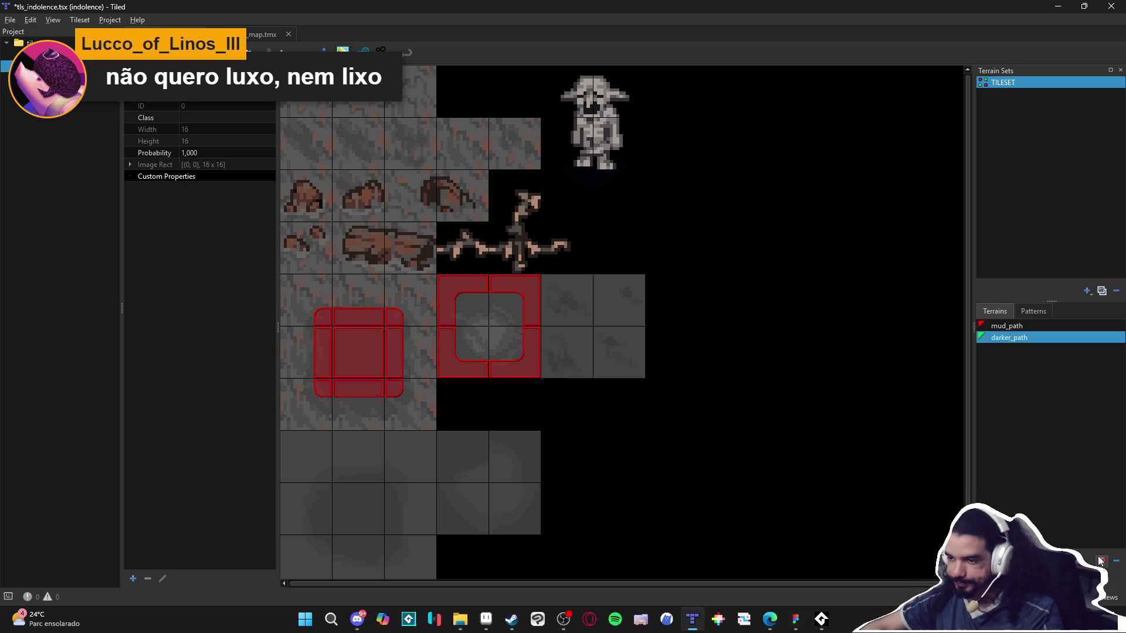
Mark darker_path on the dark 3x3 tiles and around the 2x2 block, save, and return to the cave map.
scroll(482, 389, "down", 1)
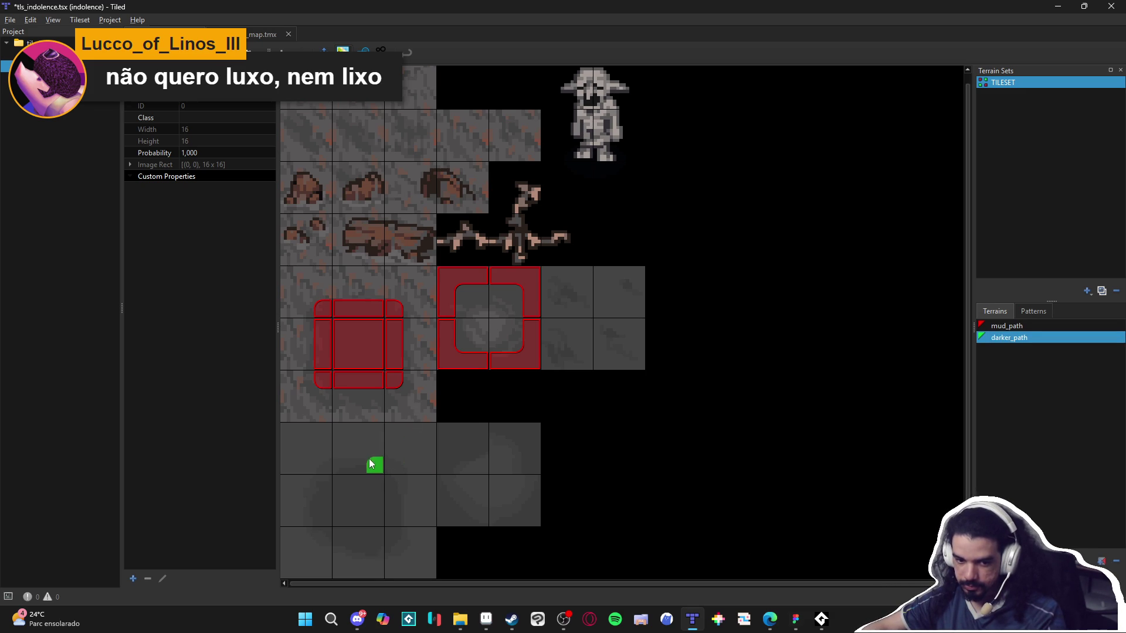
mouse_move(321, 463)
left_mouse_down()
mouse_move(398, 527)
mouse_move(331, 538)
mouse_move(375, 504)
left_mouse_up()
mouse_move(470, 443)
left_mouse_down()
mouse_move(533, 516)
mouse_move(447, 516)
mouse_move(445, 431)
left_mouse_up()
key("ctrl+s")
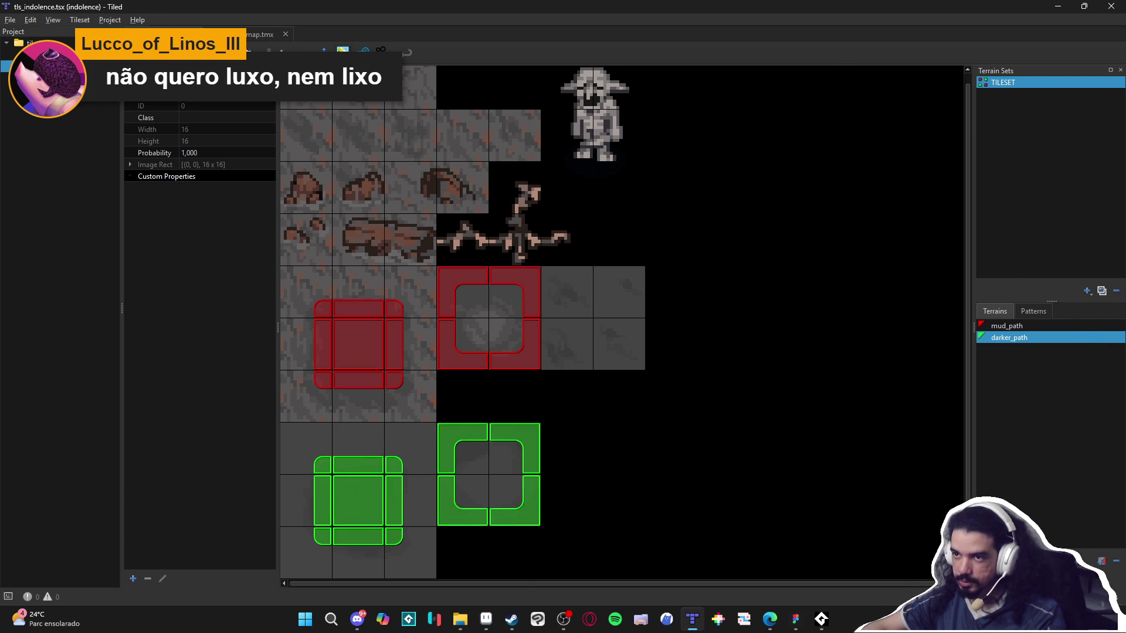
left_click(258, 34)
left_click(928, 239)
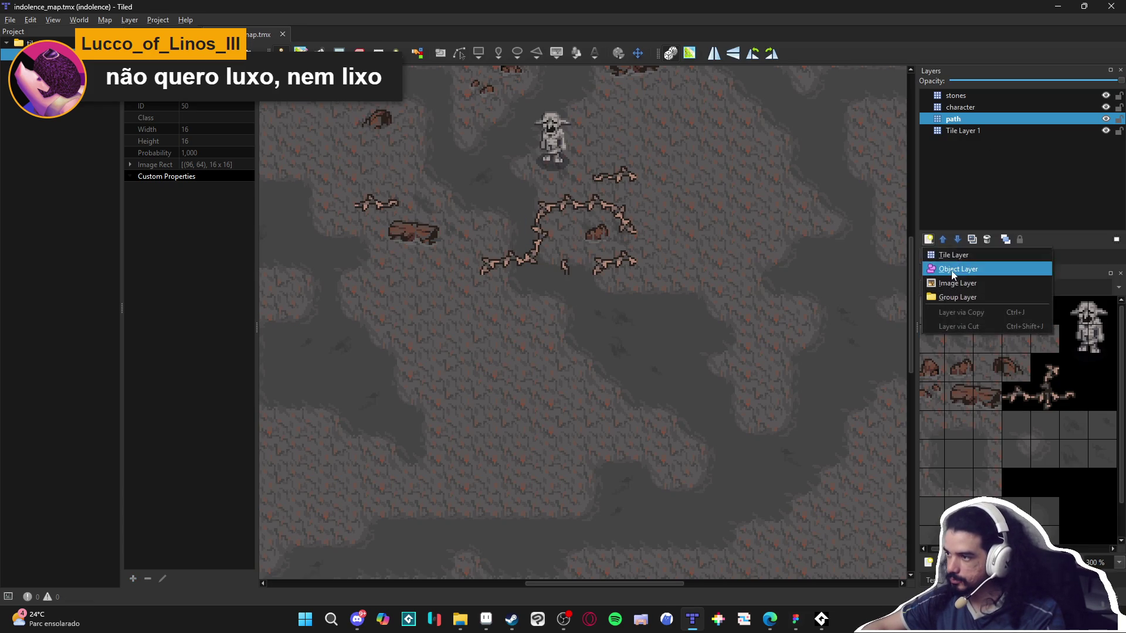
left_click(931, 284)
type("darker_path")
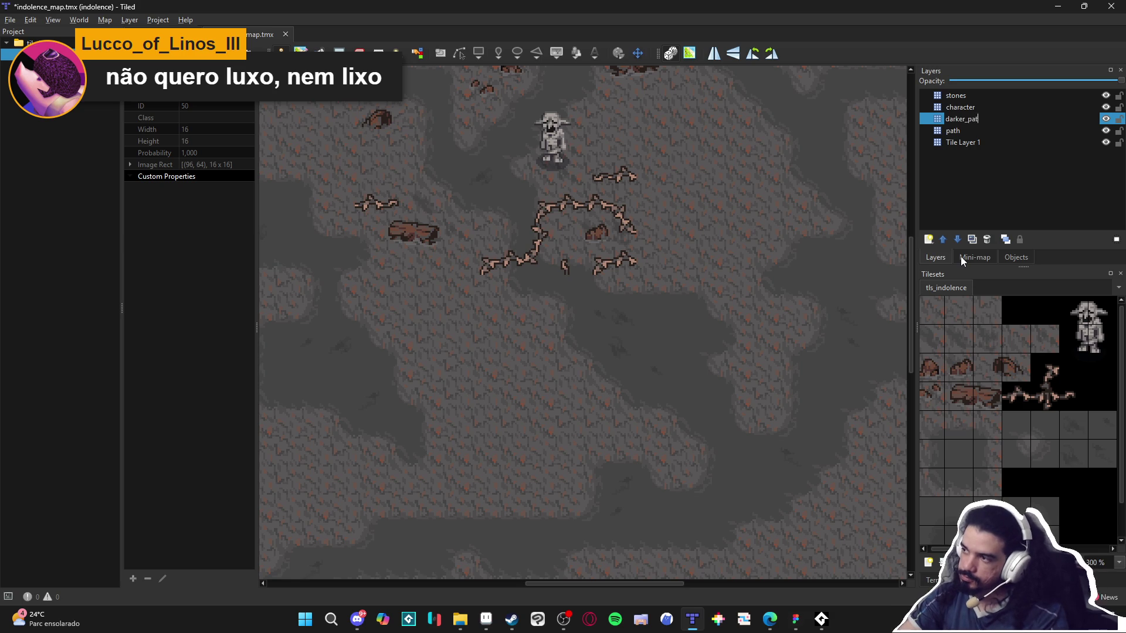
key("Return")
key("t")
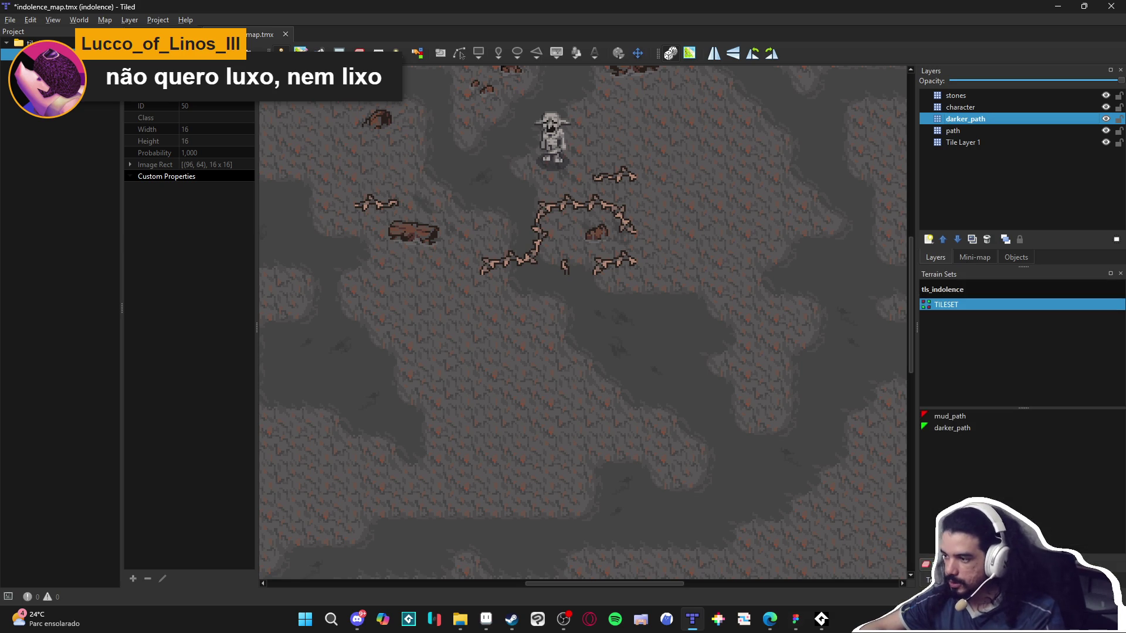
left_click(948, 429)
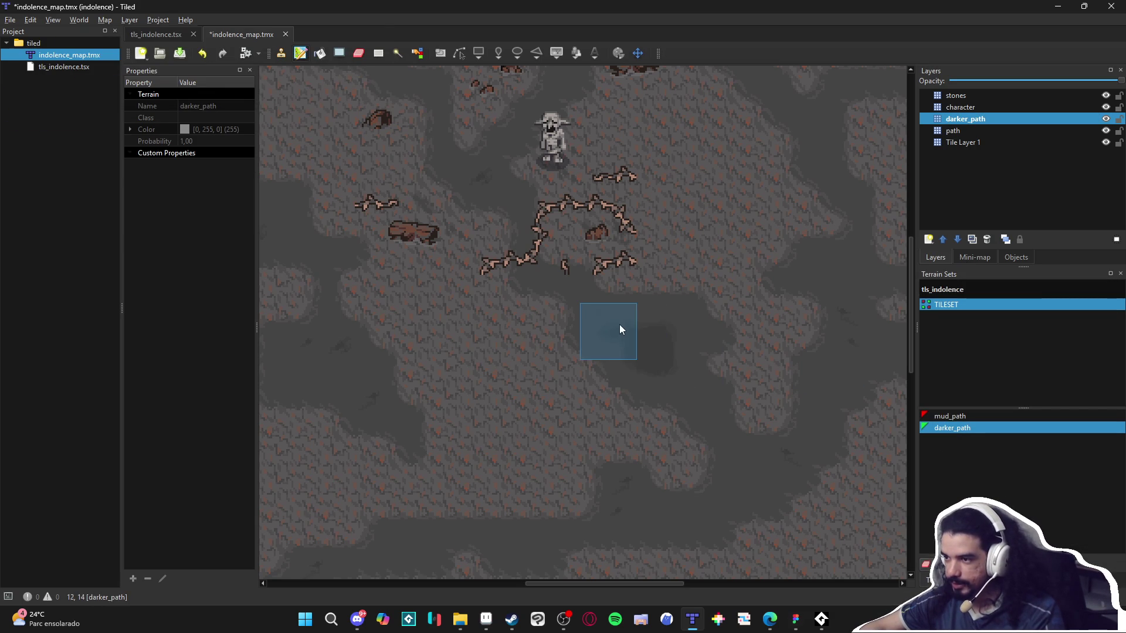
left_click(639, 340)
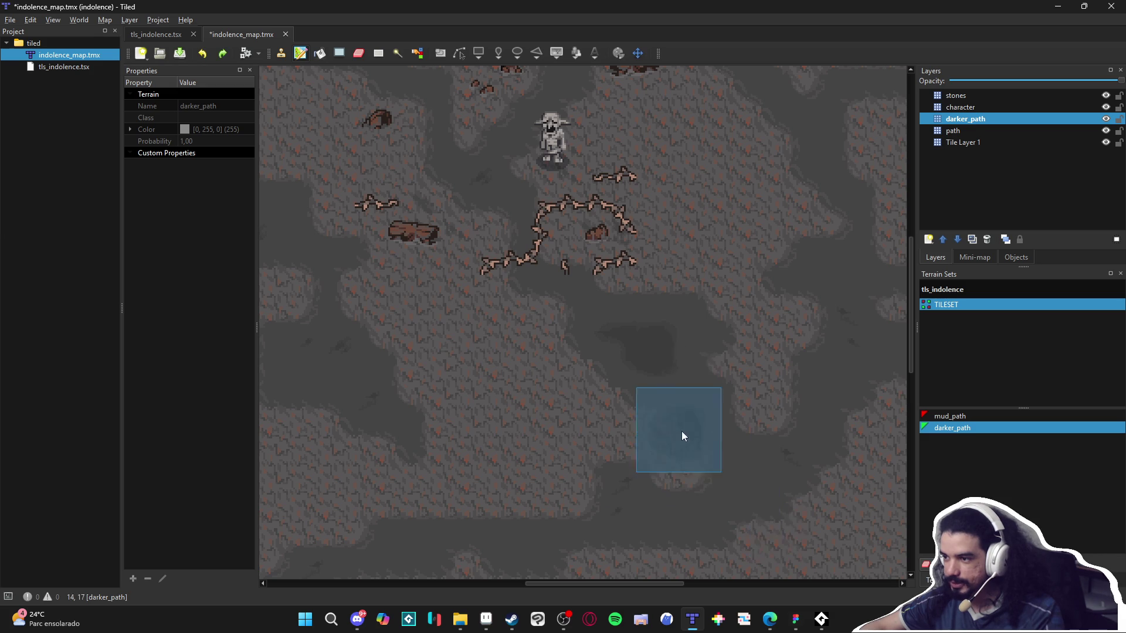
scroll(683, 487, "up", 1)
scroll(683, 486, "right", 2)
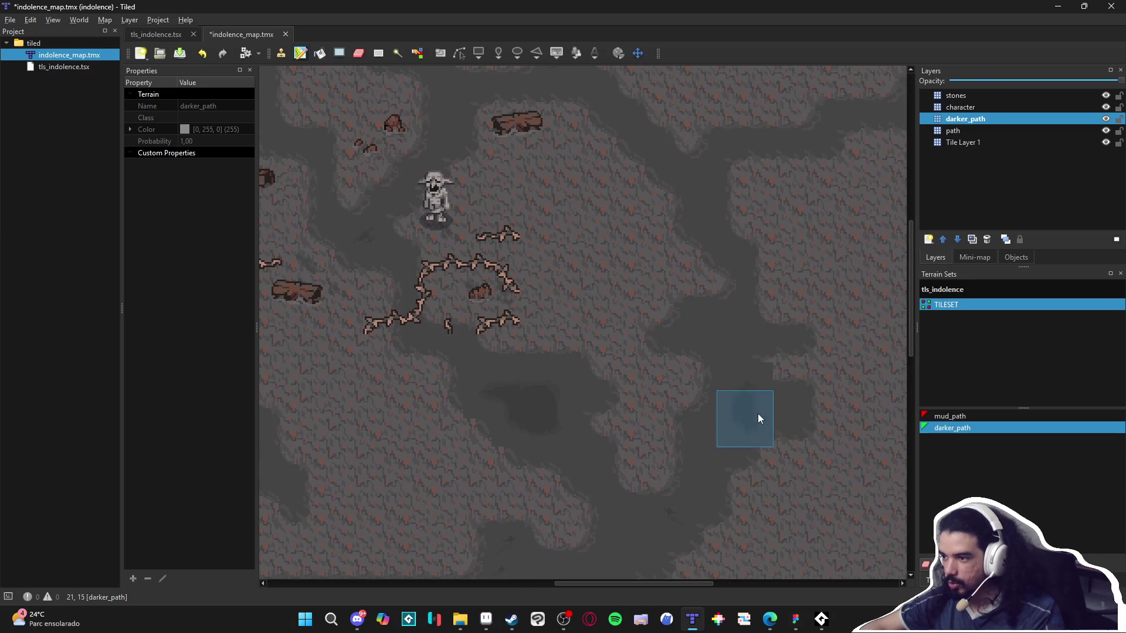
scroll(704, 505, "up", 1)
left_click_drag(720, 453, 783, 407)
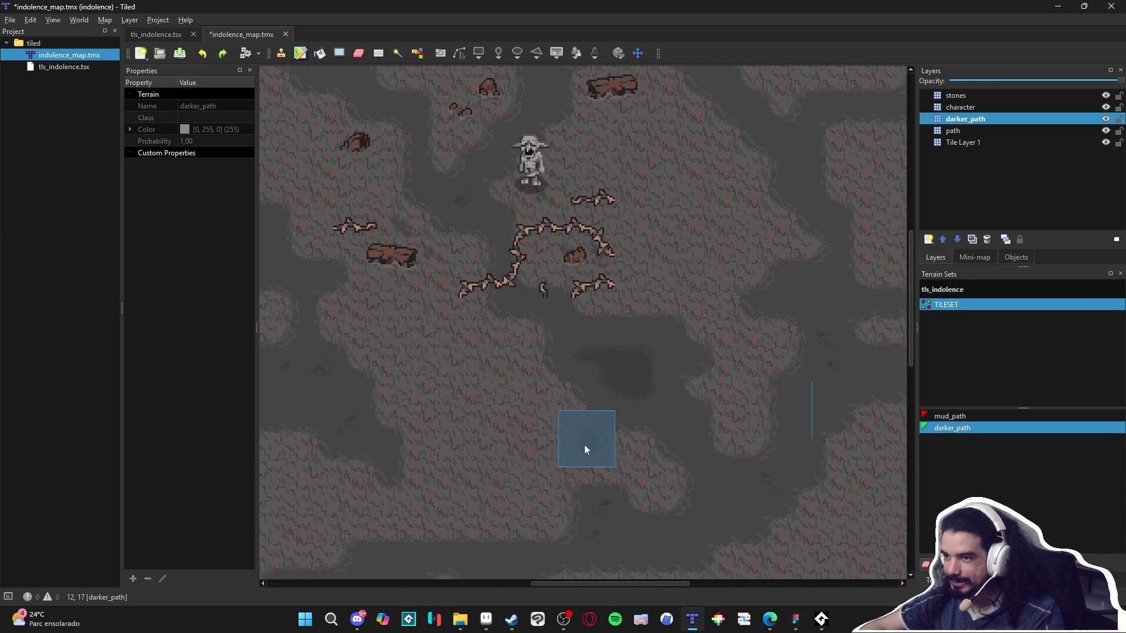
scroll(652, 384, "down", 1)
scroll(652, 384, "left", 2)
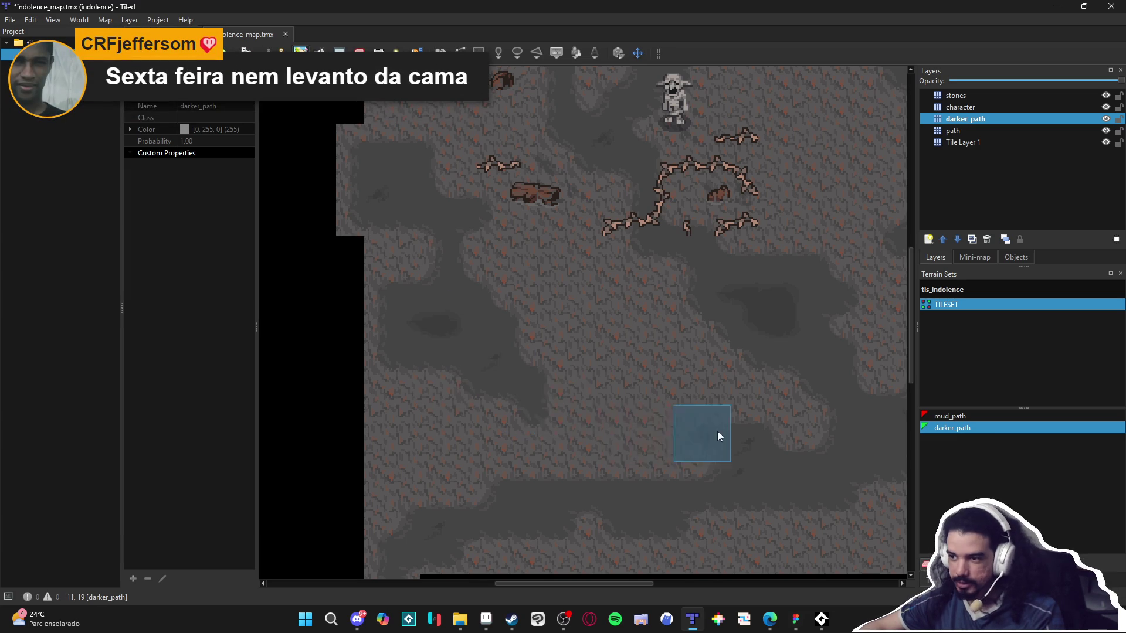
scroll(582, 481, "up", 1)
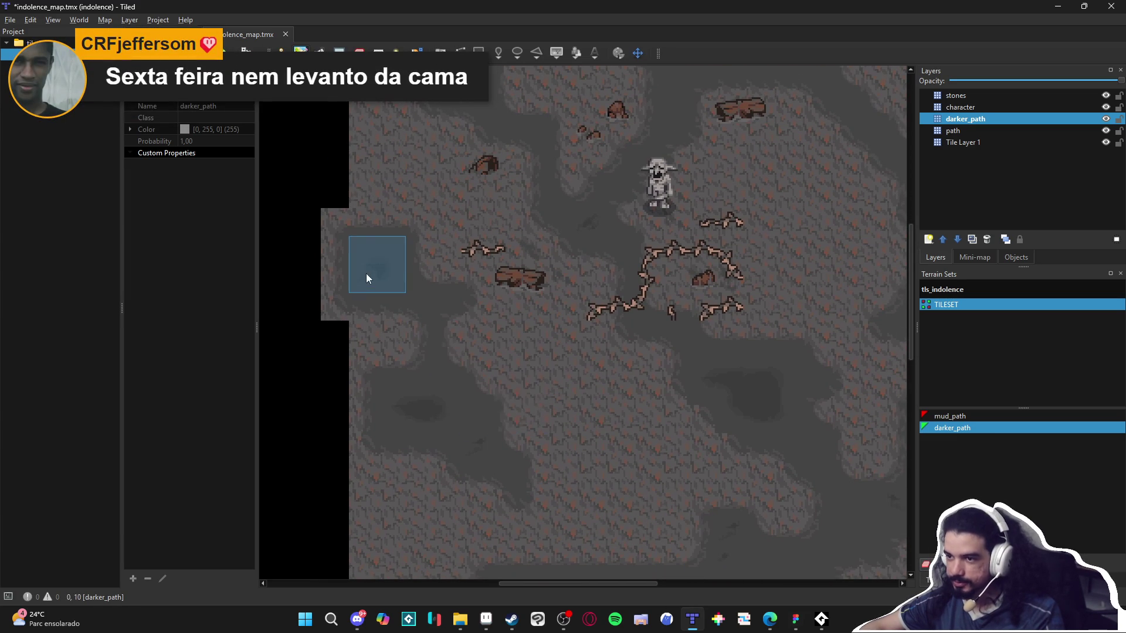
scroll(645, 542, "up", 2)
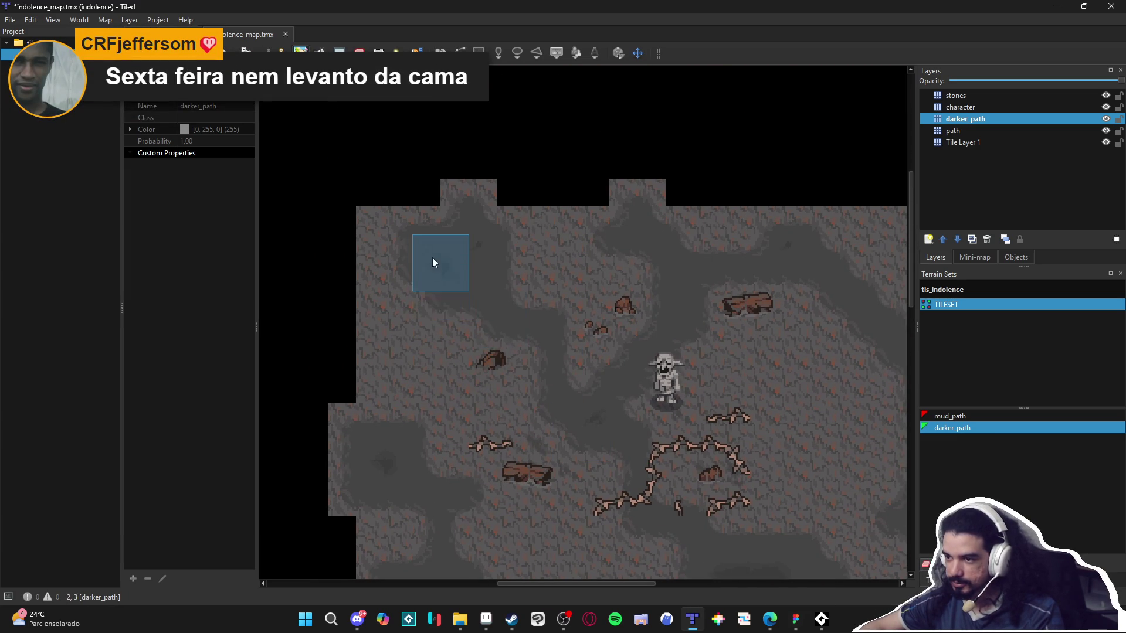
left_click(465, 253)
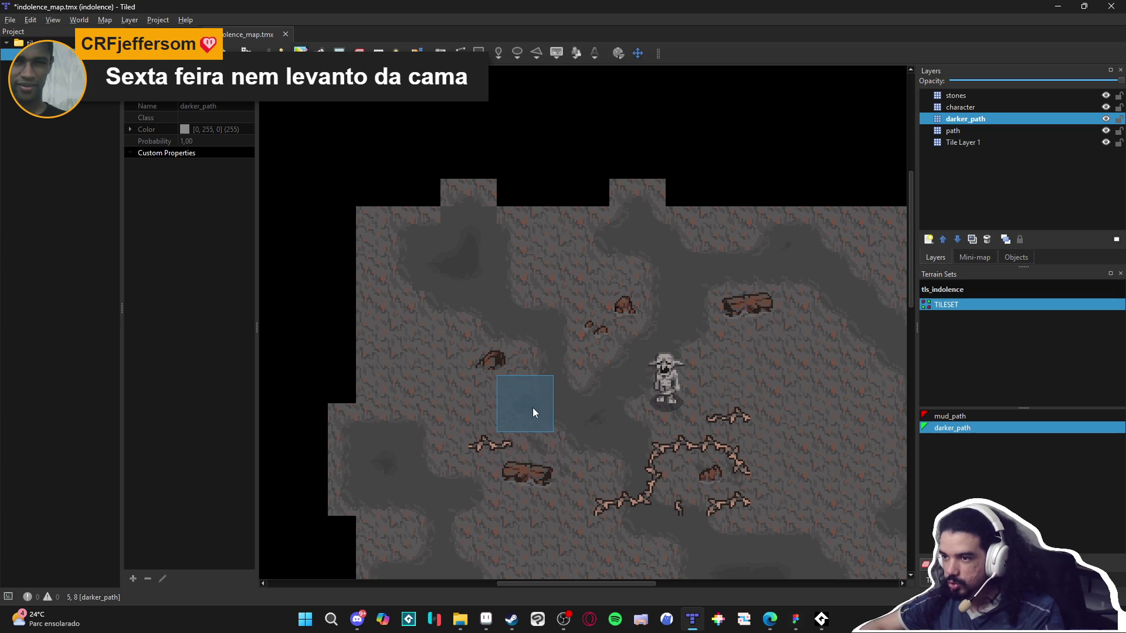
scroll(550, 431, "down", 2)
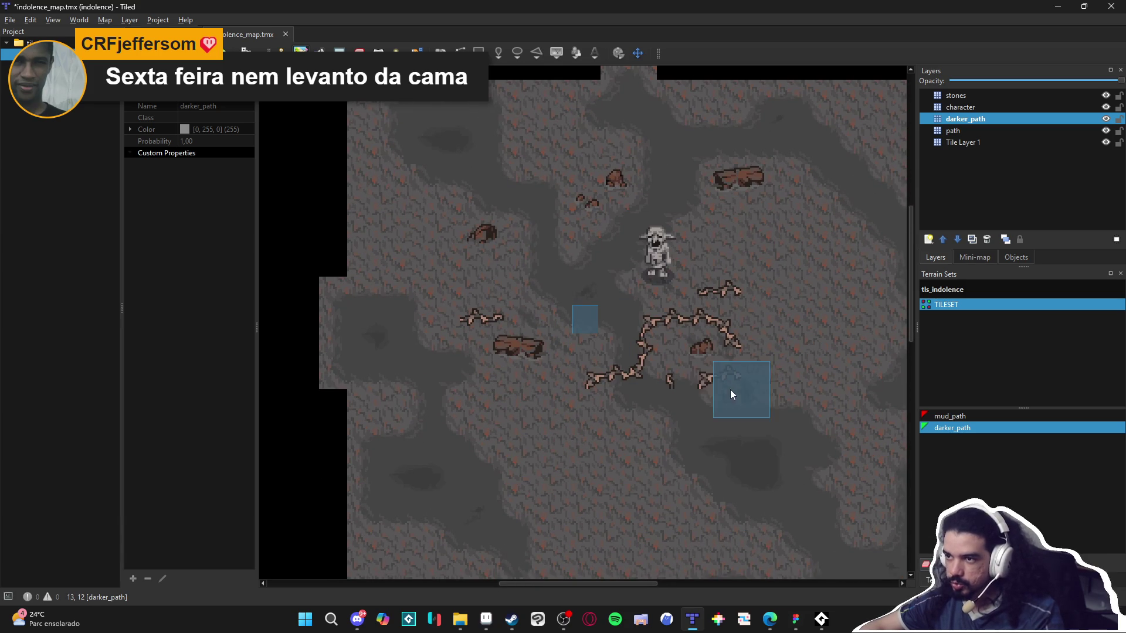
scroll(727, 389, "down", 4)
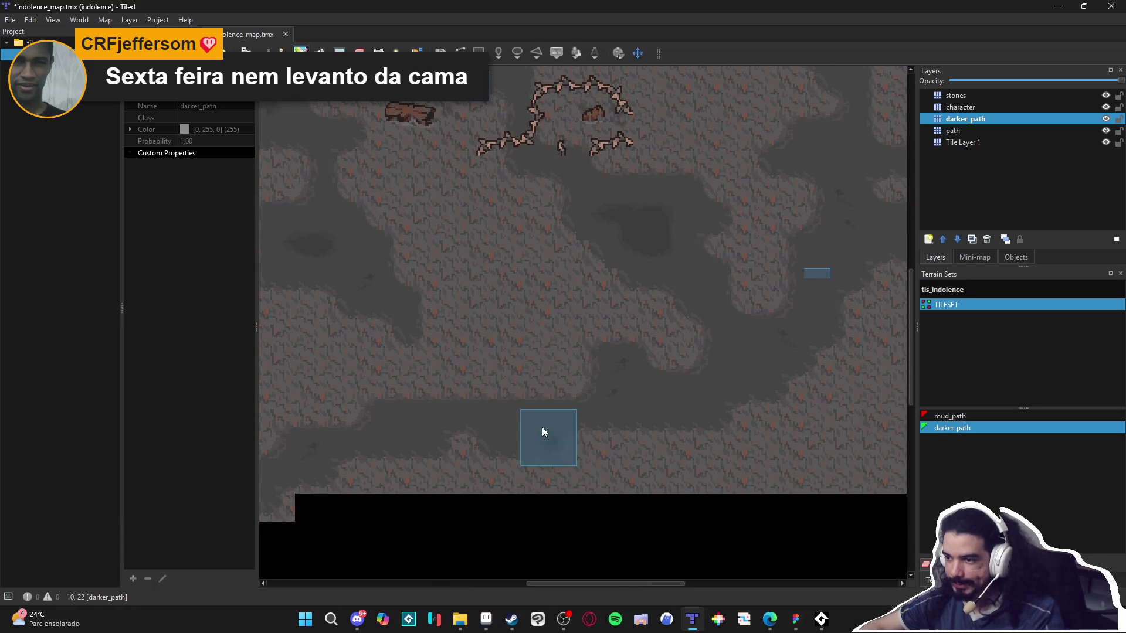
scroll(531, 430, "up", 3)
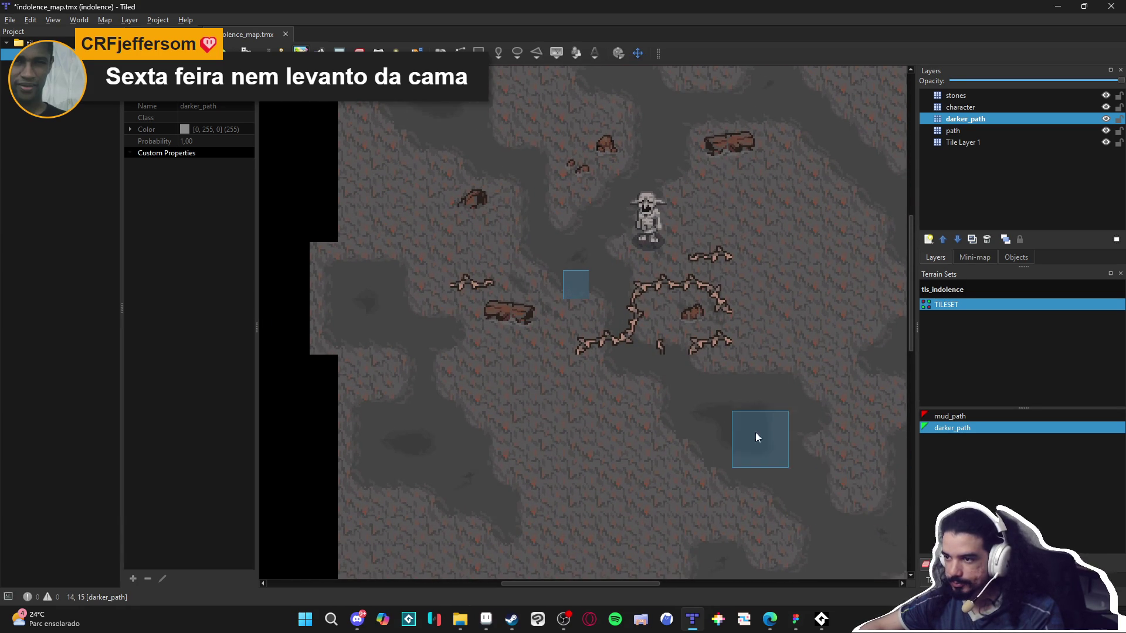
scroll(759, 439, "right", 3)
scroll(646, 526, "down", 2)
scroll(733, 469, "up", 1)
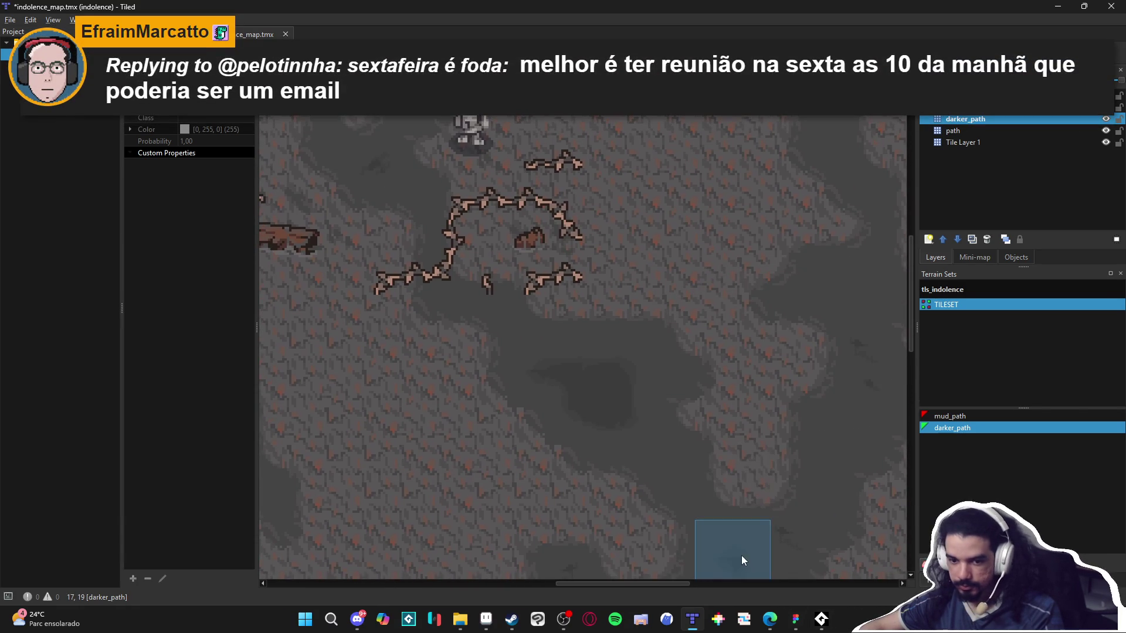
scroll(599, 563, "down", 1)
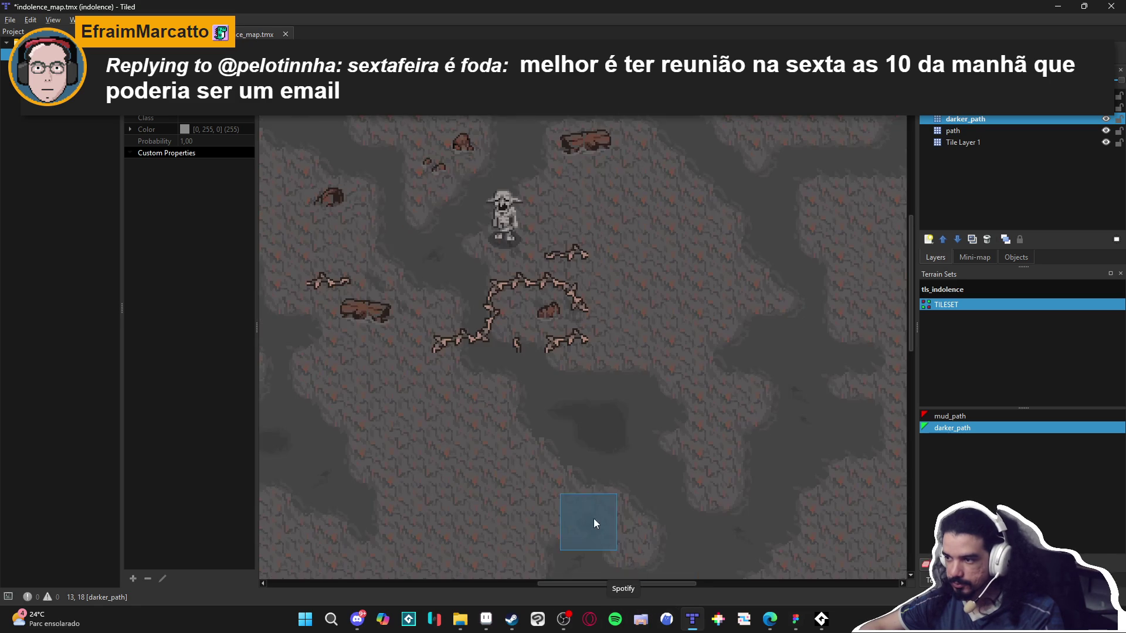
scroll(321, 452, "left", 3)
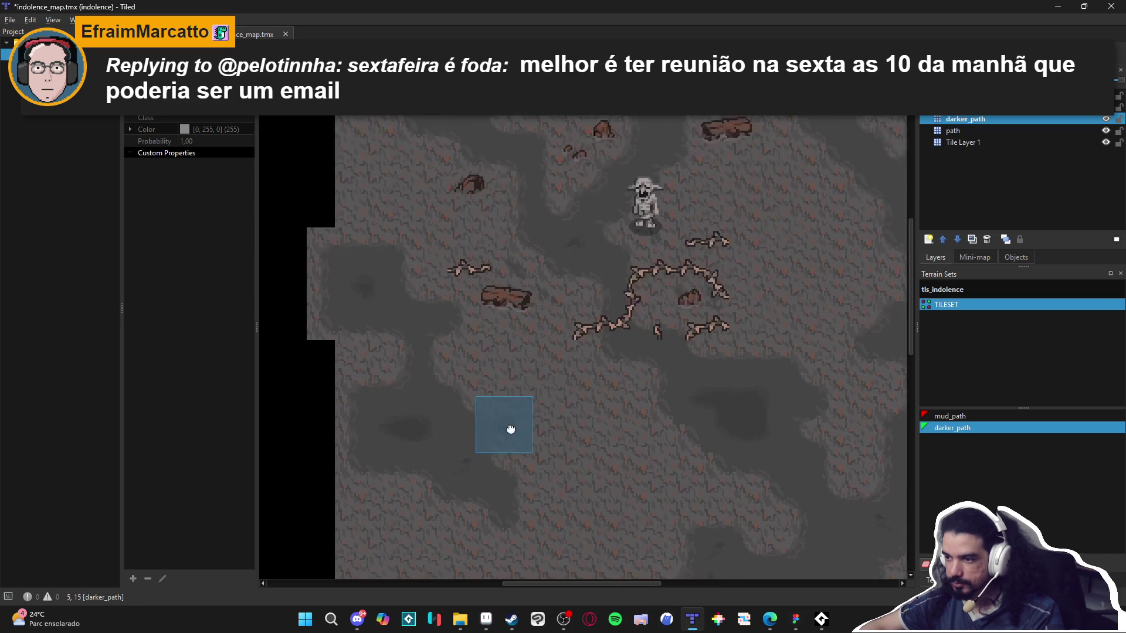
scroll(704, 528, "up", 1)
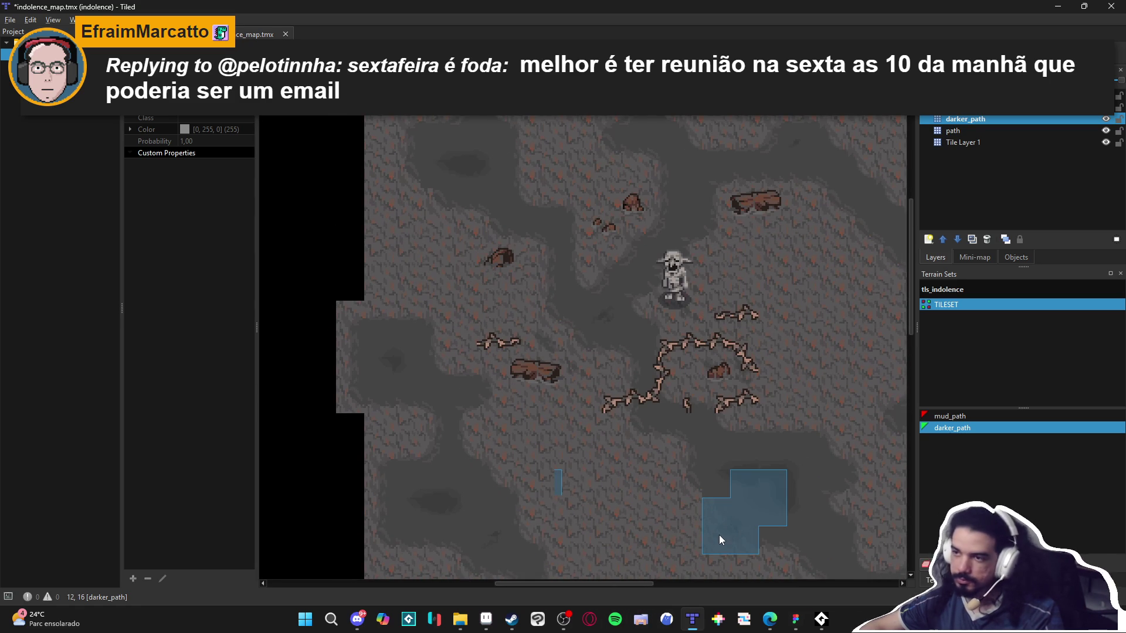
Magic-wand the flat grey around the dark blob tile and delete it to transparency.
scroll(648, 498, "right", 2)
scroll(649, 497, "down", 1)
key("alt+Tab")
scroll(608, 450, "down", 1)
key("w")
left_click(512, 319)
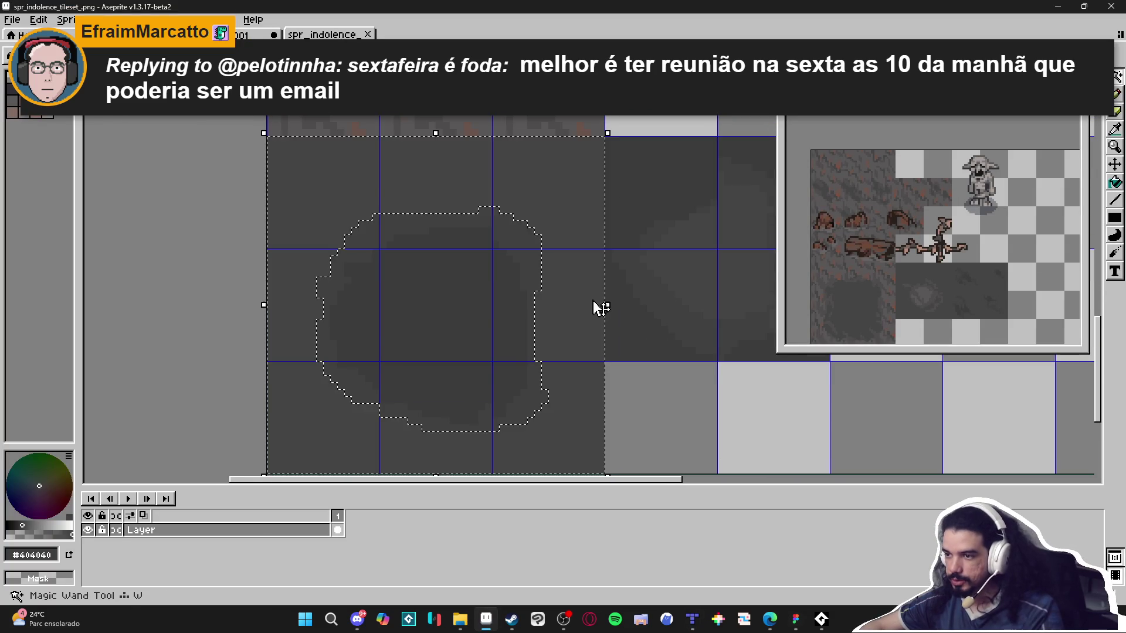
key("Delete")
Erase the faint inner blob area as well, save the tileset image, and return to Tiled.
scroll(556, 366, "left", 2)
scroll(545, 366, "right", 2)
scroll(528, 378, "up", 1)
left_click(554, 338)
key("Delete")
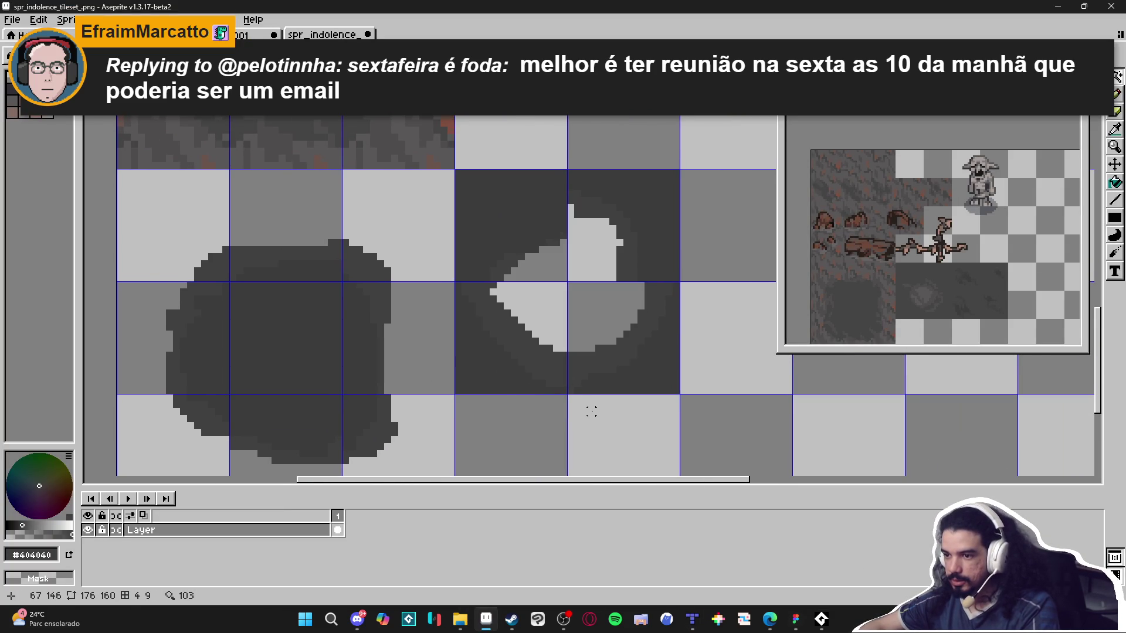
key("ctrl+s")
key("alt+Tab")
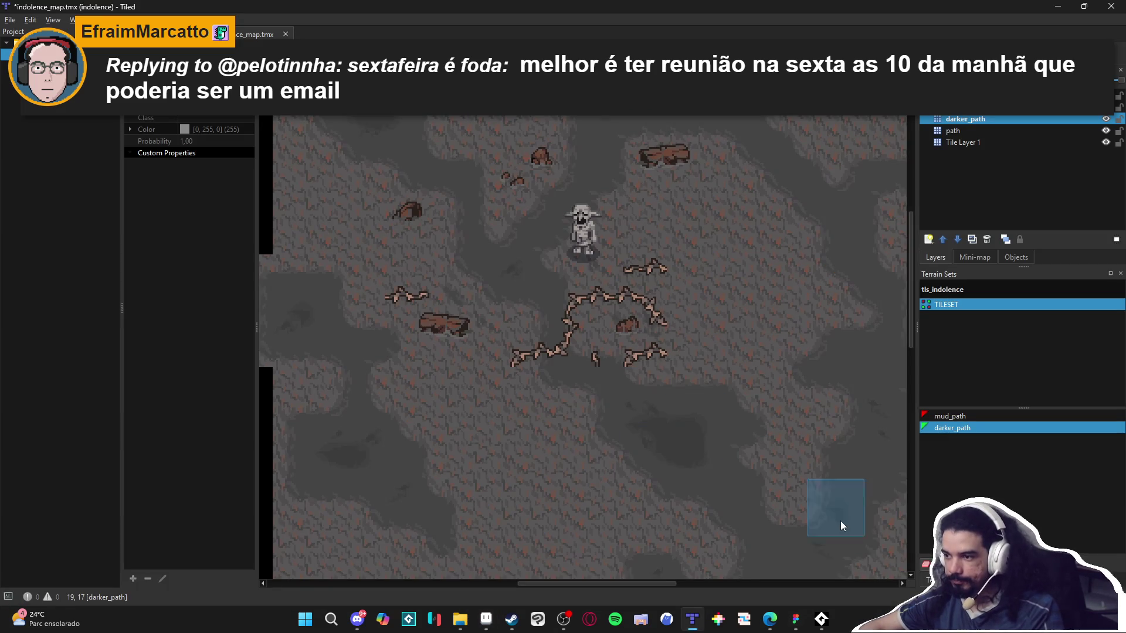
Paint a darker_path patch in the lower right of the cave map.
left_click(663, 413)
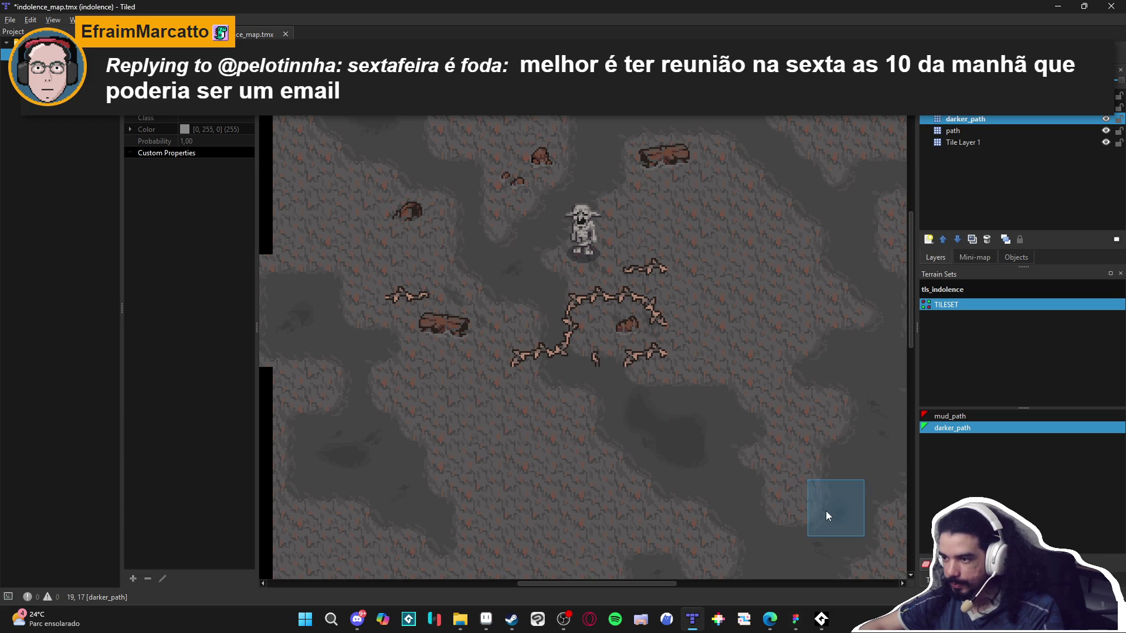
left_click_drag(802, 499, 748, 512)
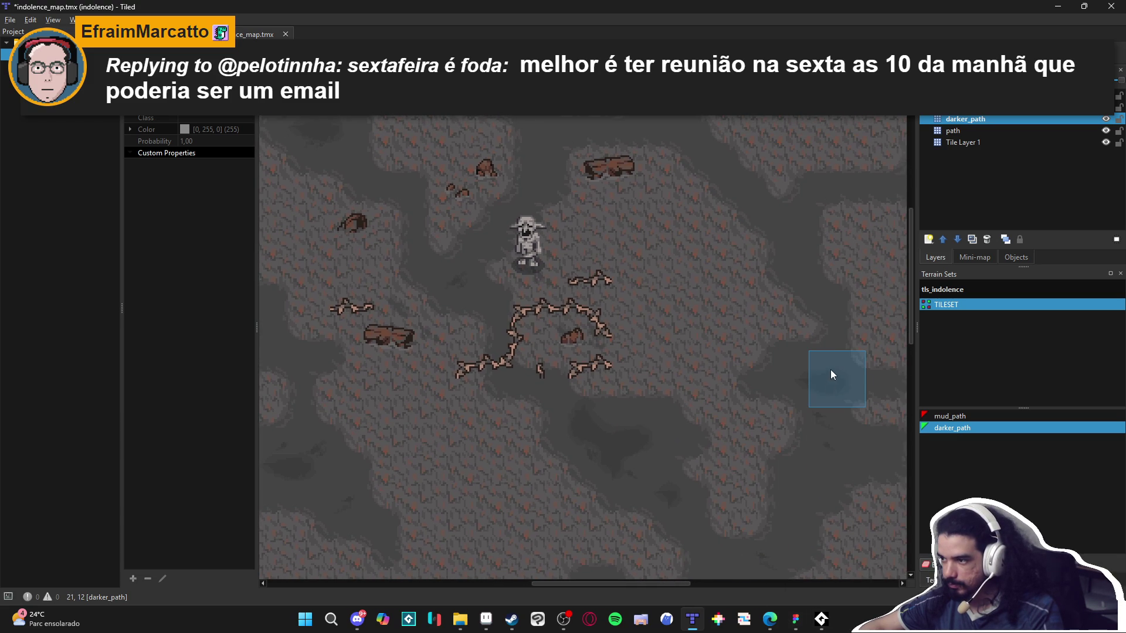
left_click_drag(660, 384, 624, 419)
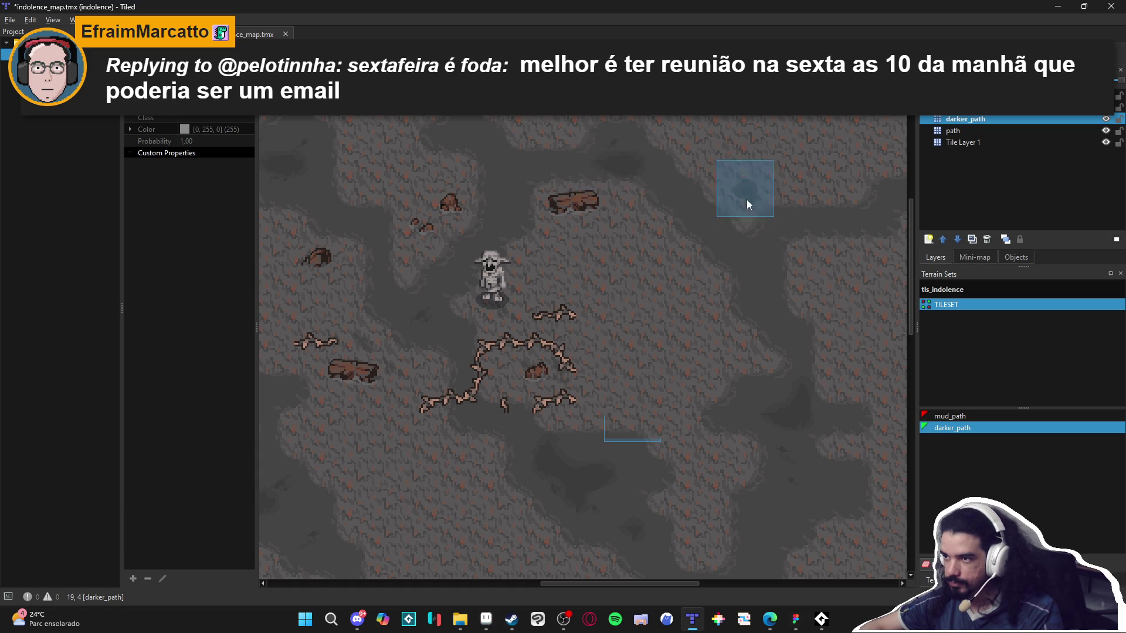
scroll(592, 251, "up", 1)
scroll(593, 251, "left", 1)
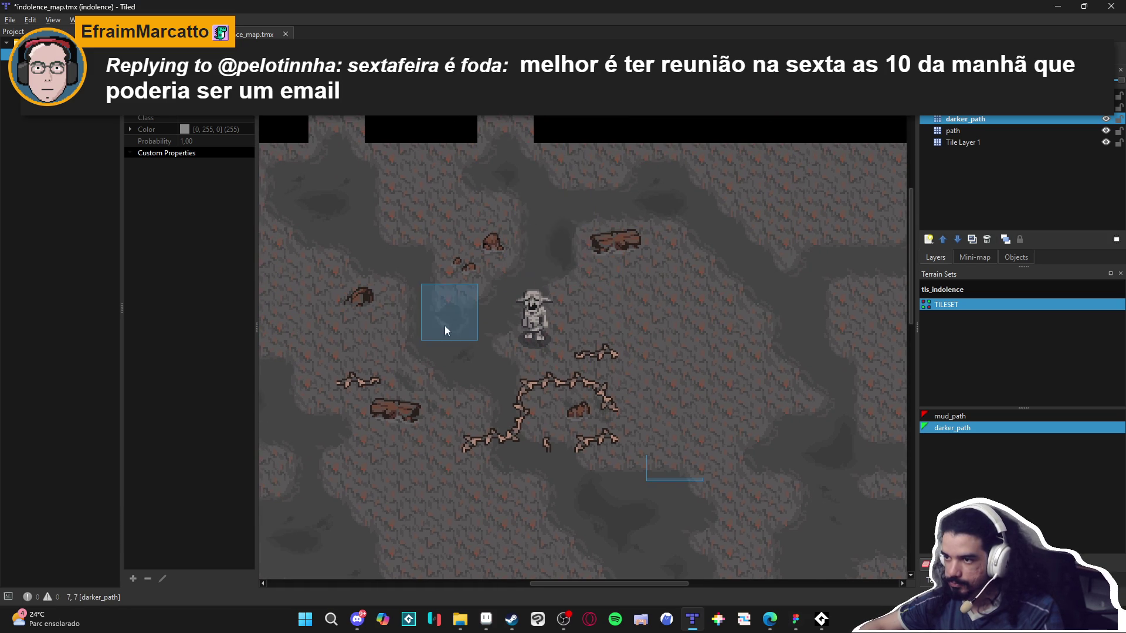
scroll(445, 325, "left", 3)
scroll(498, 329, "up", 1)
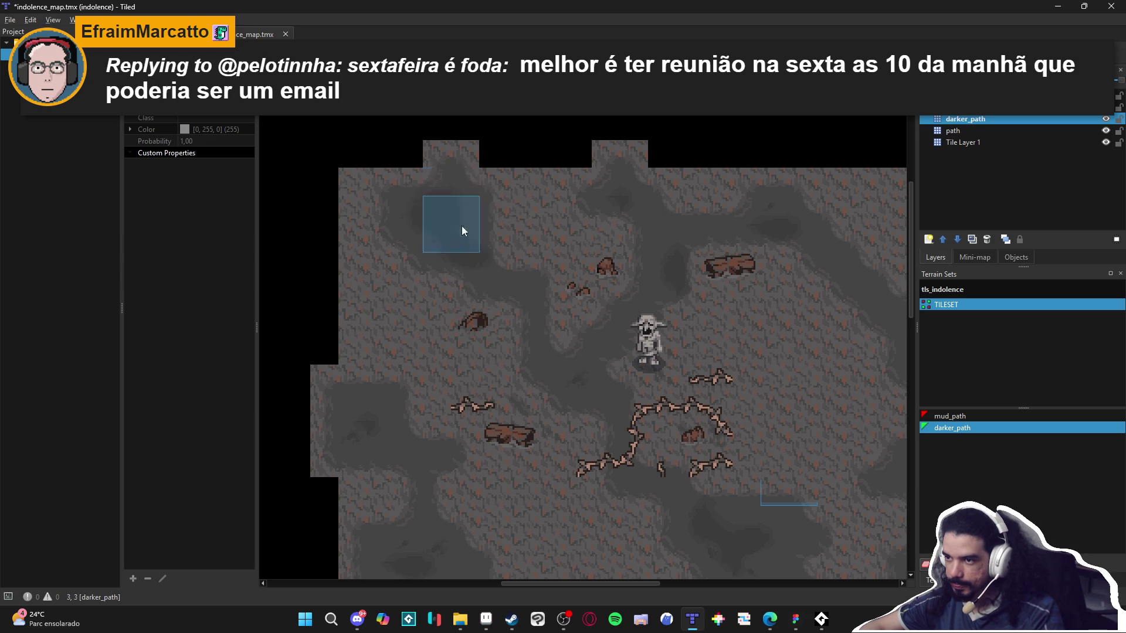
scroll(431, 377, "up", 2)
scroll(381, 349, "up", 1)
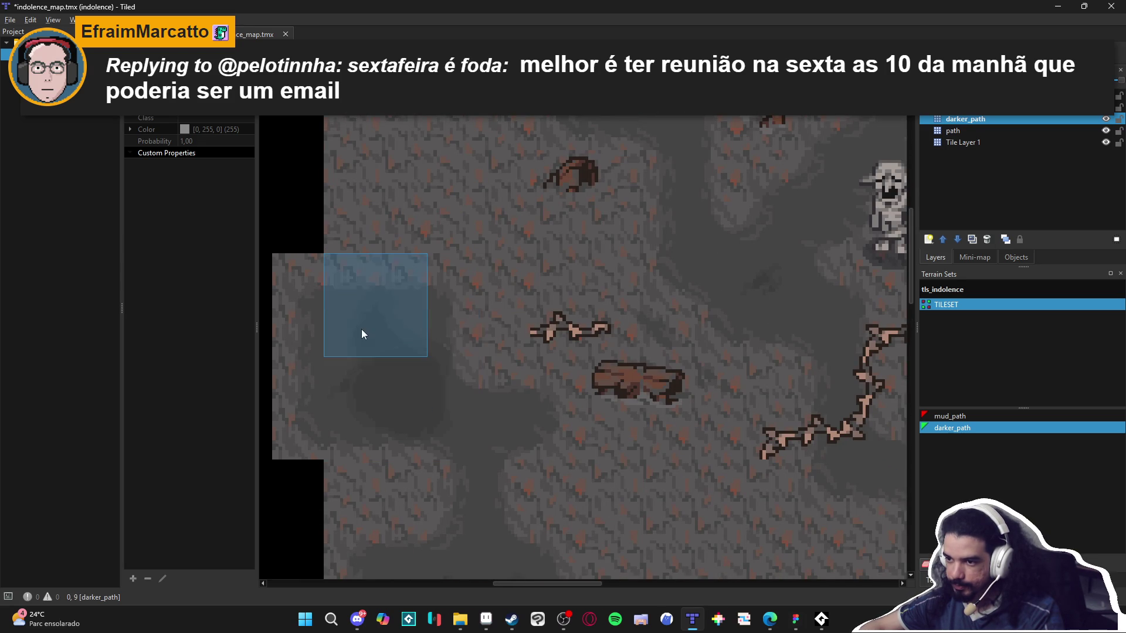
scroll(627, 440, "down", 4)
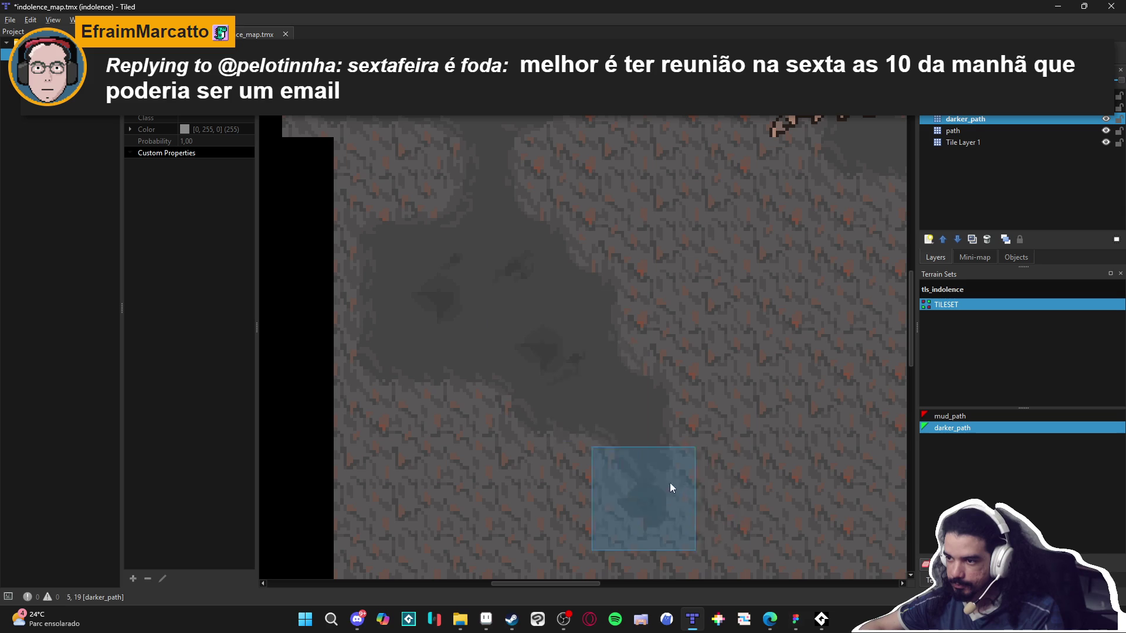
scroll(724, 445, "down", 2)
scroll(579, 378, "down", 3)
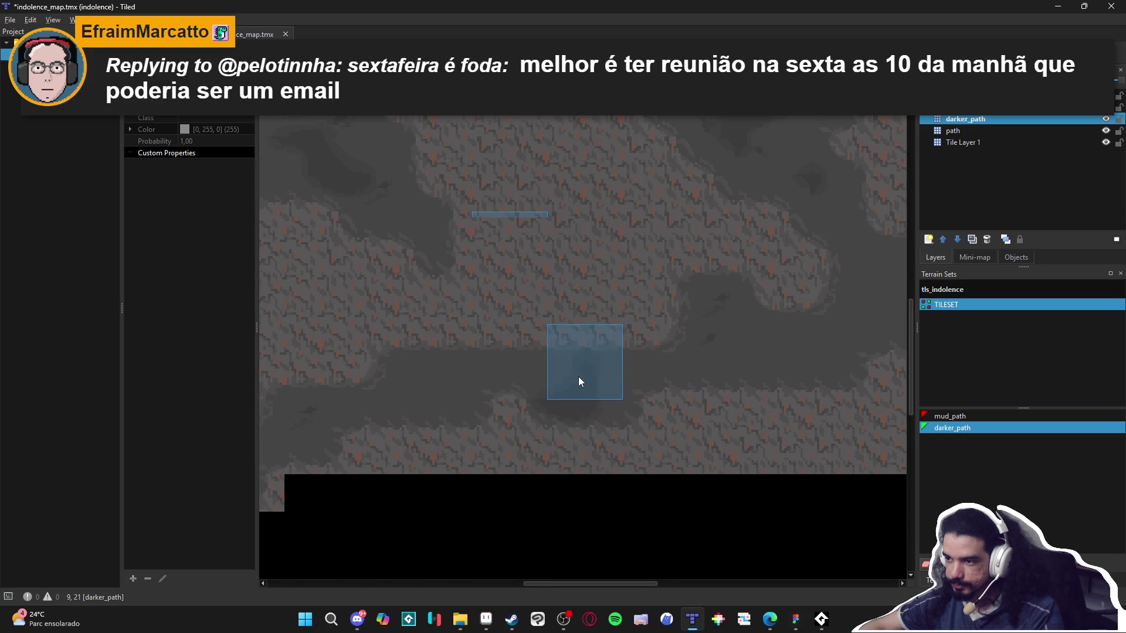
scroll(576, 375, "left", 3)
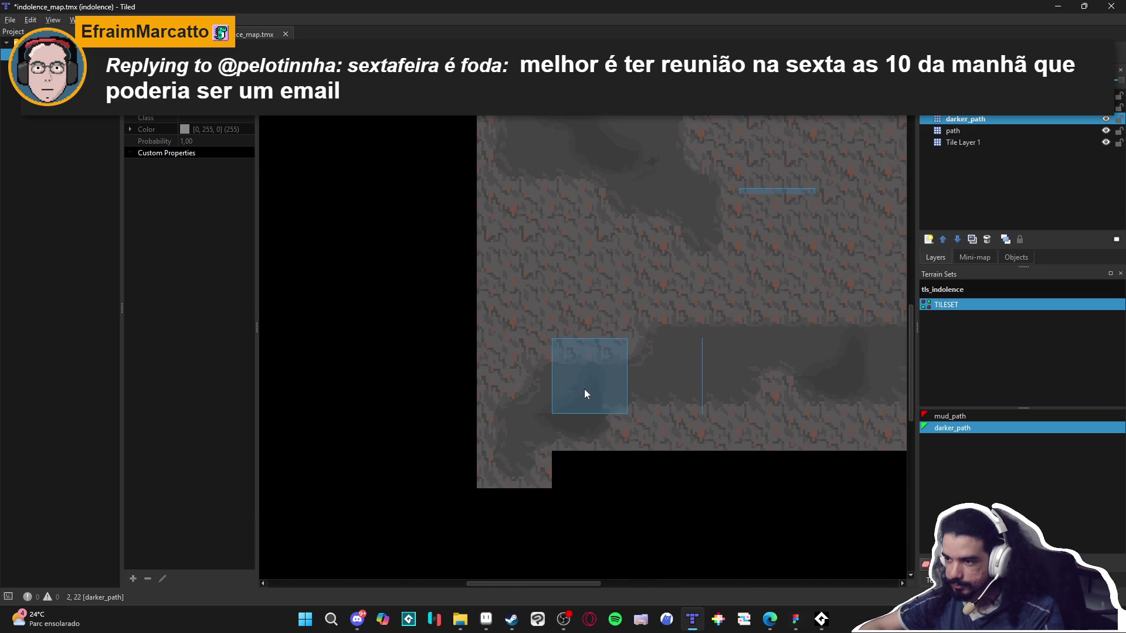
scroll(790, 367, "right", 3)
scroll(616, 369, "right", 1)
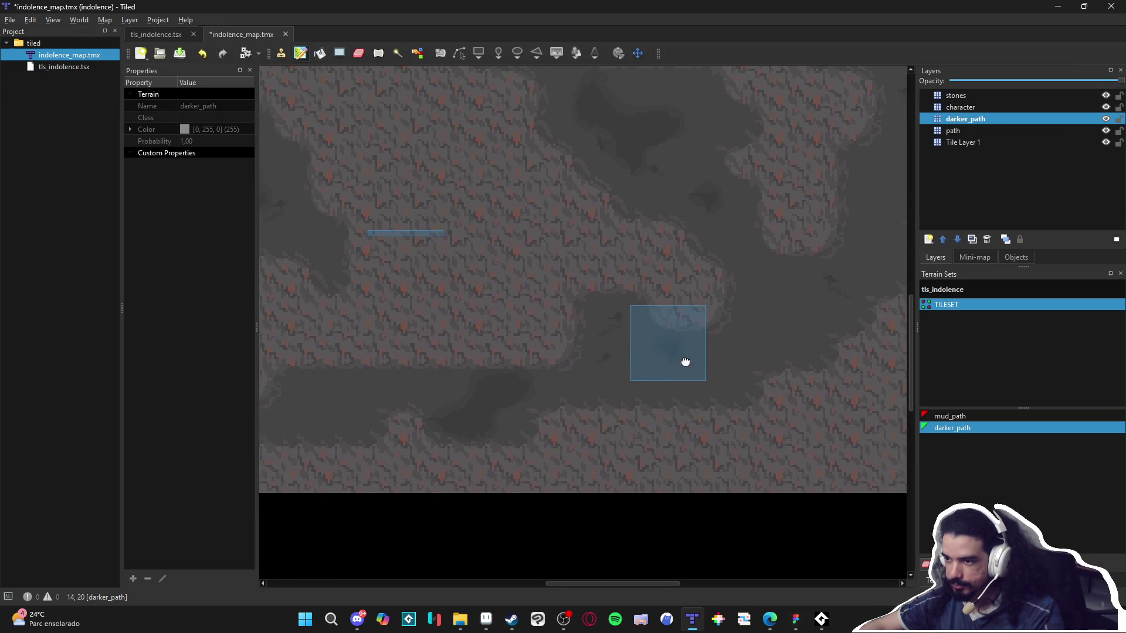
scroll(648, 392, "right", 2)
scroll(648, 392, "up", 1)
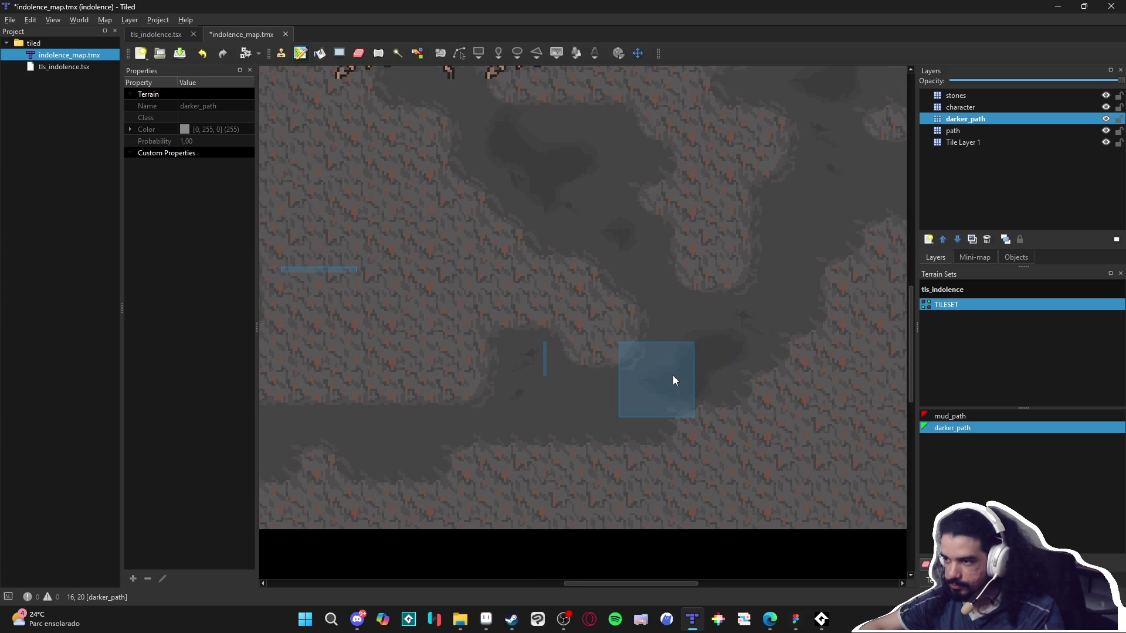
scroll(720, 384, "down", 2)
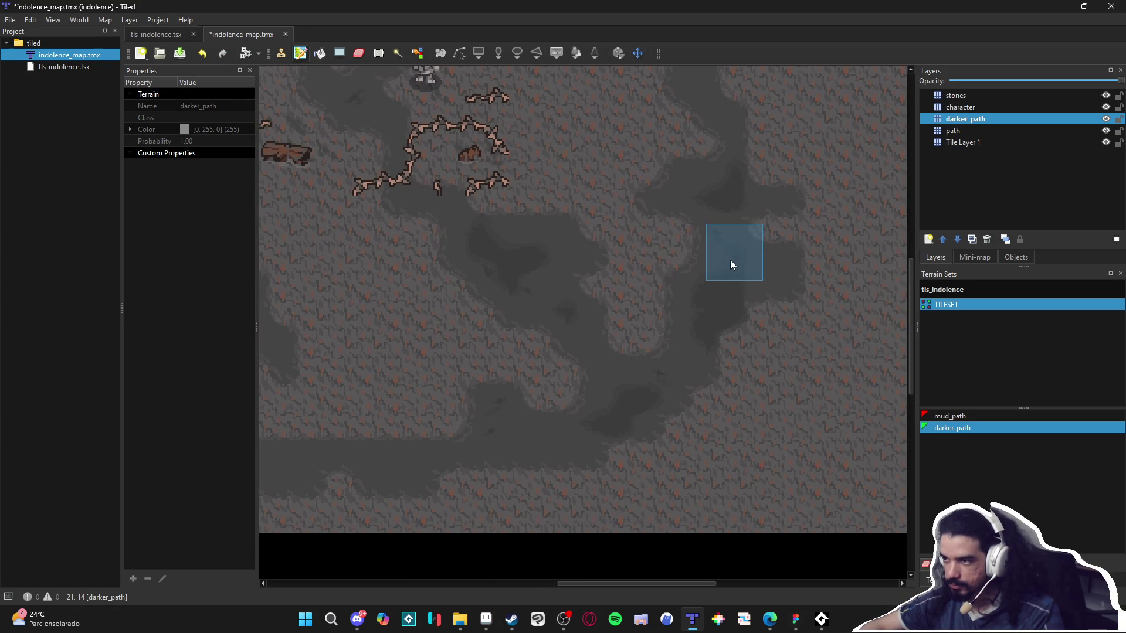
scroll(827, 367, "up", 4)
scroll(827, 367, "left", 1)
scroll(811, 383, "up", 2)
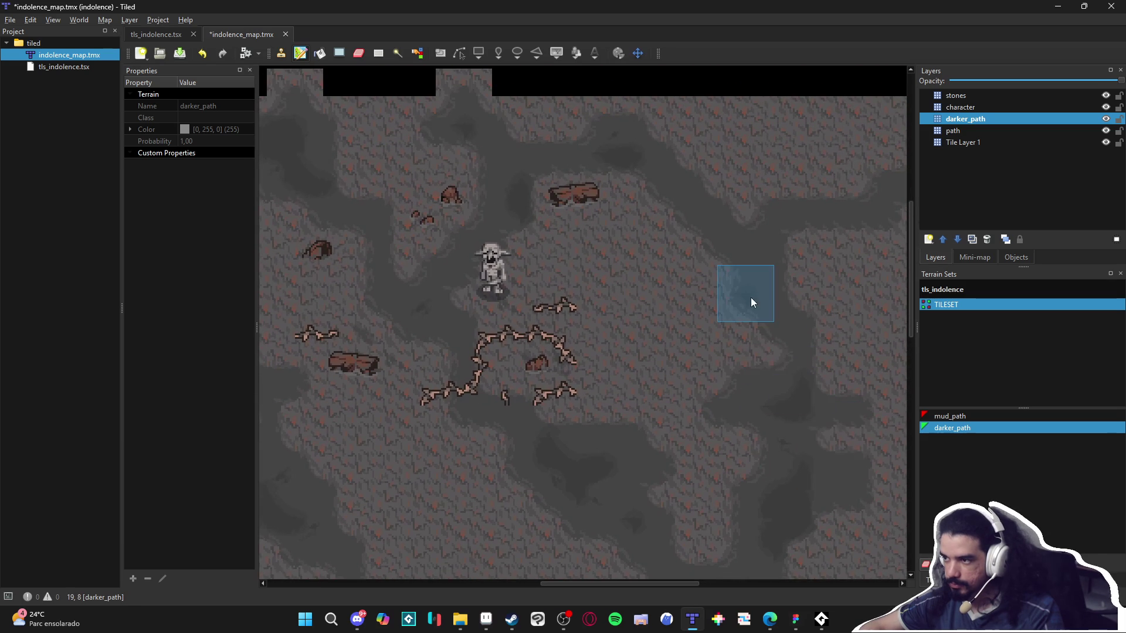
Paint another darker_path patch on the map's right side, then show the tileset's individual tiles.
left_click(751, 251)
scroll(596, 432, "right", 1)
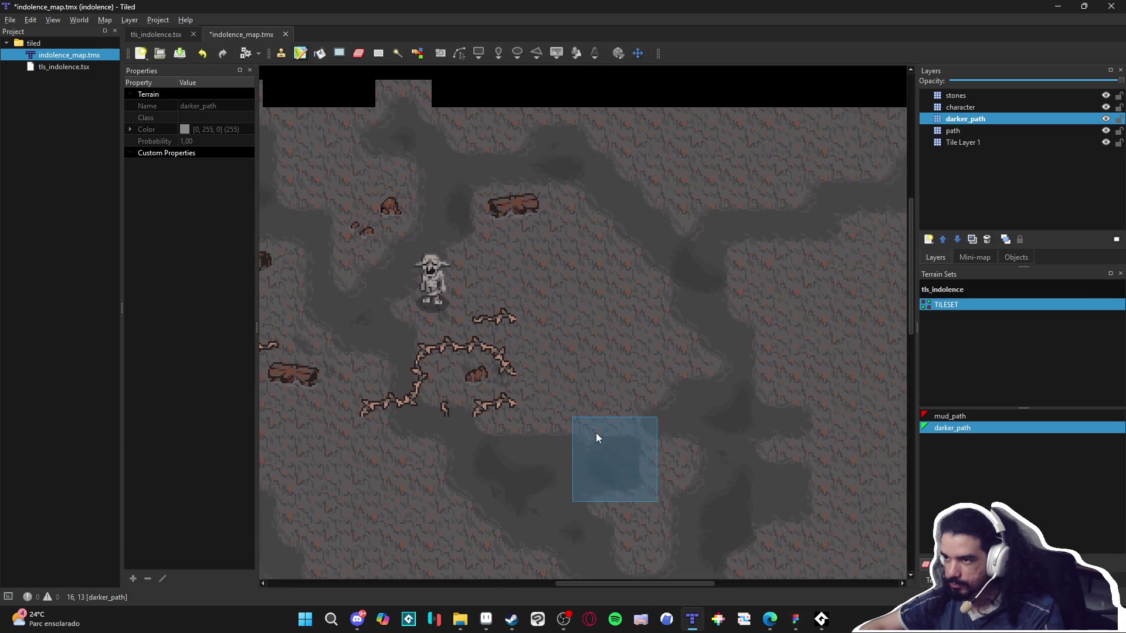
scroll(609, 387, "down", 2)
scroll(621, 349, "up", 2)
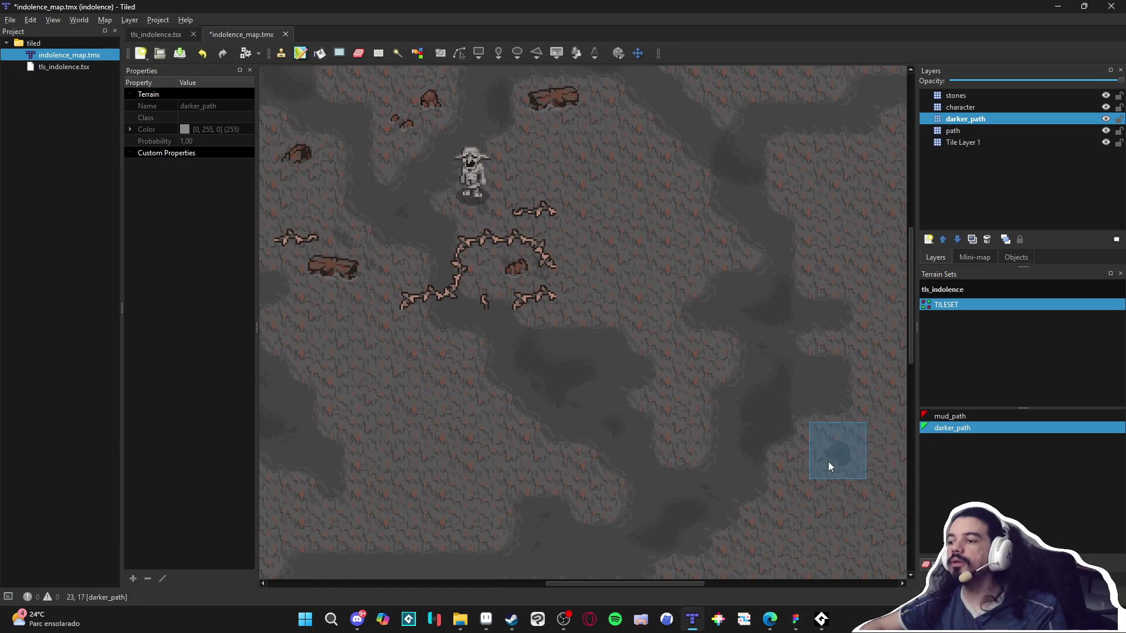
scroll(646, 382, "down", 1)
scroll(702, 390, "up", 1)
scroll(446, 404, "down", 2)
scroll(463, 381, "left", 1)
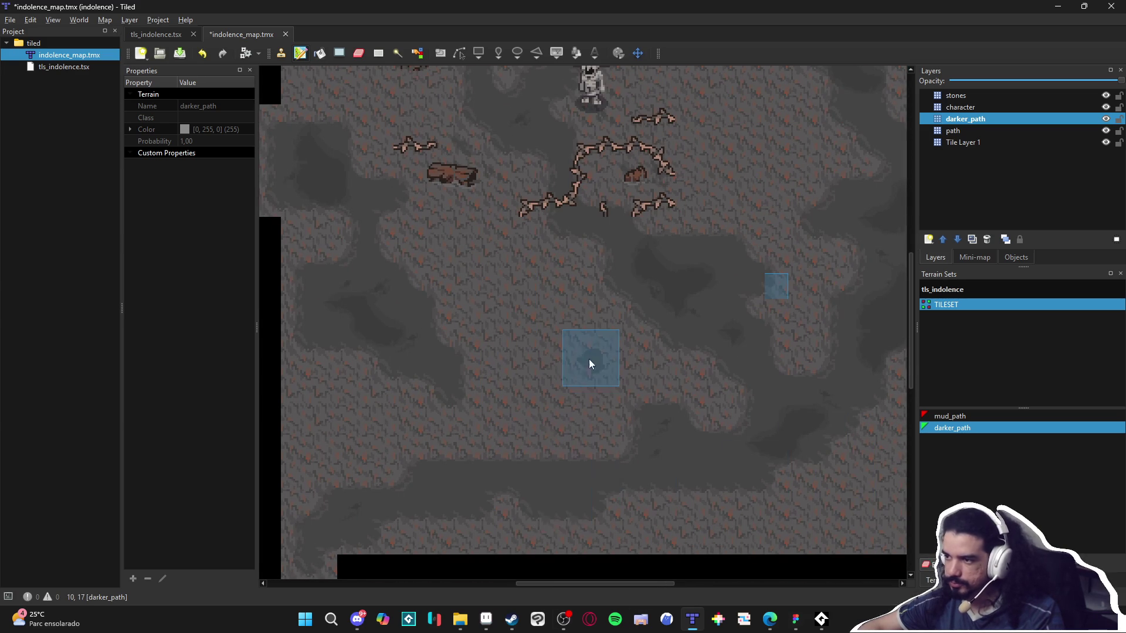
scroll(588, 360, "up", 1)
scroll(588, 360, "right", 1)
left_click(989, 581)
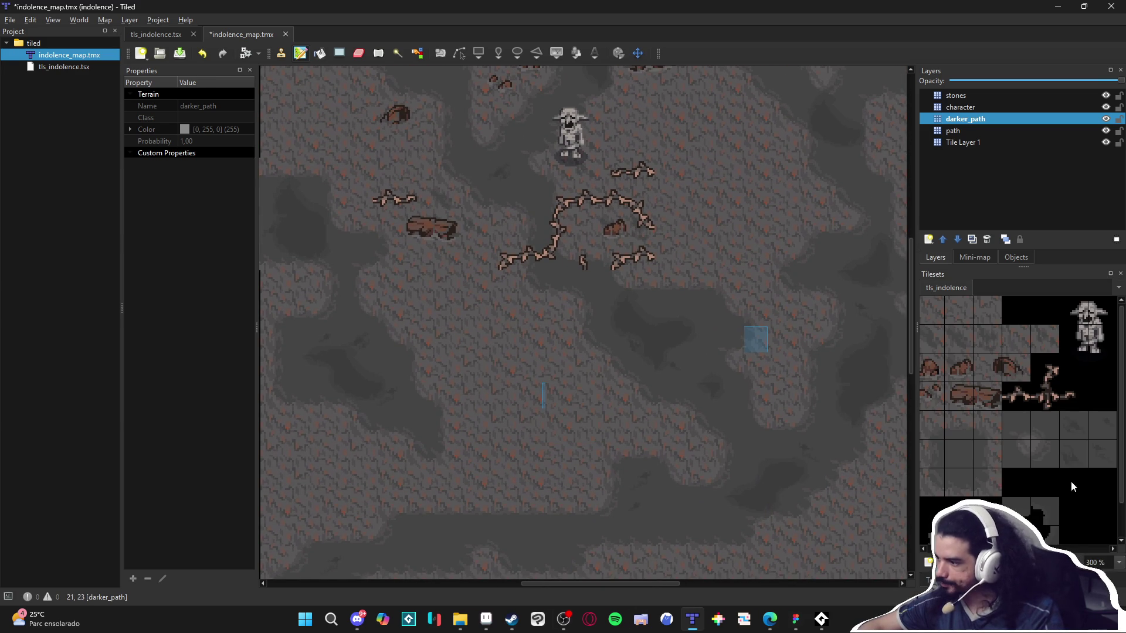
left_click(1073, 453)
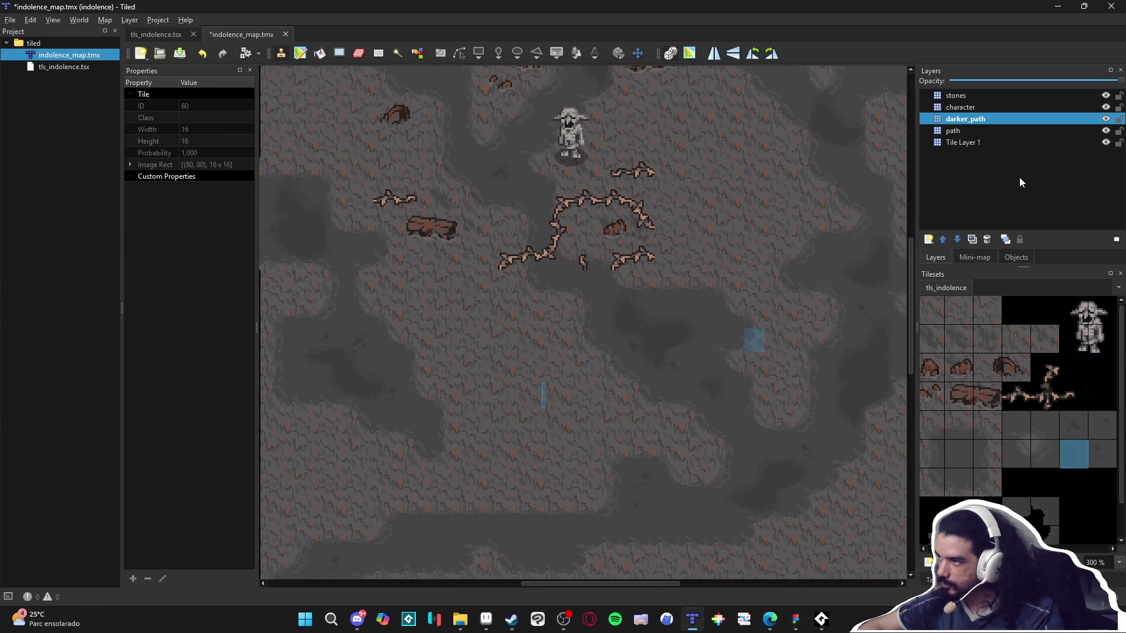
left_click(973, 97)
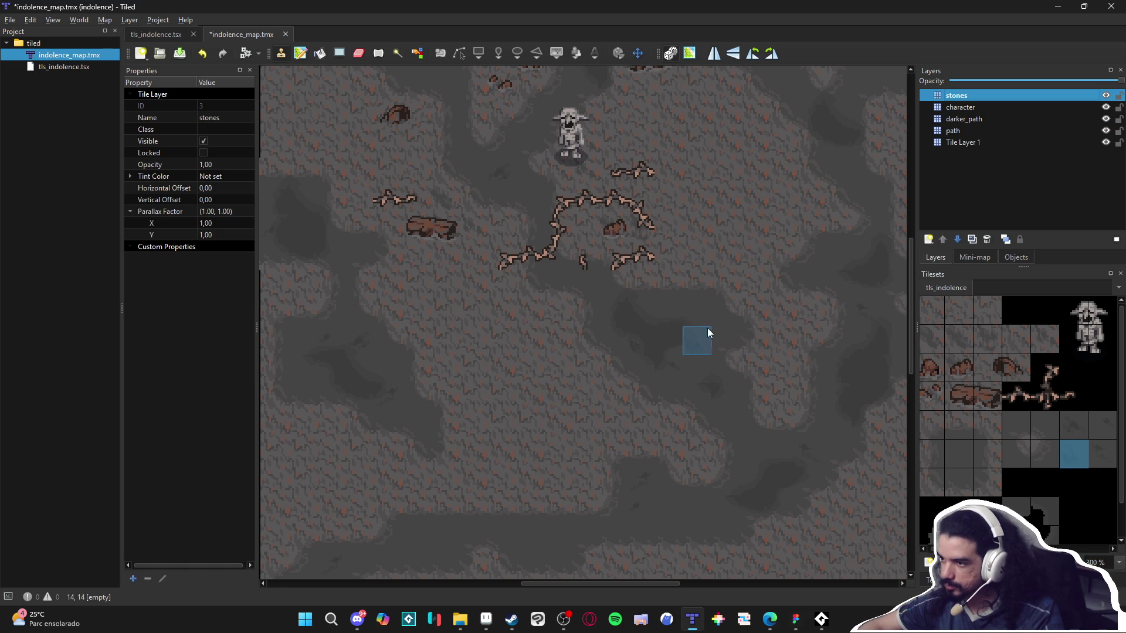
scroll(665, 417, "up", 1)
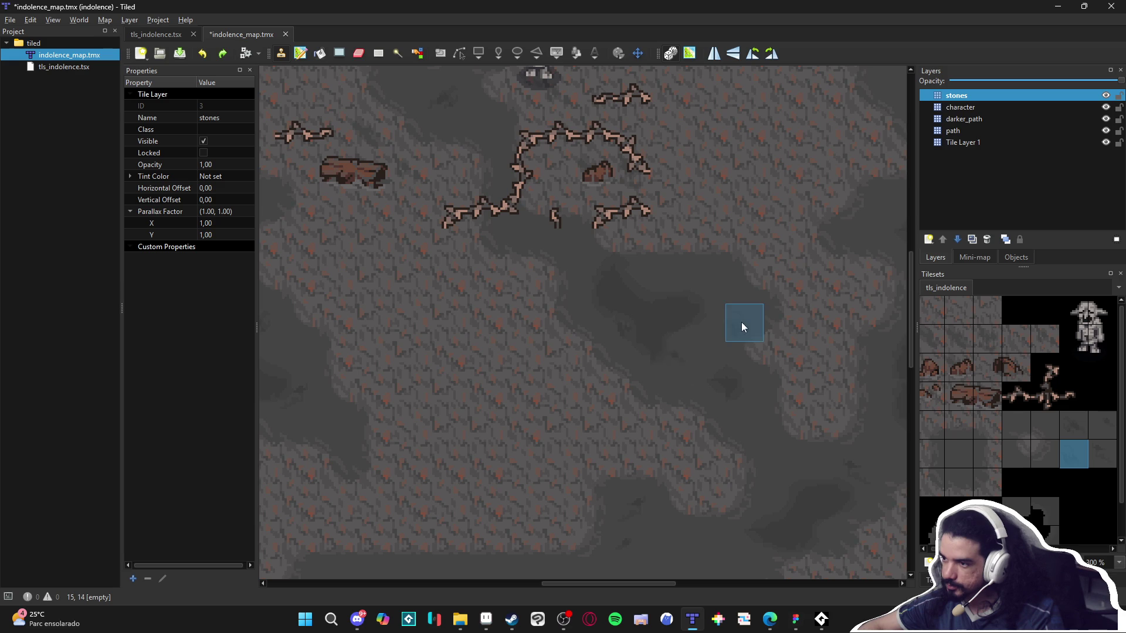
scroll(550, 327, "left", 5)
scroll(550, 327, "up", 1)
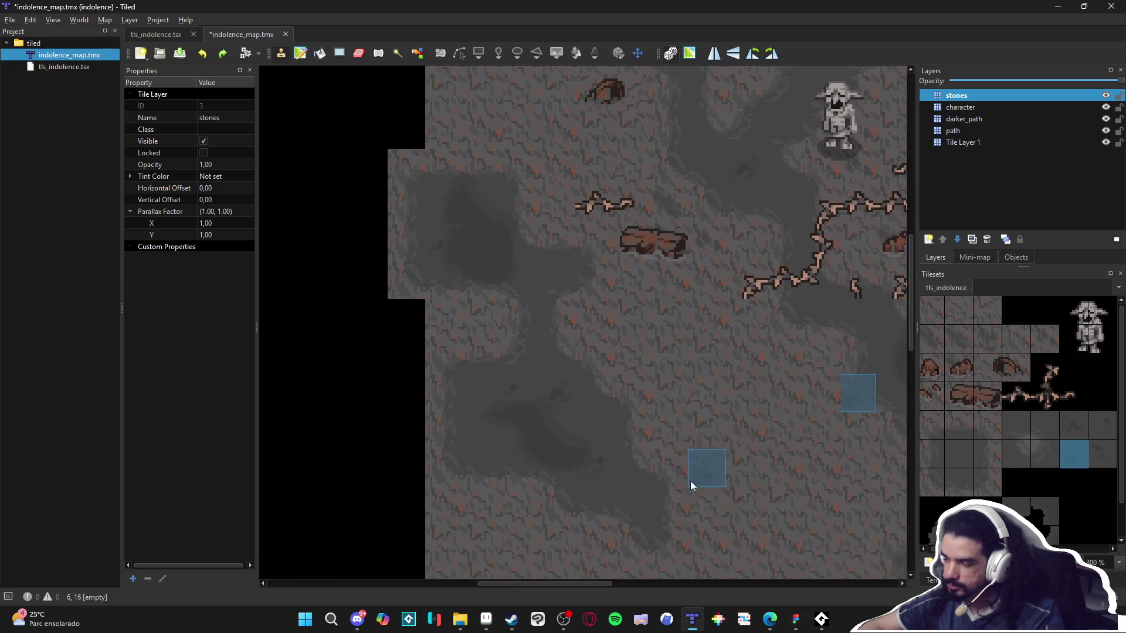
left_click(979, 132)
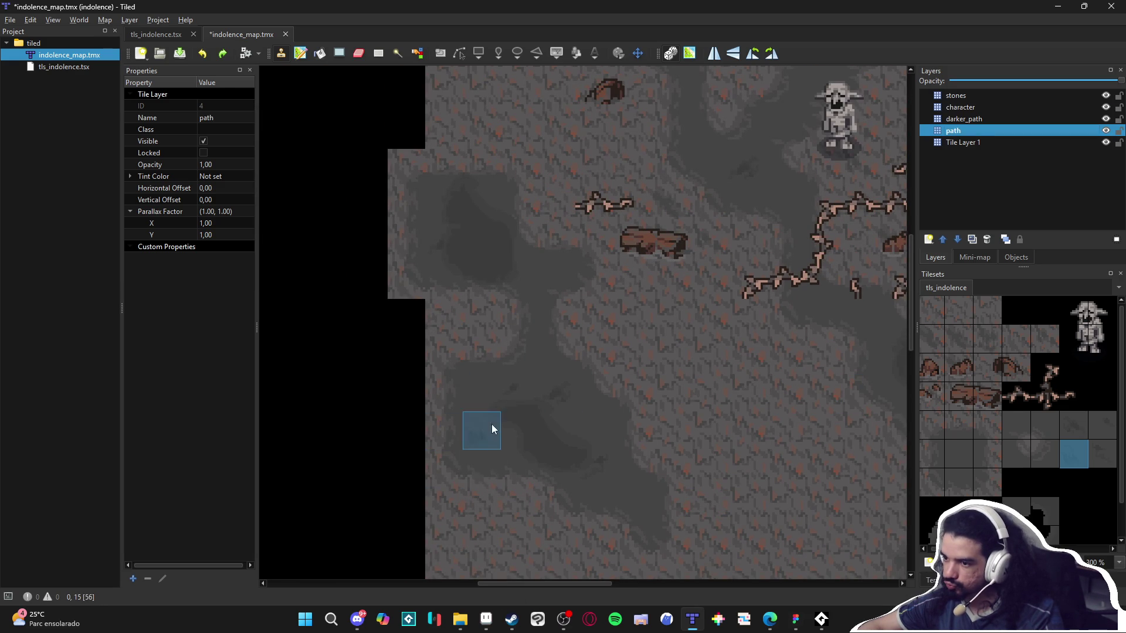
scroll(734, 489, "right", 1)
scroll(734, 489, "down", 1)
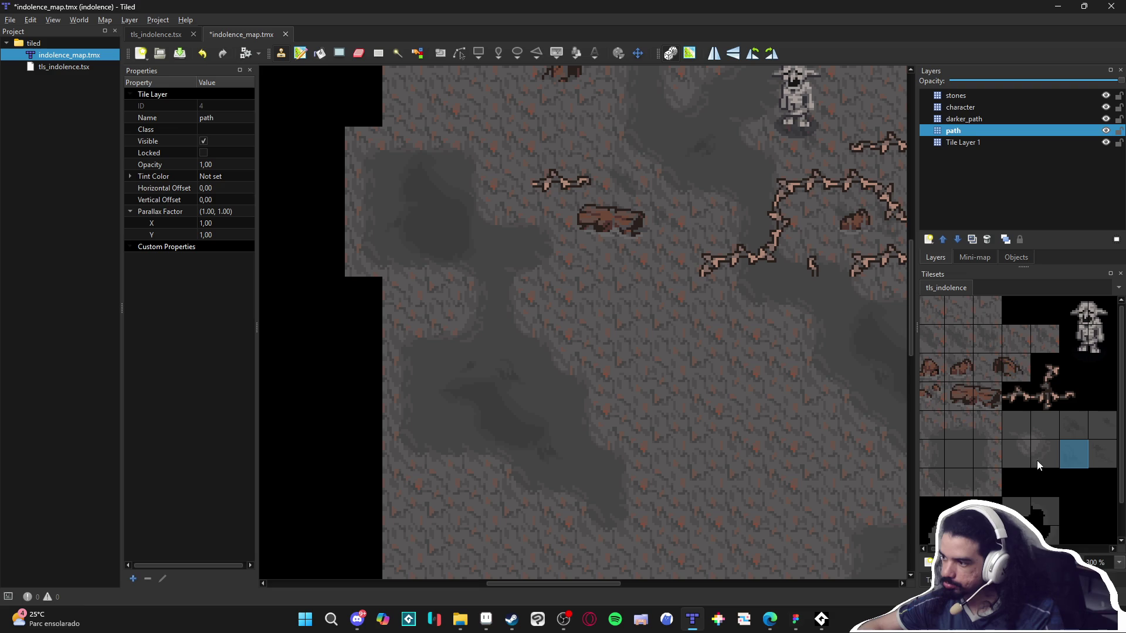
left_click(1098, 424)
mouse_move(804, 442)
left_mouse_down()
mouse_move(630, 409)
mouse_move(564, 373)
left_mouse_up()
mouse_move(557, 467)
left_mouse_down()
mouse_move(497, 385)
mouse_move(500, 427)
mouse_move(513, 410)
left_mouse_up()
scroll(500, 378, "down", 1)
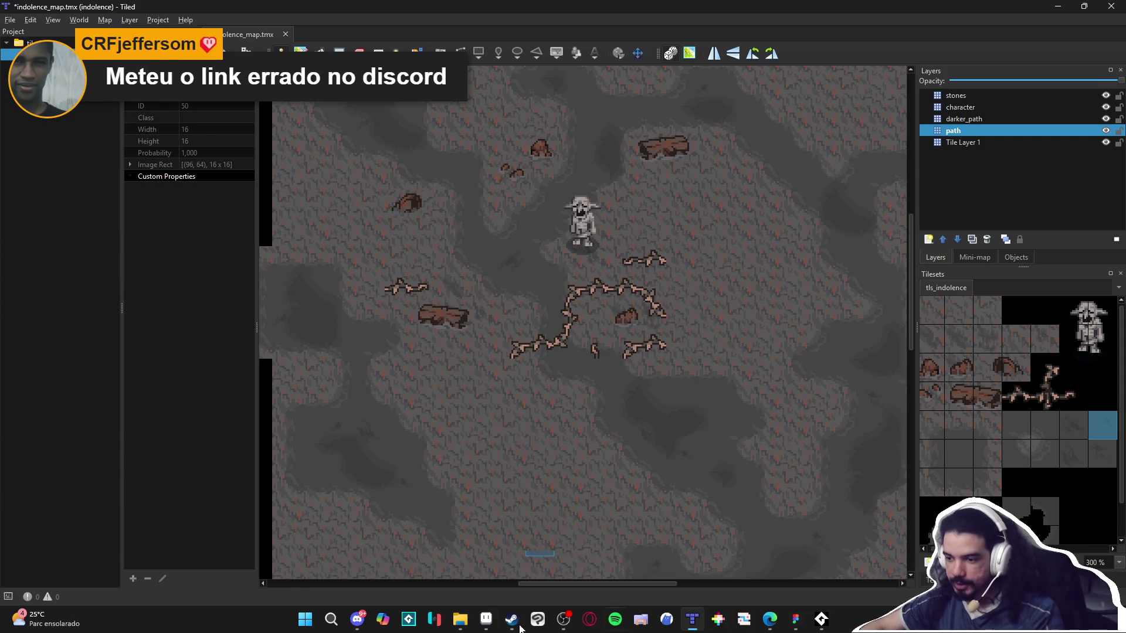
left_click(359, 620)
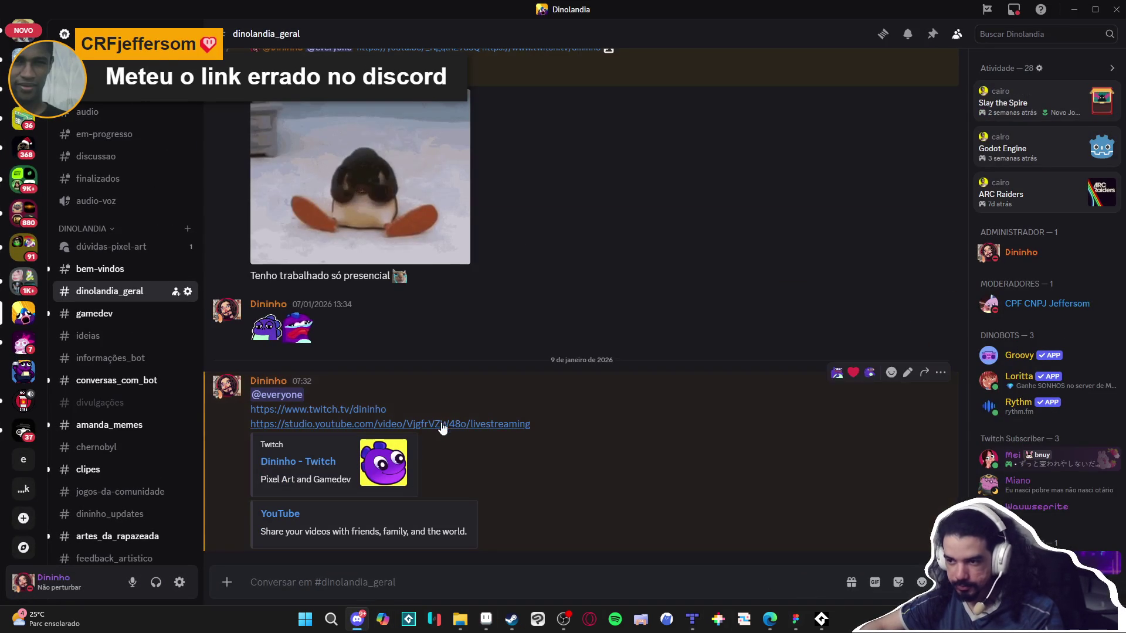
Check the posted YouTube link, then paste the copied link over the wrong one in the announcement.
left_click(497, 424)
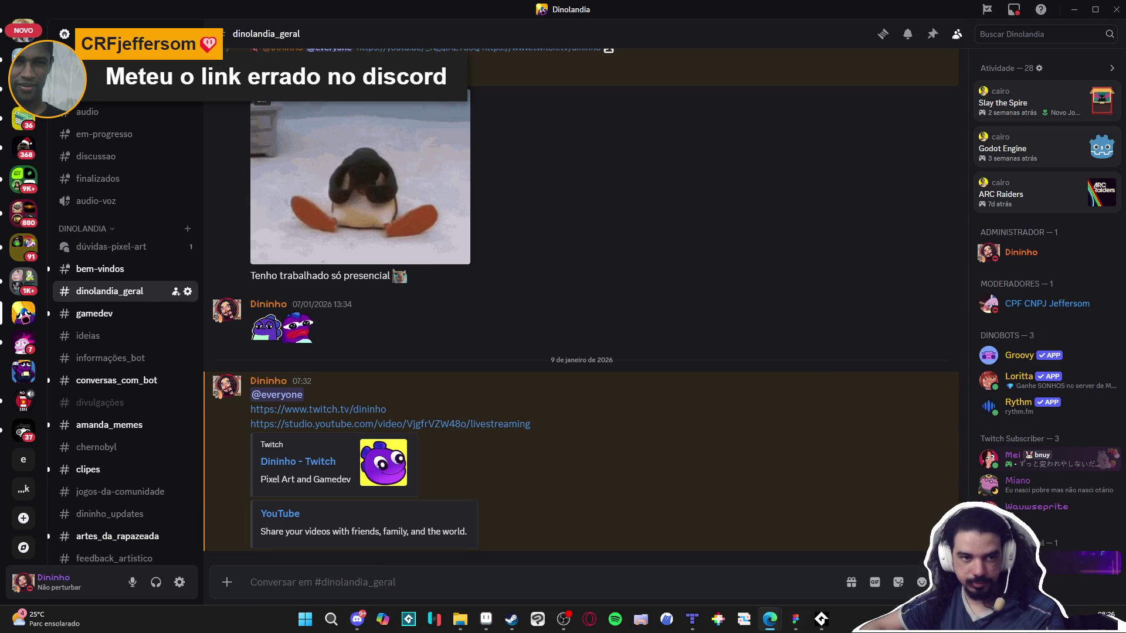
left_click(811, 423)
right_click(933, 382)
left_click(604, 413)
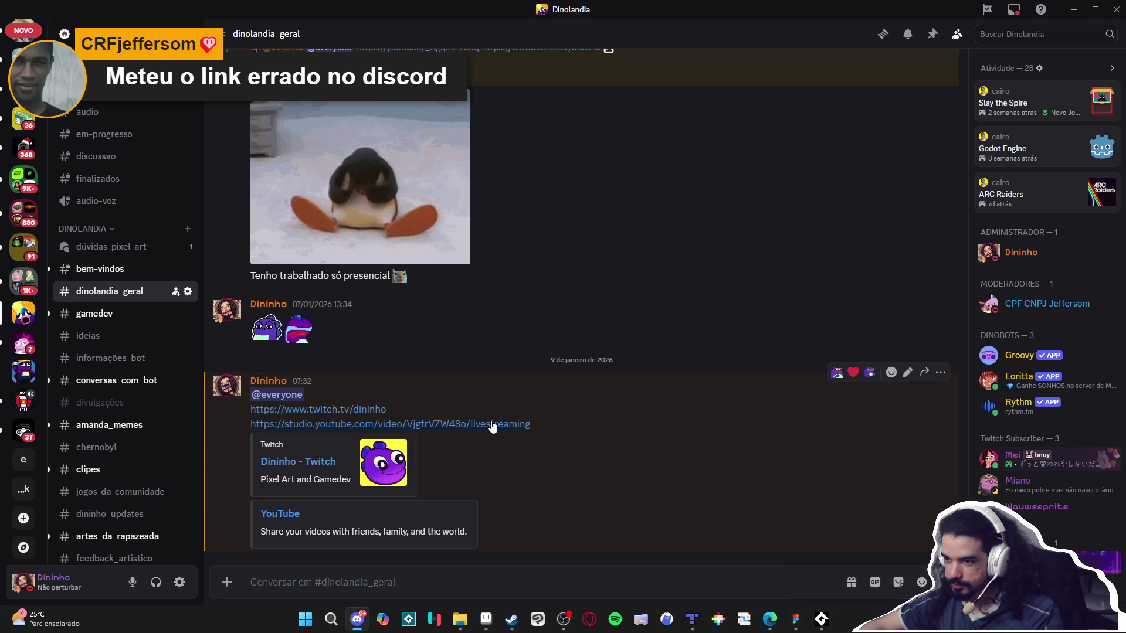
left_click(908, 372)
left_click_drag(540, 399, 297, 399)
type("https://www.twitch.tv/dininho")
key("Escape")
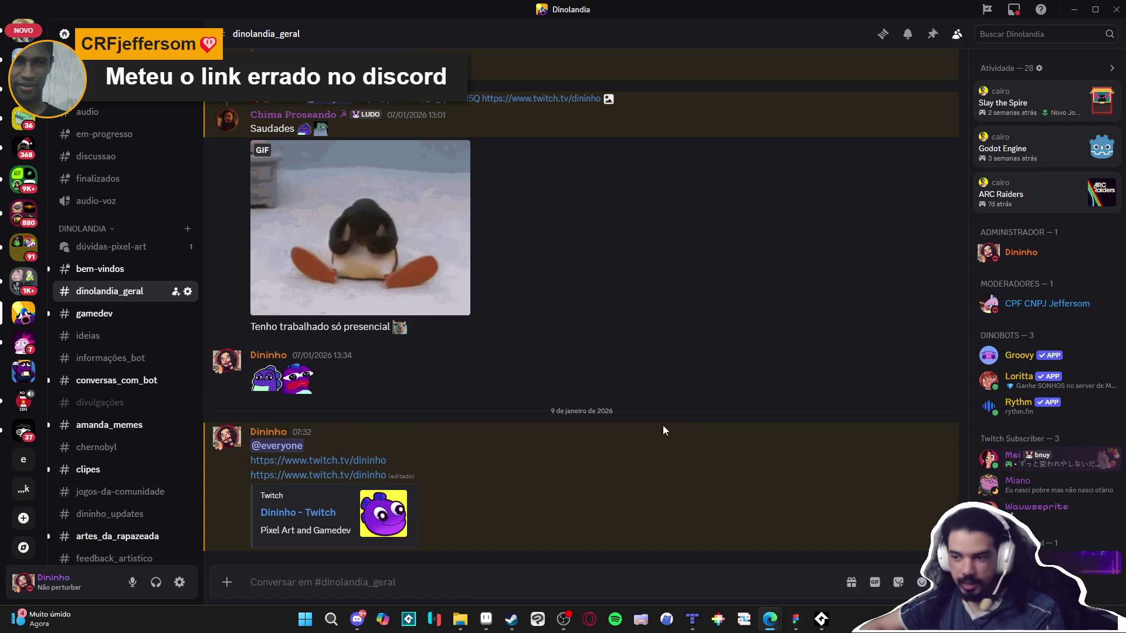
Replace the second-line twitch link with the youtu.be video link, save, and return to the cave map.
left_click(907, 422)
left_click_drag(395, 450, 260, 451)
type("https://youtu.be/VjgfrVZW48o")
key("Return")
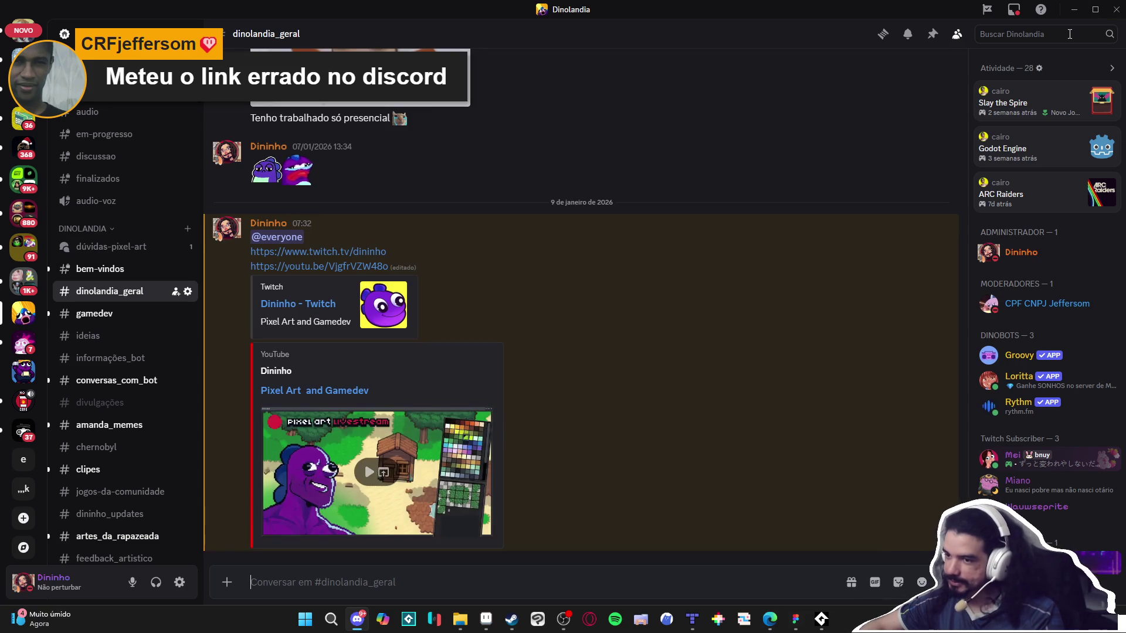
left_click(1073, 10)
left_click(568, 318)
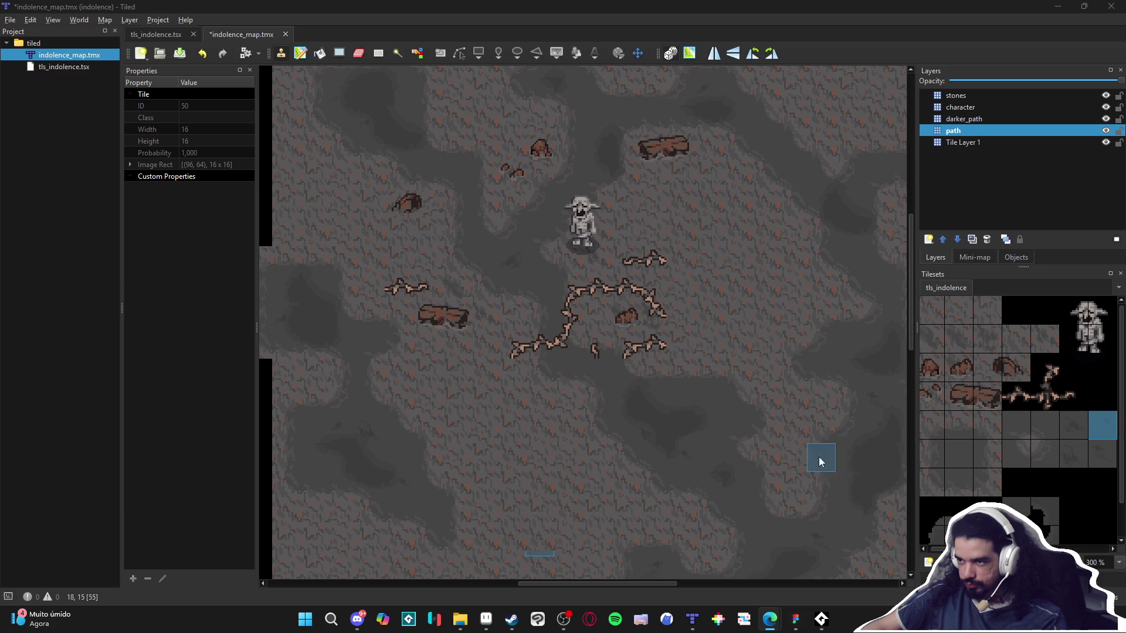
Pick the darker_path layer and terrain, undo the last map edit, and switch to the path layer.
scroll(727, 370, "up", 1)
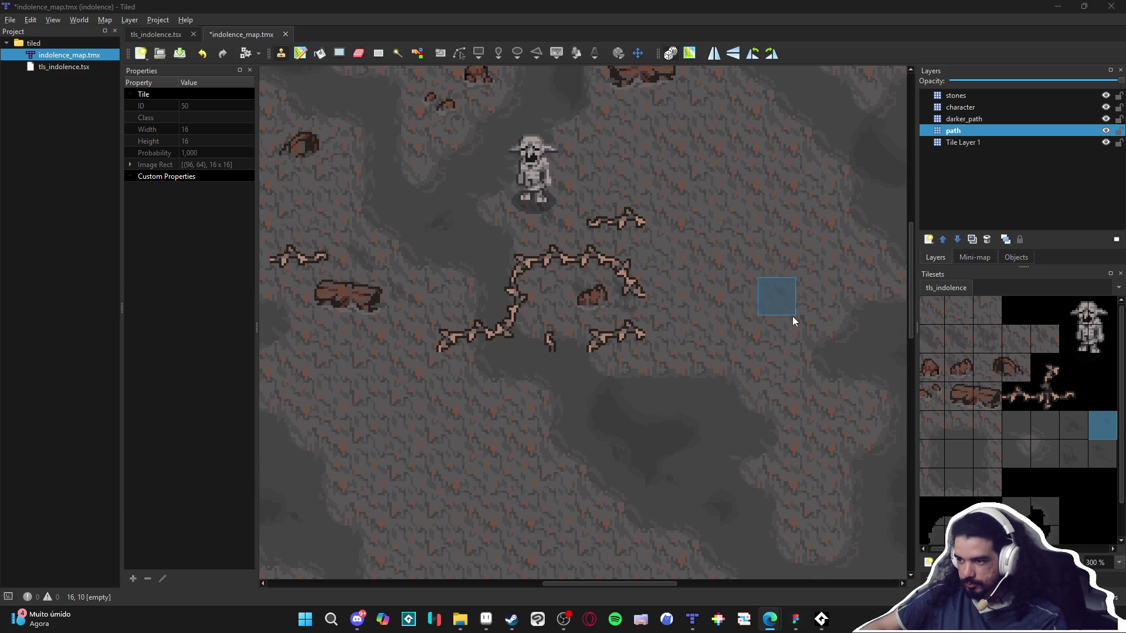
left_click(997, 118)
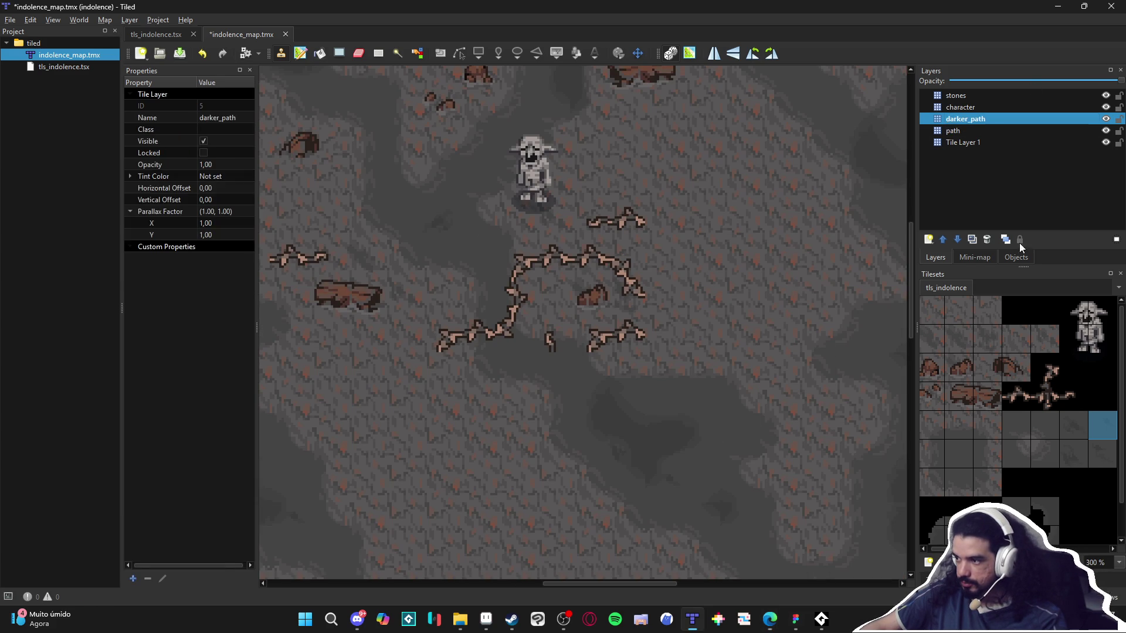
left_click(950, 580)
left_click(968, 427)
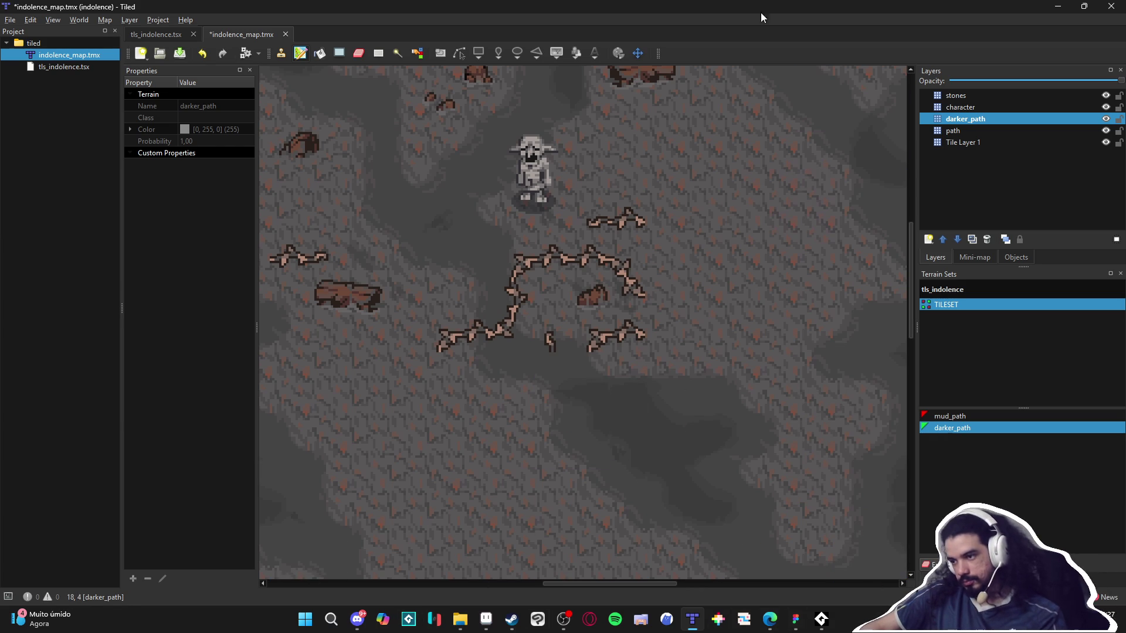
key("ctrl+z")
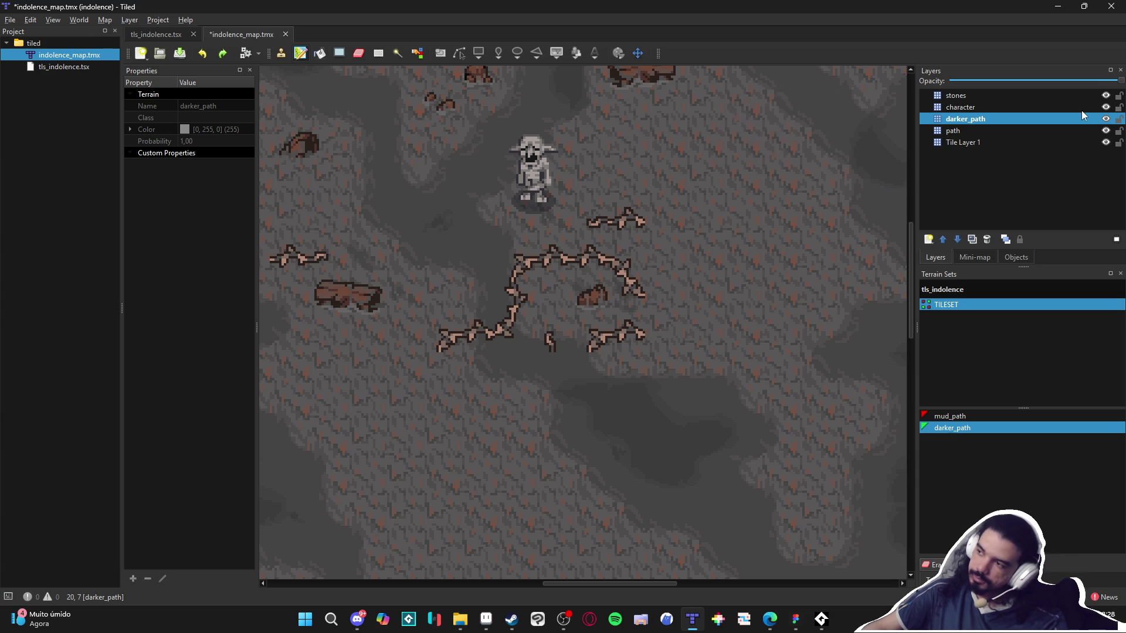
left_click(977, 131)
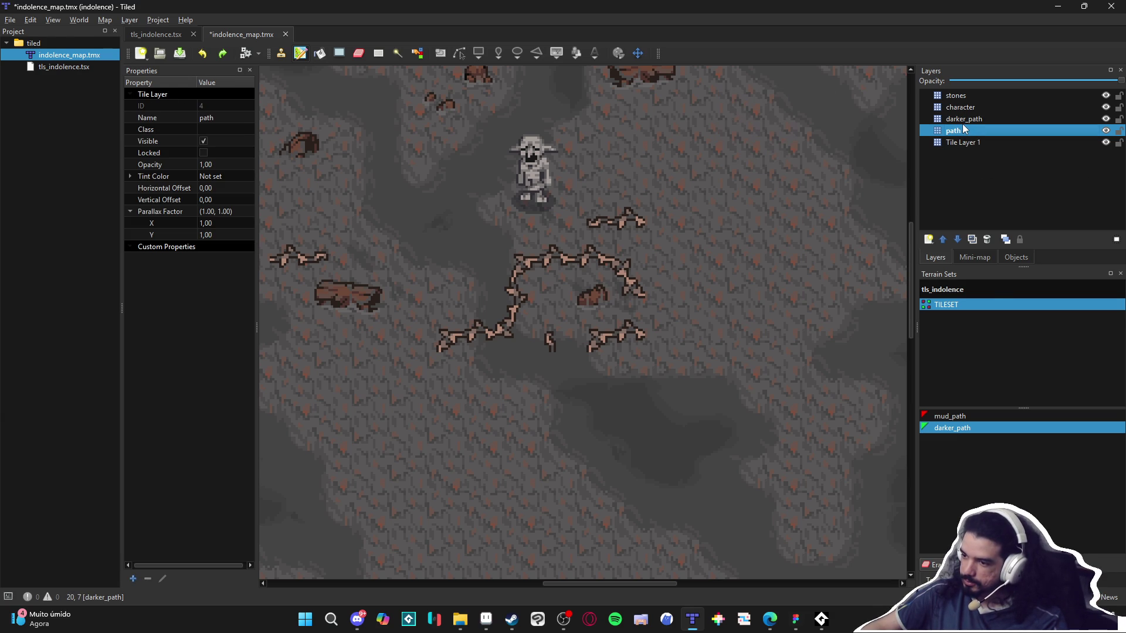
Paint darker_path patches linking the branch paths and in the lower right, then switch to Aseprite.
mouse_move(445, 363)
left_mouse_down()
mouse_move(513, 357)
mouse_move(490, 316)
mouse_move(572, 306)
mouse_move(557, 294)
mouse_move(579, 353)
left_mouse_up()
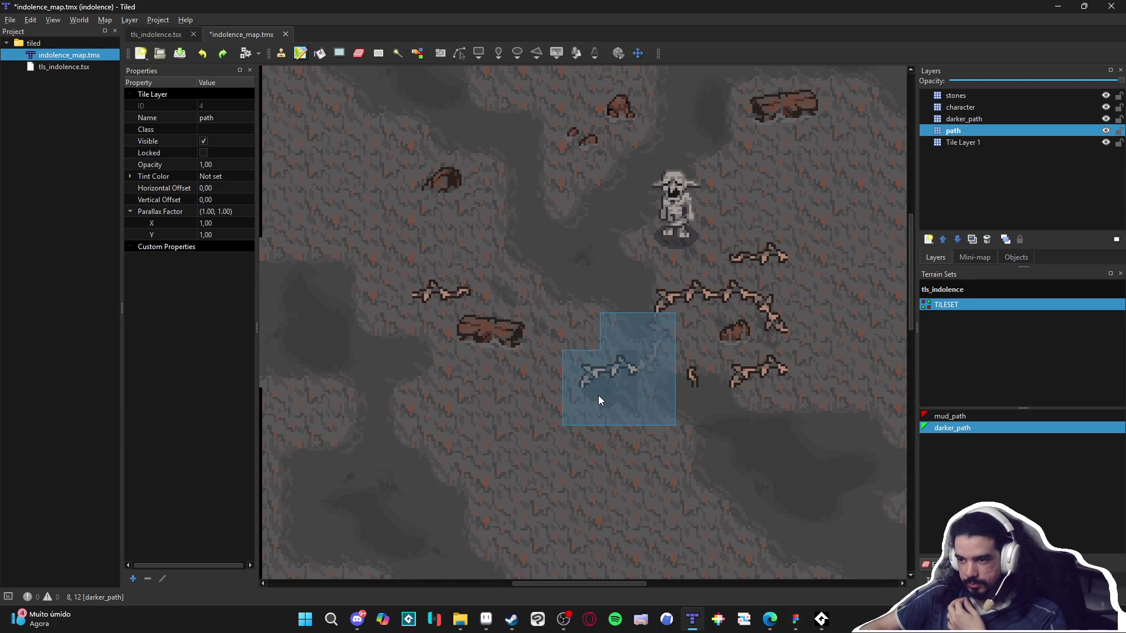
left_click(598, 397)
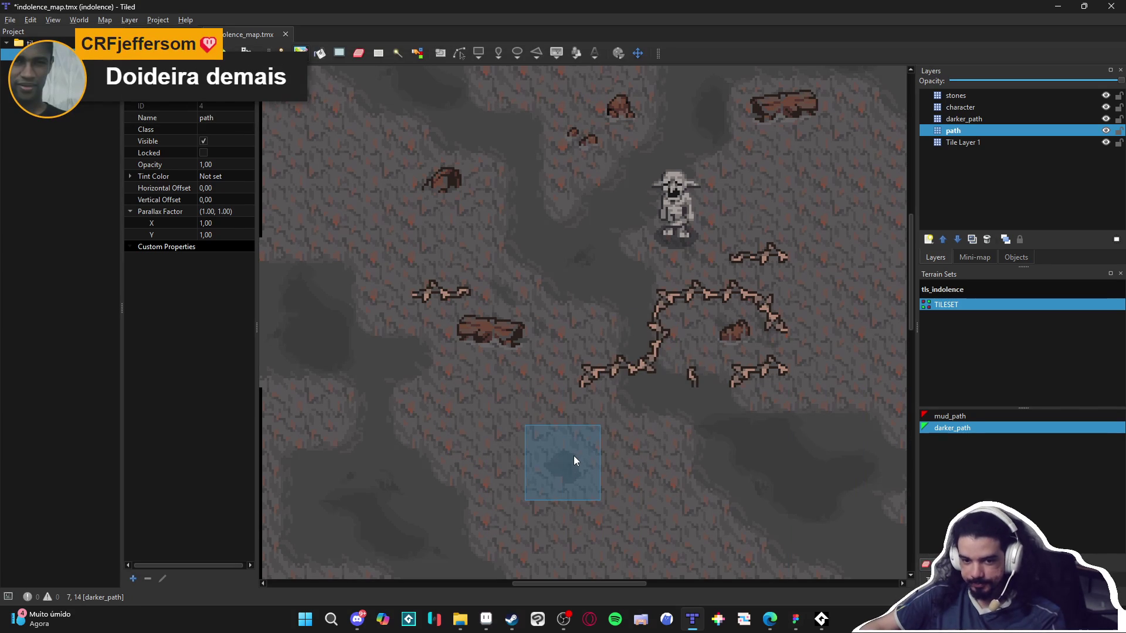
mouse_move(585, 449)
left_mouse_down()
mouse_move(627, 447)
mouse_move(465, 448)
mouse_move(705, 349)
mouse_move(514, 389)
left_mouse_up()
mouse_move(337, 446)
left_mouse_down()
mouse_move(633, 369)
mouse_move(676, 253)
left_mouse_up()
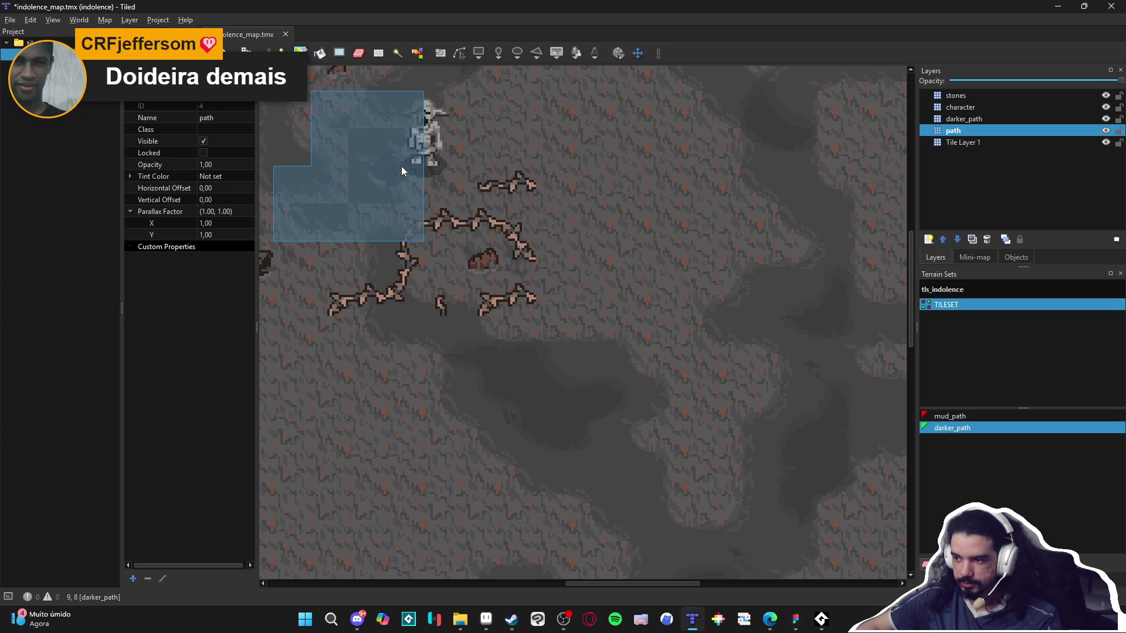
scroll(400, 170, "up", 2)
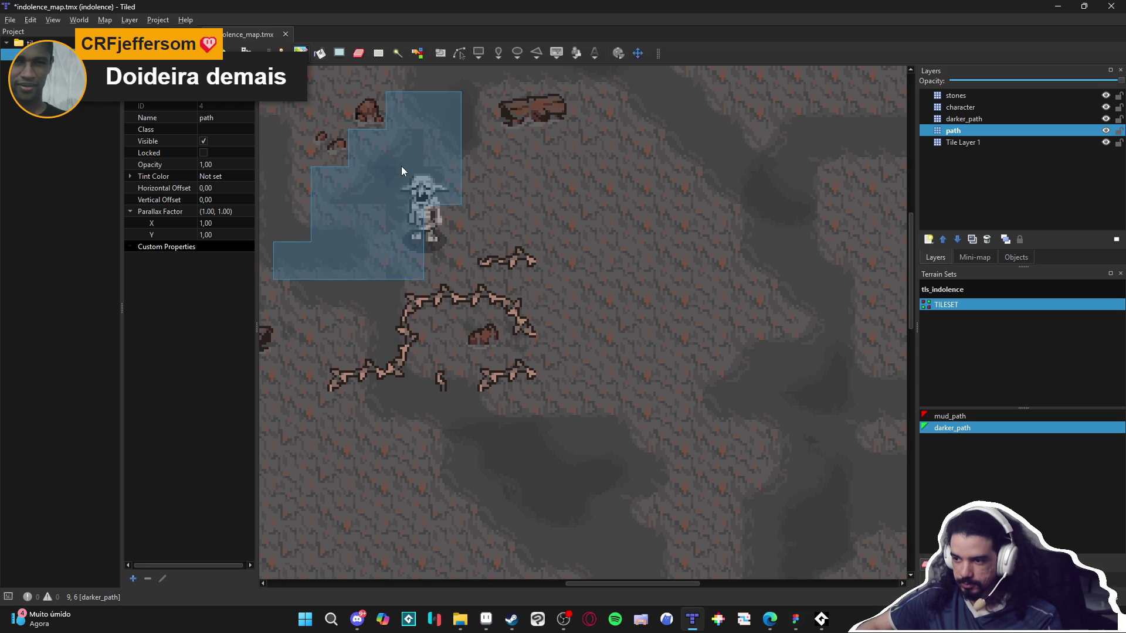
scroll(401, 167, "down", 2)
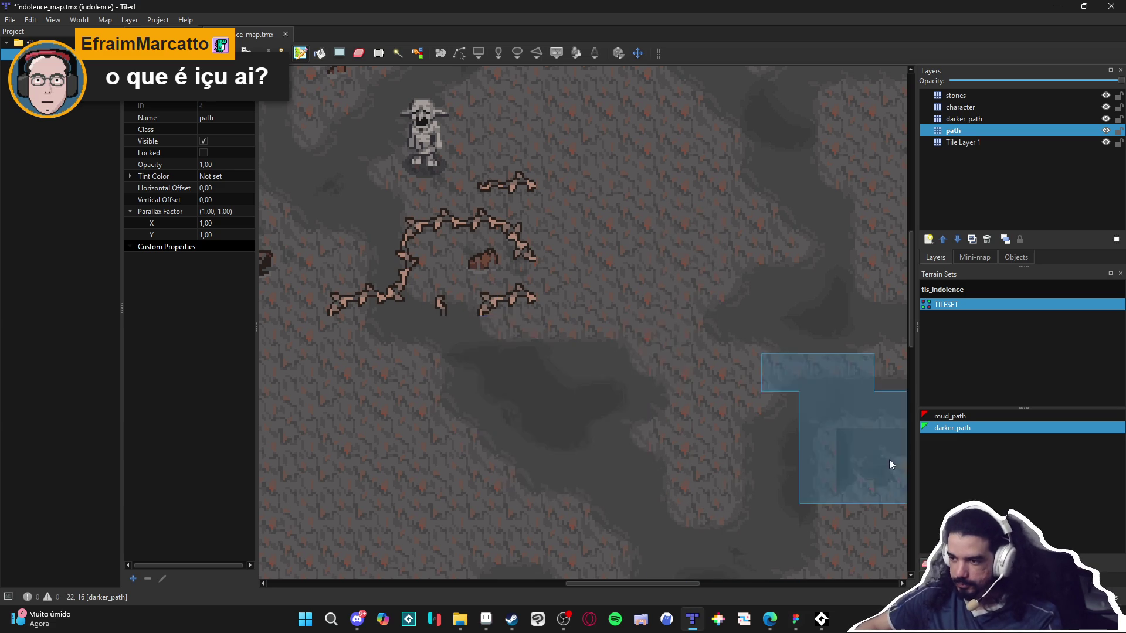
left_click(454, 382)
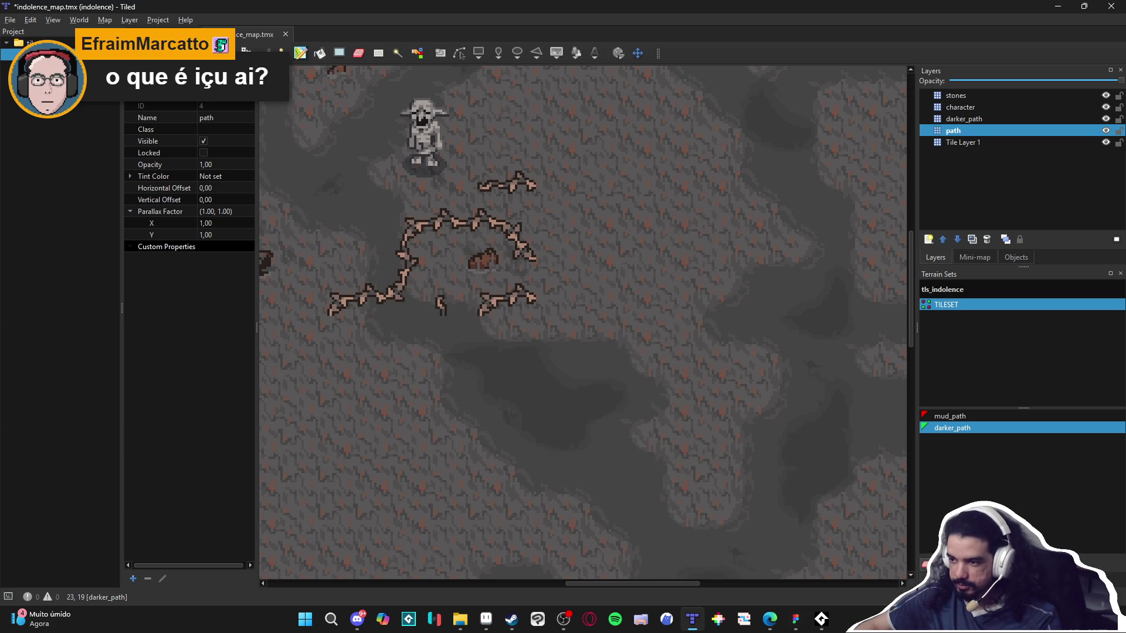
left_click(486, 619)
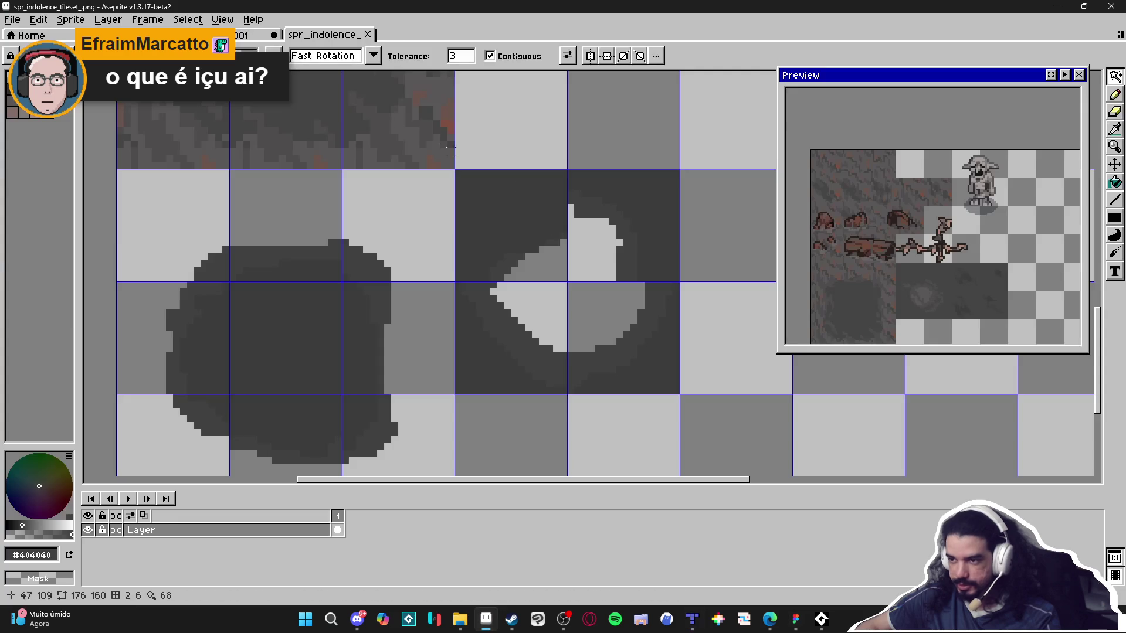
key("ctrl+Tab")
scroll(432, 292, "down", 3)
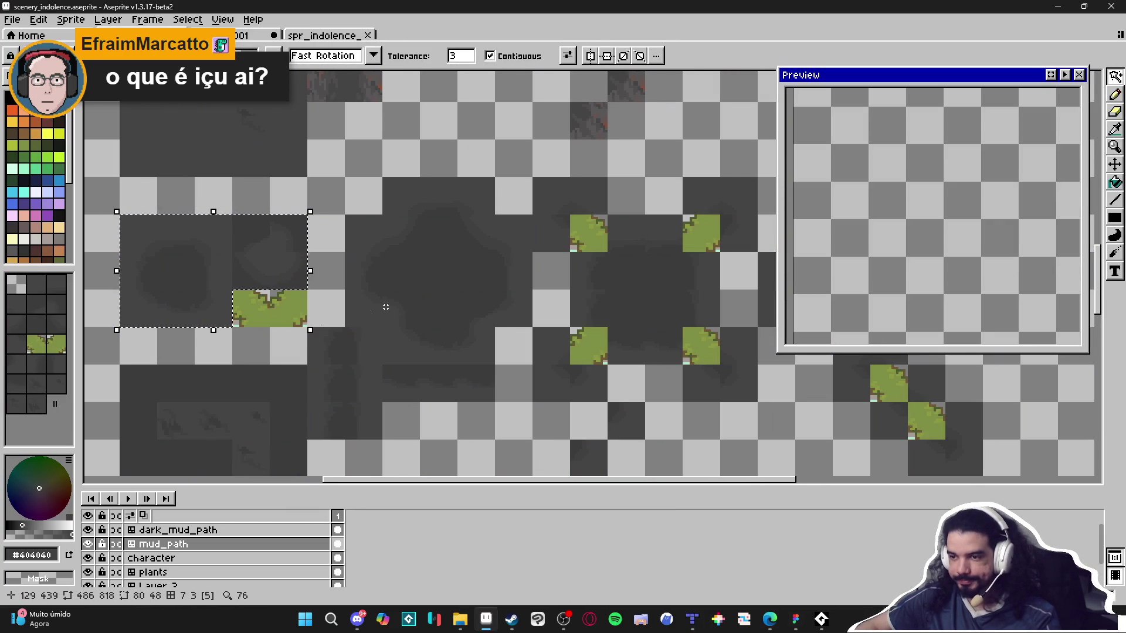
mouse_move(390, 306)
left_mouse_down()
mouse_move(390, 289)
mouse_move(496, 209)
left_mouse_up()
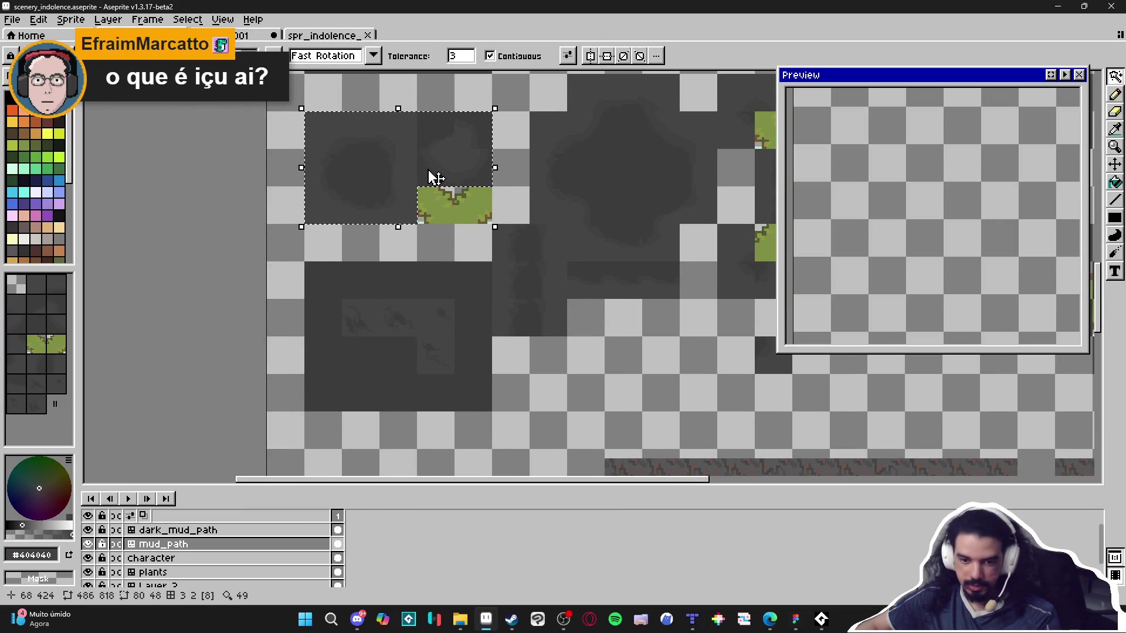
scroll(389, 162, "up", 3)
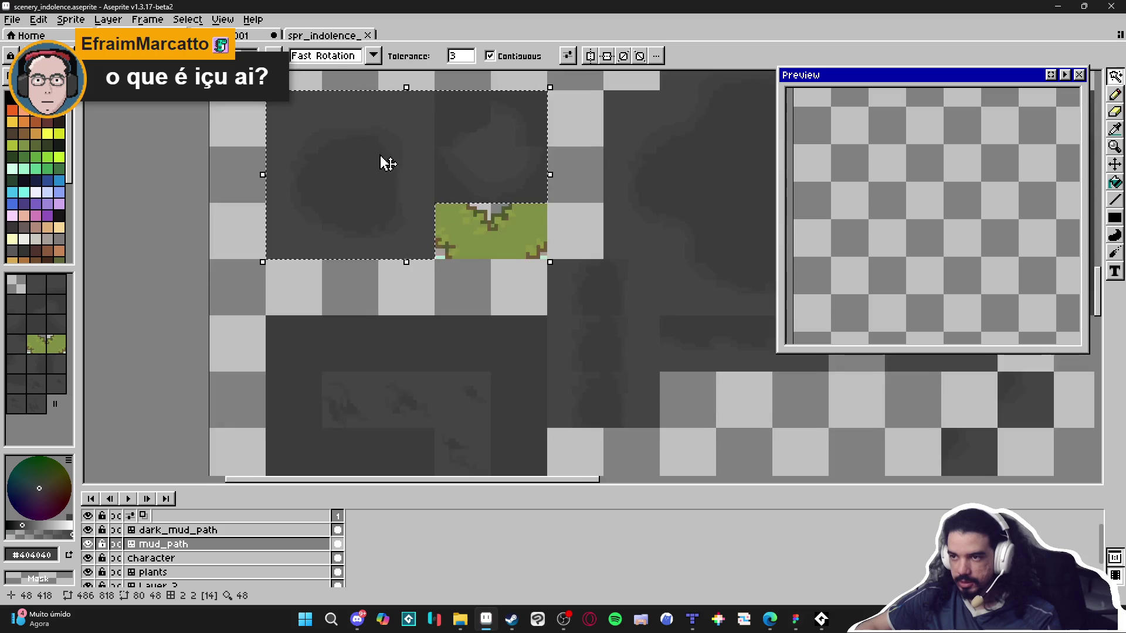
key("b")
scroll(402, 244, "up", 1)
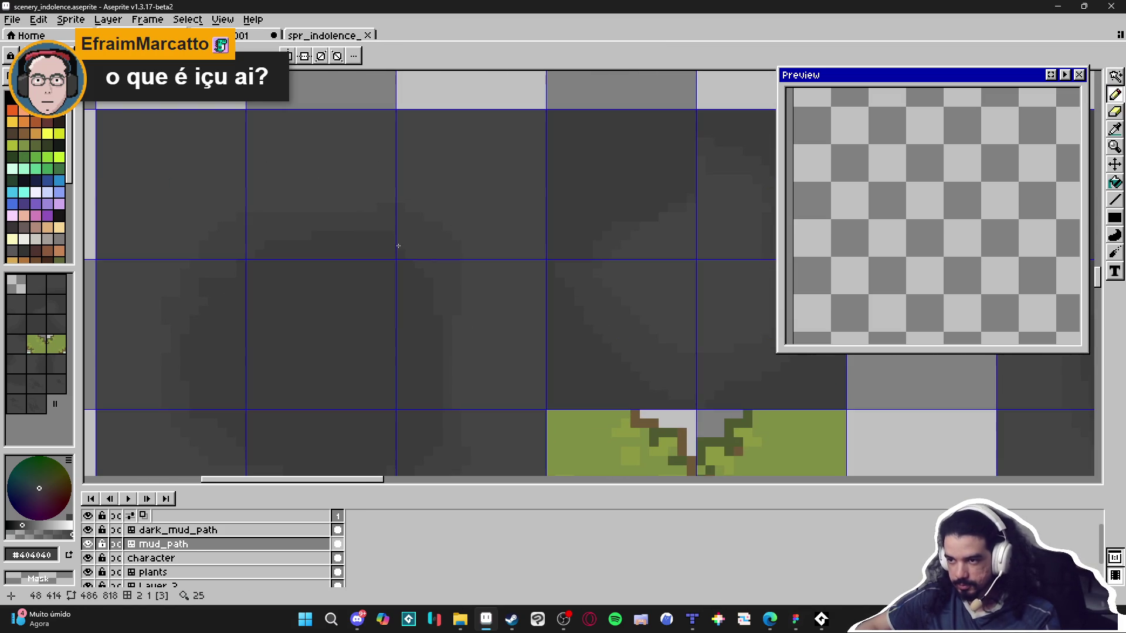
scroll(381, 237, "up", 1)
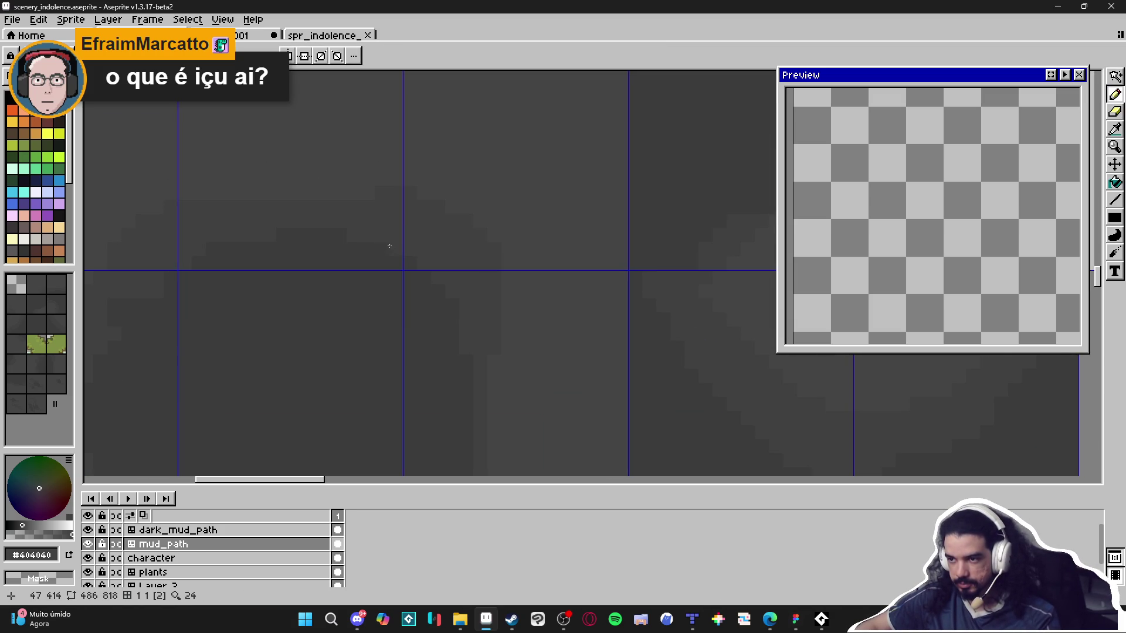
left_click_drag(498, 244, 520, 244)
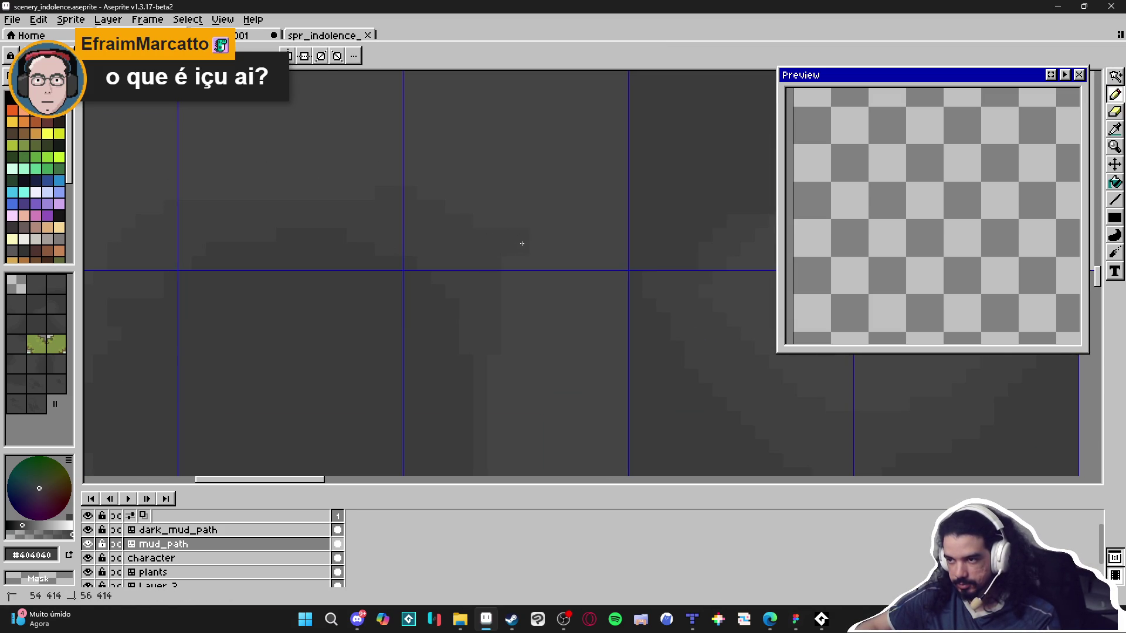
left_click(1051, 76)
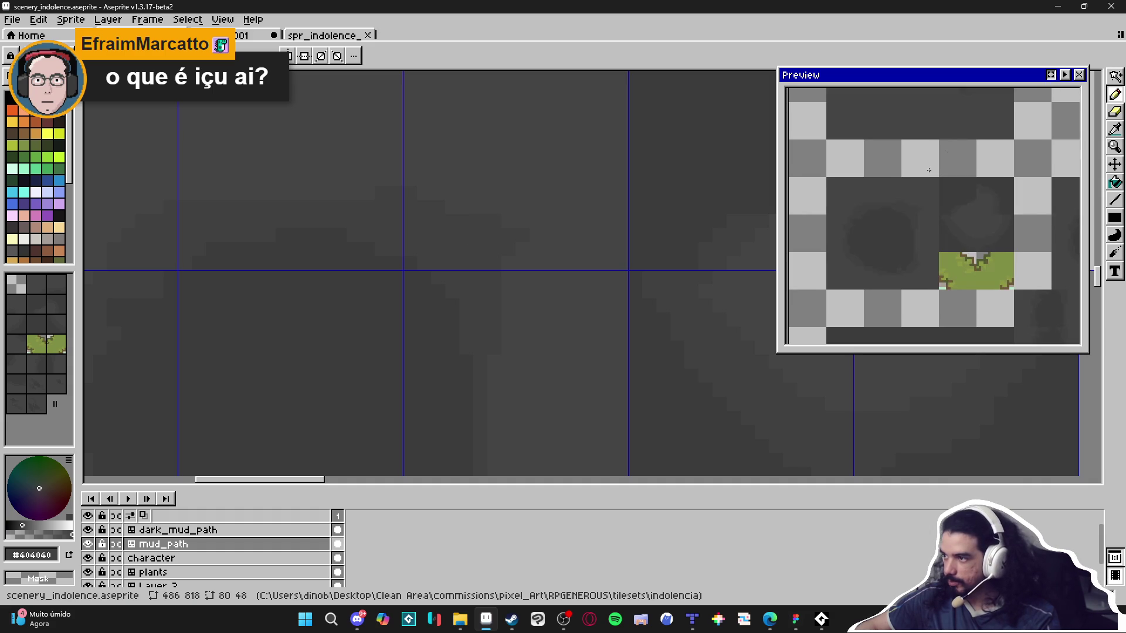
scroll(498, 226, "up", 1)
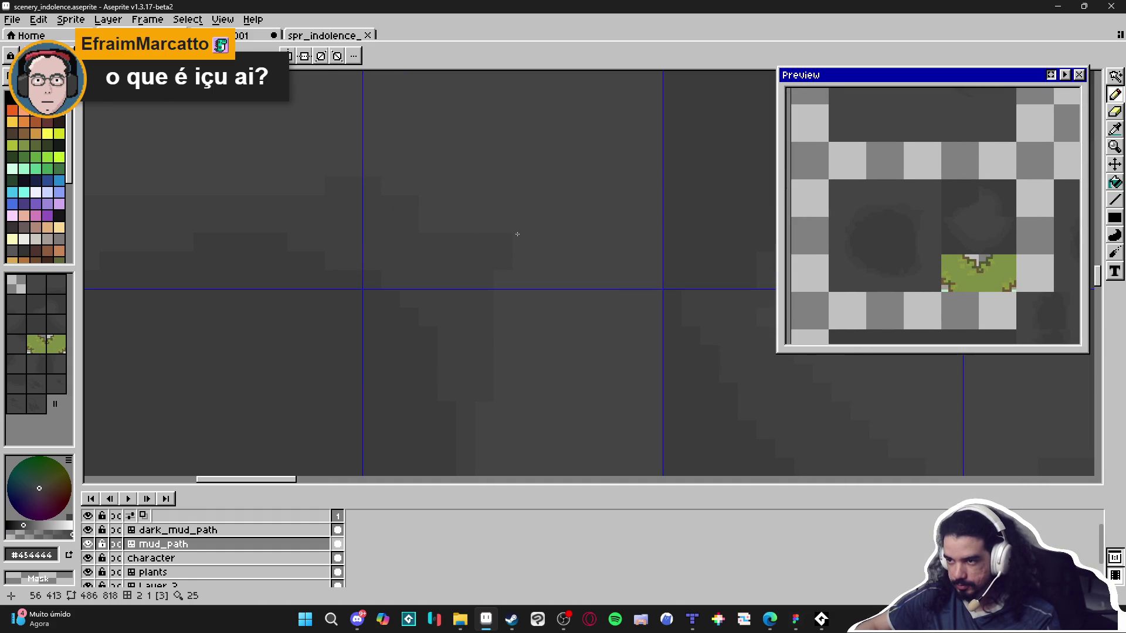
left_click(466, 233, "alt")
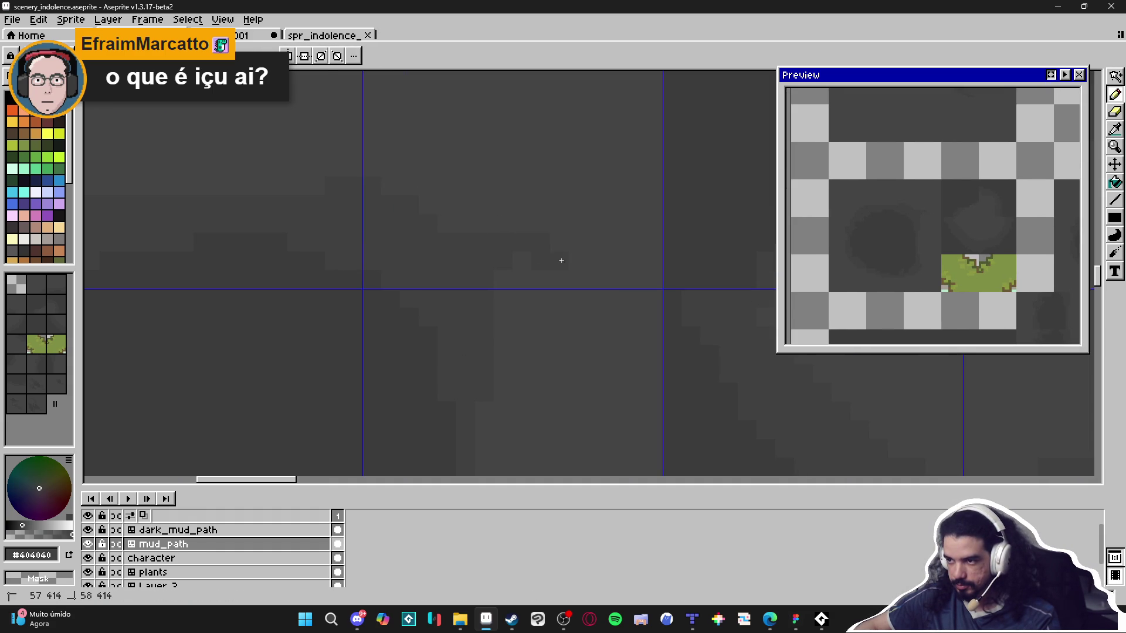
left_click(449, 174)
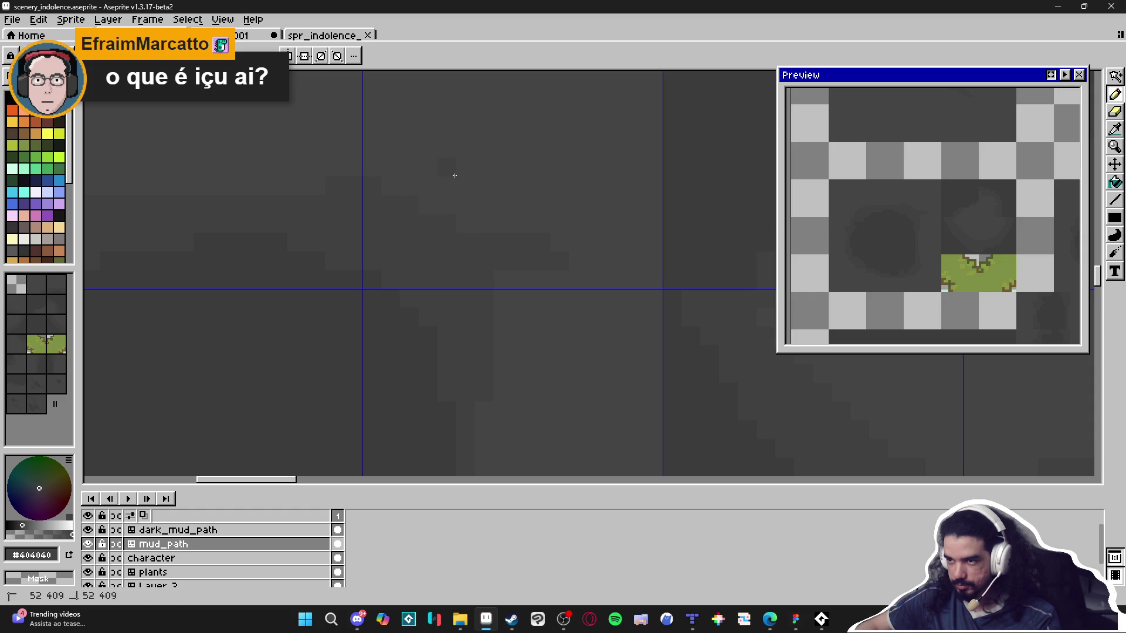
mouse_move(488, 176)
left_mouse_down()
mouse_move(463, 172)
mouse_move(427, 139)
left_mouse_up()
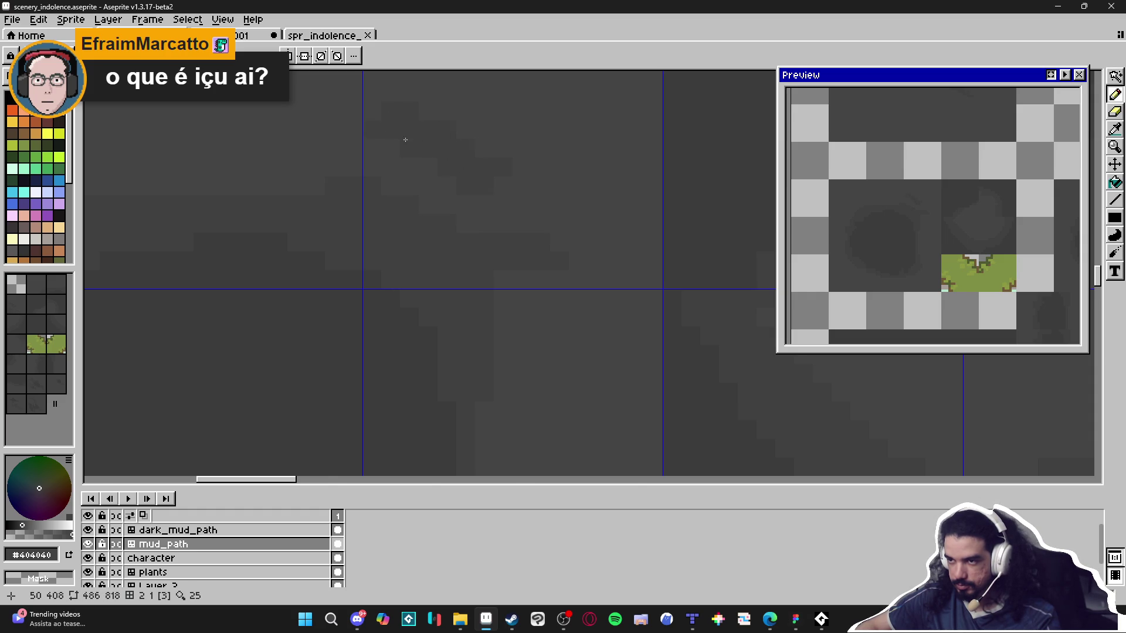
scroll(458, 202, "down", 3)
scroll(457, 203, "down", 1)
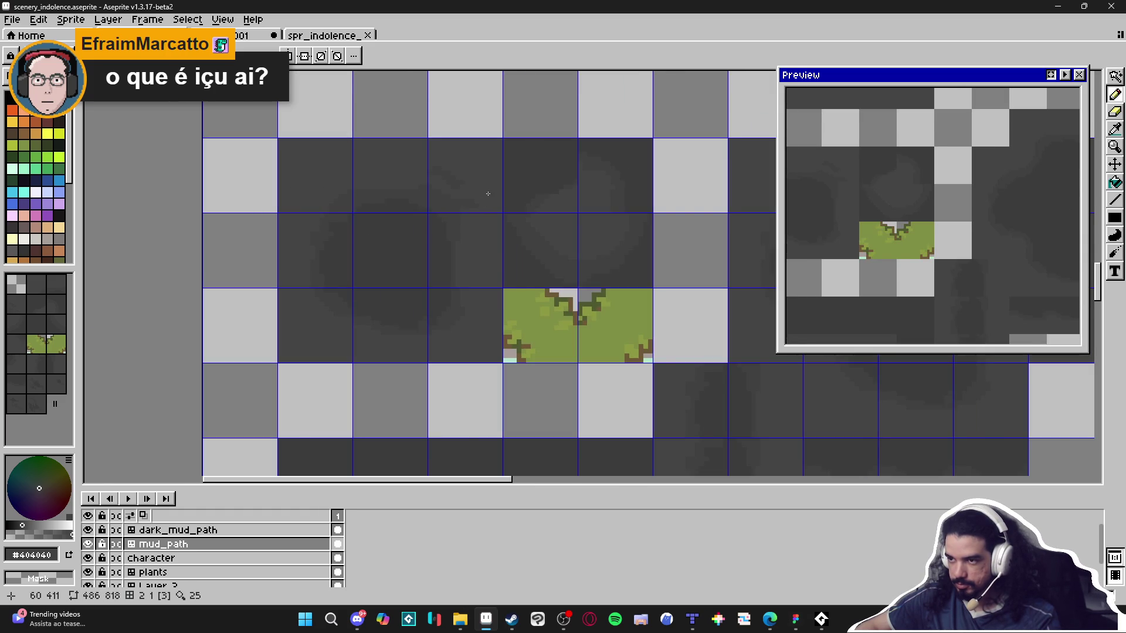
scroll(486, 193, "down", 2)
left_click_drag(490, 193, 357, 202)
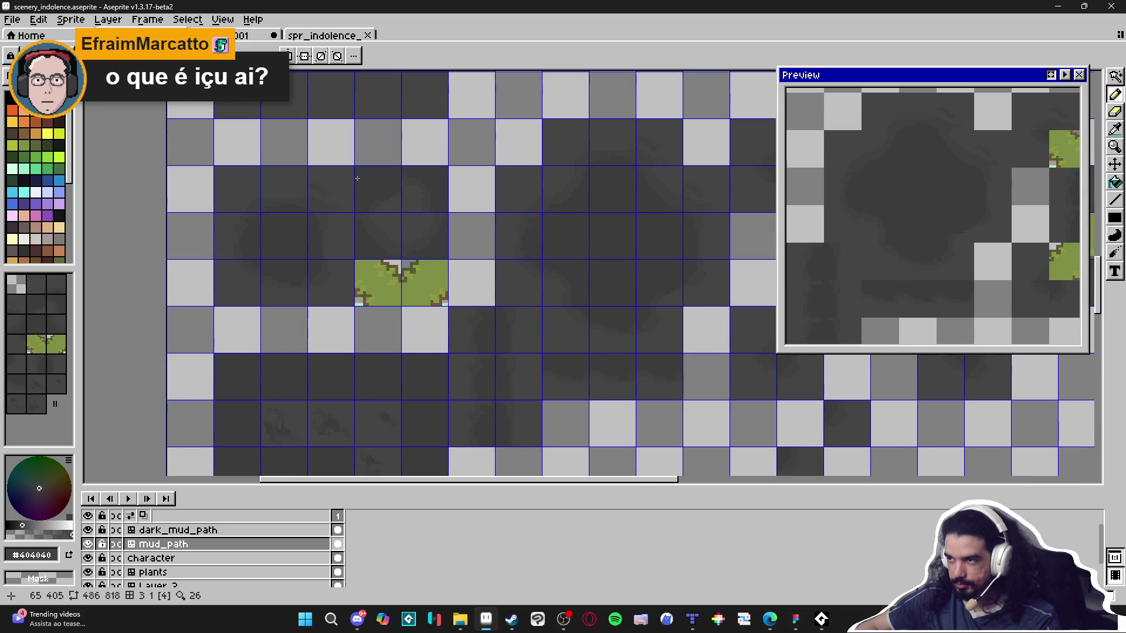
scroll(340, 160, "up", 5)
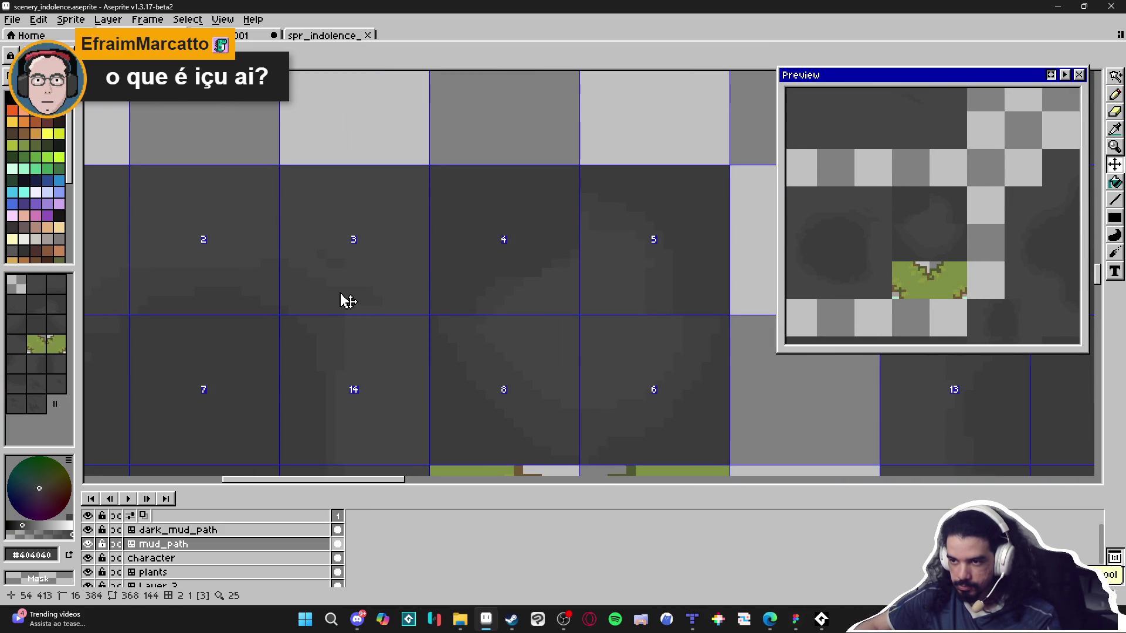
key("ctrl")
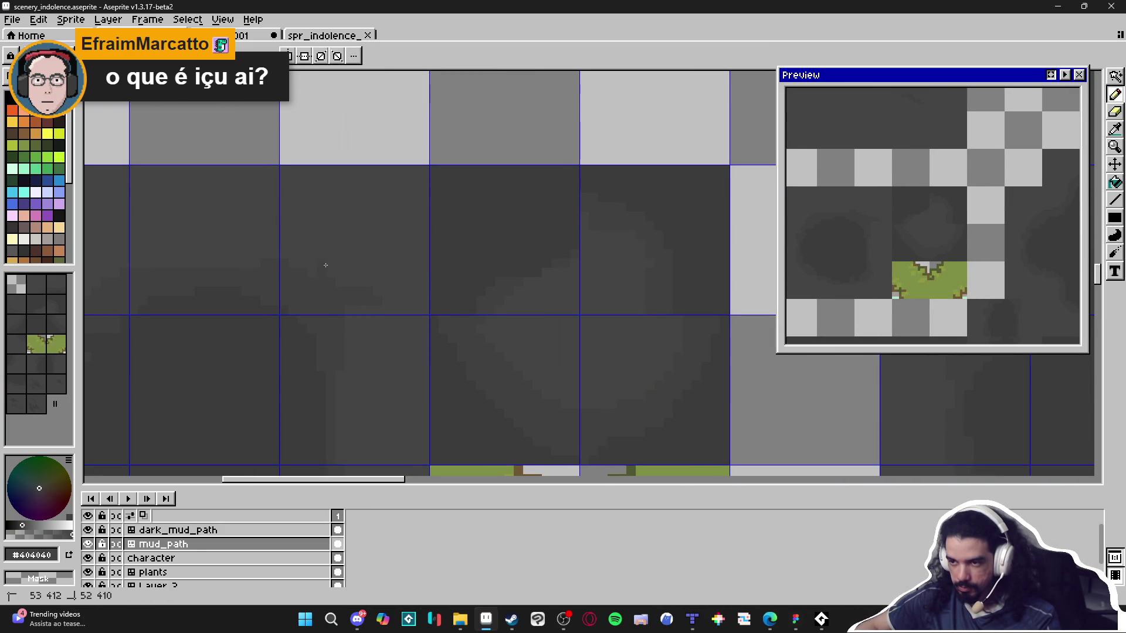
left_click(322, 290, "alt")
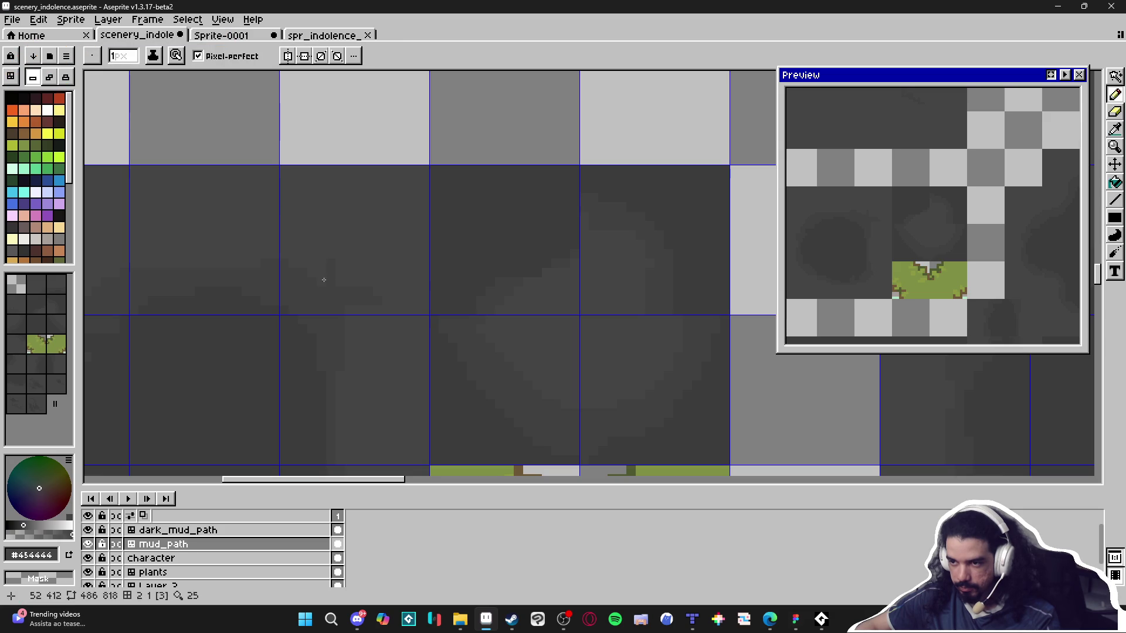
left_click(361, 294, "alt")
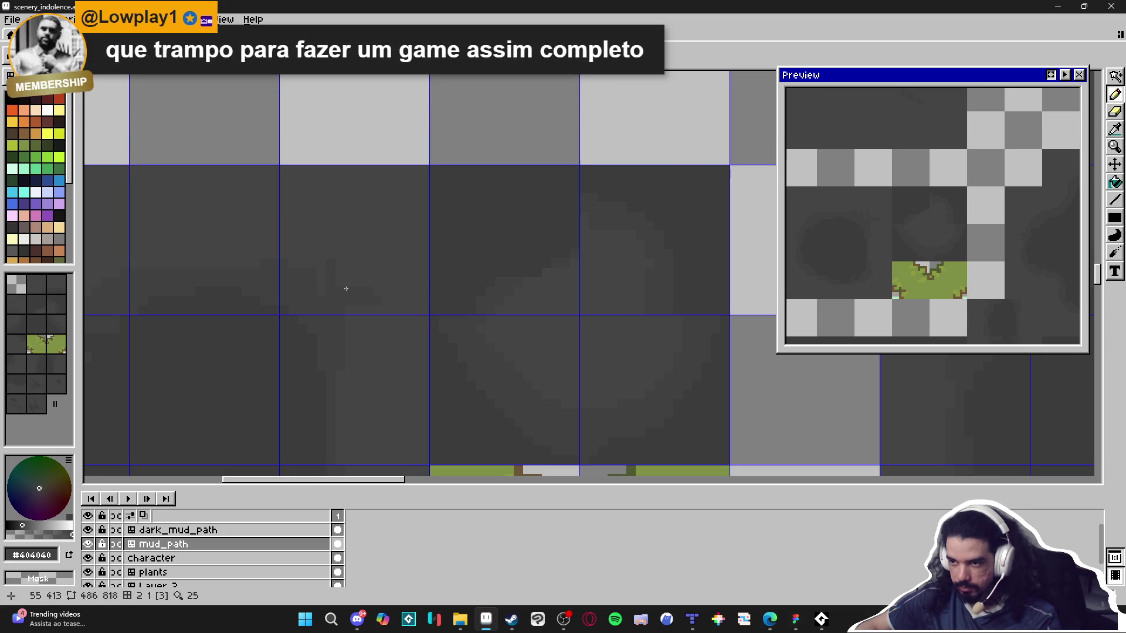
scroll(325, 290, "left", 1)
scroll(323, 278, "up", 1)
left_click(374, 256, "alt")
scroll(329, 282, "up", 1)
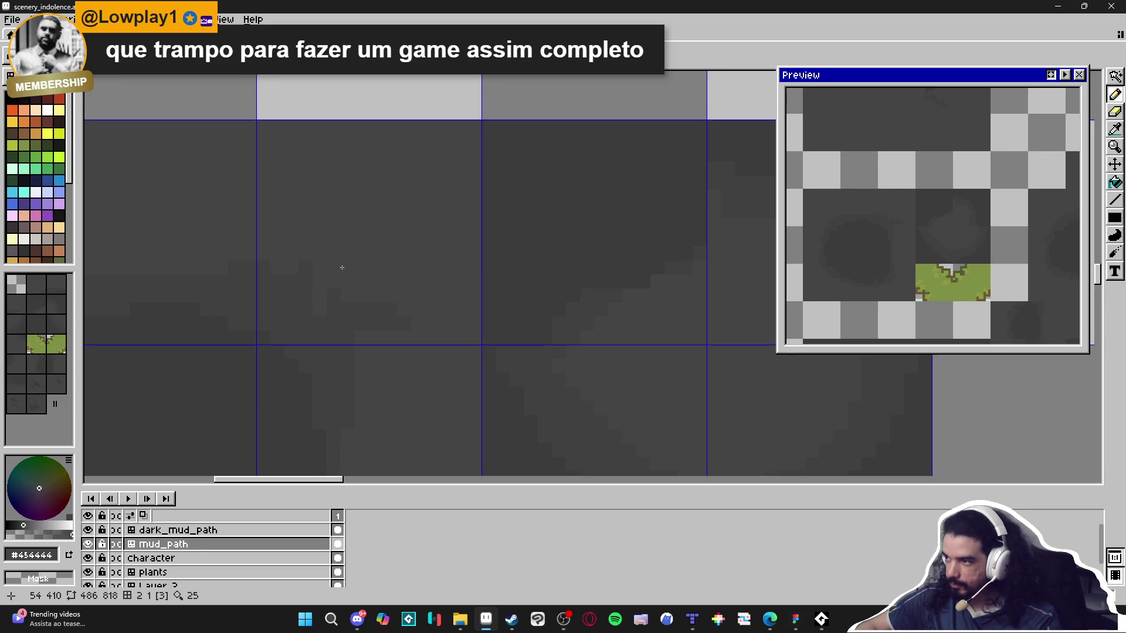
scroll(343, 276, "up", 1)
left_click(360, 305, "alt")
scroll(360, 302, "down", 1)
left_click(377, 305, "alt")
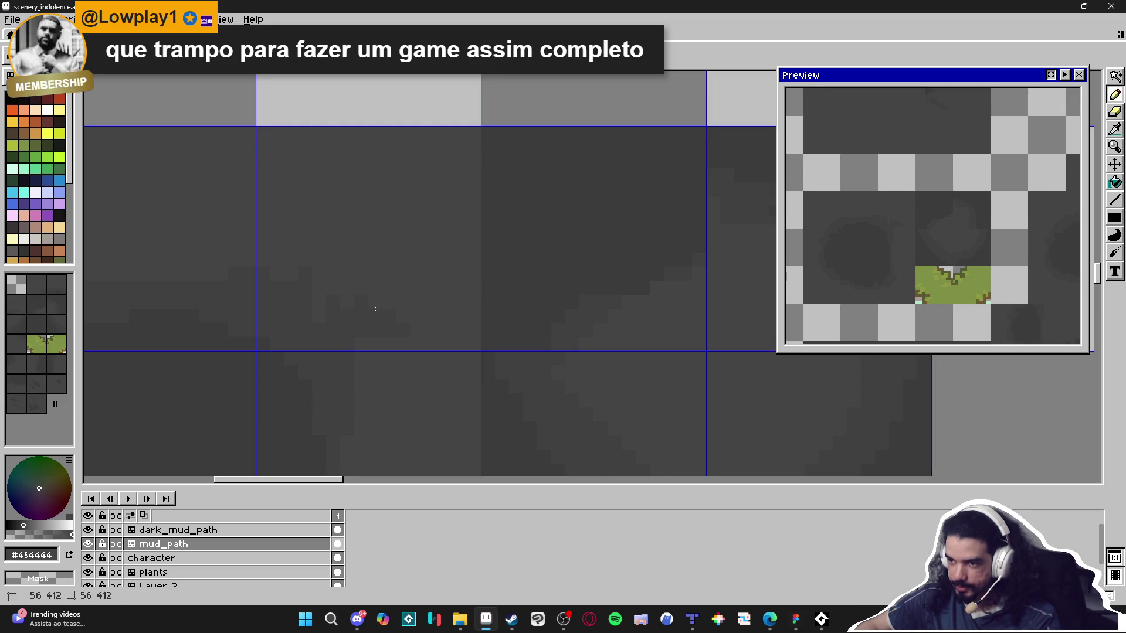
left_click(355, 323, "alt")
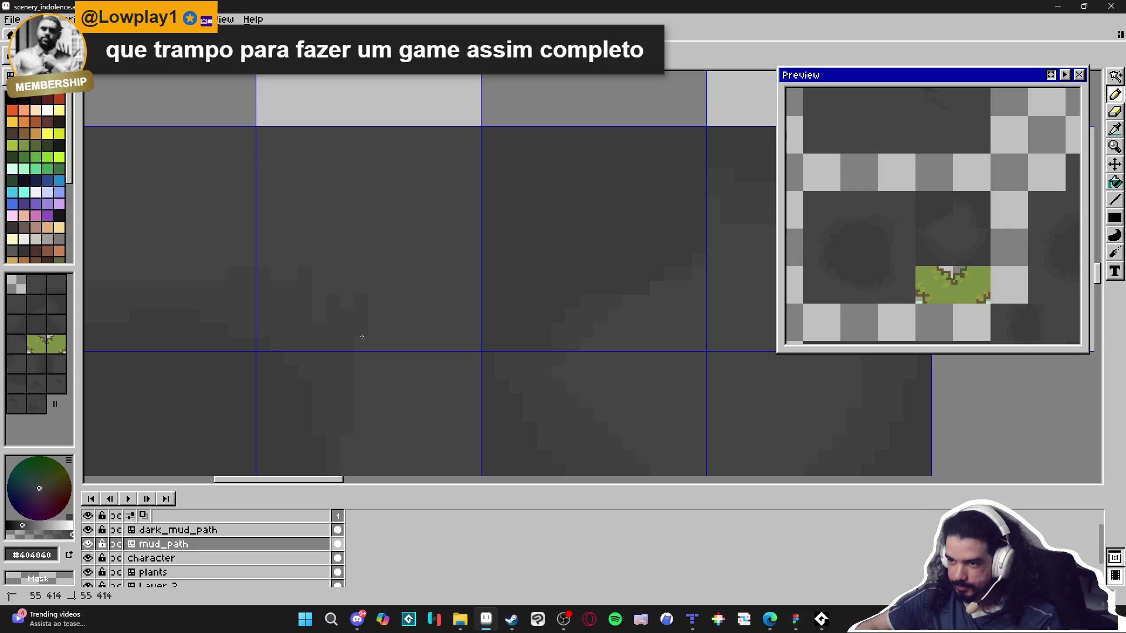
scroll(347, 303, "left", 5)
scroll(316, 302, "down", 1)
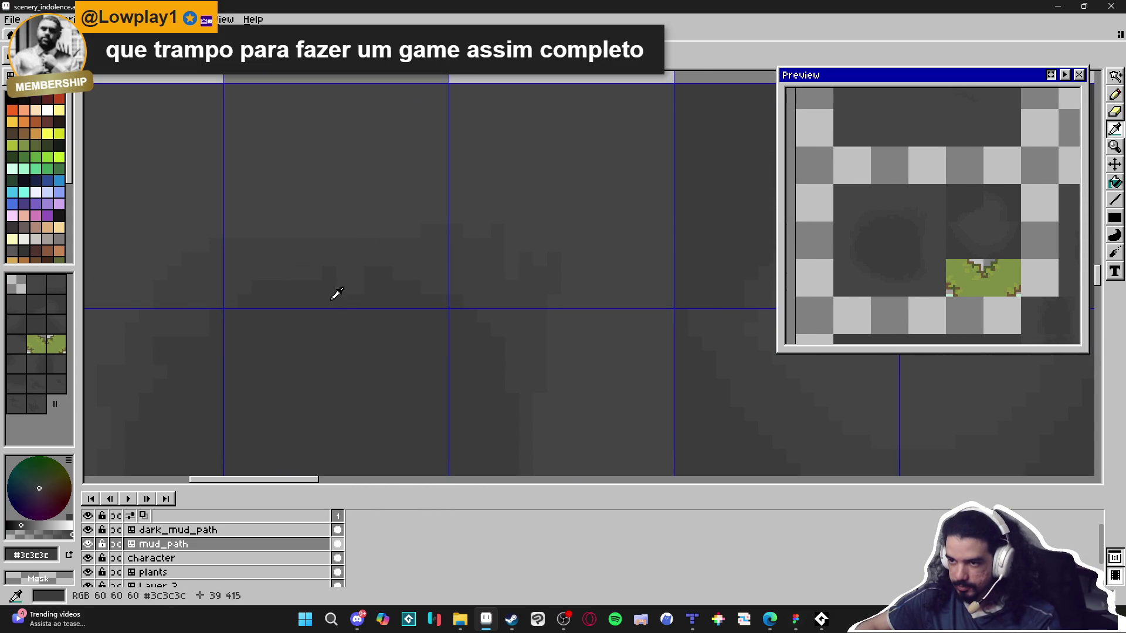
left_click(337, 270, "alt")
left_click(359, 251, "alt")
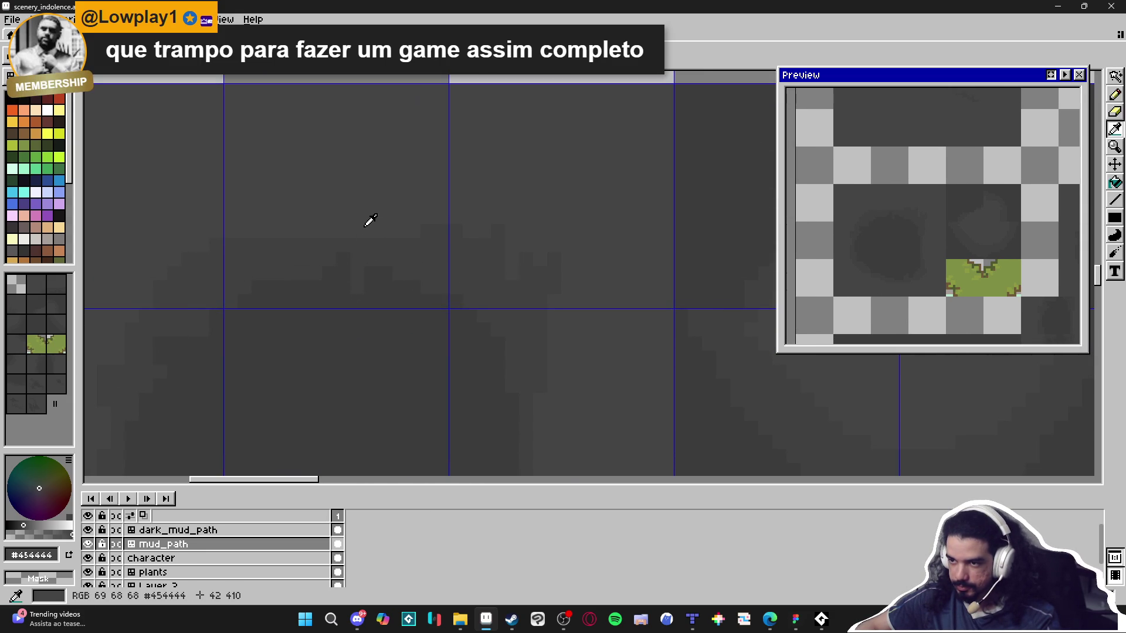
left_click_drag(286, 251, 292, 238)
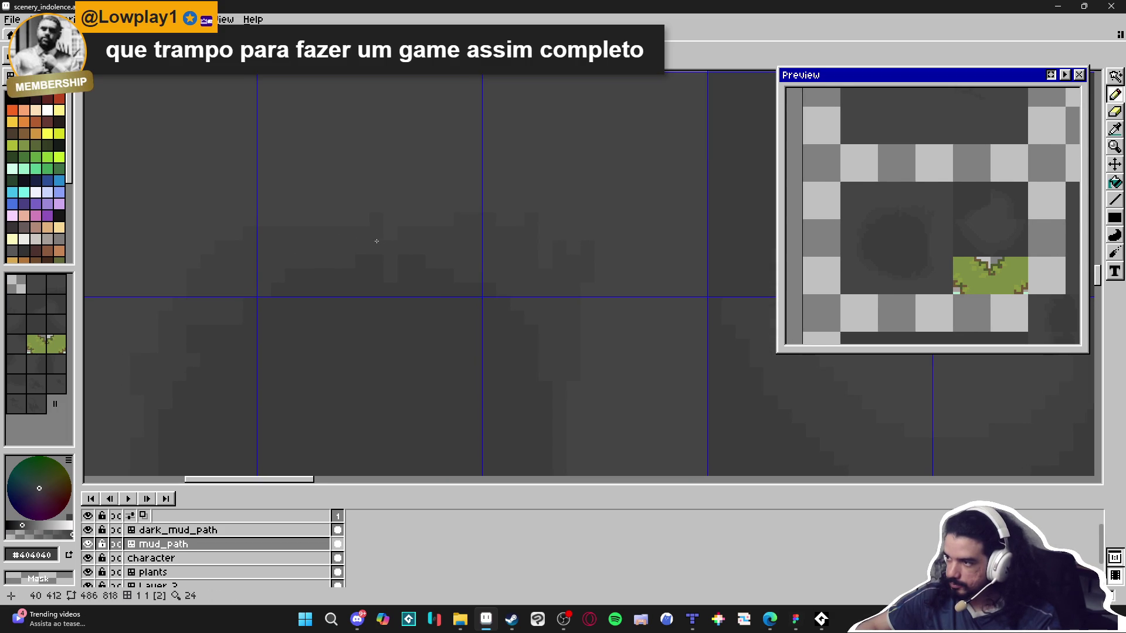
scroll(433, 275, "down", 4)
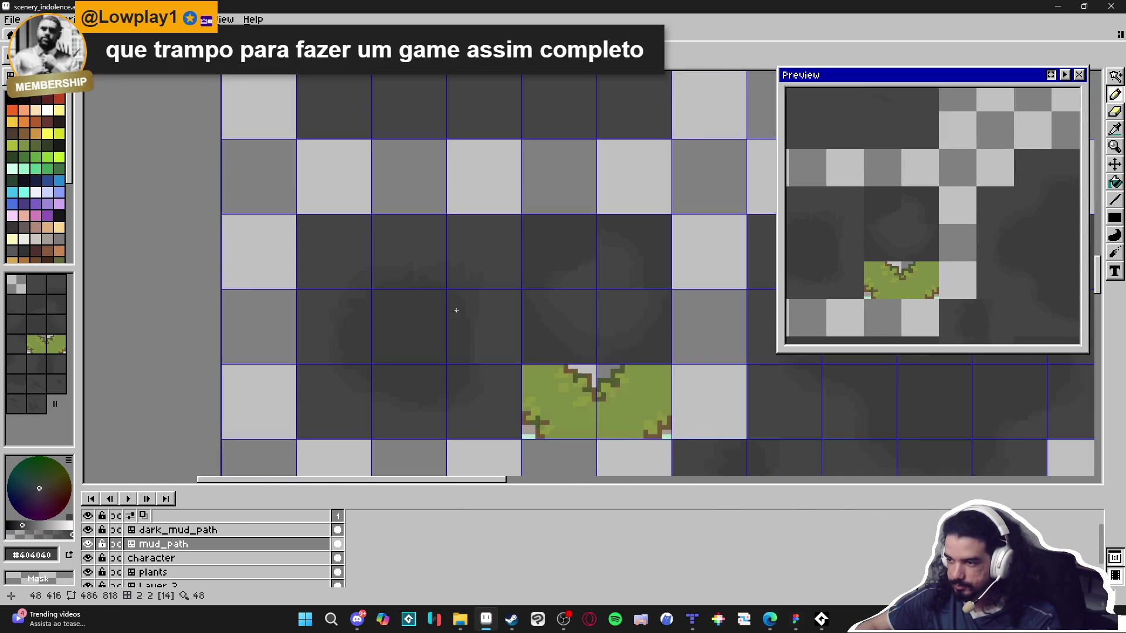
scroll(358, 187, "down", 5)
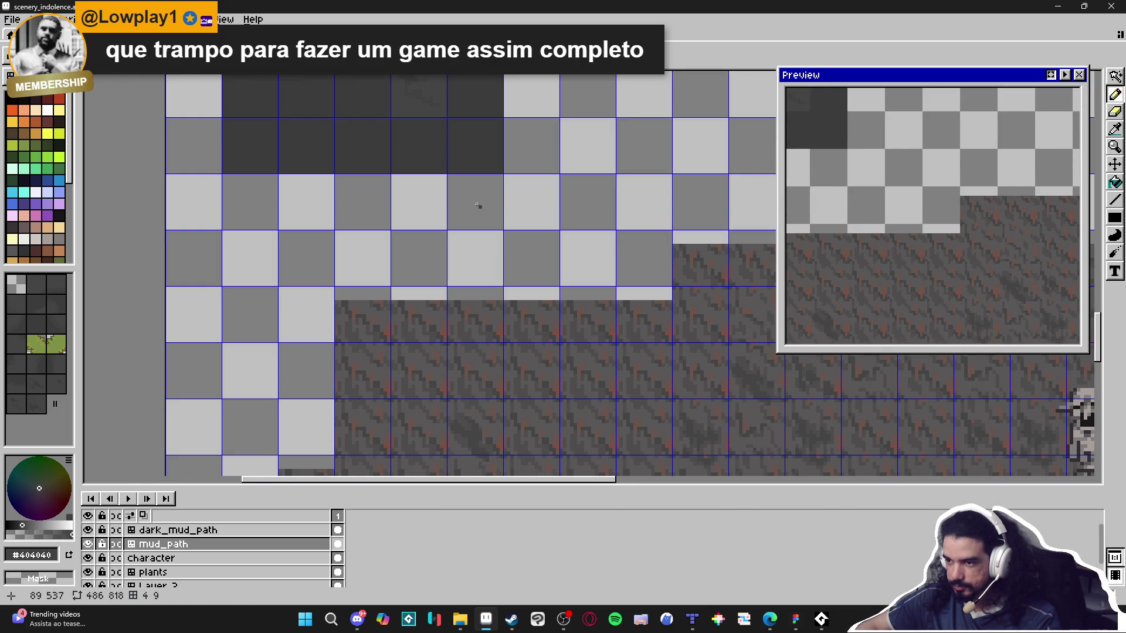
scroll(460, 244, "up", 5)
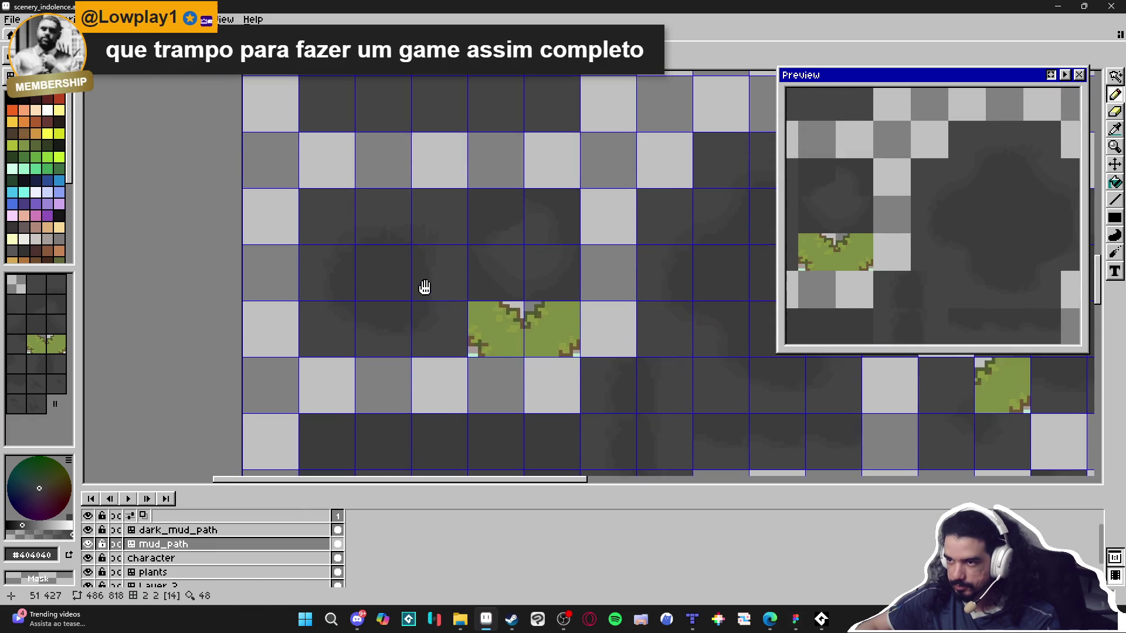
scroll(445, 264, "up", 2)
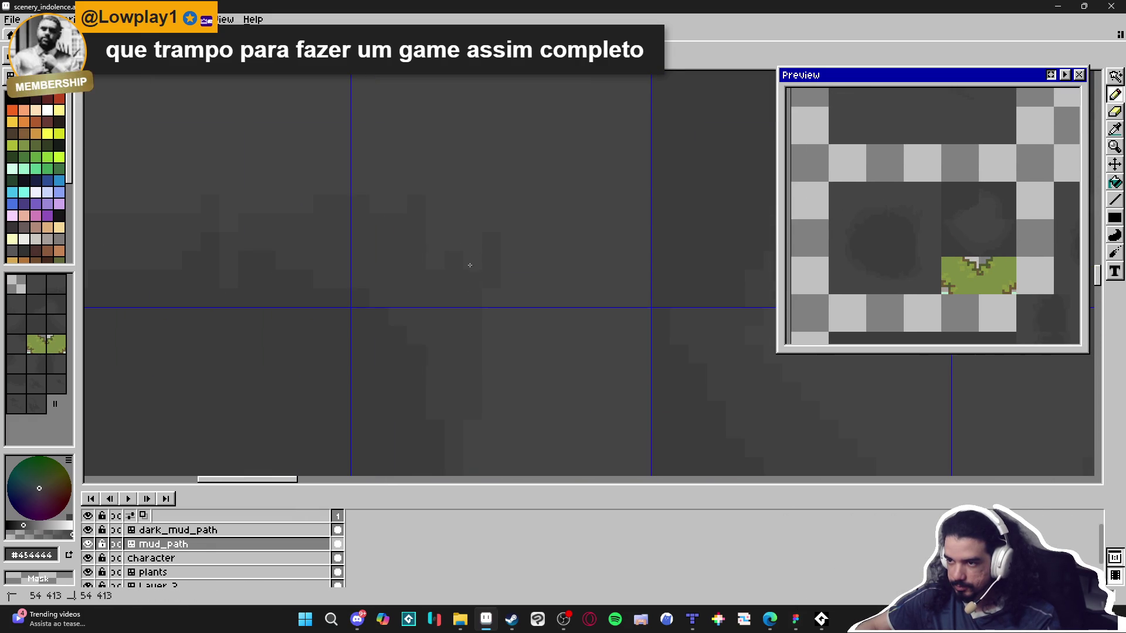
left_click(461, 286, "alt")
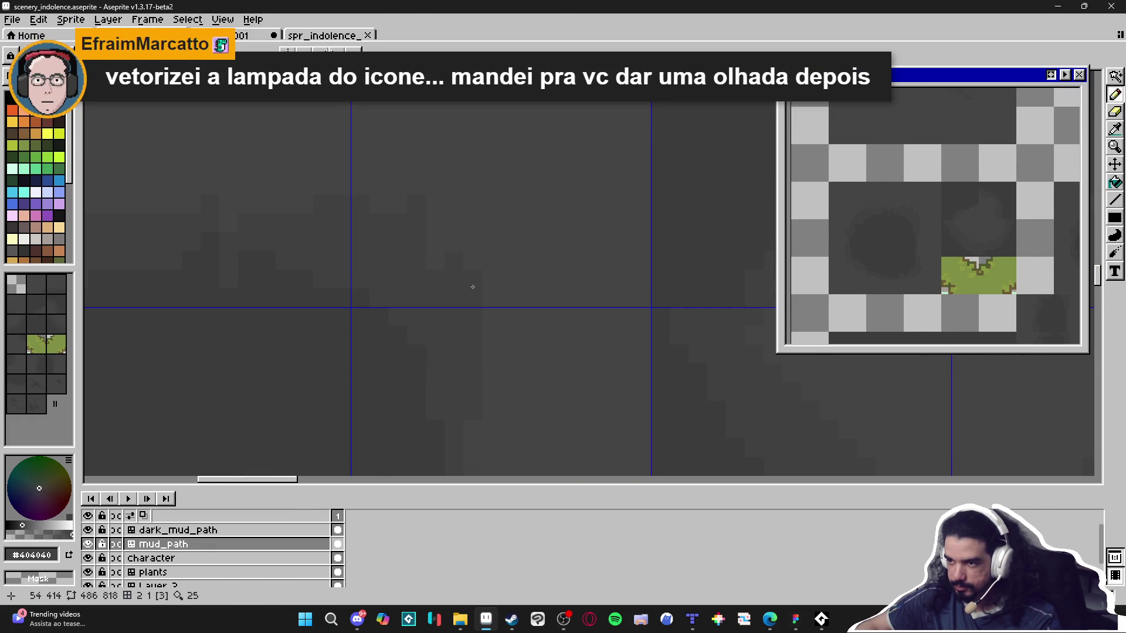
left_click(407, 224, "alt")
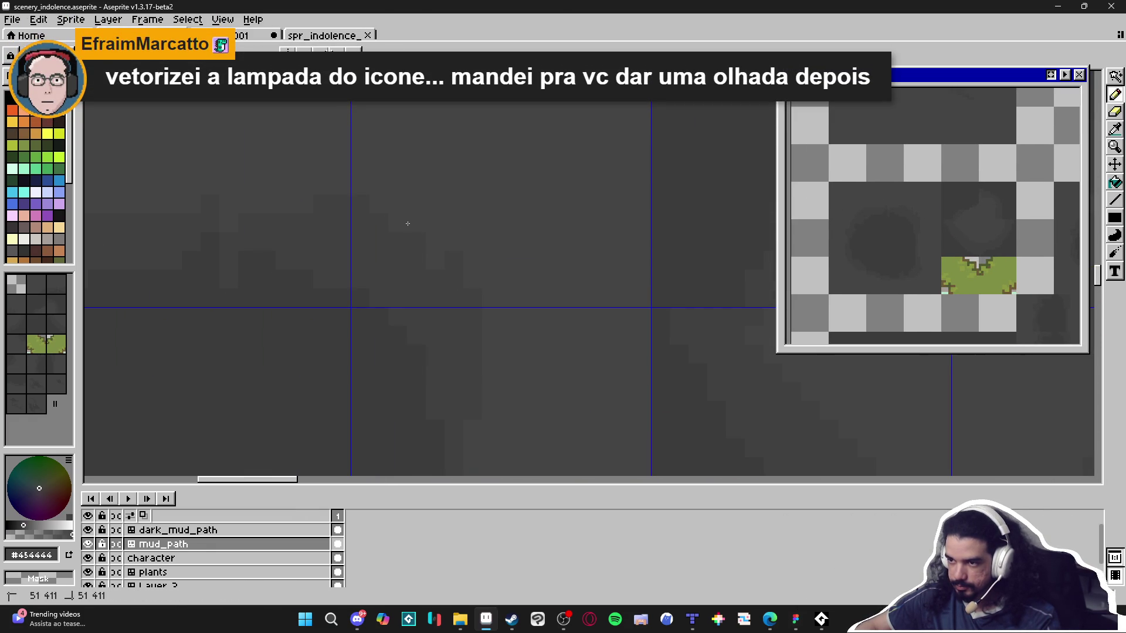
left_click(413, 229, "alt")
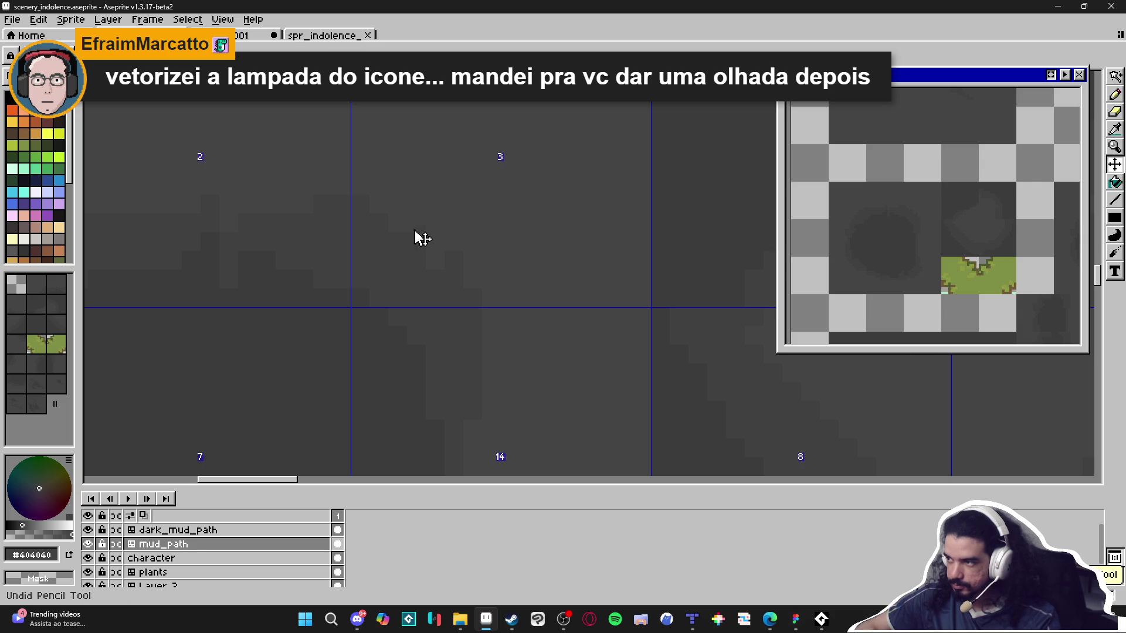
mouse_move(371, 236)
left_mouse_down()
mouse_move(454, 246)
mouse_move(495, 274)
left_mouse_up()
left_click(384, 247, "alt")
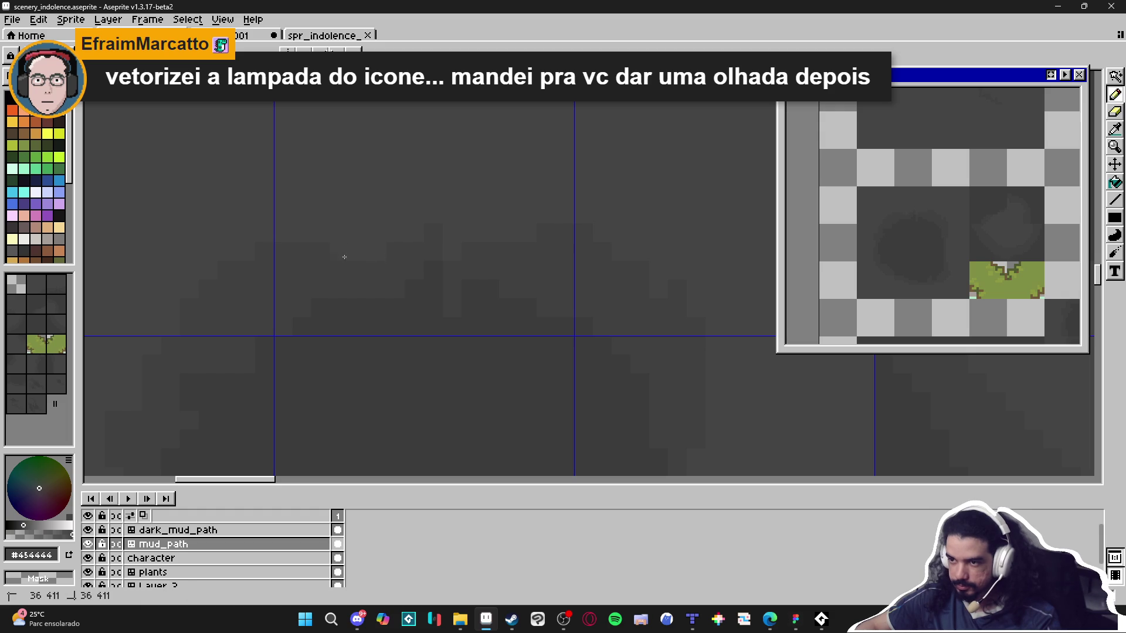
left_click(372, 301, "alt")
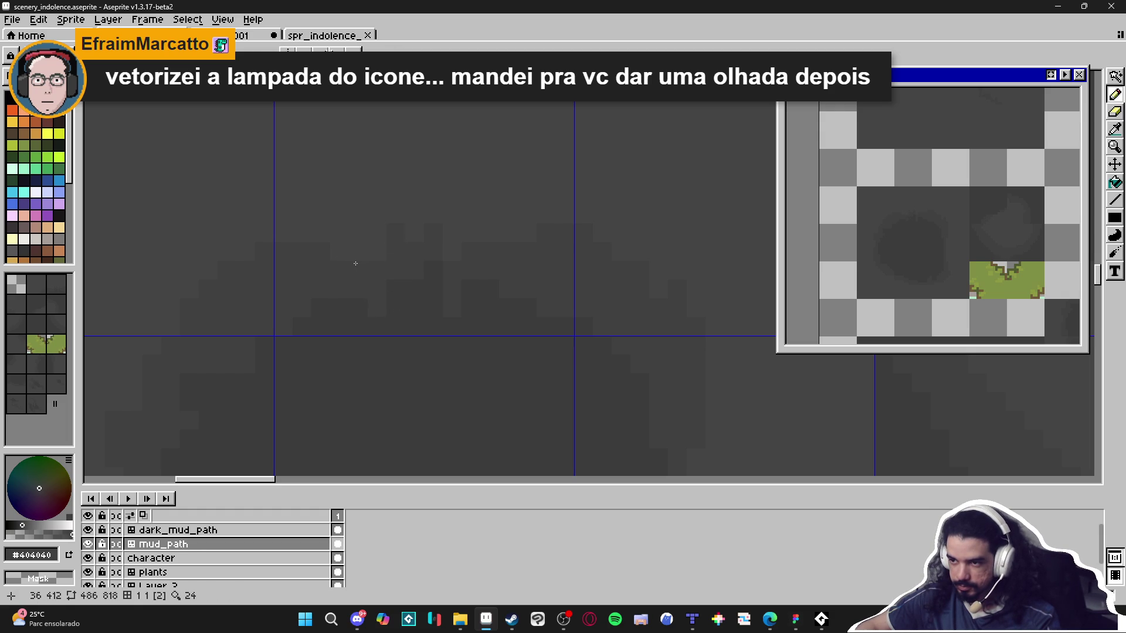
left_click(345, 300, "alt")
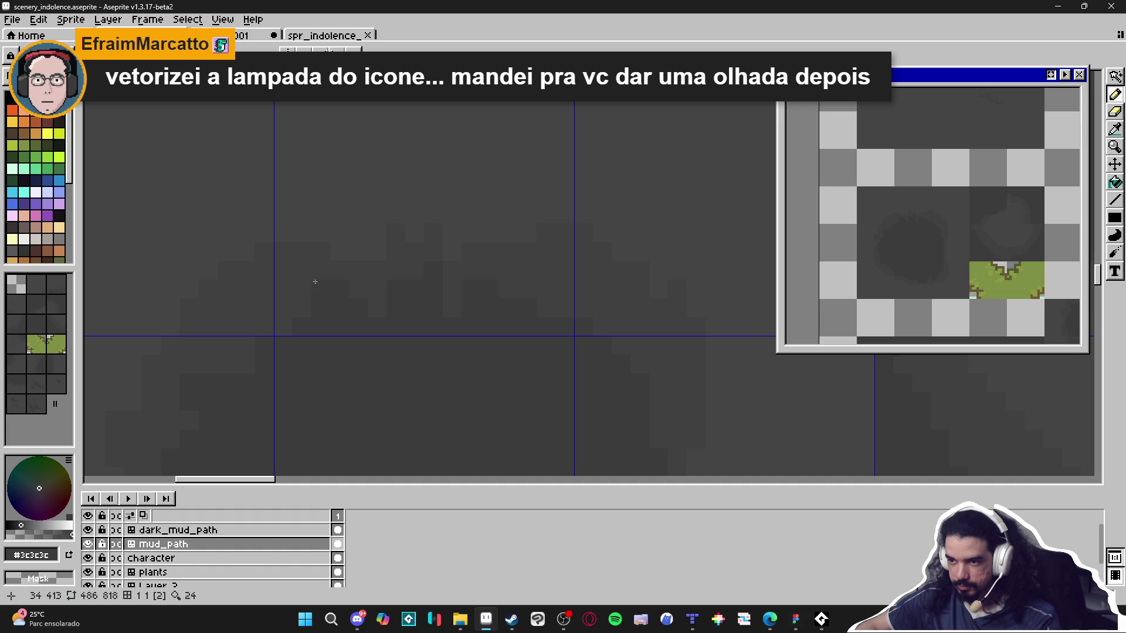
scroll(345, 275, "down", 1)
scroll(328, 273, "up", 1)
left_click(387, 260, "alt")
left_click_drag(390, 270, 420, 271)
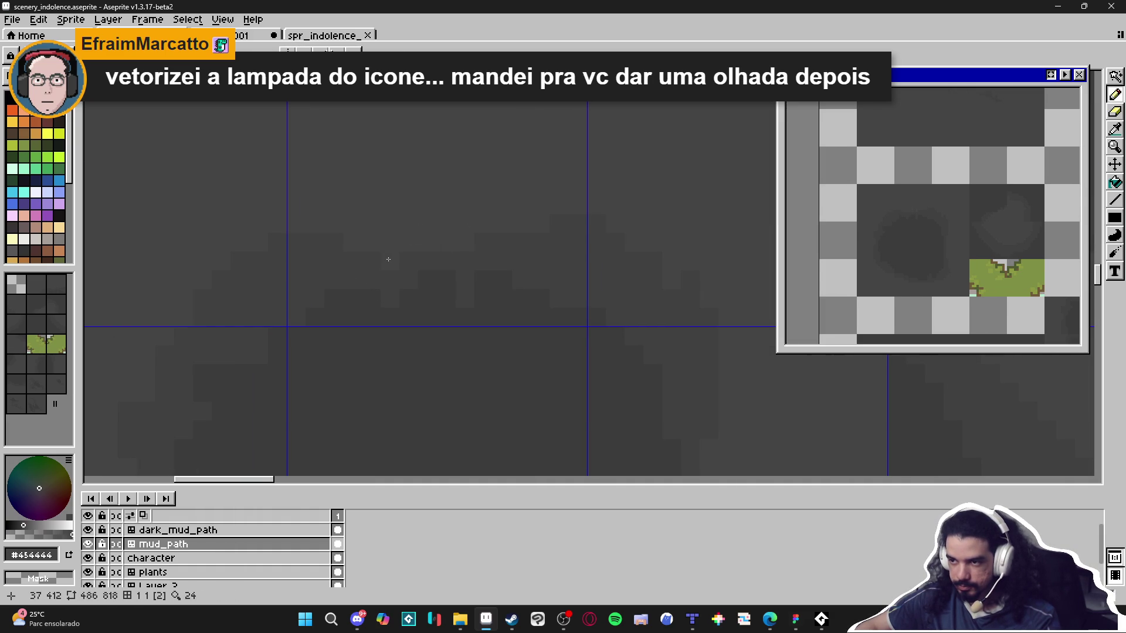
scroll(341, 251, "down", 1)
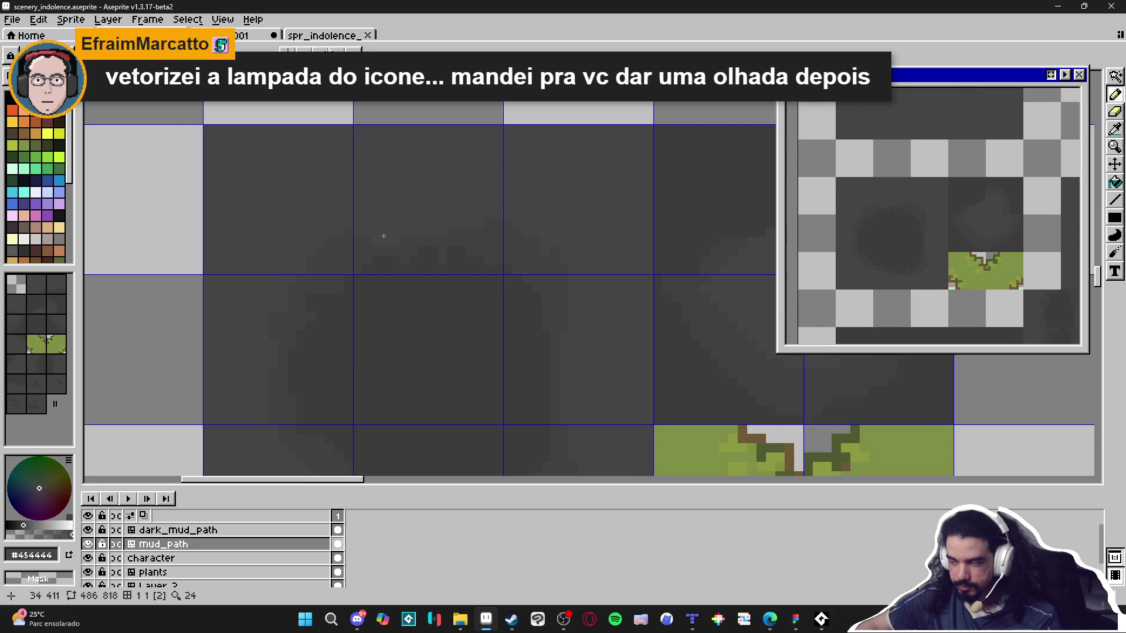
Sample the rock shades #3c3c3c, #454444 and #404040 from the tiles.
scroll(375, 258, "up", 1)
scroll(354, 266, "down", 1)
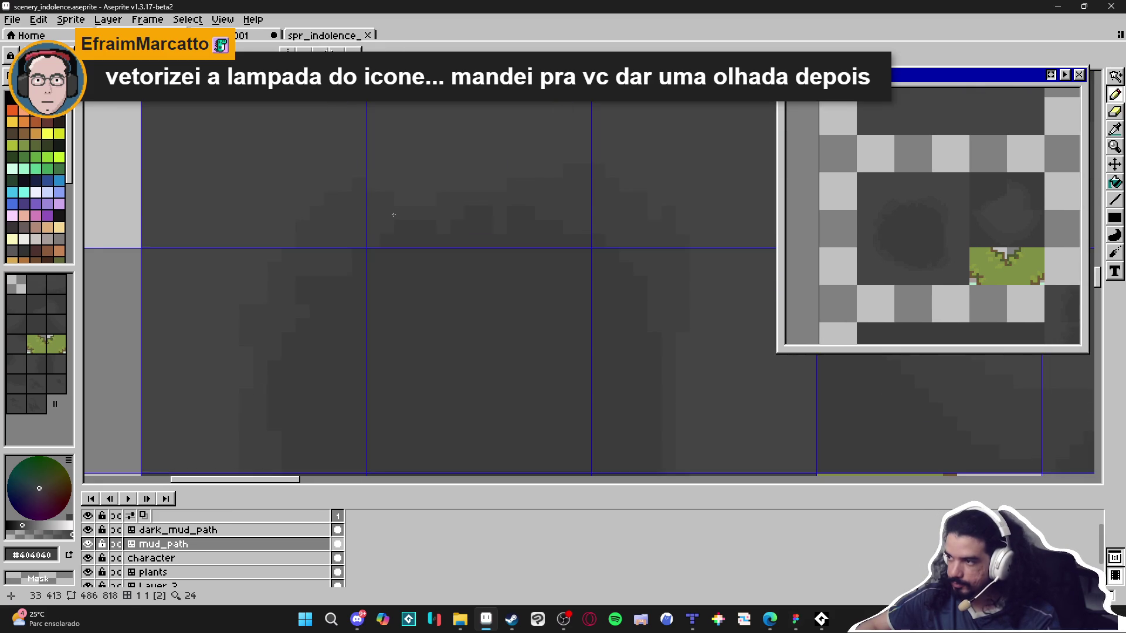
scroll(347, 294, "up", 1)
left_click(371, 224, "alt")
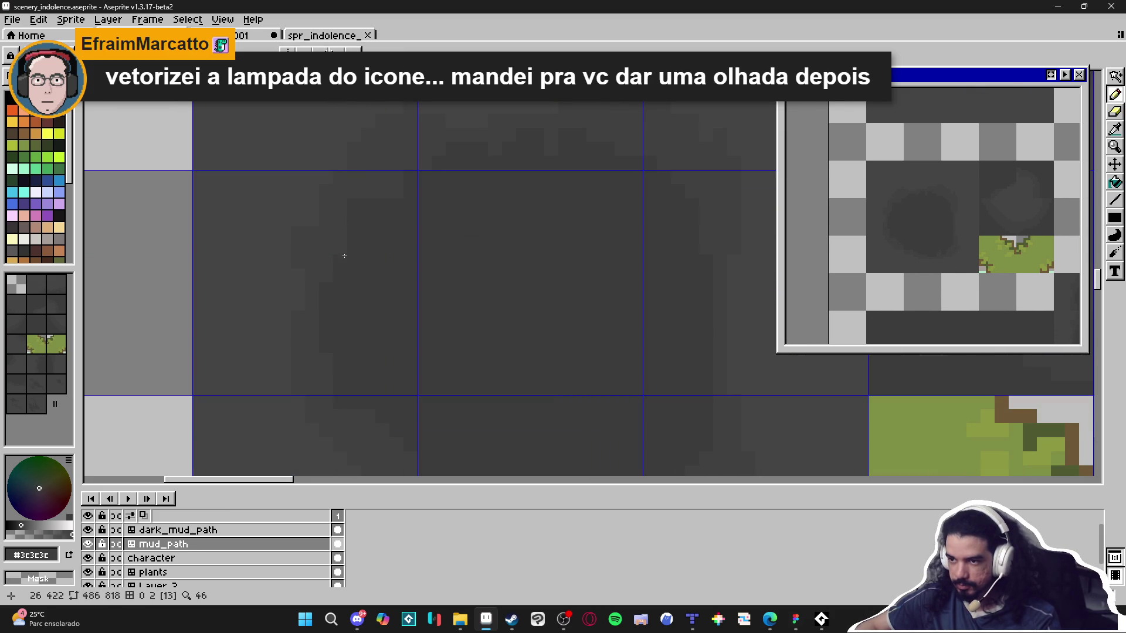
left_click(331, 283, "alt")
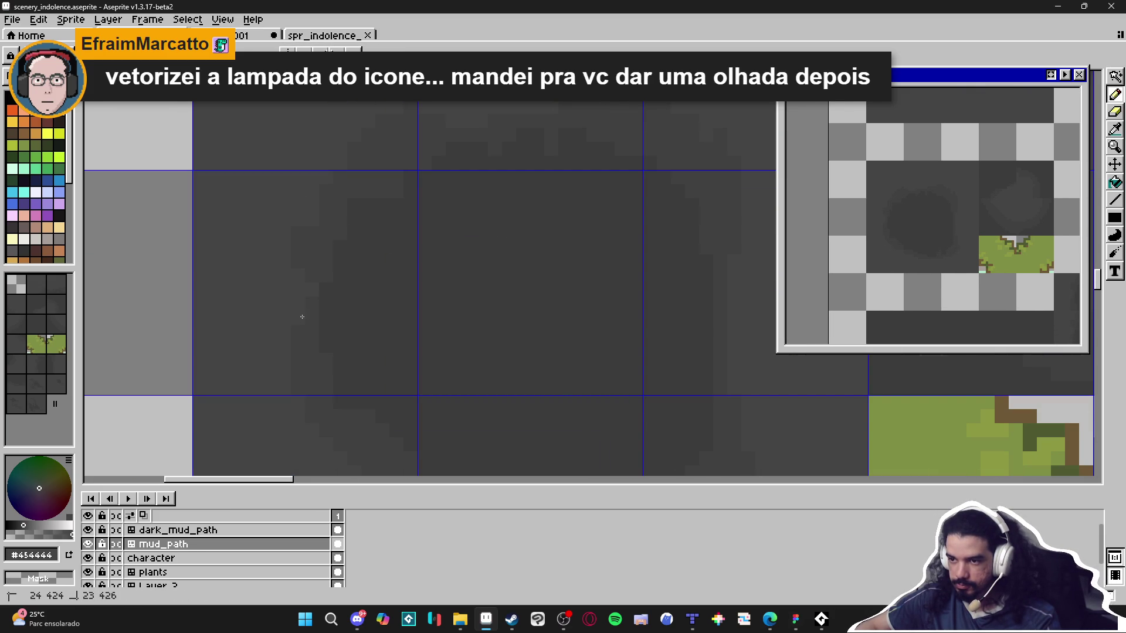
left_click(319, 215, "alt")
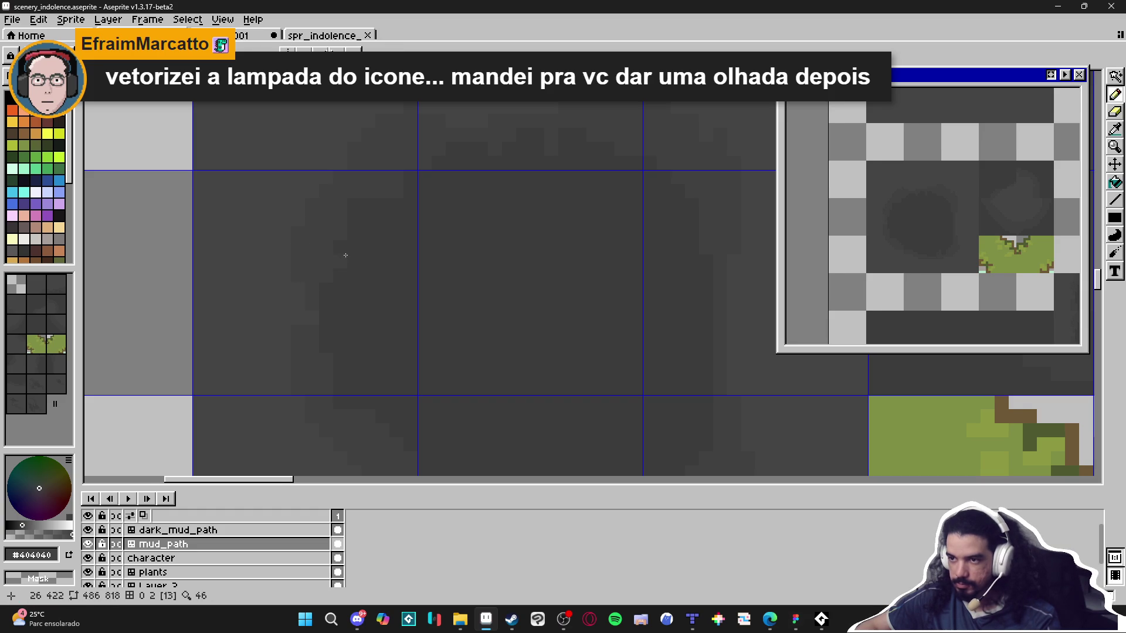
scroll(323, 258, "down", 3)
scroll(319, 254, "up", 1)
Switch to the pencil at 1 px and confirm the rock shade is #404040.
key("b")
scroll(303, 267, "up", 1)
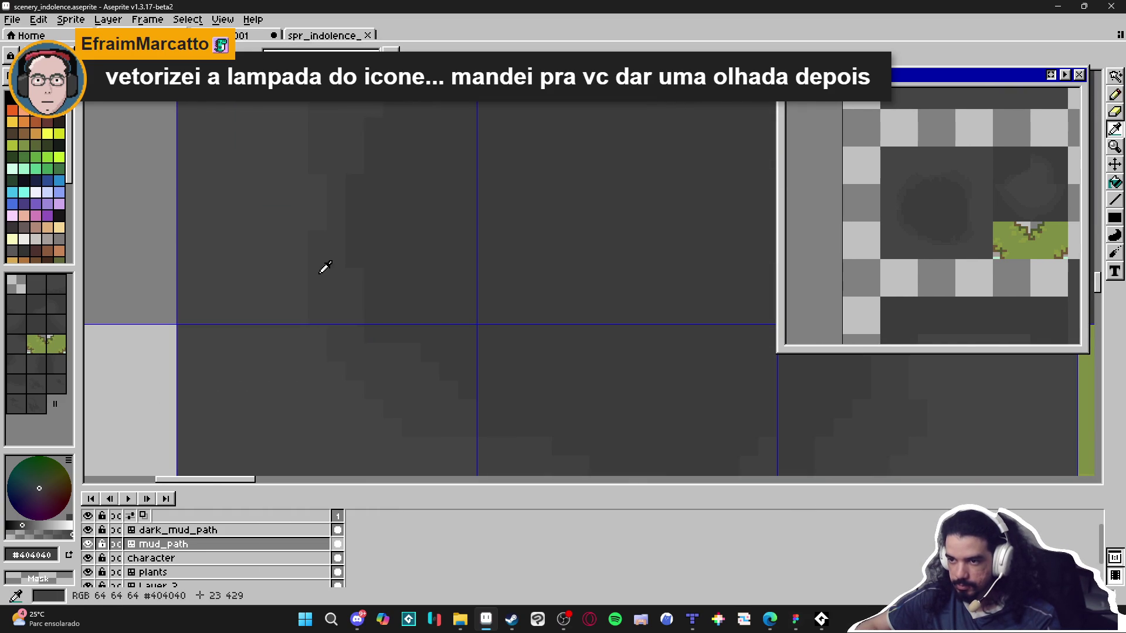
scroll(322, 272, "down", 1)
left_click_drag(374, 259, 265, 310)
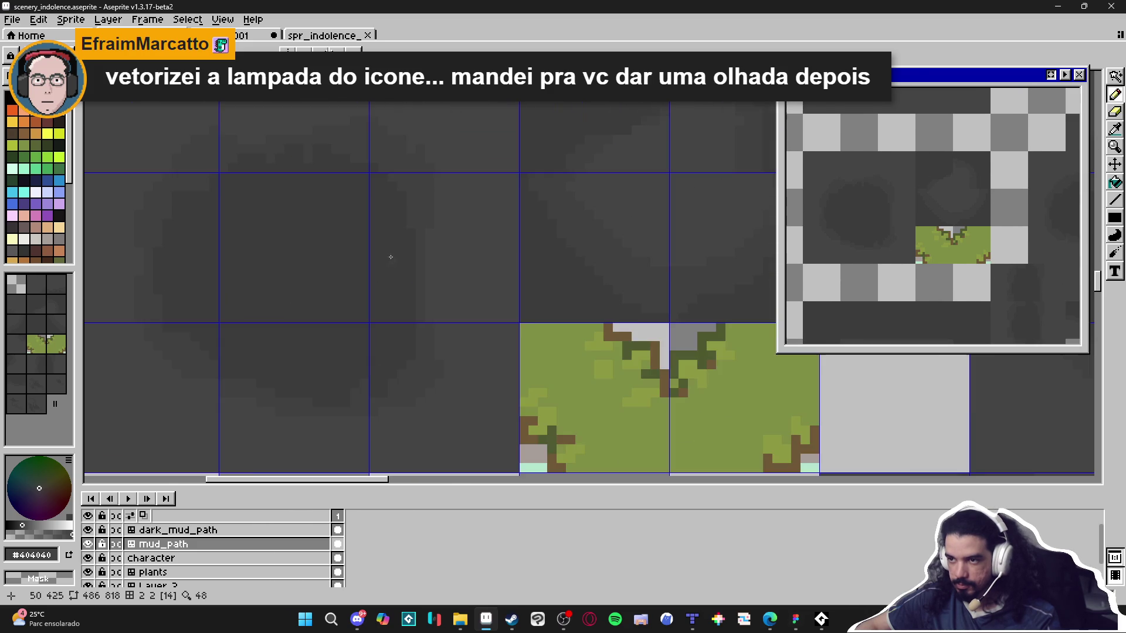
scroll(364, 234, "down", 1)
scroll(216, 217, "up", 2)
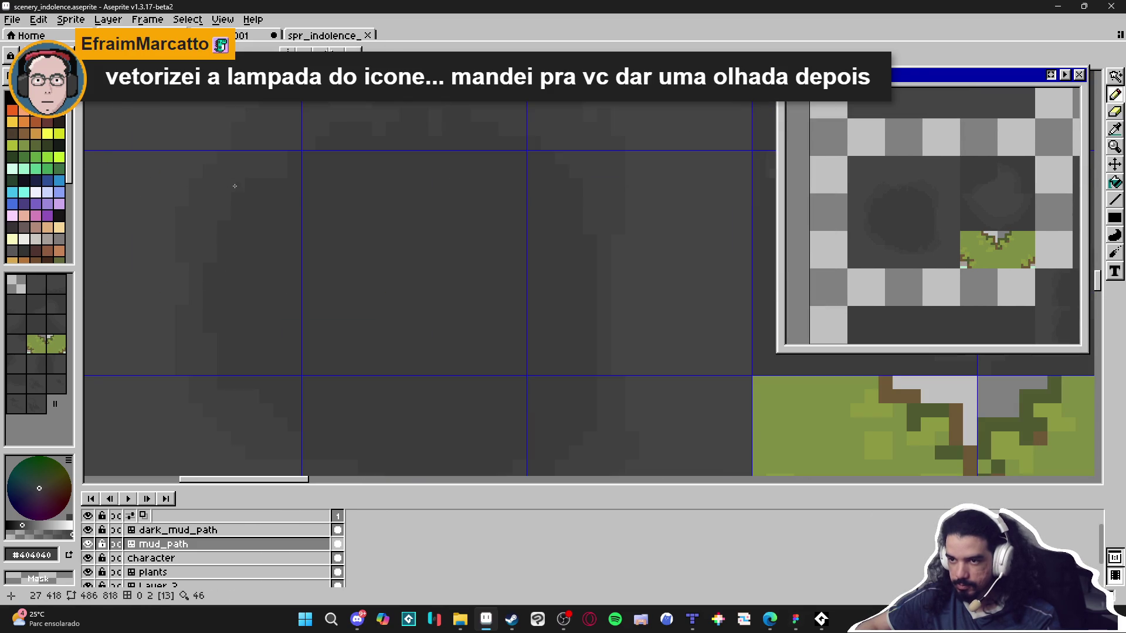
scroll(232, 203, "down", 2)
scroll(223, 191, "up", 3)
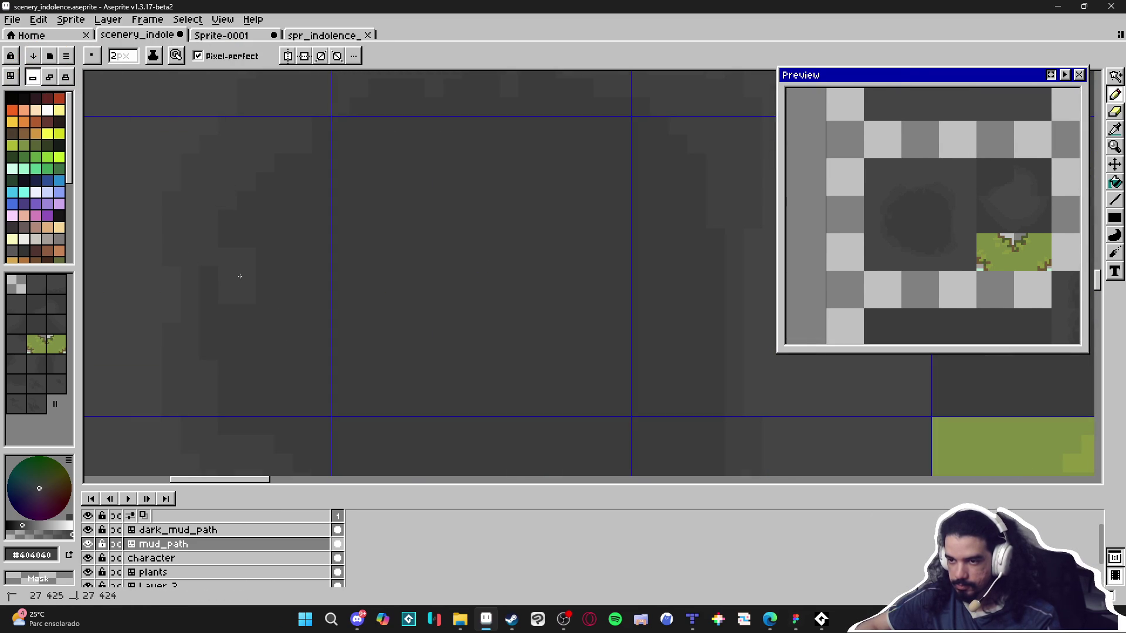
key("minus")
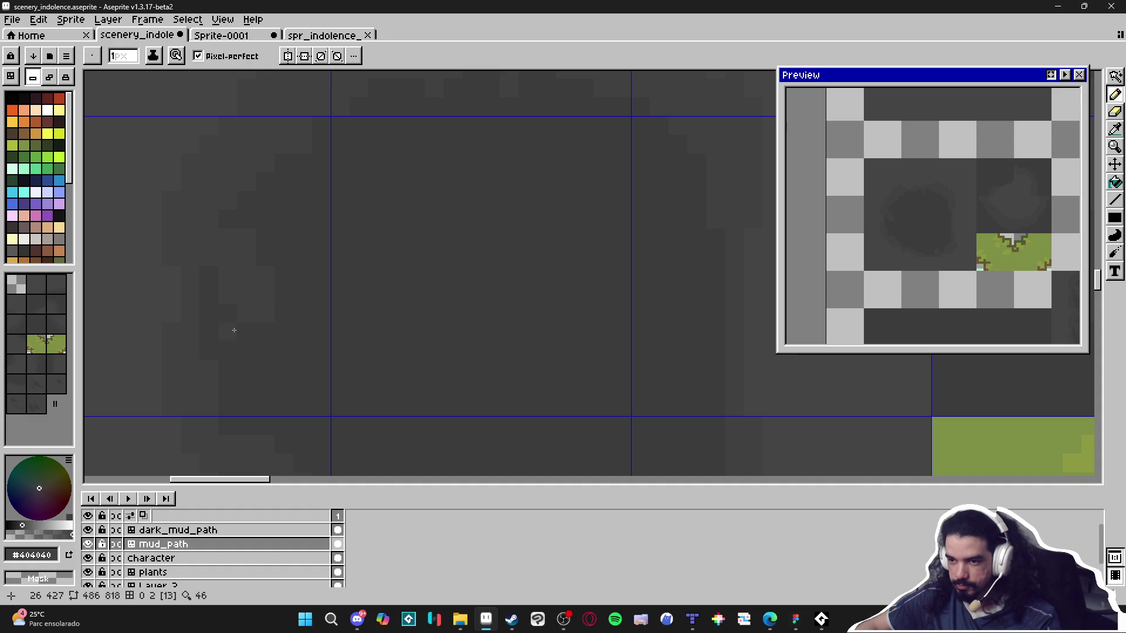
scroll(246, 372, "down", 1)
scroll(247, 361, "up", 1)
left_click(197, 326, "alt")
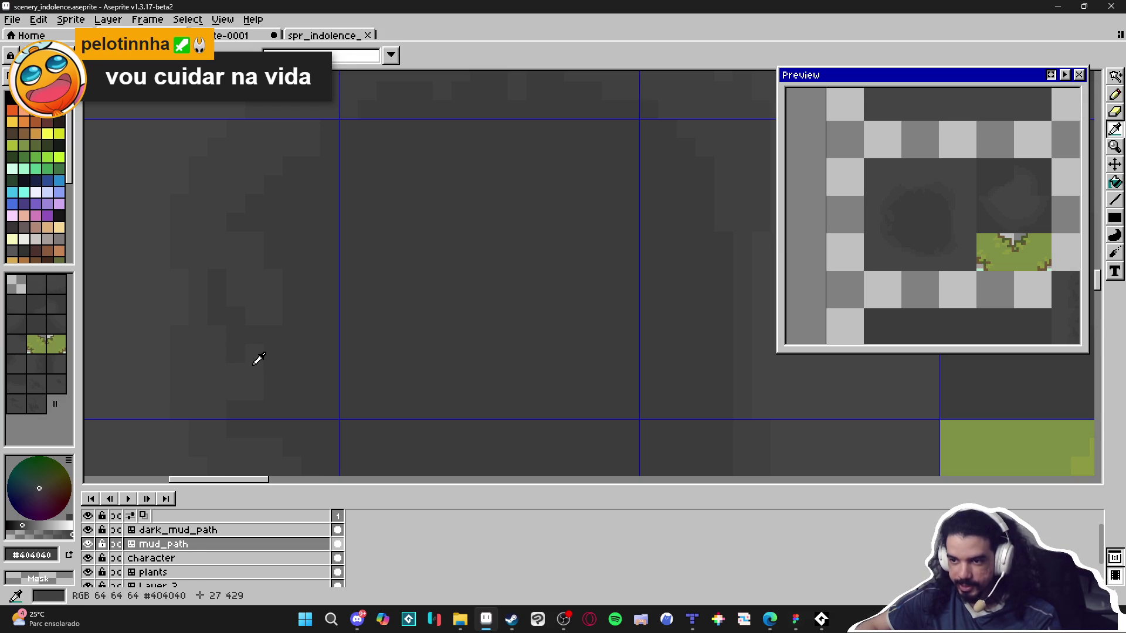
scroll(213, 334, "down", 5)
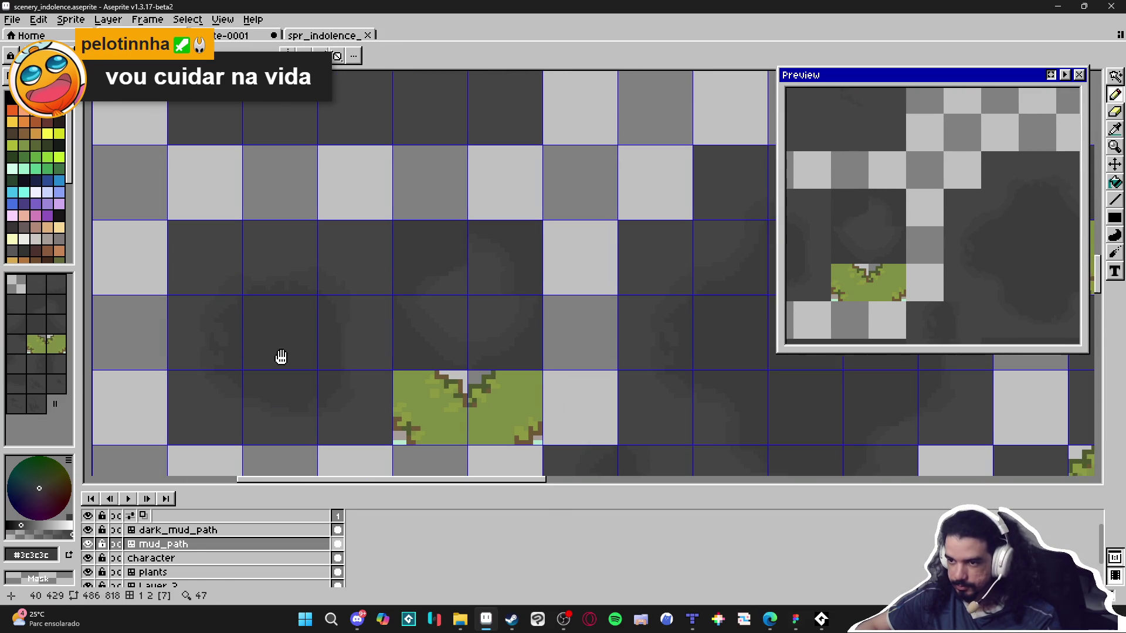
Pan to the rock tiles and sample the #3c3c3c and #404040 shades with the Pencil ready.
left_click_drag(832, 268, 912, 269)
scroll(590, 350, "down", 5)
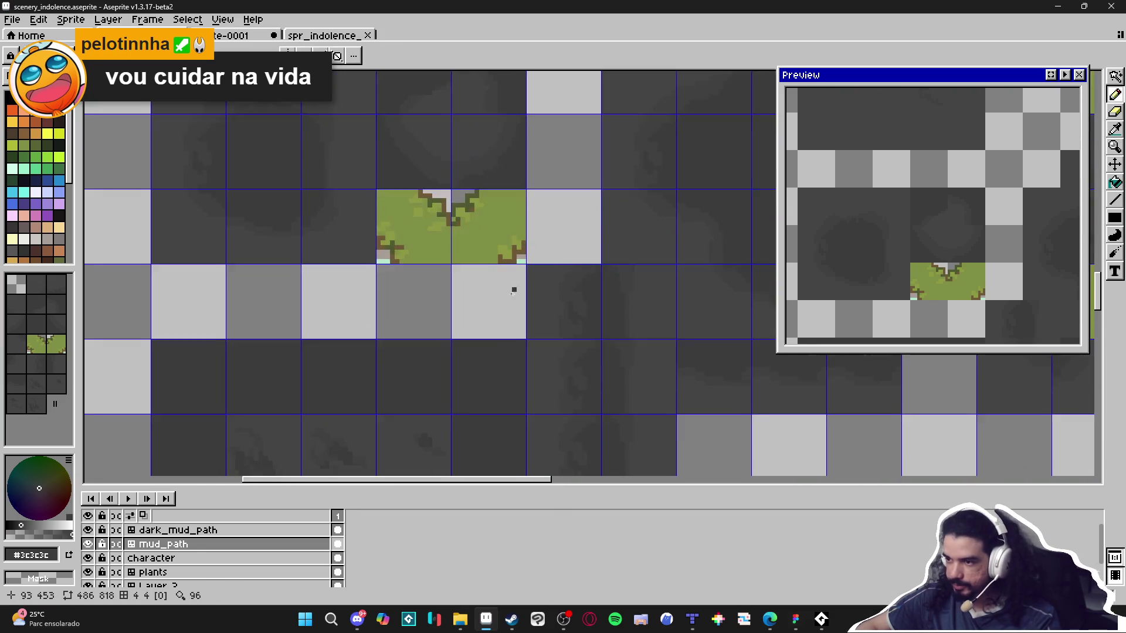
scroll(590, 350, "up", 2)
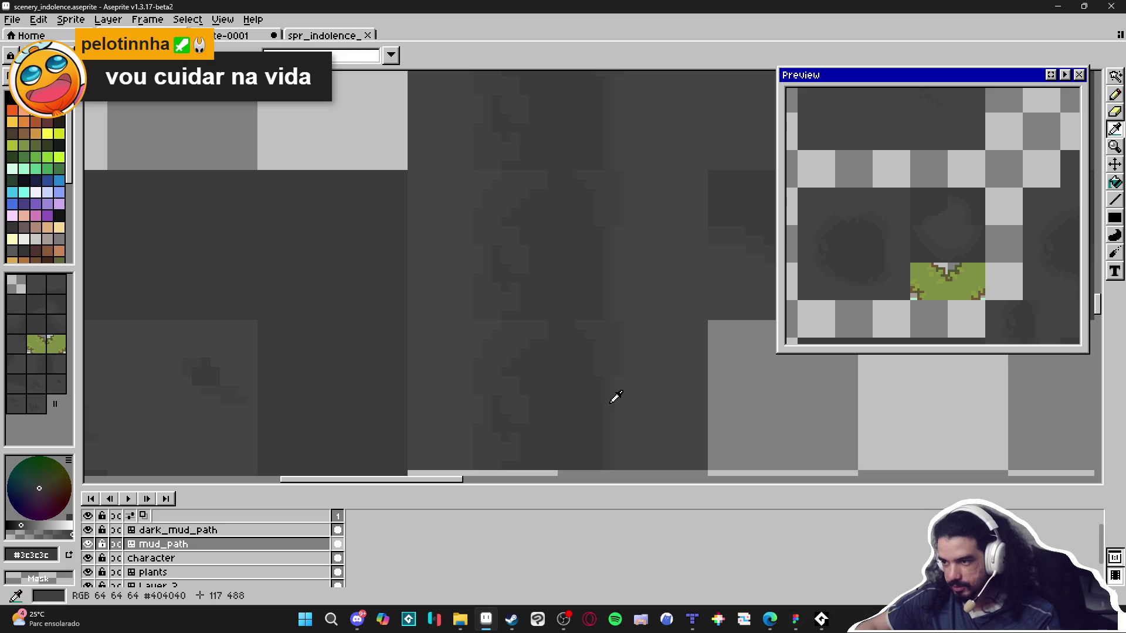
scroll(609, 396, "down", 1)
scroll(609, 397, "down", 1)
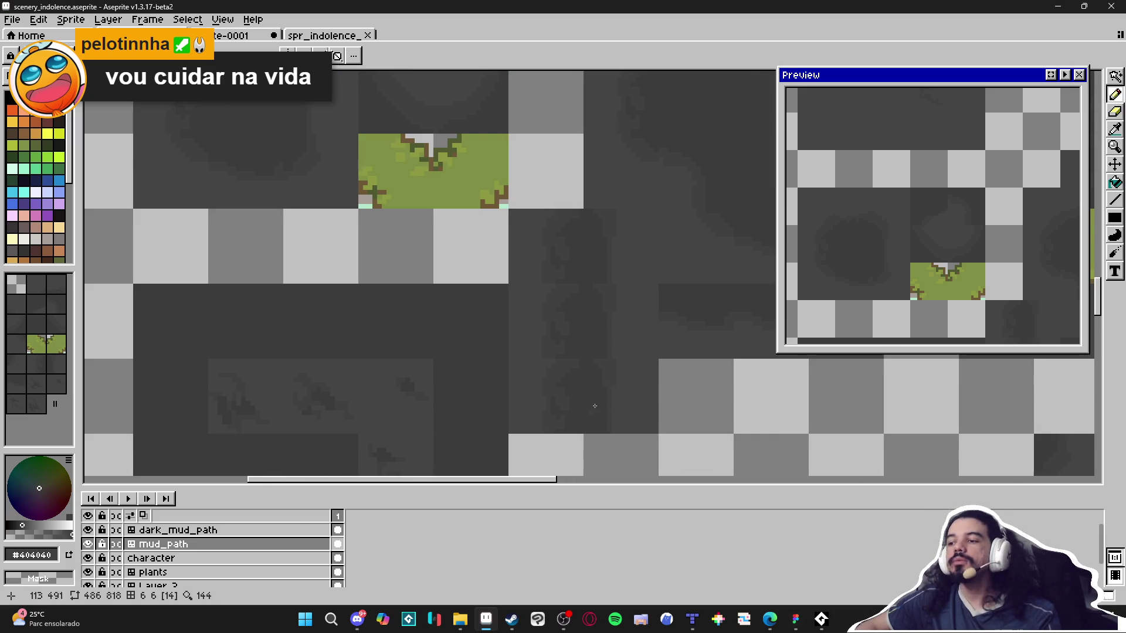
scroll(592, 415, "up", 3)
key("alt")
left_click(575, 312, "alt")
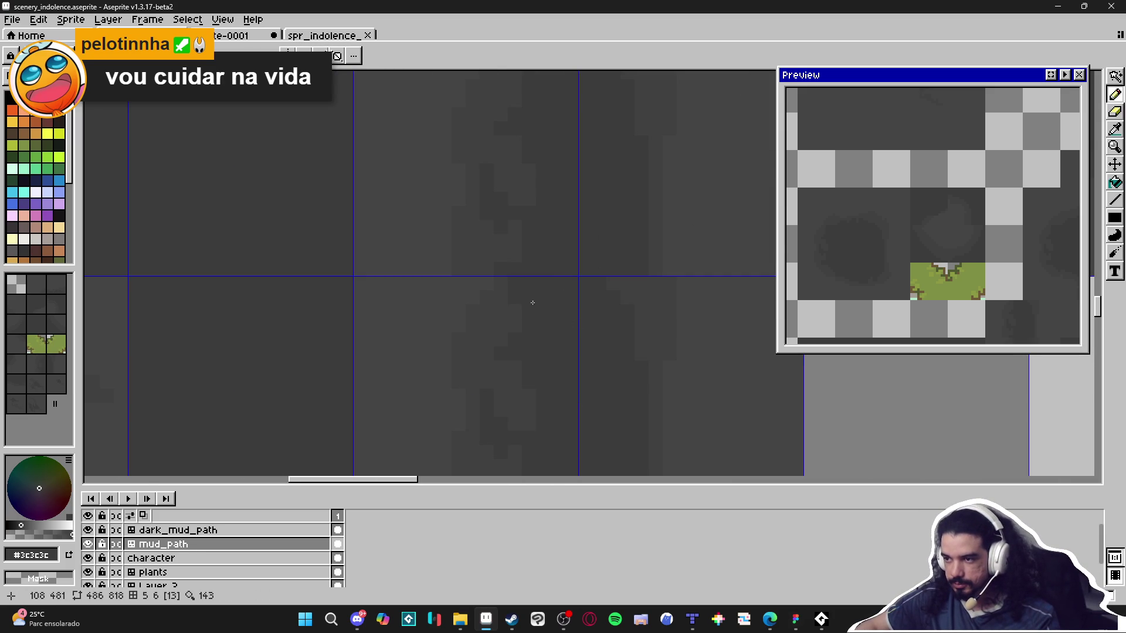
left_click(488, 275, "alt")
left_click(502, 288, "alt")
key("b")
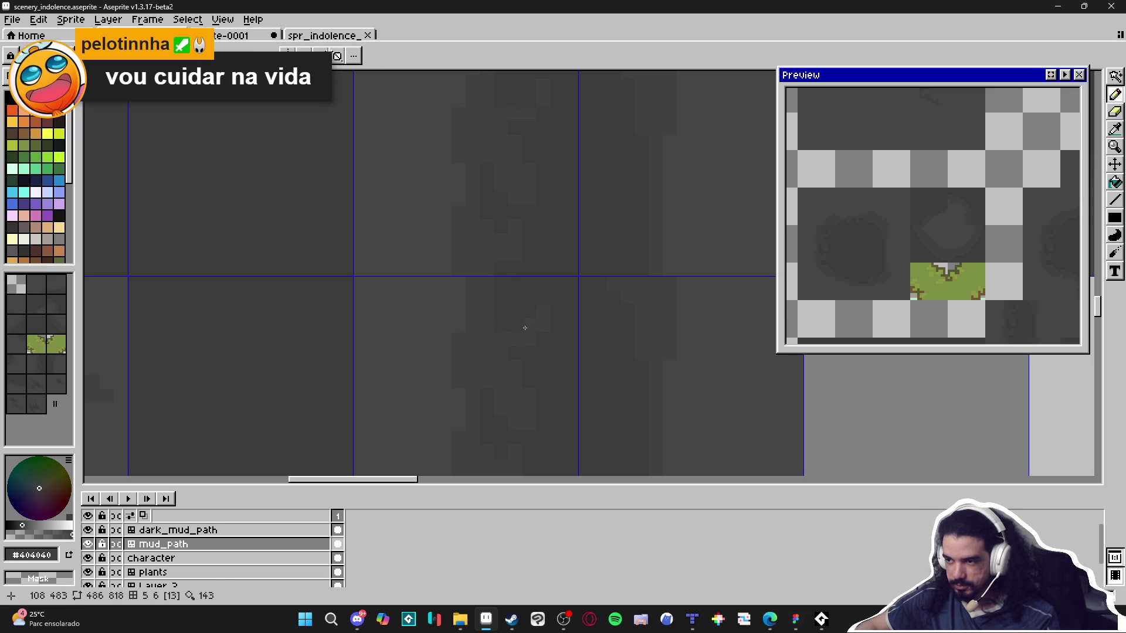
Pick #404040 and #3c3c3c from the rock while zooming in to inspect the floor.
scroll(549, 308, "down", 5)
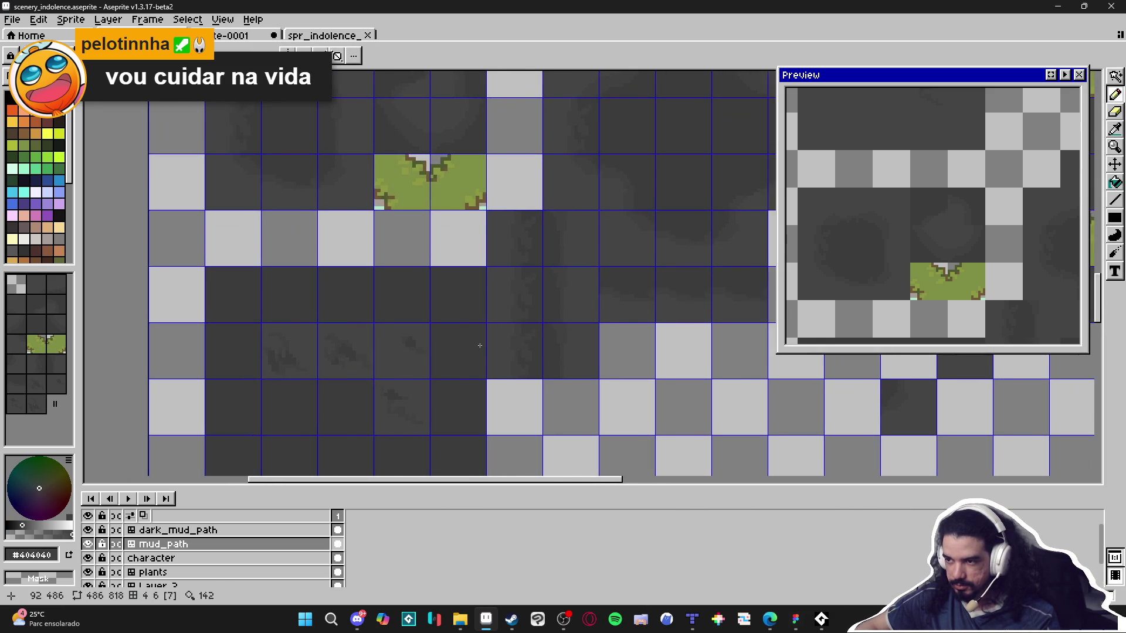
scroll(439, 325, "up", 5)
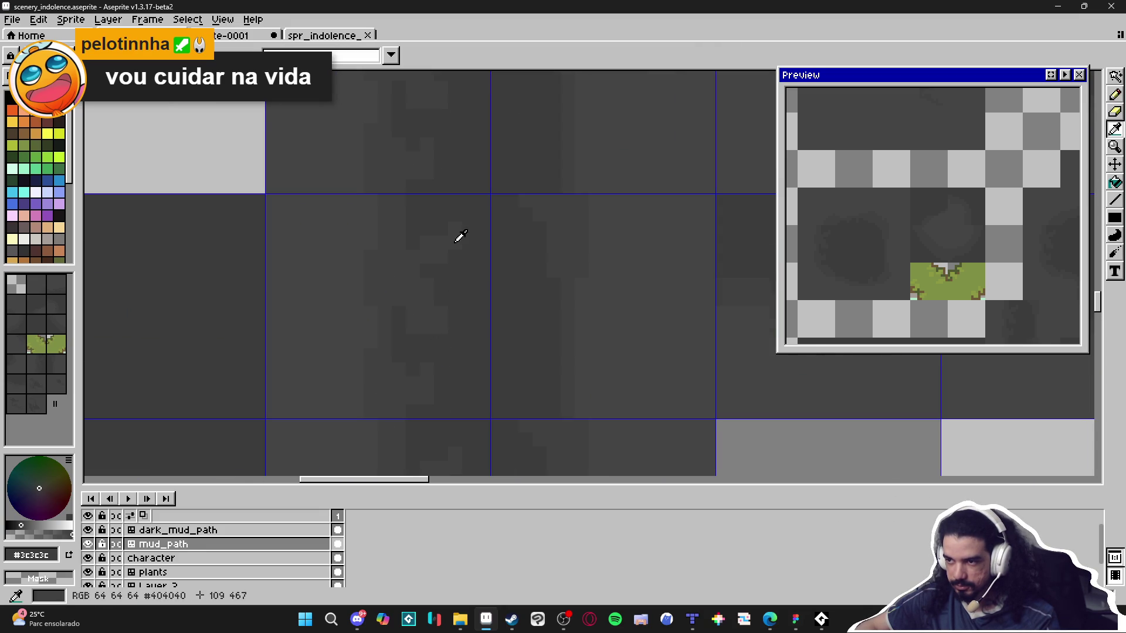
left_click(480, 246, "alt")
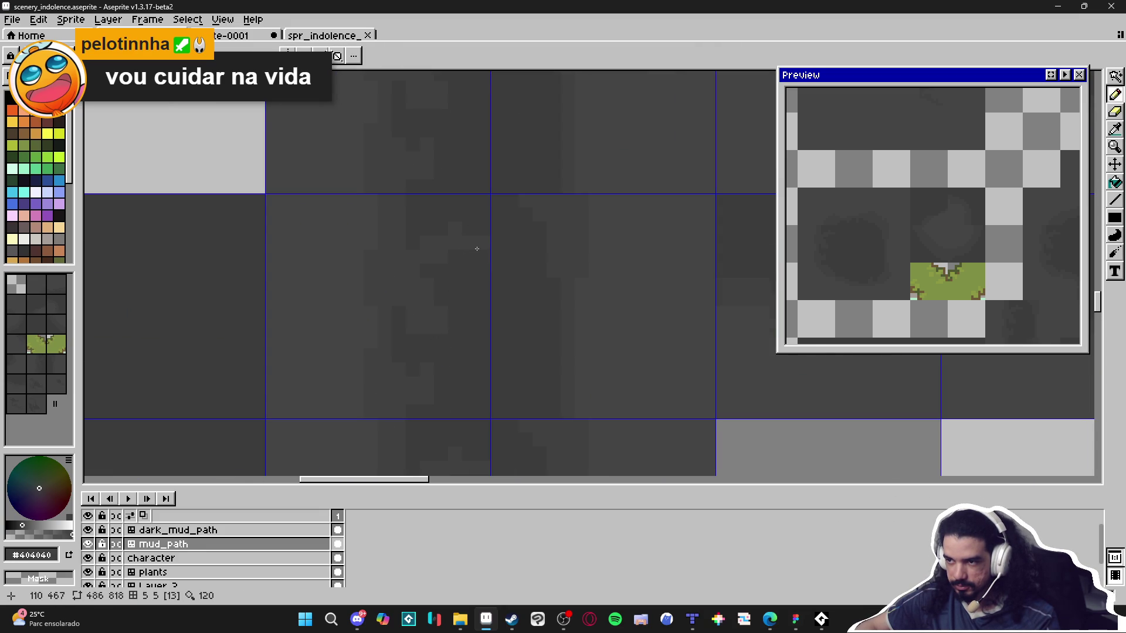
left_click(430, 240, "alt")
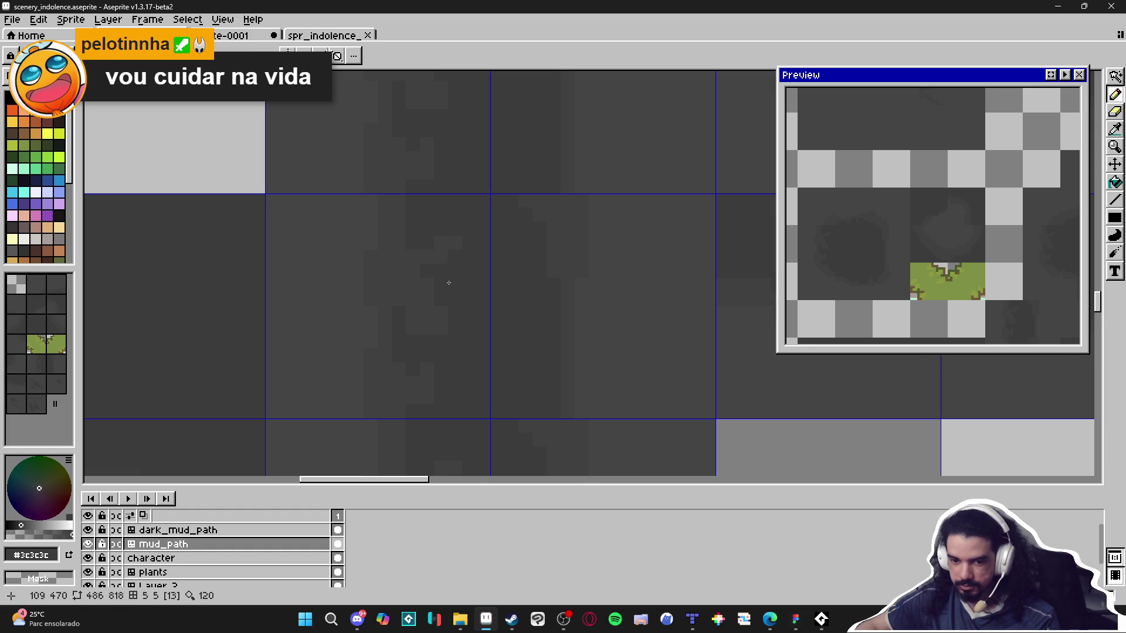
scroll(449, 282, "down", 3)
scroll(453, 304, "up", 3)
scroll(453, 303, "left", 3)
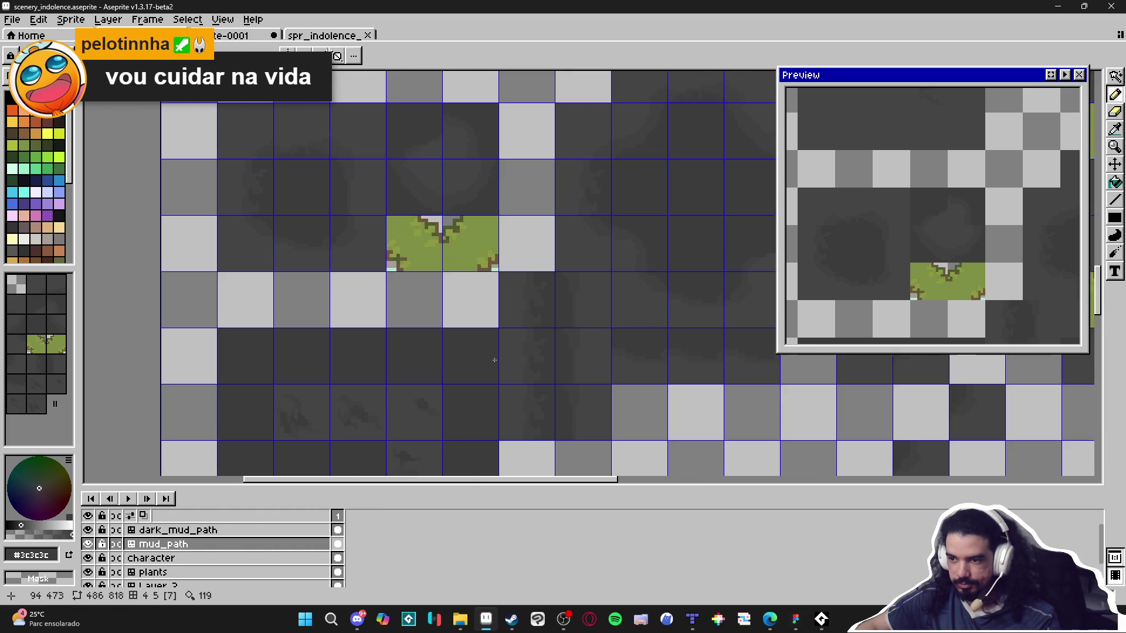
scroll(480, 309, "down", 1)
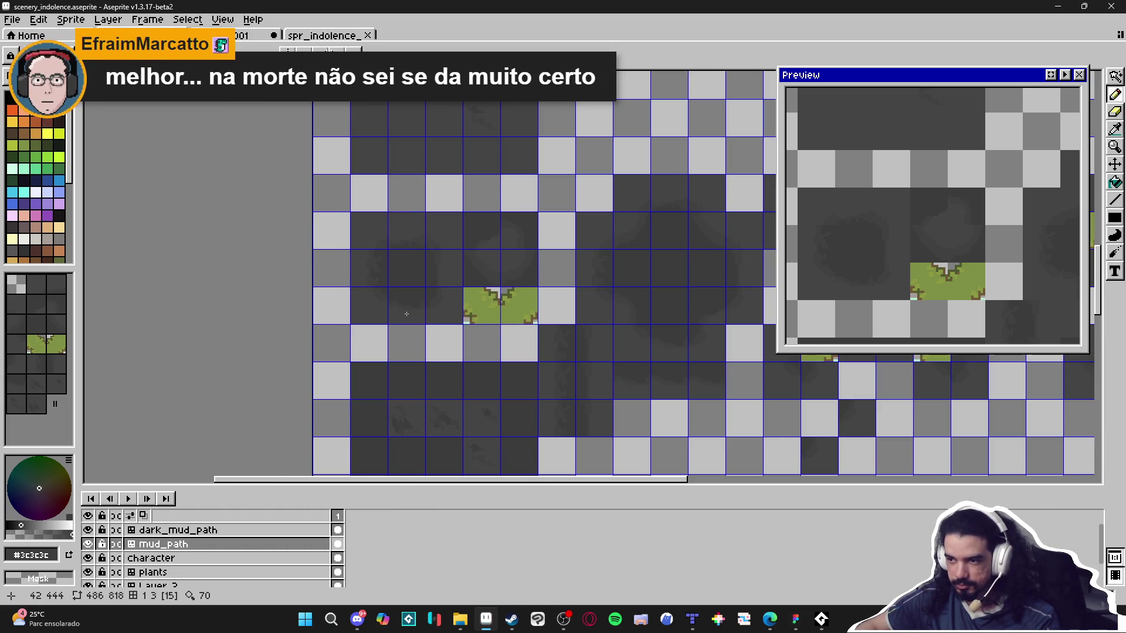
scroll(417, 306, "up", 2)
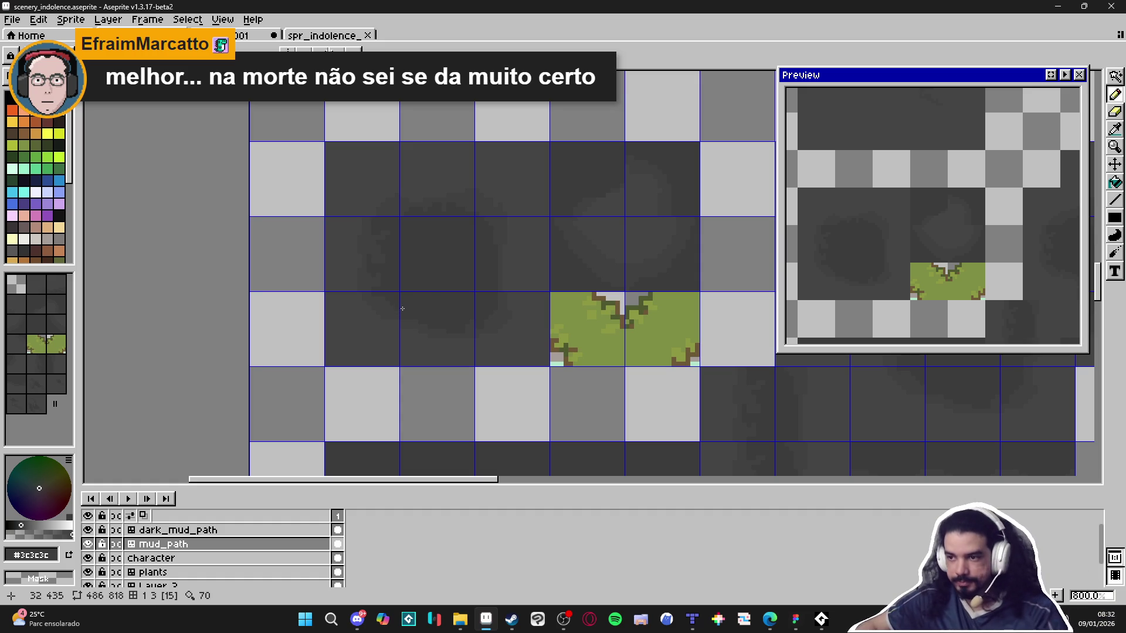
scroll(482, 249, "up", 5)
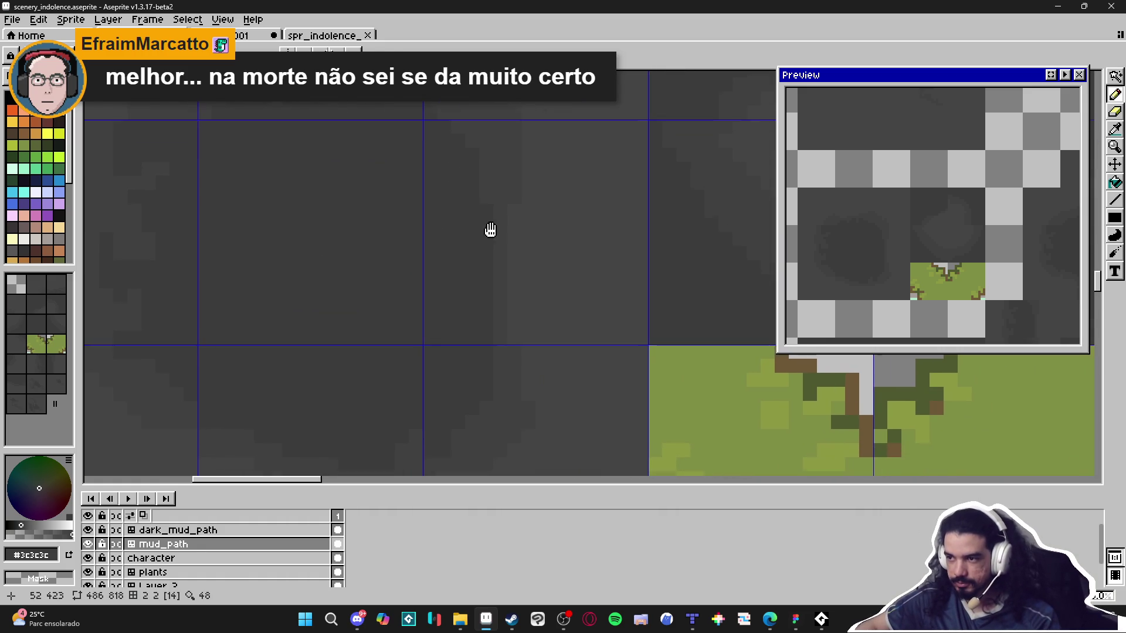
left_click(508, 231, "alt")
scroll(513, 210, "down", 2)
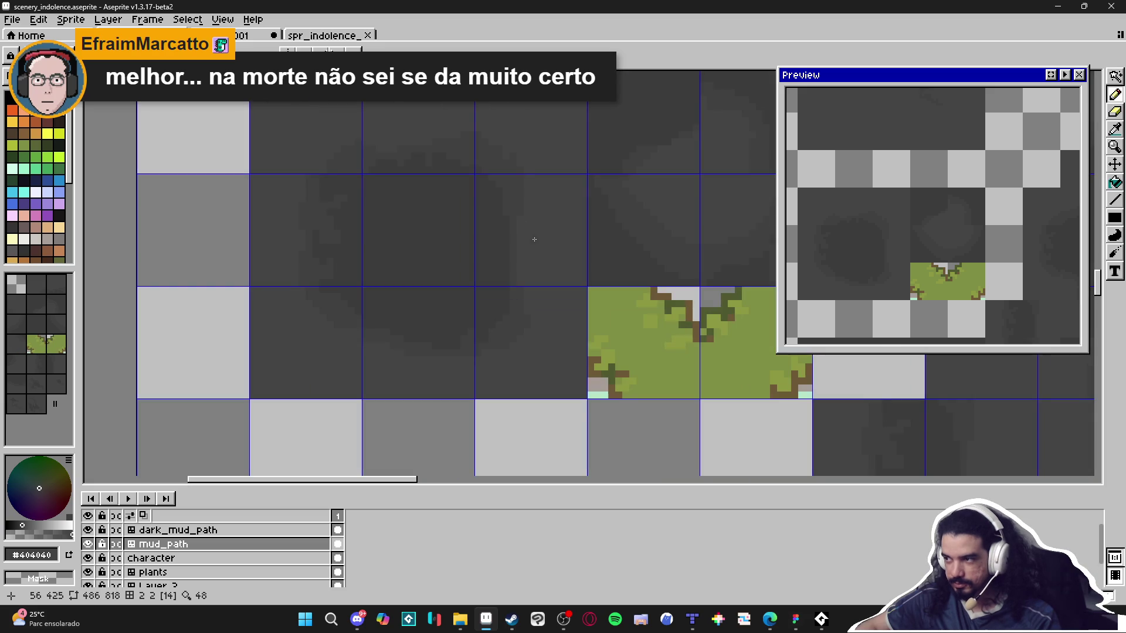
scroll(355, 226, "up", 3)
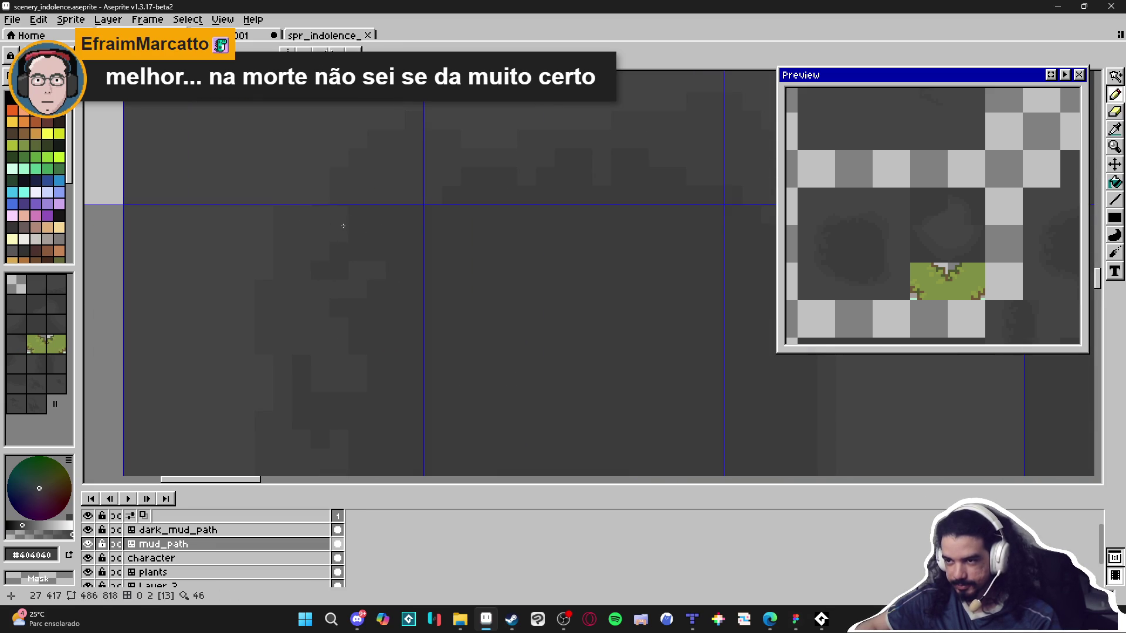
scroll(361, 290, "down", 3)
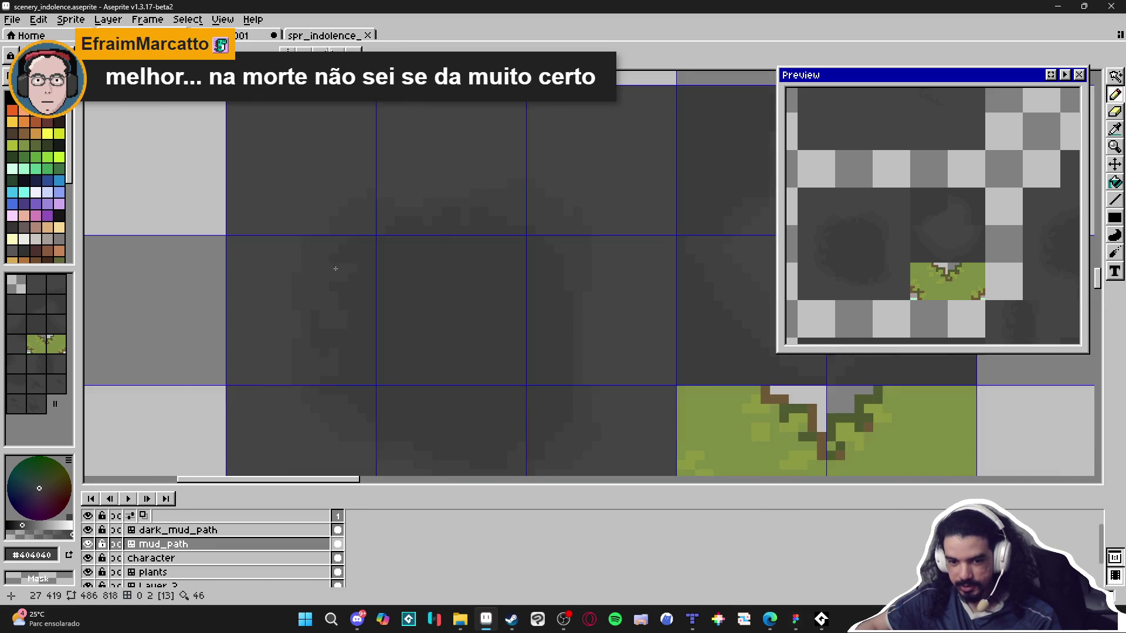
scroll(363, 290, "up", 3)
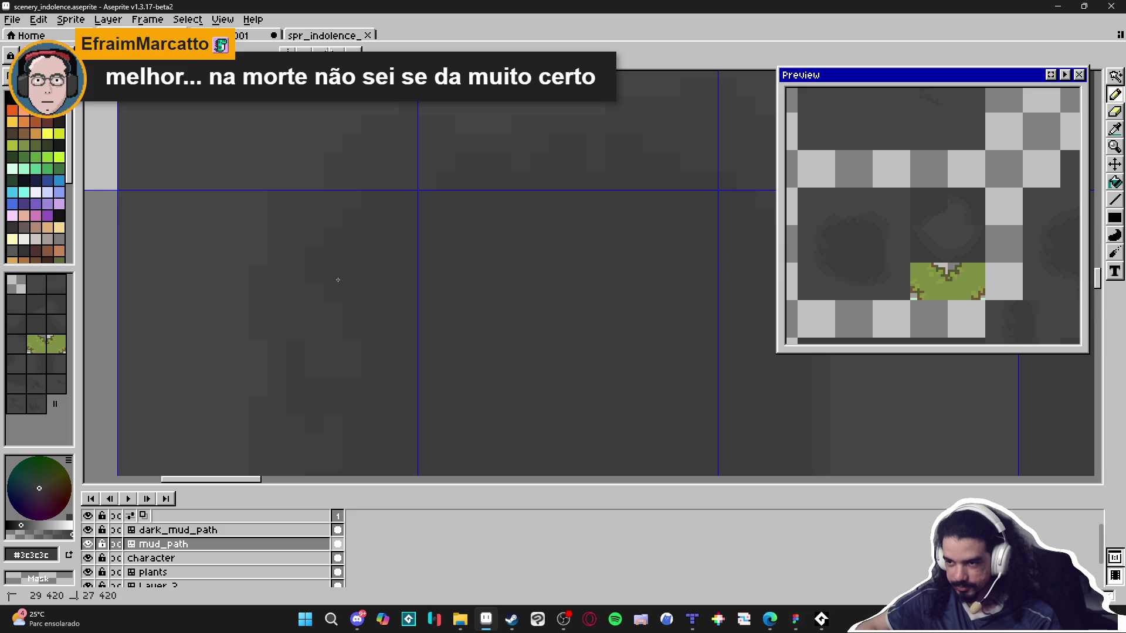
Paint a short run of #404040 pixels into the dark rock texture.
left_click_drag(354, 308, 337, 370)
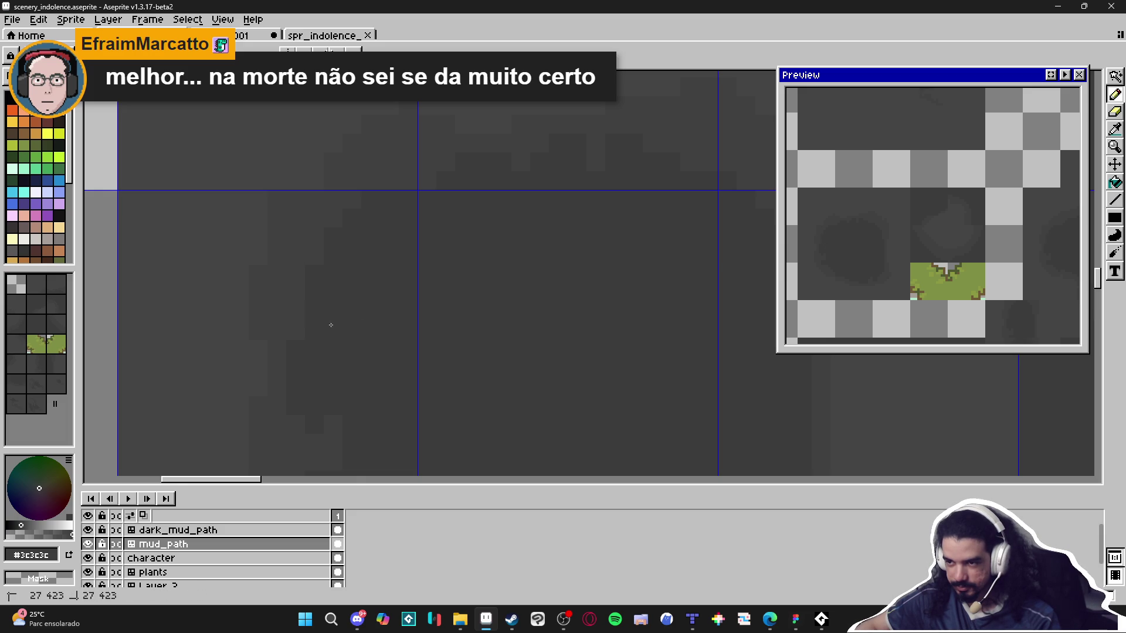
scroll(331, 324, "down", 1)
scroll(322, 354, "up", 1)
scroll(327, 314, "down", 2)
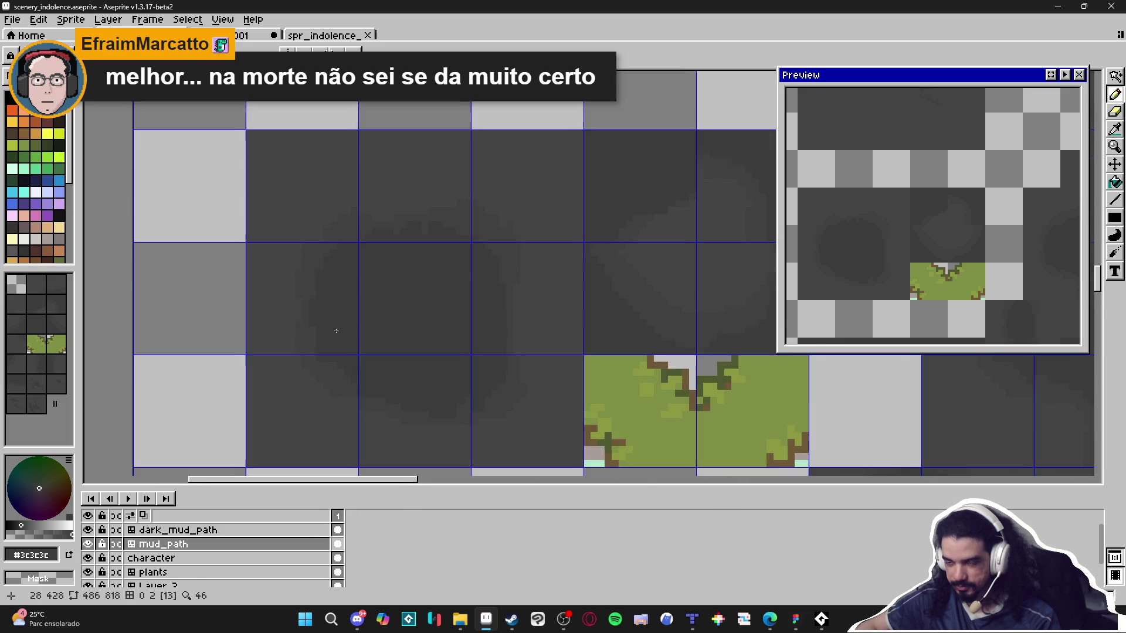
scroll(317, 340, "up", 3)
left_click(310, 352, "alt")
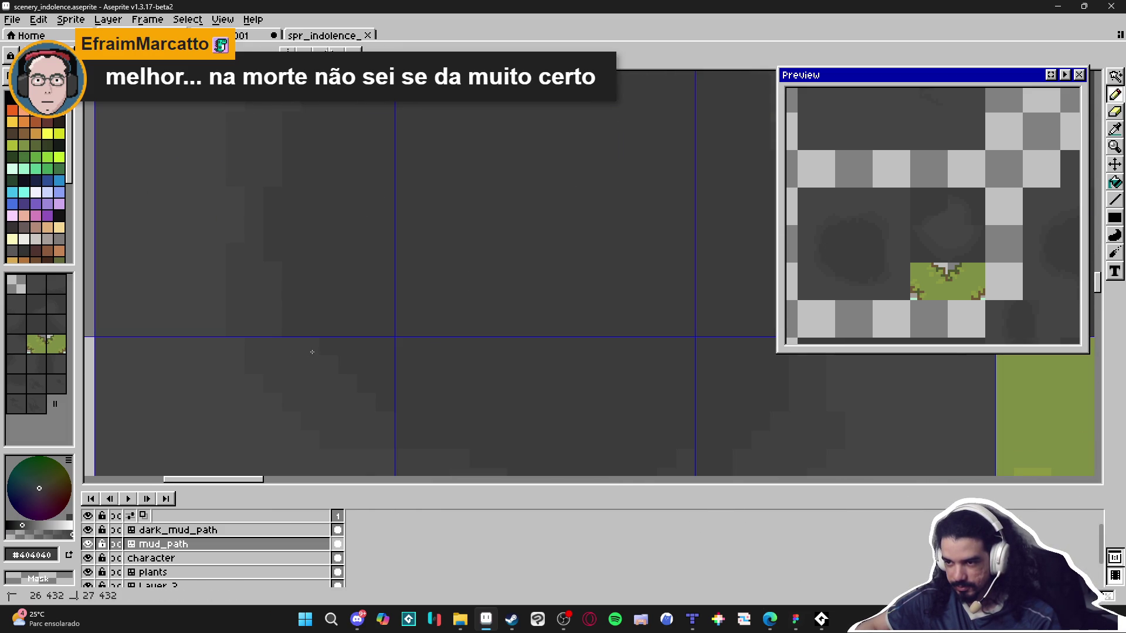
scroll(381, 352, "down", 1)
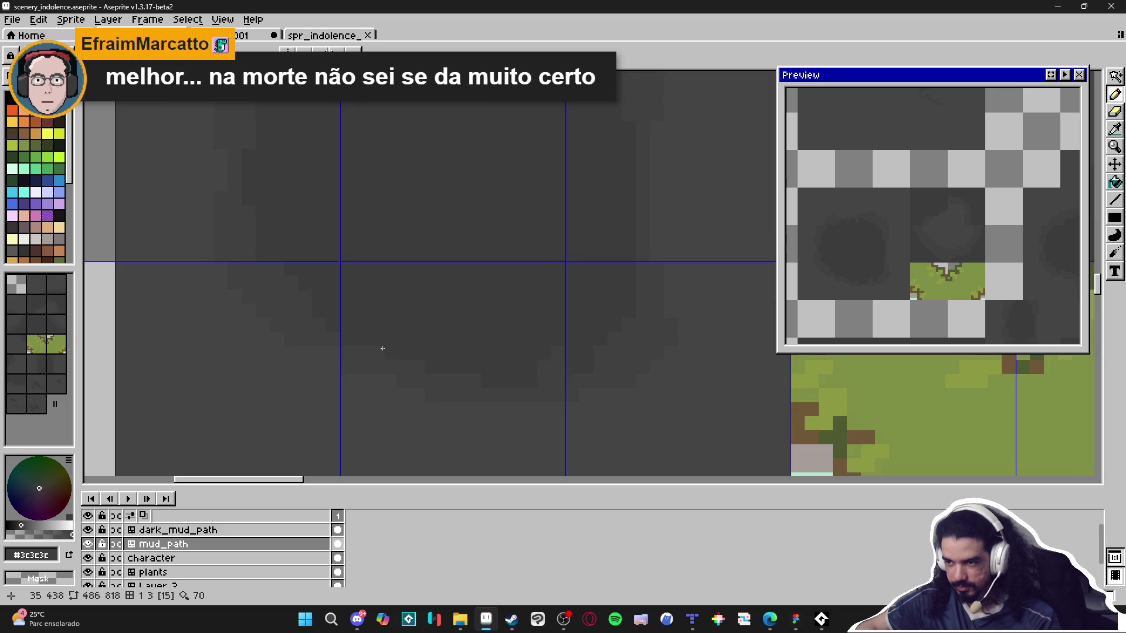
scroll(382, 344, "up", 1)
scroll(396, 373, "down", 2)
scroll(396, 373, "up", 1)
scroll(401, 372, "up", 1)
left_click(401, 373, "alt")
key("b")
mouse_move(401, 372)
left_mouse_down()
mouse_move(402, 359)
mouse_move(427, 376)
mouse_move(462, 377)
left_mouse_up()
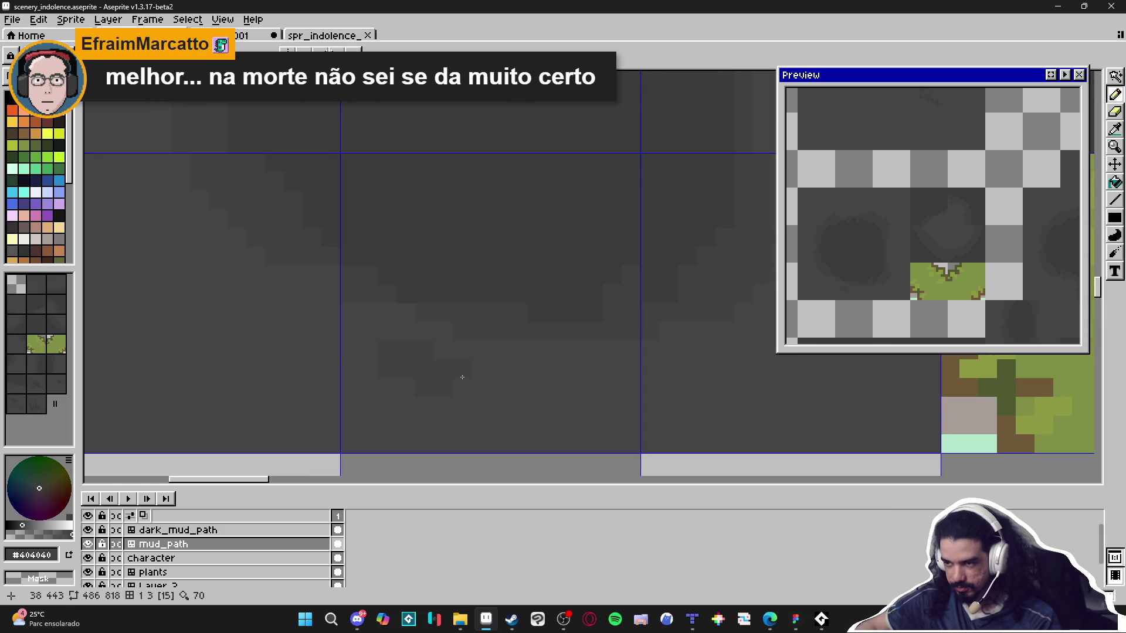
Move toward the grass tile and sample #454444 and #404040 from the rock above it.
scroll(406, 366, "down", 3)
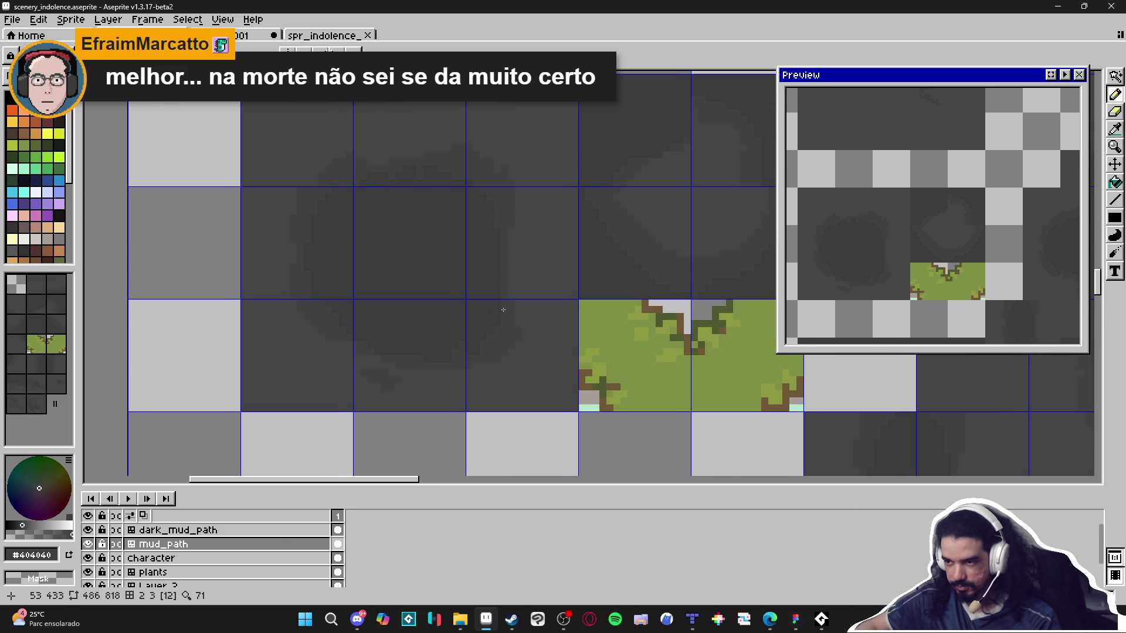
scroll(527, 347, "down", 2)
scroll(526, 347, "down", 1)
scroll(398, 381, "up", 1)
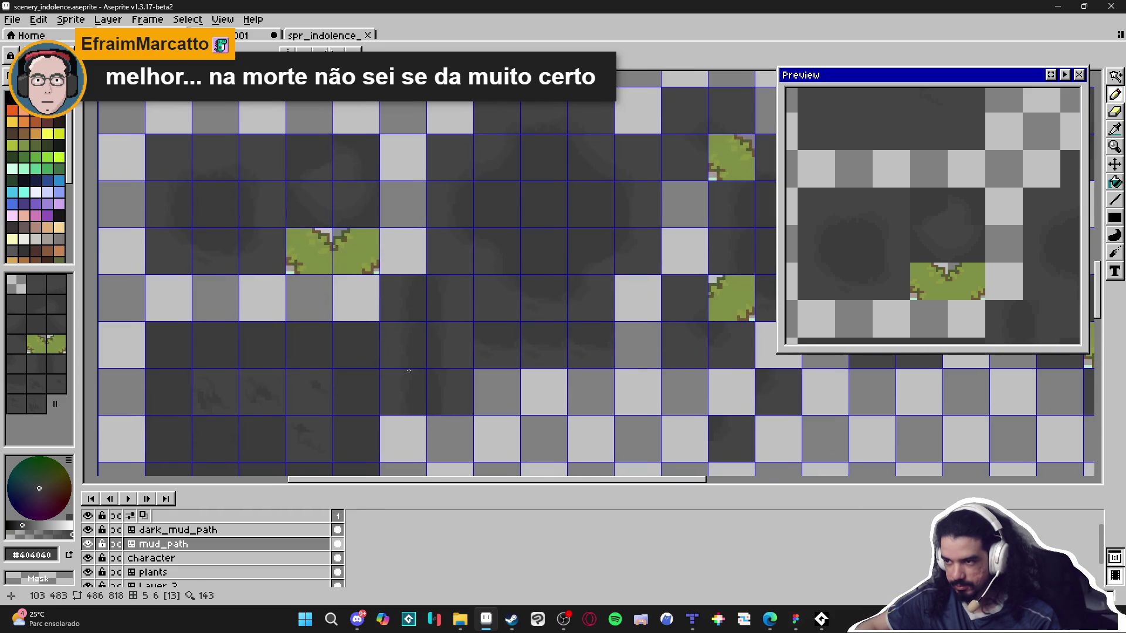
left_click_drag(392, 296, 432, 329)
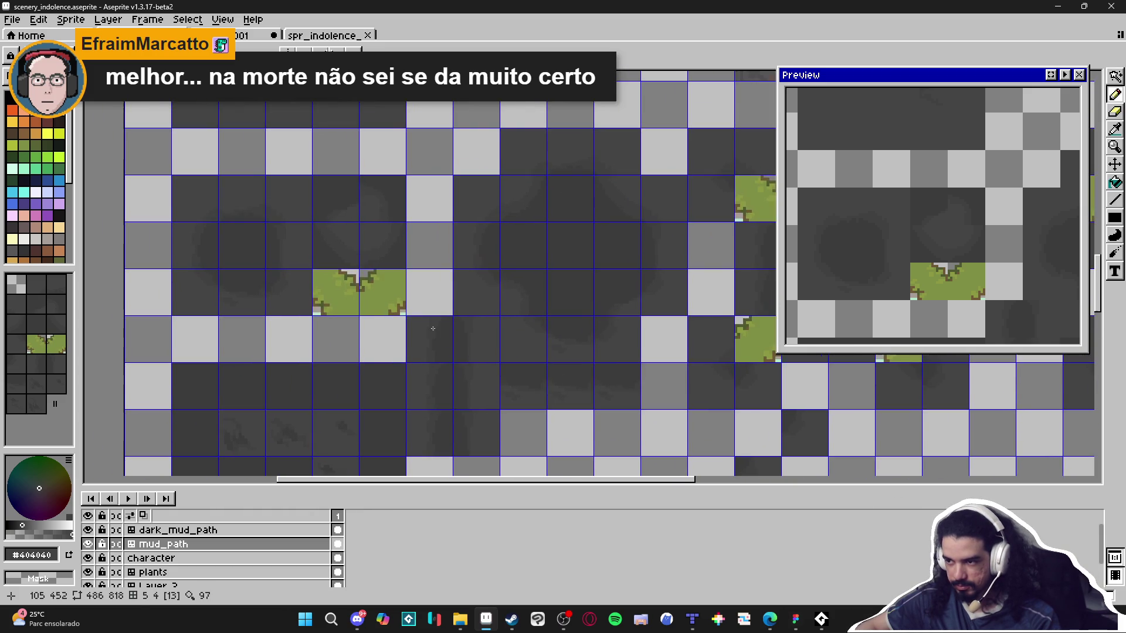
scroll(296, 304, "up", 2)
scroll(401, 296, "up", 2)
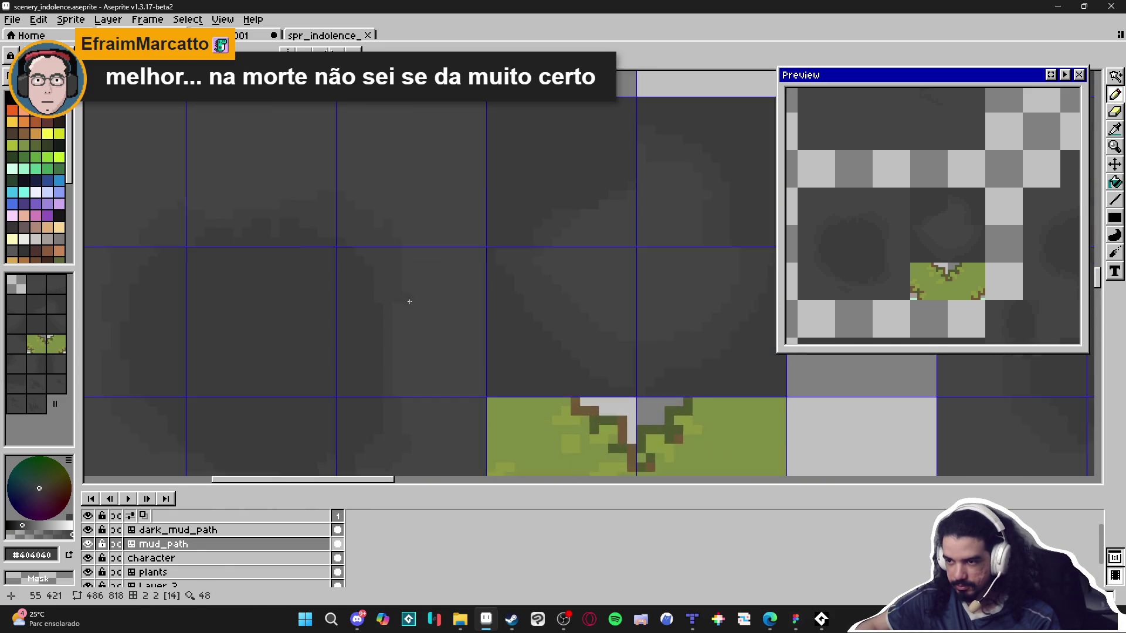
left_click(400, 188)
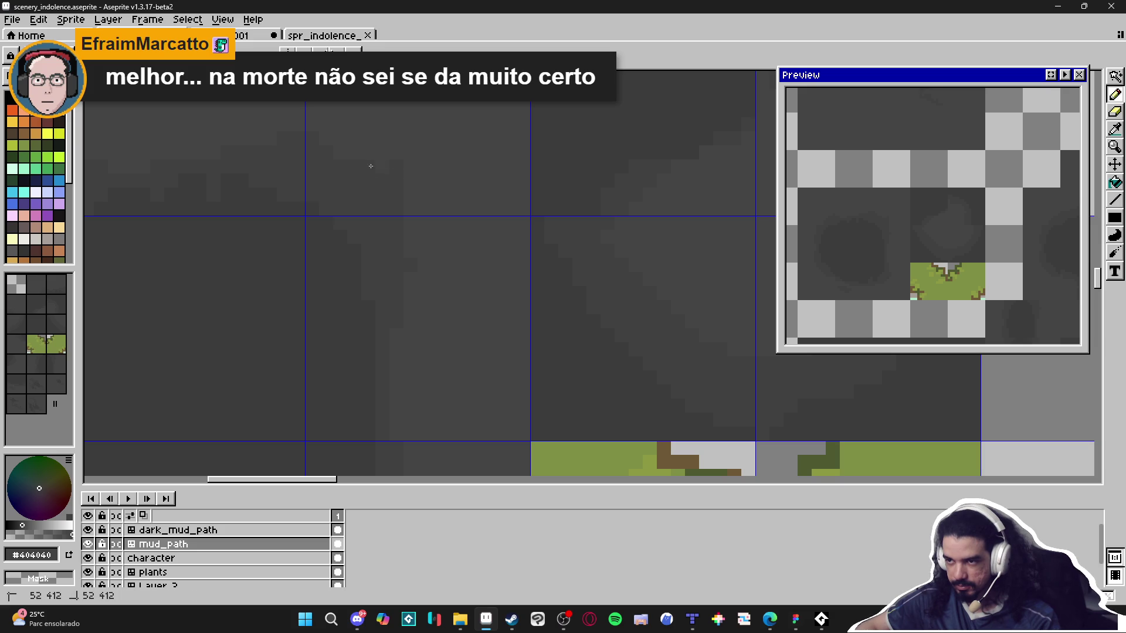
left_click(398, 194)
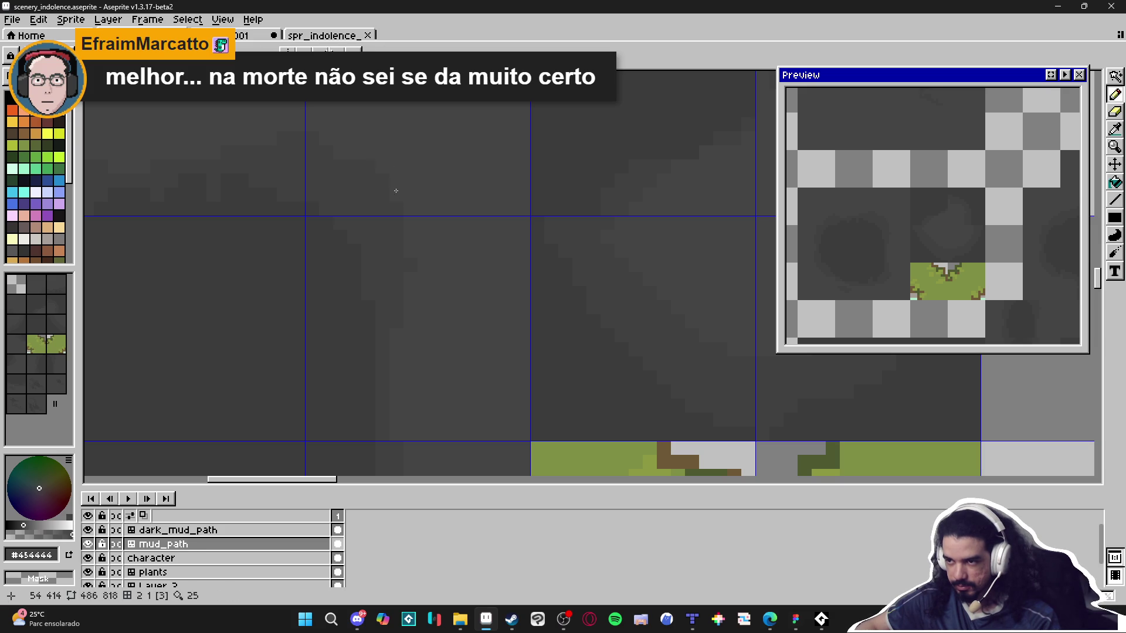
mouse_move(352, 168)
left_mouse_down()
mouse_move(445, 196)
mouse_move(449, 217)
left_mouse_up()
left_click(363, 214)
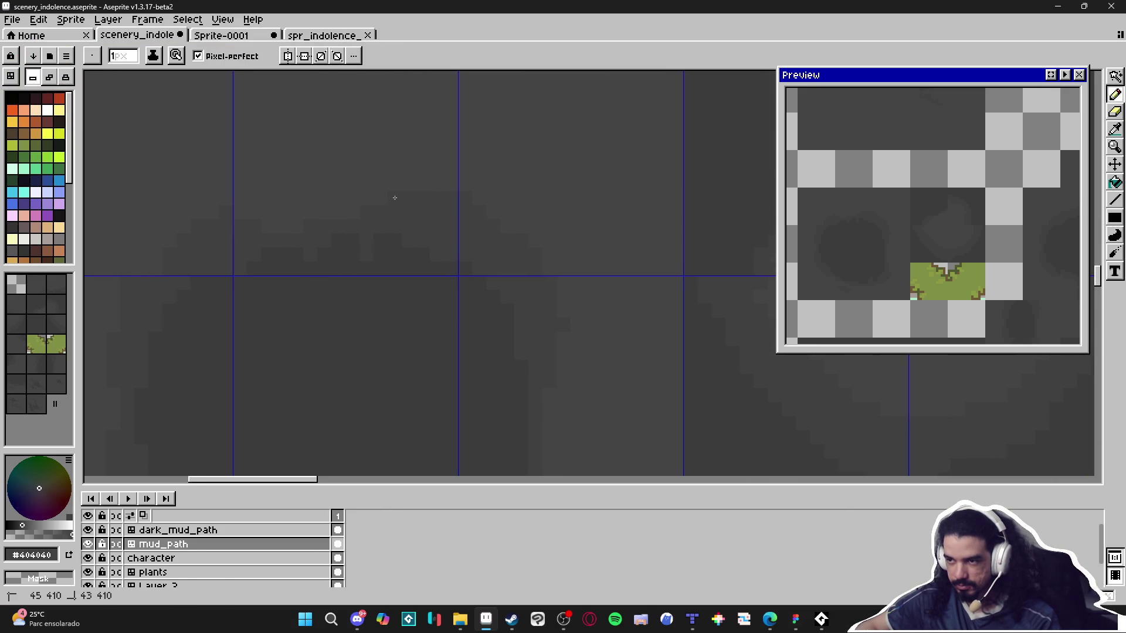
Paint #404040 pixels beside the lighter stair shape.
left_click_drag(372, 216, 339, 221)
left_click_drag(270, 228, 353, 245)
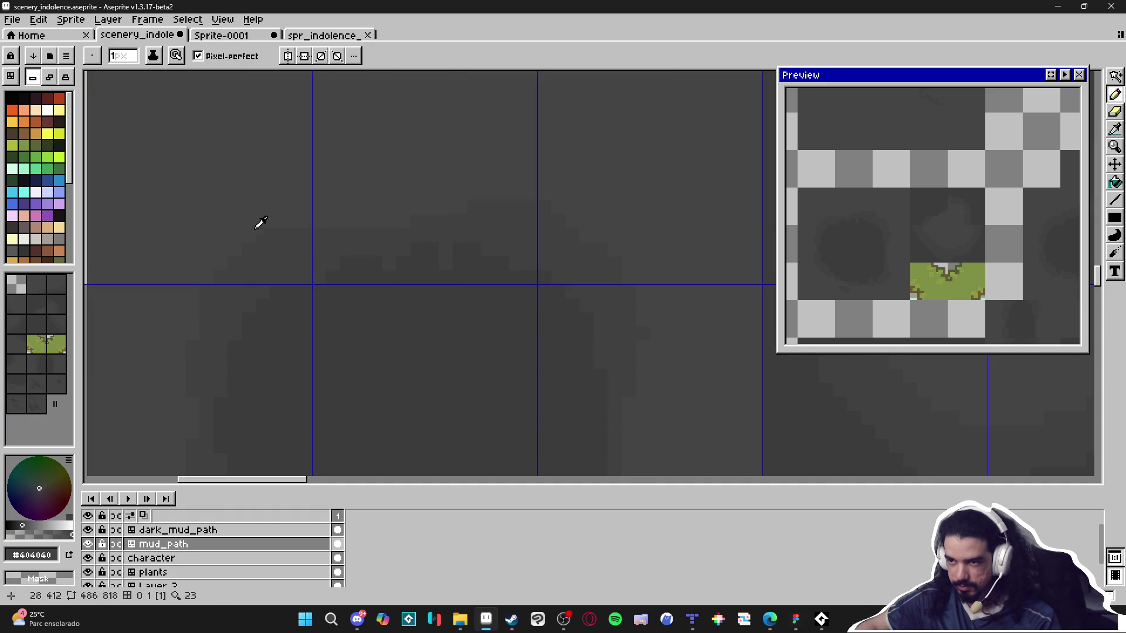
scroll(291, 230, "down", 2)
scroll(271, 211, "up", 3)
Sample #404040 and #3c3c3c along the shading edge and shrink the pencil to 1px.
left_click(273, 298, "alt")
scroll(273, 276, "down", 1)
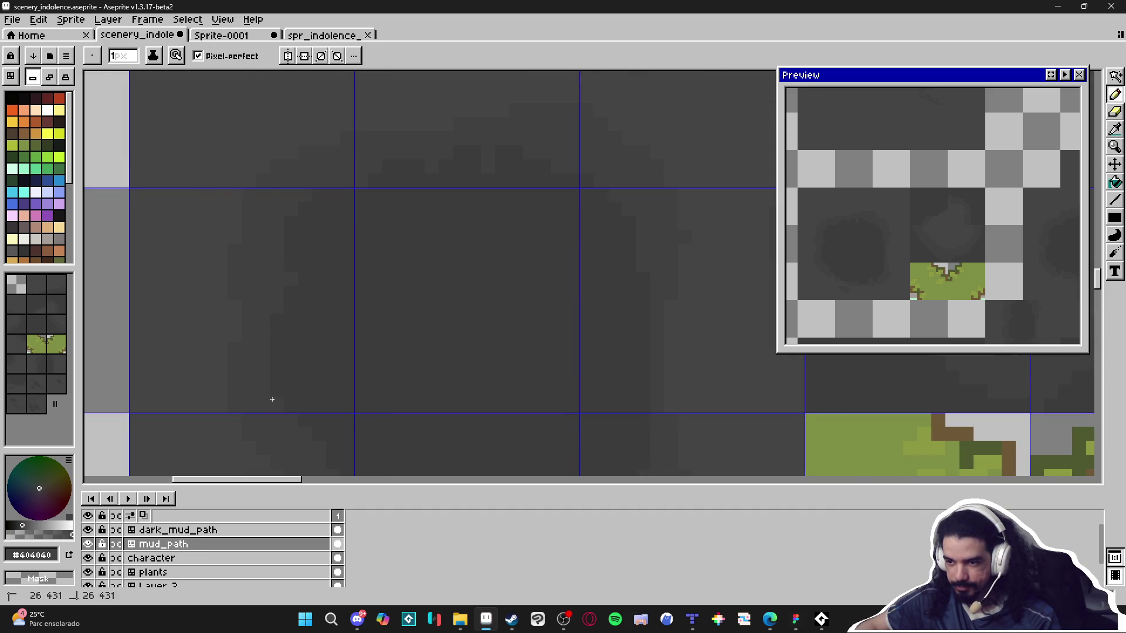
left_click(289, 313, "alt")
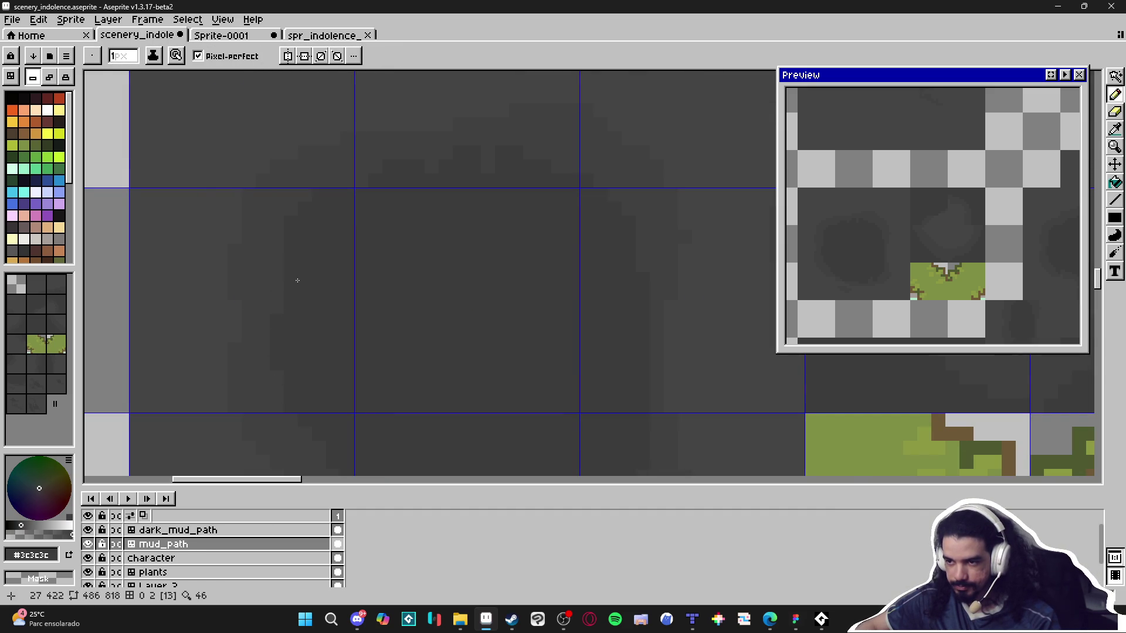
left_click(271, 206, "alt")
scroll(288, 241, "down", 5)
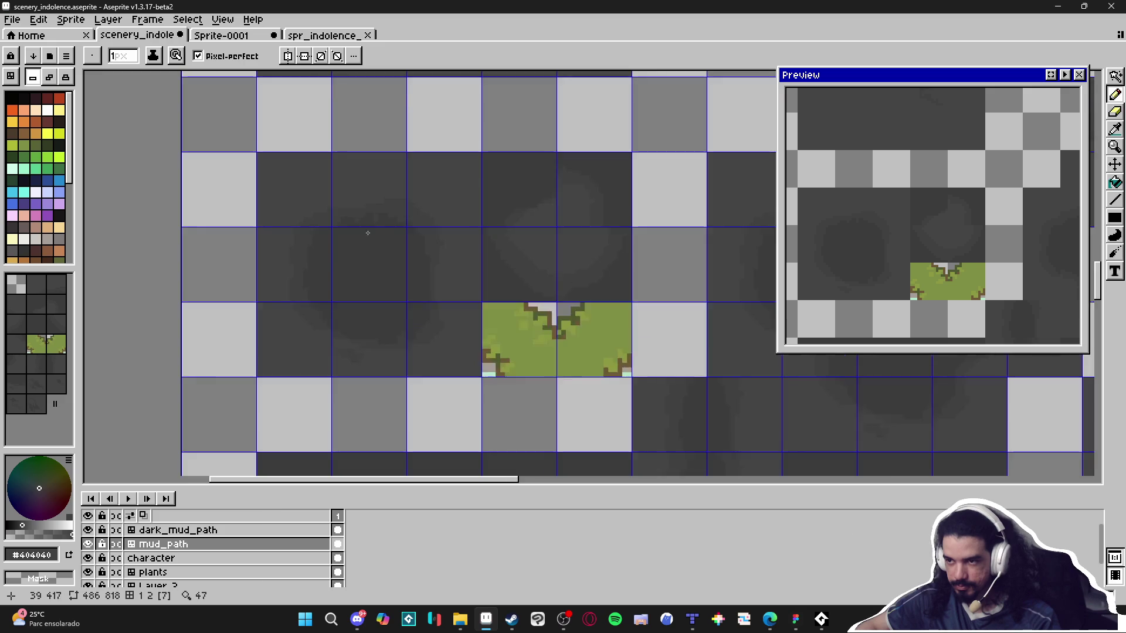
scroll(359, 244, "up", 3)
left_click(382, 215, "alt")
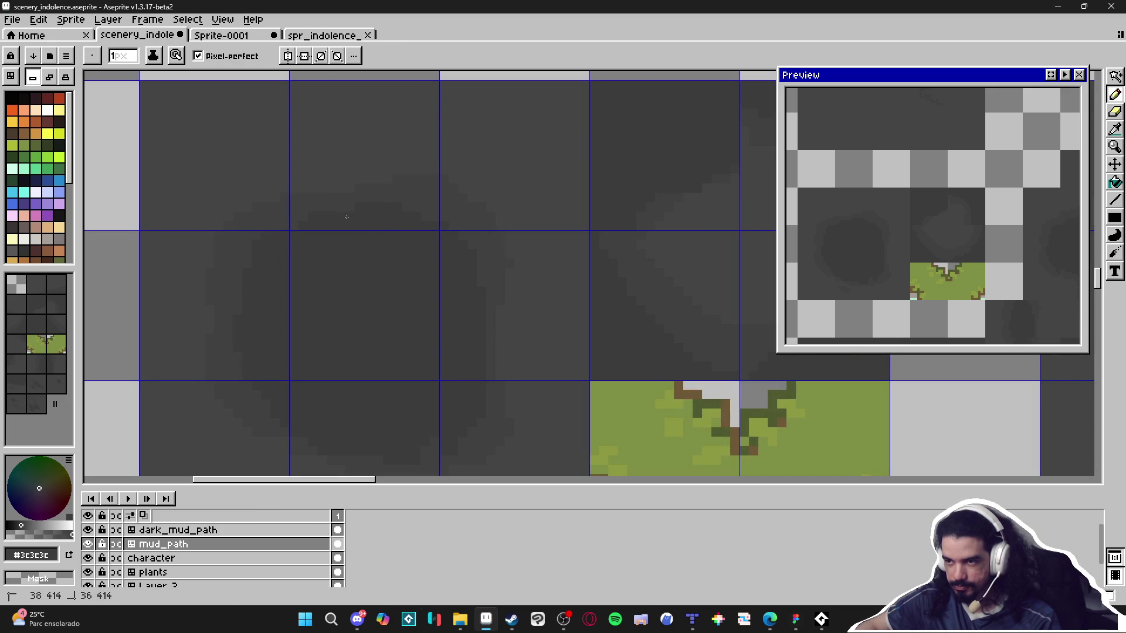
left_click(361, 183, "alt")
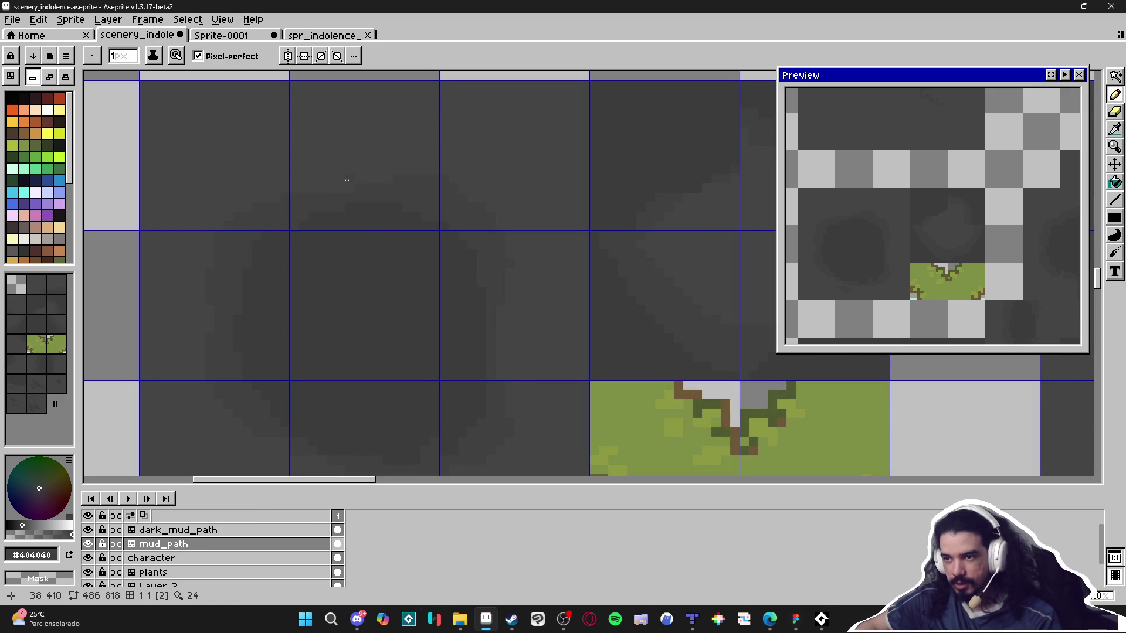
key("minus")
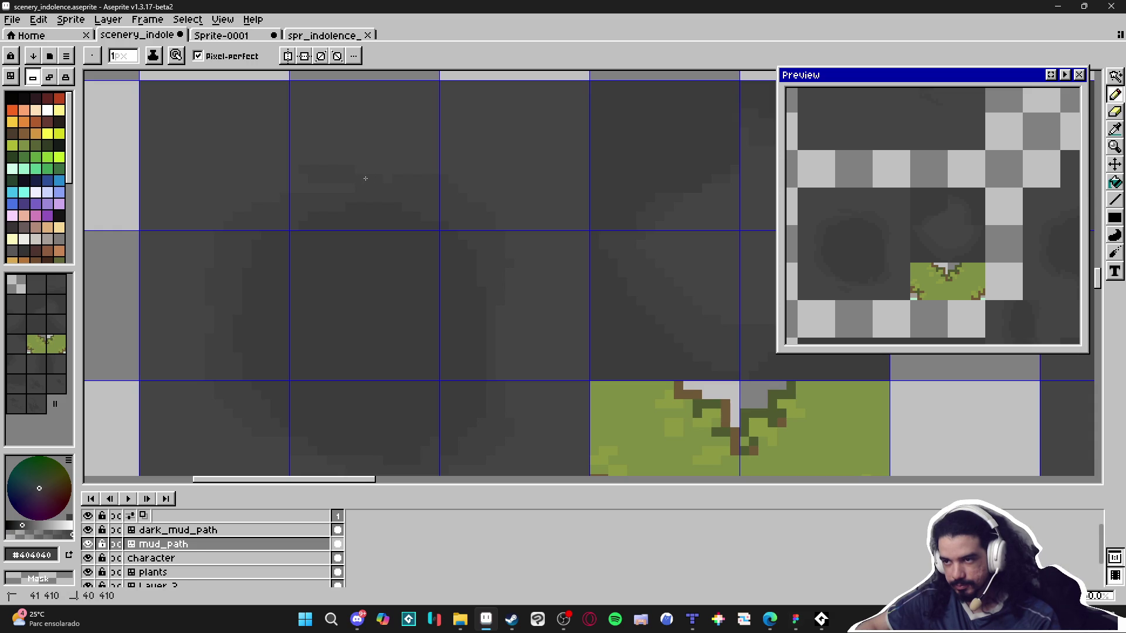
Pan further across the cave tiles to the next shading area.
scroll(361, 171, "down", 3)
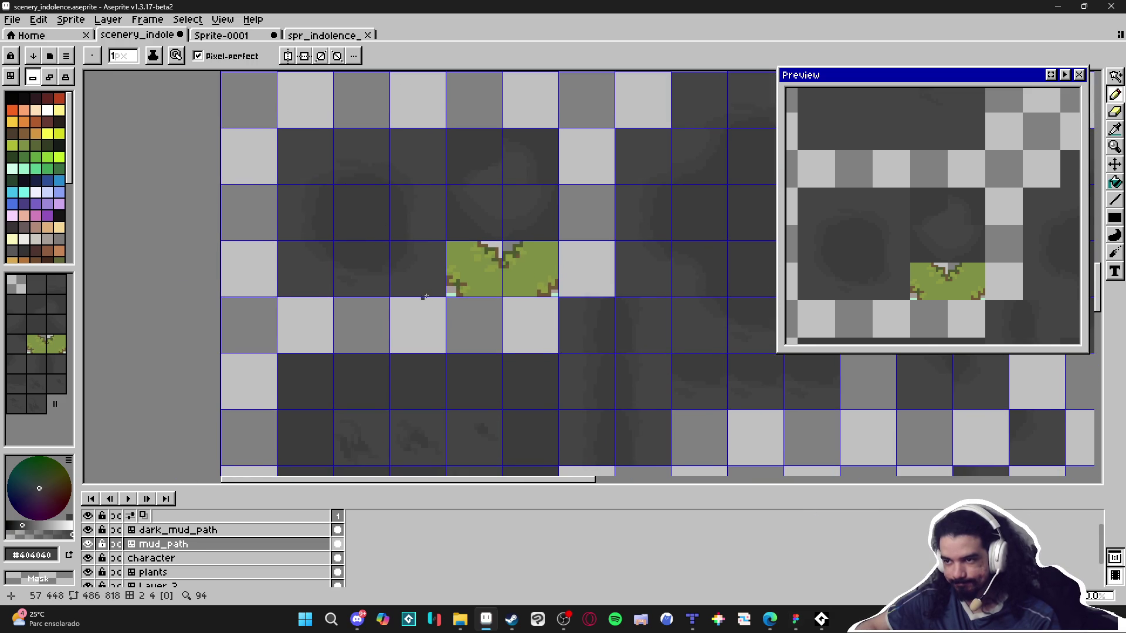
left_click_drag(422, 298, 396, 169)
left_click_drag(595, 264, 395, 333)
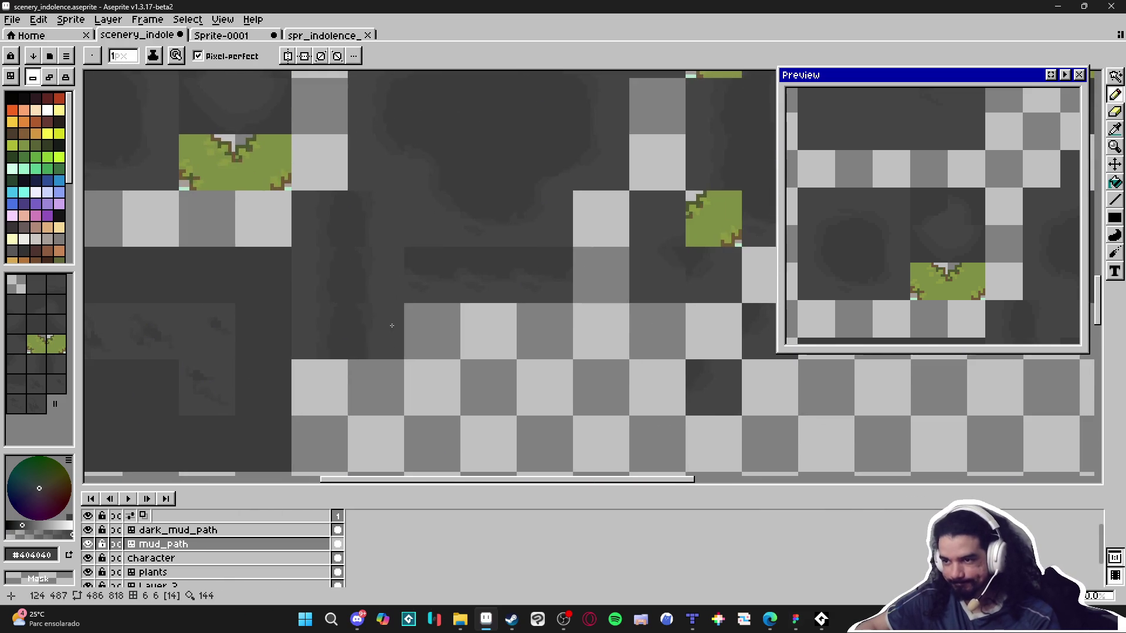
Sample #3c3c3c, #404040 and #454444 greys from the rock tiles.
scroll(395, 333, "up", 5)
key("alt")
left_click(345, 337, "alt")
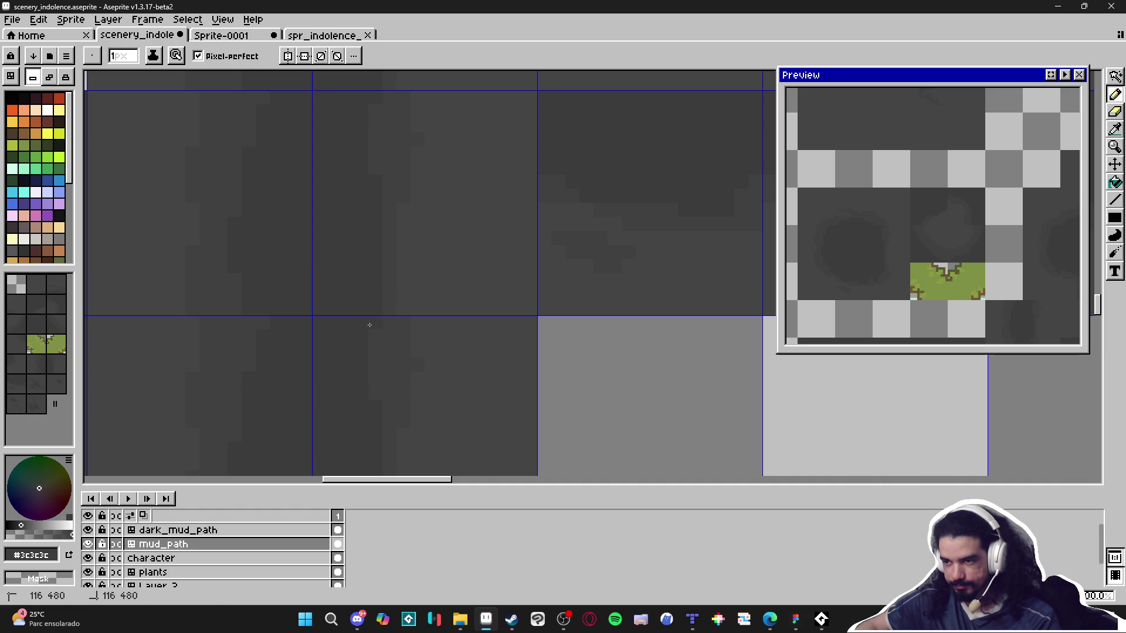
left_click(410, 364, "alt")
scroll(445, 417, "down", 2)
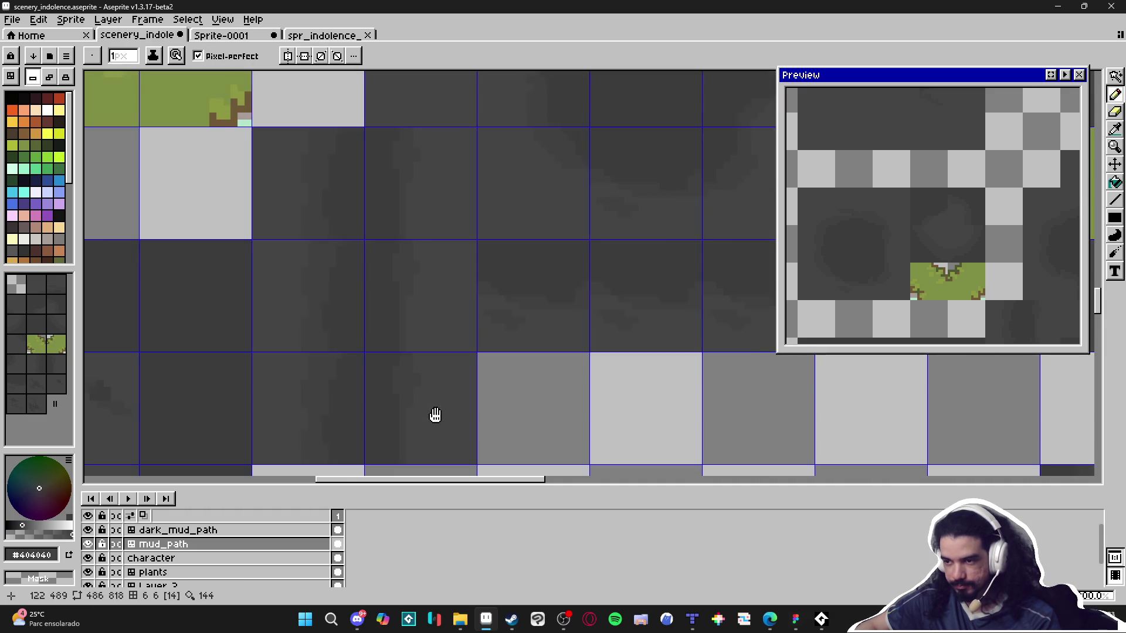
scroll(445, 417, "down", 1)
scroll(359, 351, "up", 2)
left_click(390, 322, "alt")
scroll(401, 343, "down", 2)
scroll(401, 343, "down", 1)
scroll(372, 338, "up", 3)
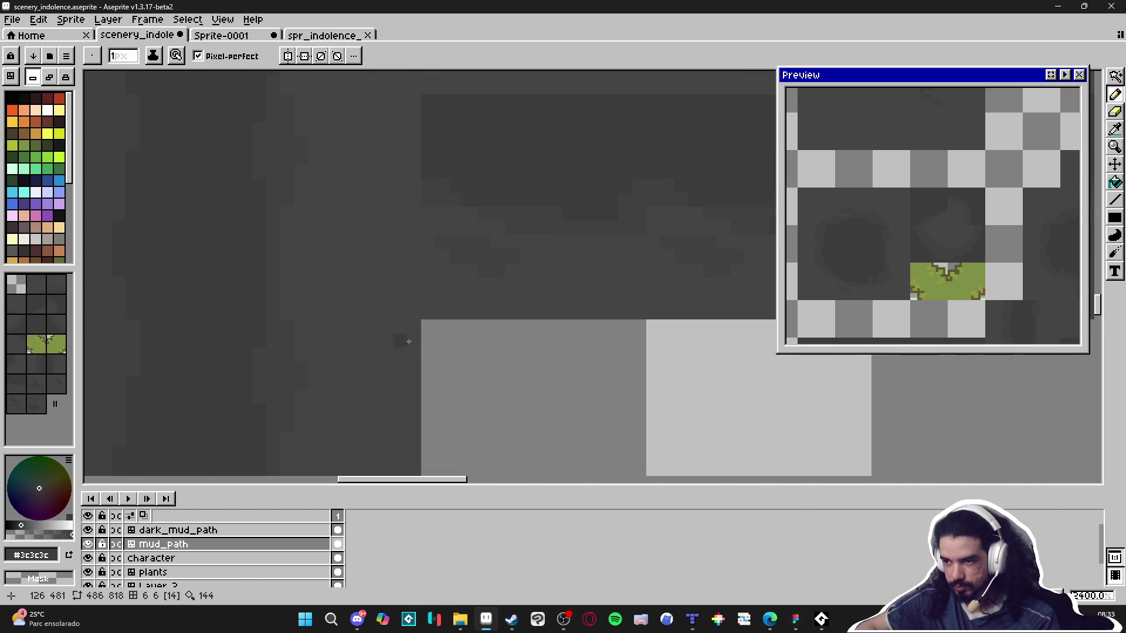
scroll(377, 358, "down", 2)
scroll(366, 389, "up", 2)
left_click(367, 390, "alt")
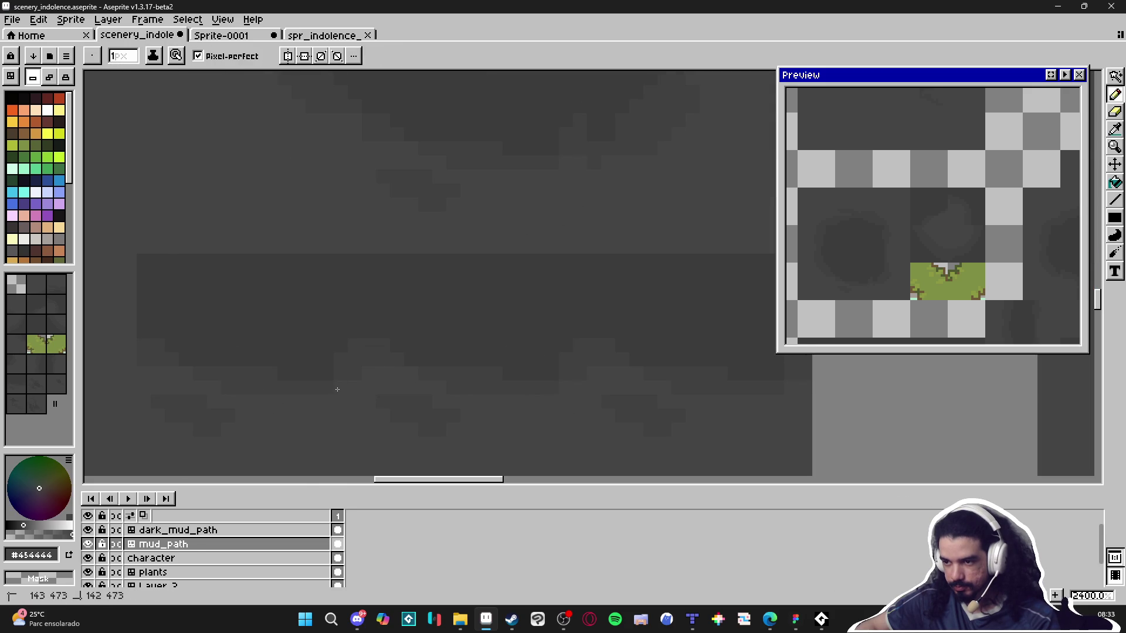
Pick #3c3c3c and #404040 along the blob edges while zooming to check them.
scroll(322, 386, "down", 4)
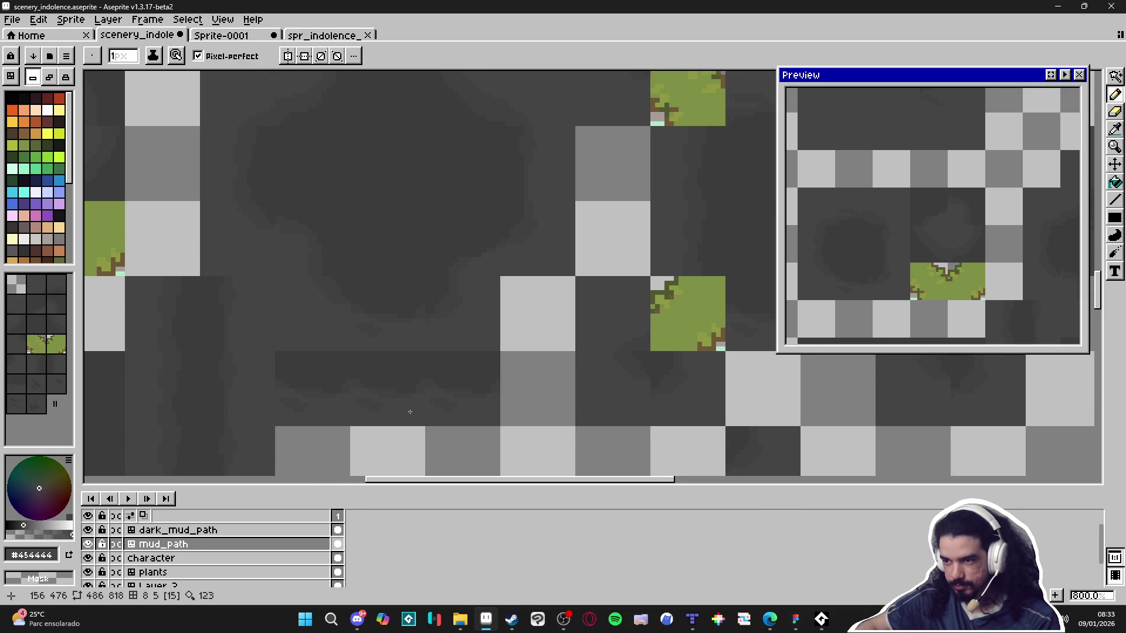
scroll(428, 391, "up", 4)
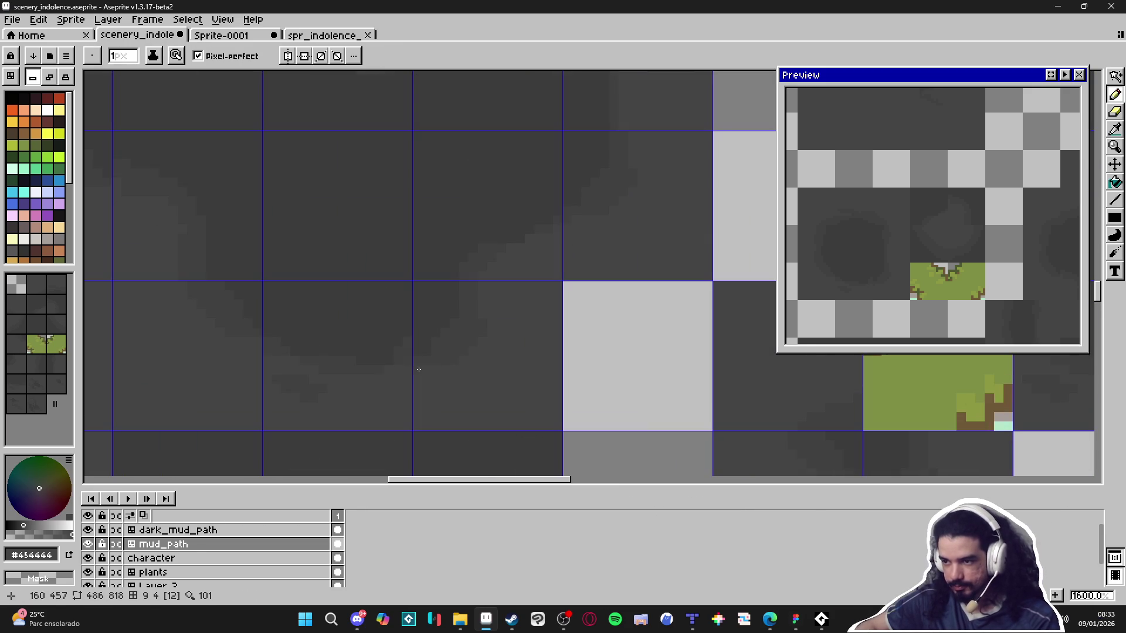
scroll(387, 352, "up", 2)
left_click(413, 339, "alt")
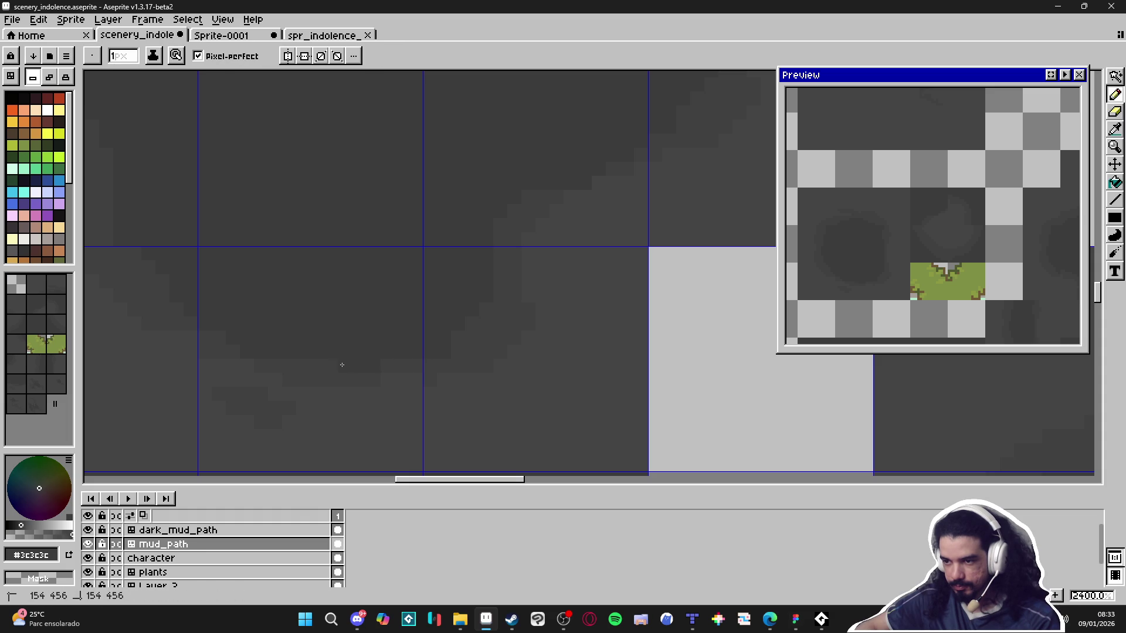
scroll(346, 364, "down", 5)
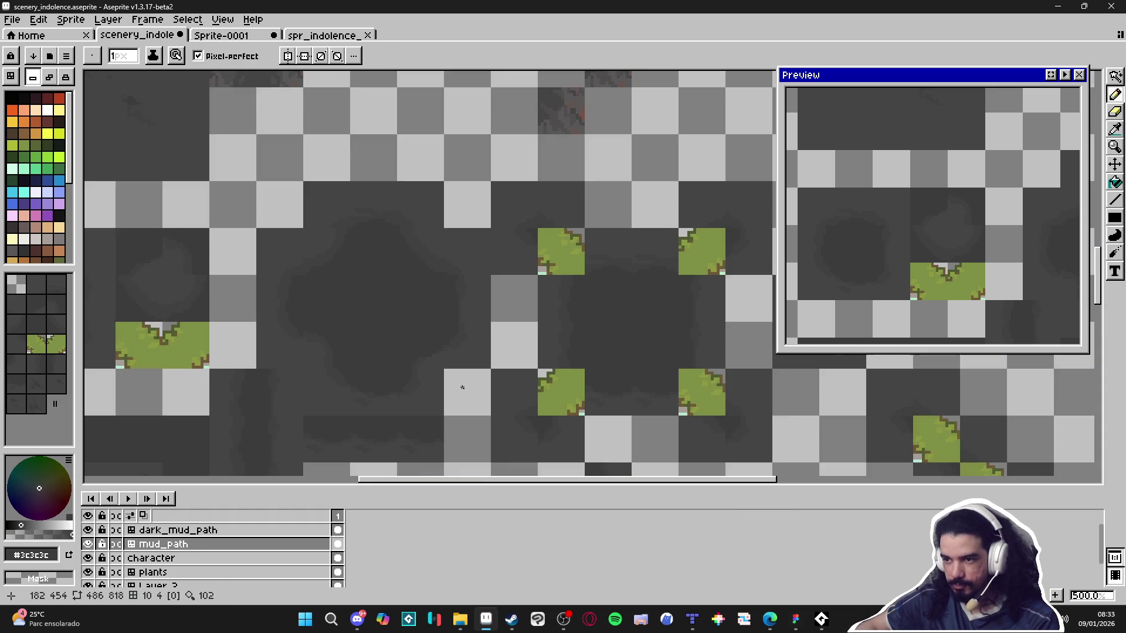
scroll(469, 287, "up", 8)
left_click(445, 263, "alt")
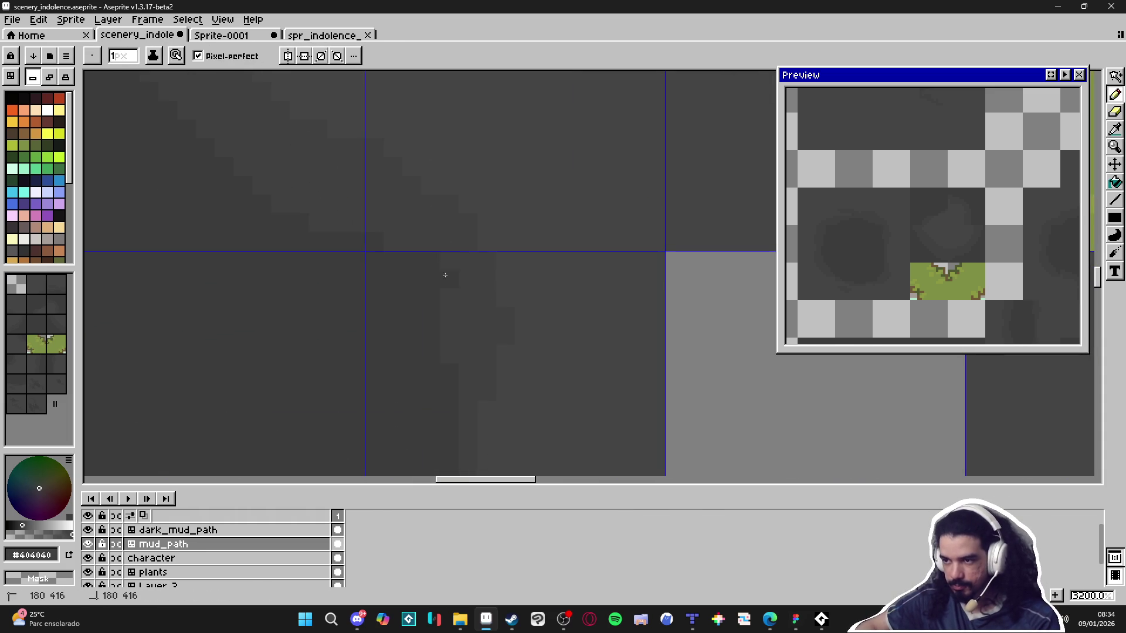
scroll(445, 369, "down", 3)
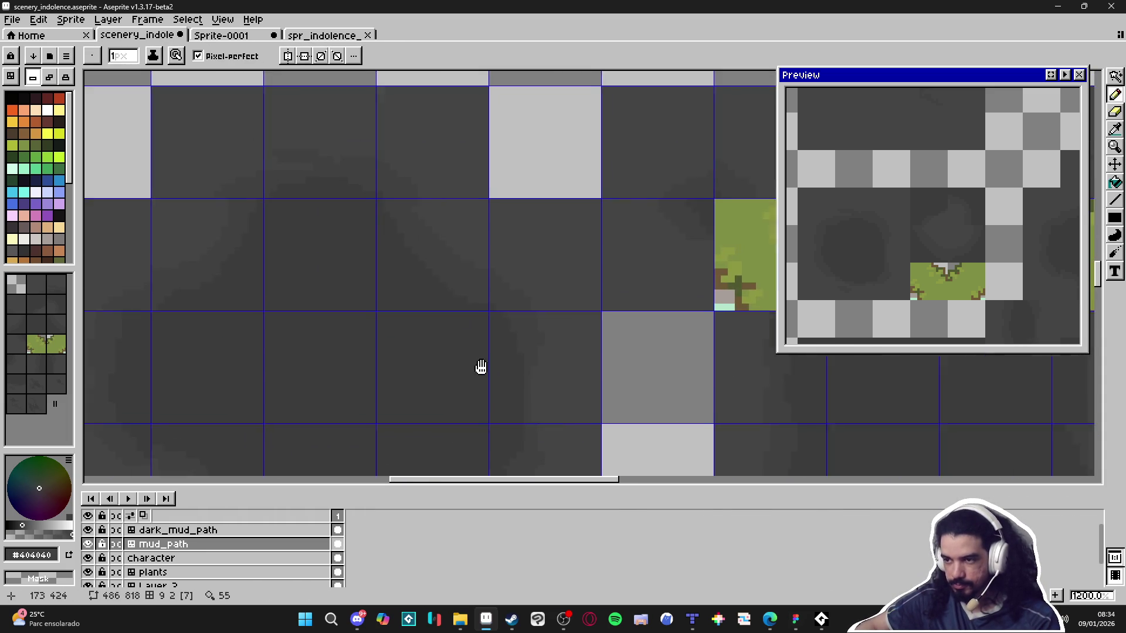
scroll(422, 331, "down", 2)
scroll(387, 322, "up", 6)
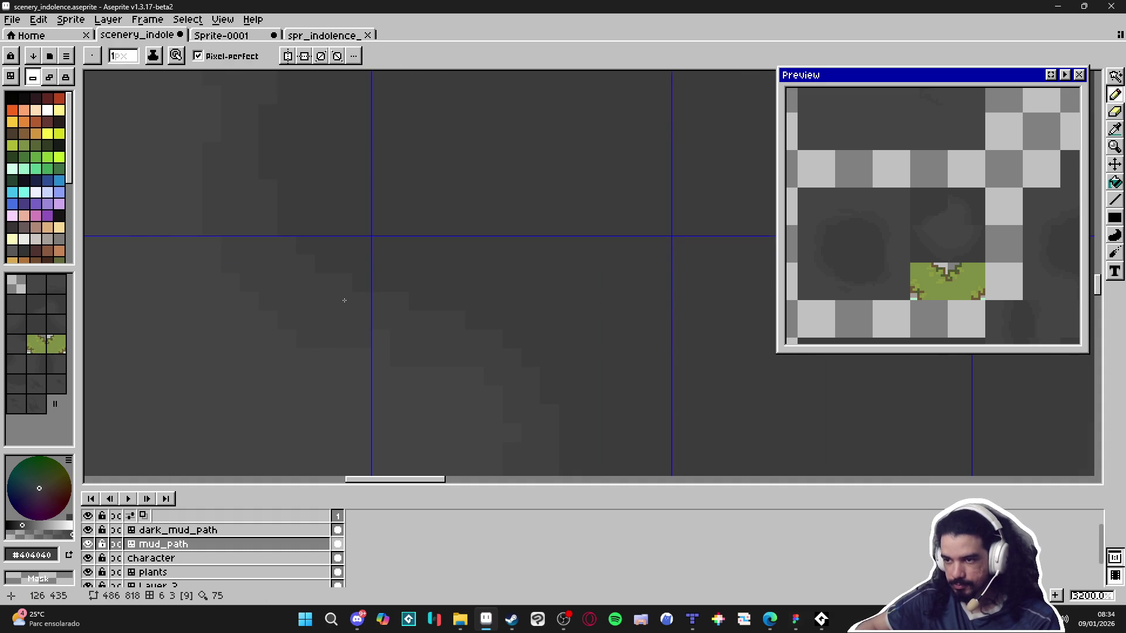
scroll(344, 293, "down", 3)
scroll(410, 322, "up", 2)
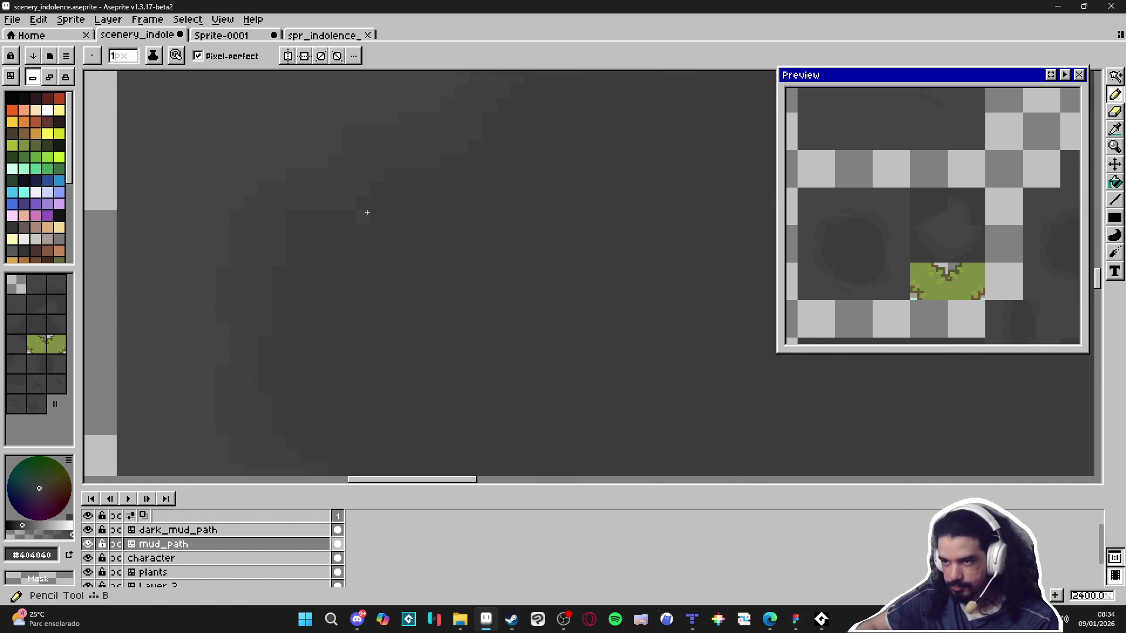
scroll(367, 212, "up", 1)
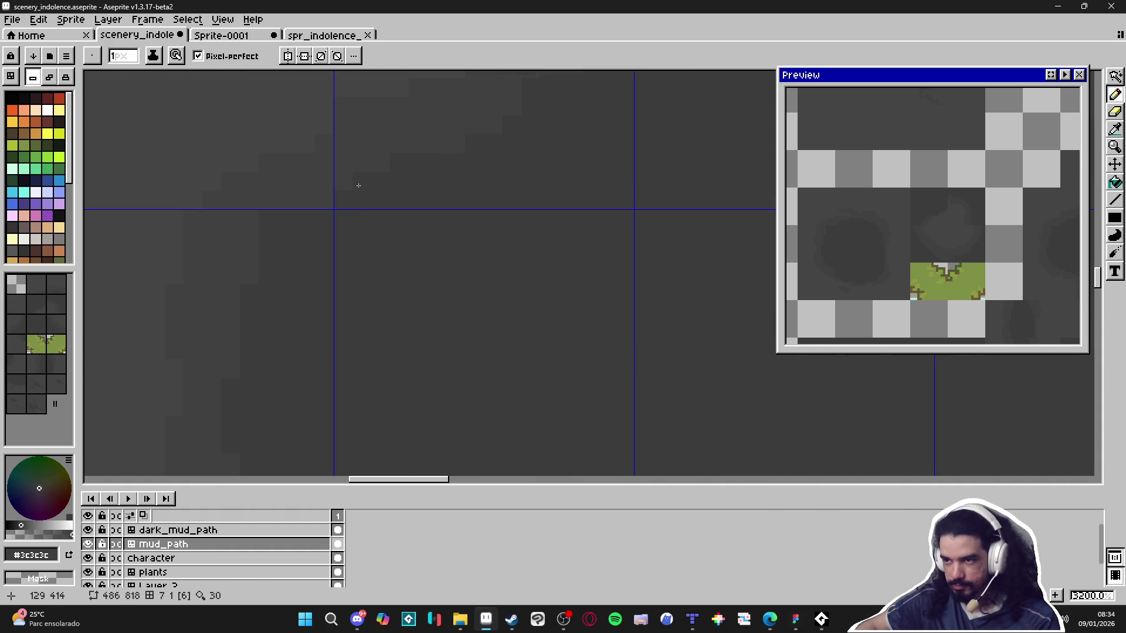
left_click(277, 216, "alt")
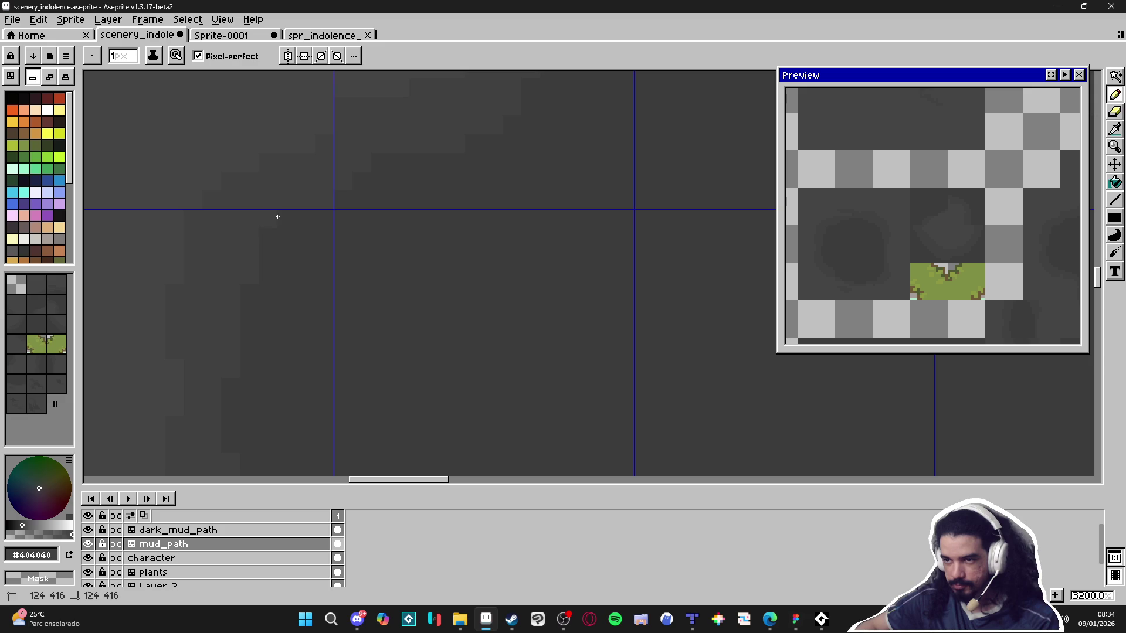
scroll(279, 223, "down", 5)
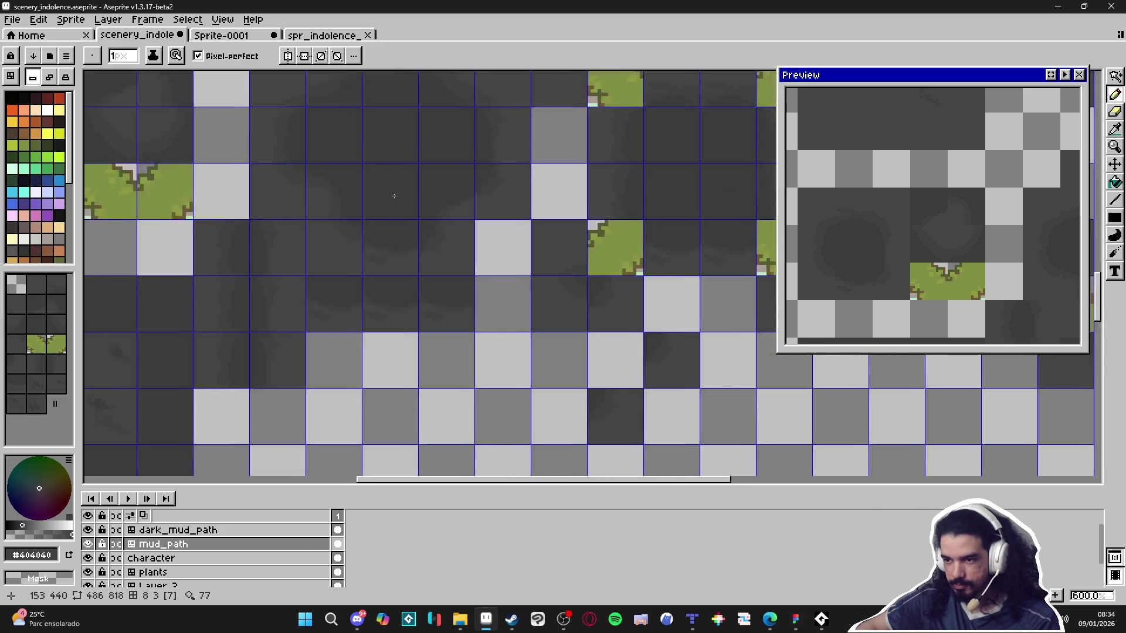
Return to the Pencil and take #3c3c3c for the next edge touch-up.
key("v")
key("b")
scroll(381, 327, "up", 4)
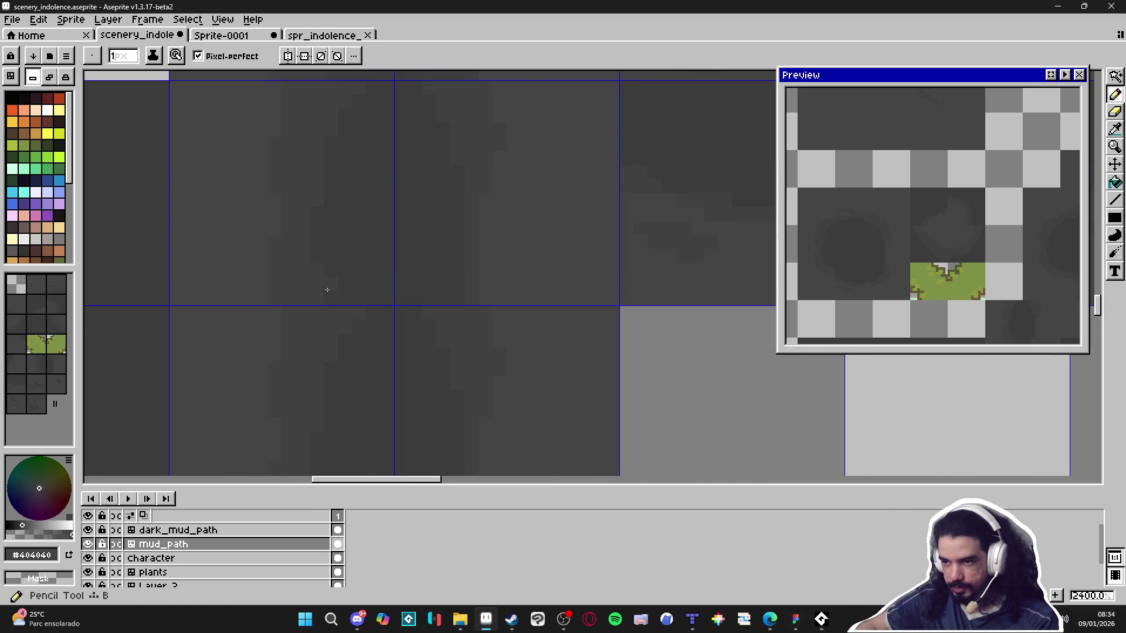
left_click(351, 313, "alt")
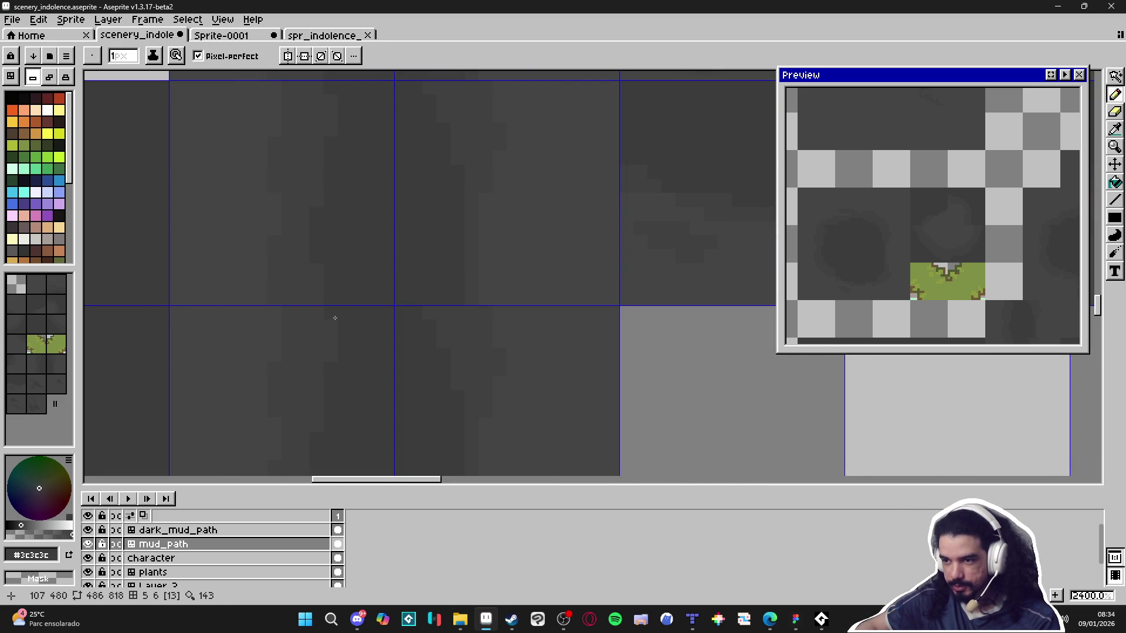
scroll(332, 320, "down", 5)
scroll(317, 324, "up", 5)
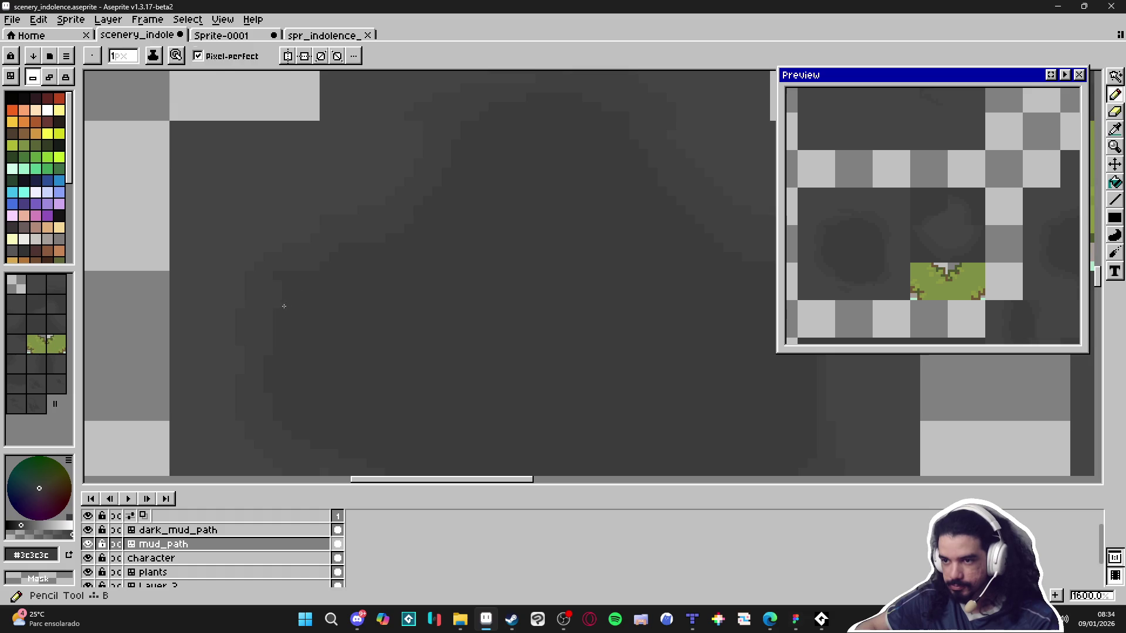
Alternate Move and Pencil tools while zooming to review the stepped grey borders.
key("v")
key("b")
scroll(284, 320, "up", 2)
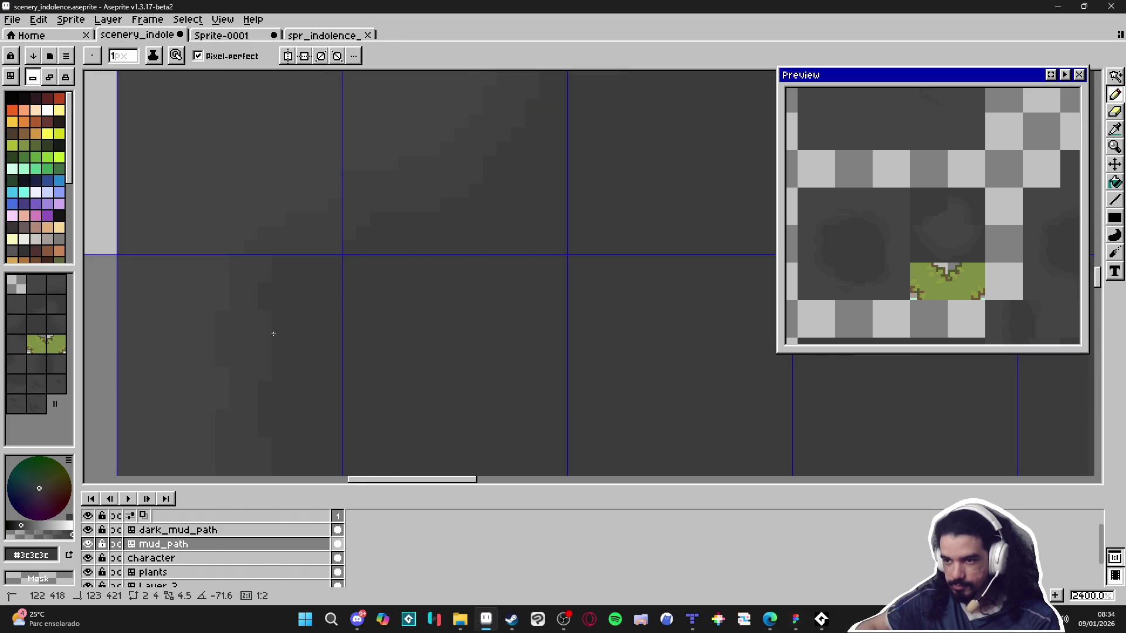
scroll(293, 384, "down", 6)
scroll(381, 352, "up", 3)
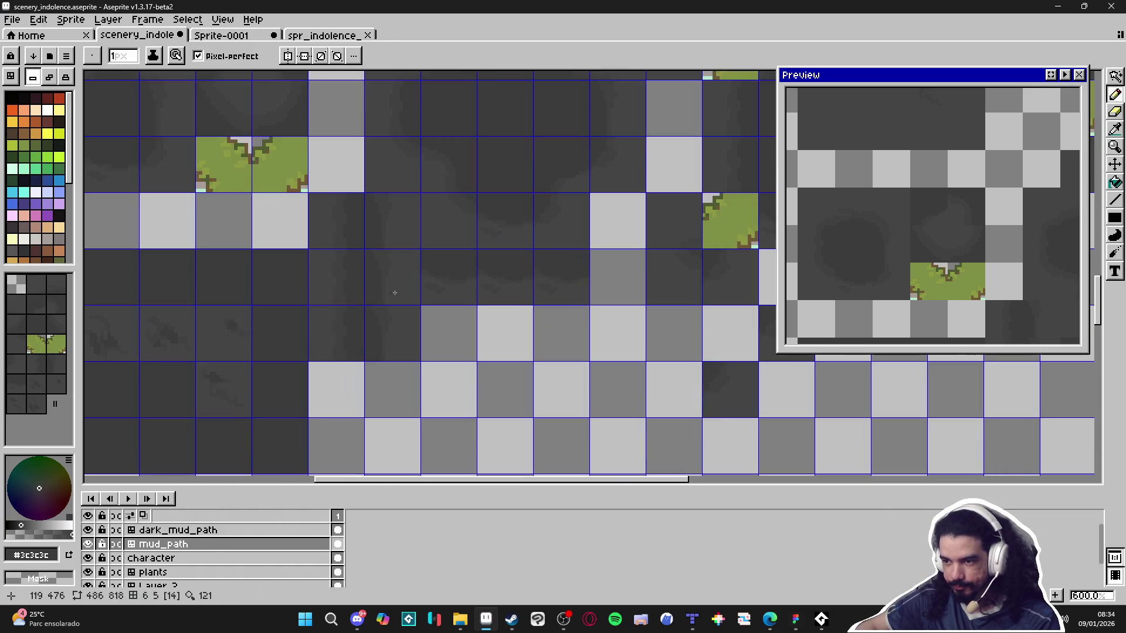
key("v")
key("b")
scroll(402, 350, "up", 5)
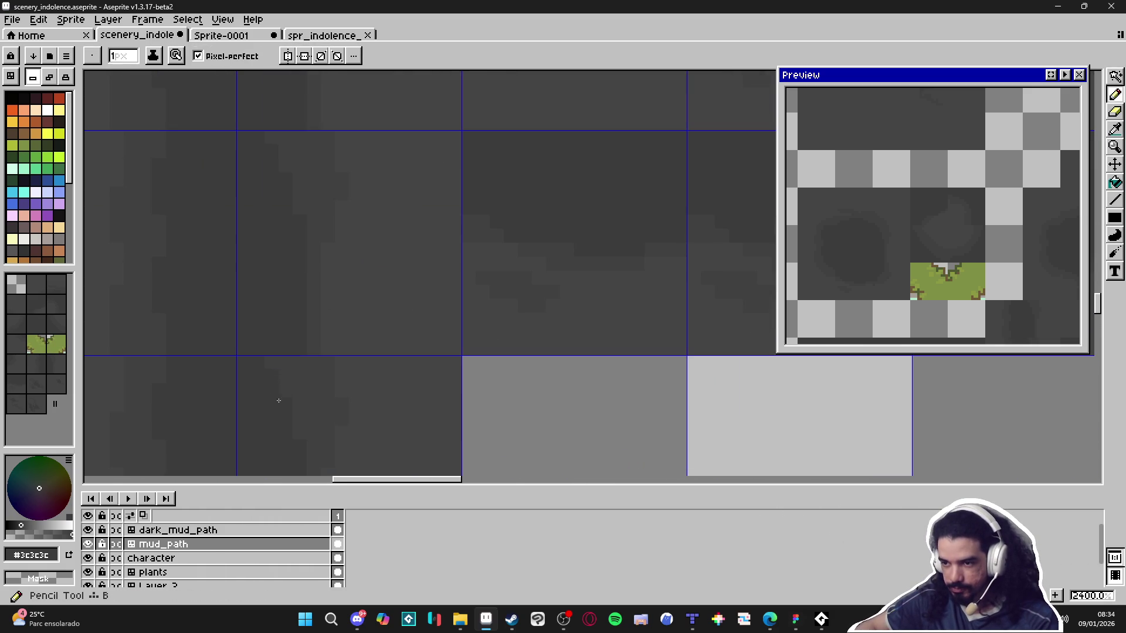
scroll(308, 369, "down", 7)
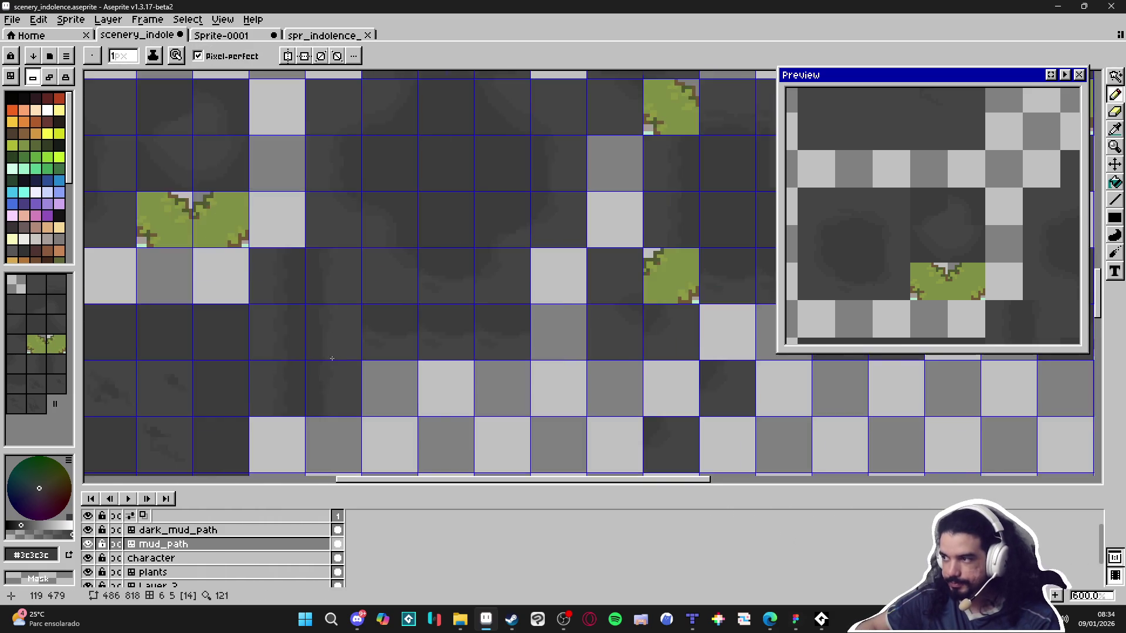
scroll(502, 312, "down", 1)
scroll(503, 308, "up", 2)
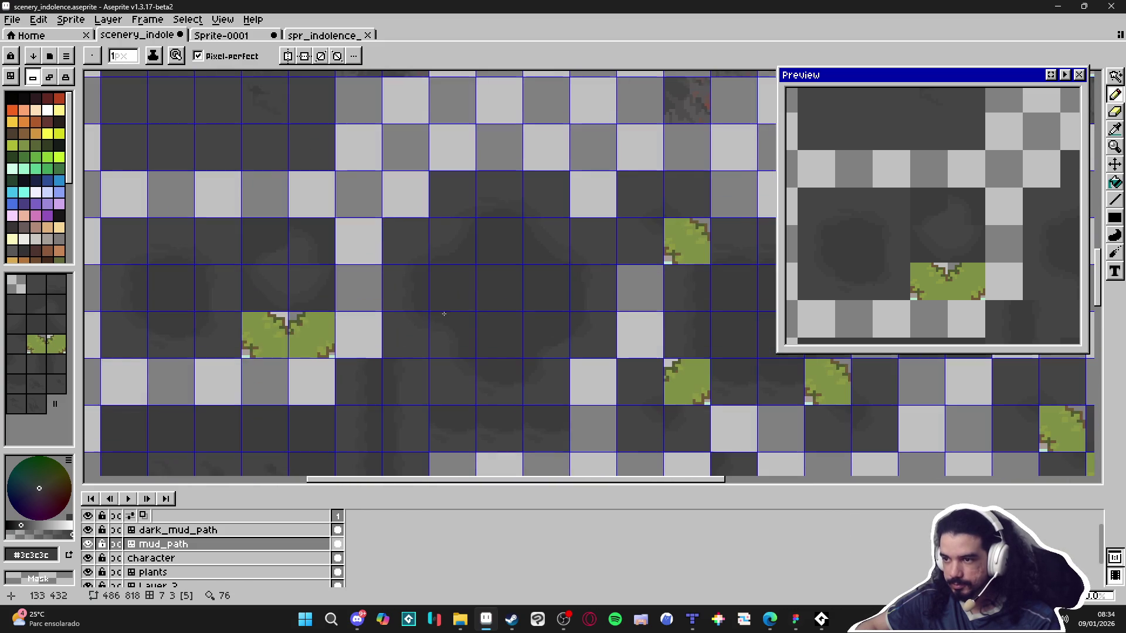
scroll(532, 330, "up", 7)
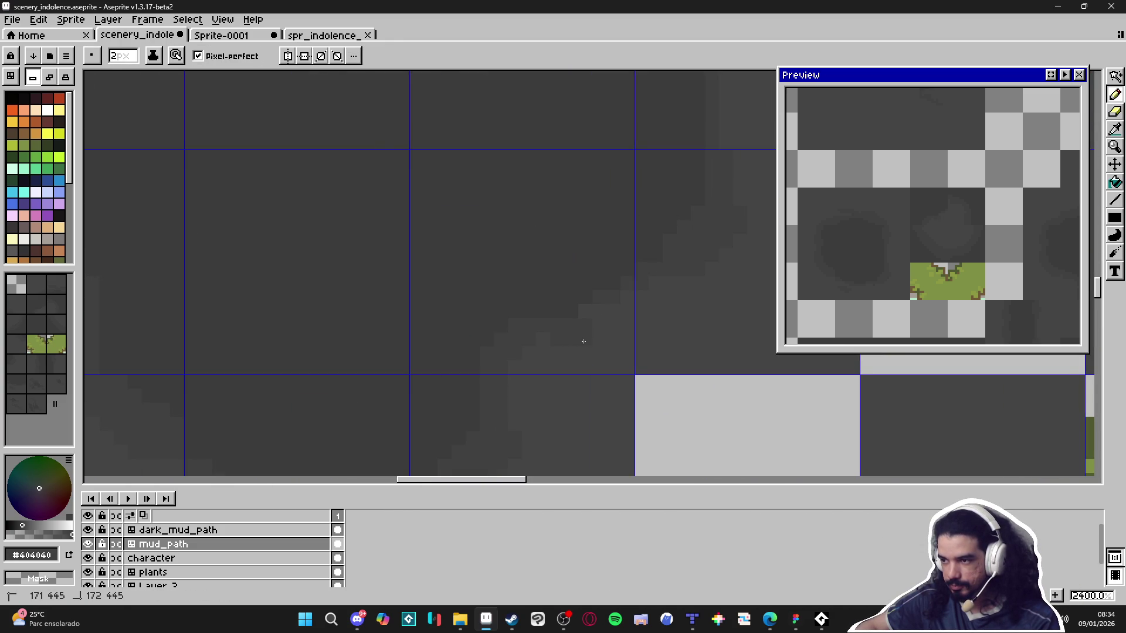
scroll(601, 323, "down", 5)
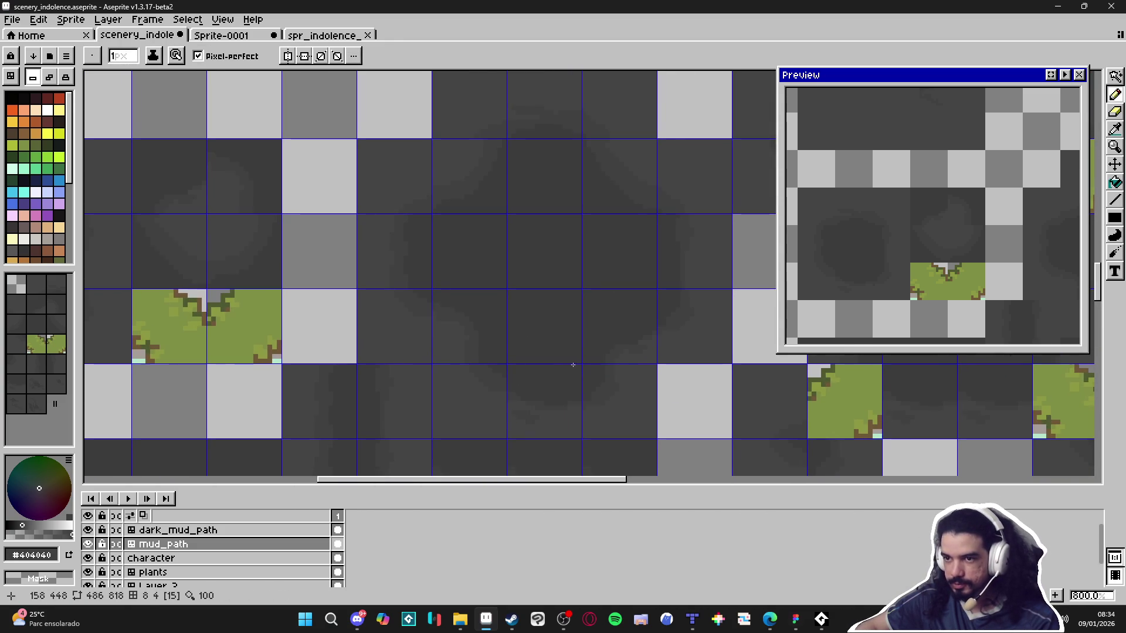
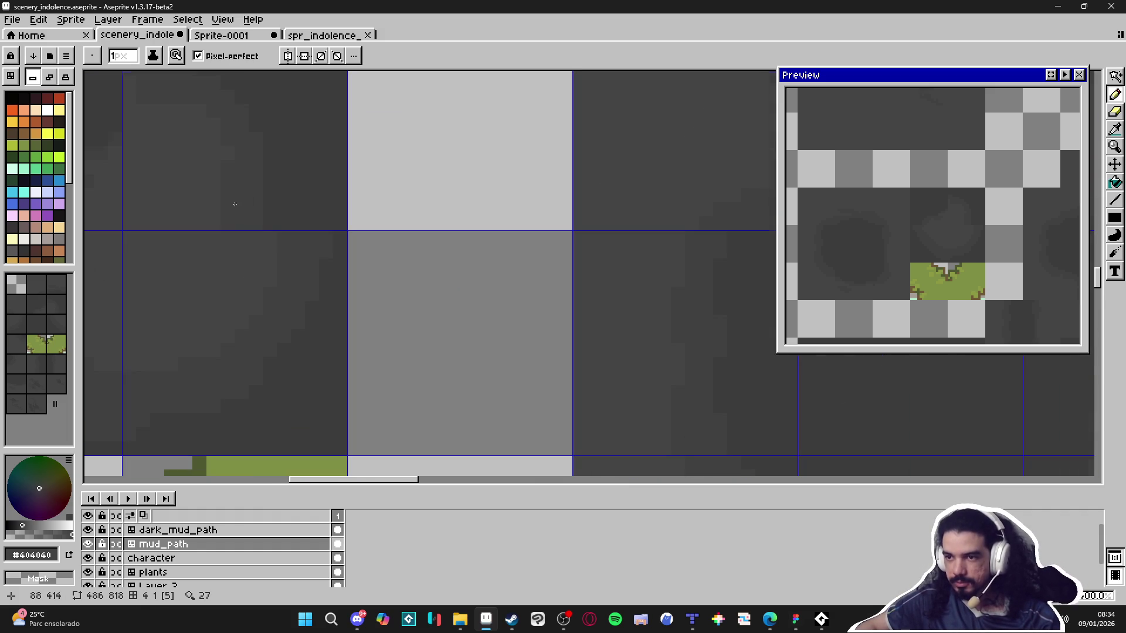
Eyedrop the #454444 and #404040 mud greys from the path tiles to compare them.
scroll(228, 205, "up", 3)
left_click(227, 202, "alt")
left_click(254, 208, "alt")
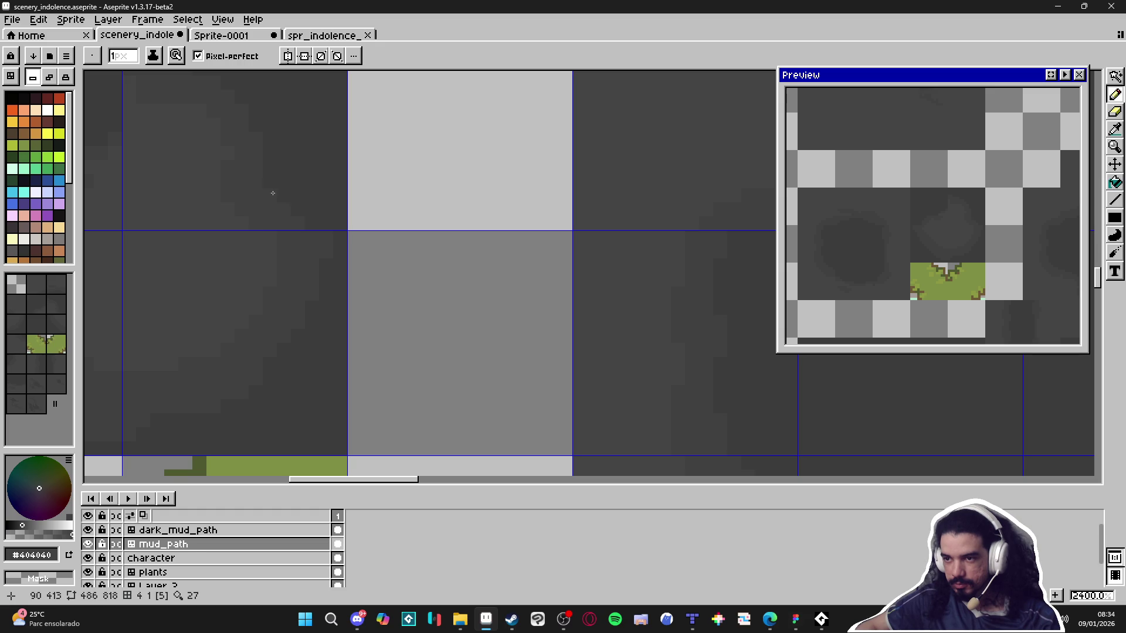
left_click(227, 177, "alt")
Zoom in and out across the mud tiles to compare the dark grey shades.
scroll(252, 211, "down", 2)
scroll(235, 188, "up", 3)
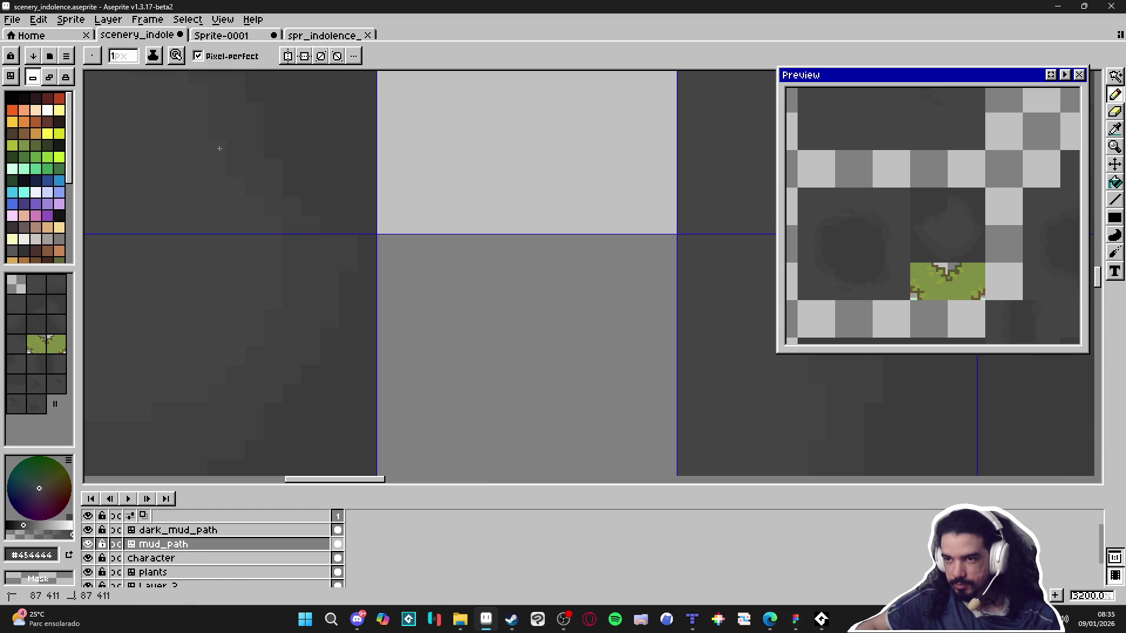
scroll(326, 209, "down", 5)
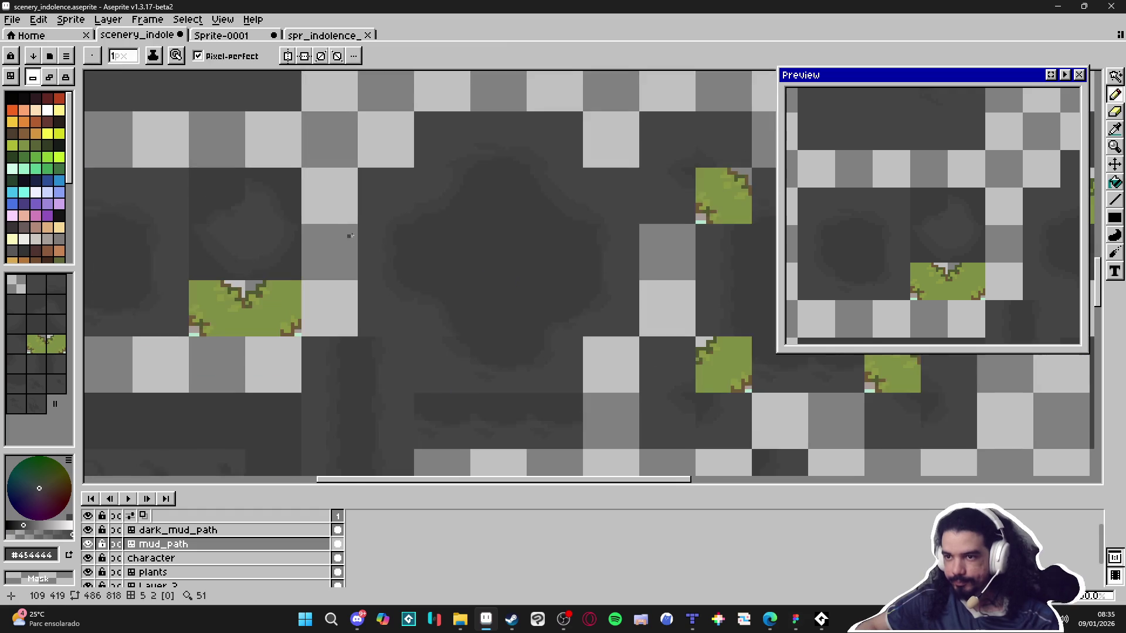
scroll(495, 247, "up", 5)
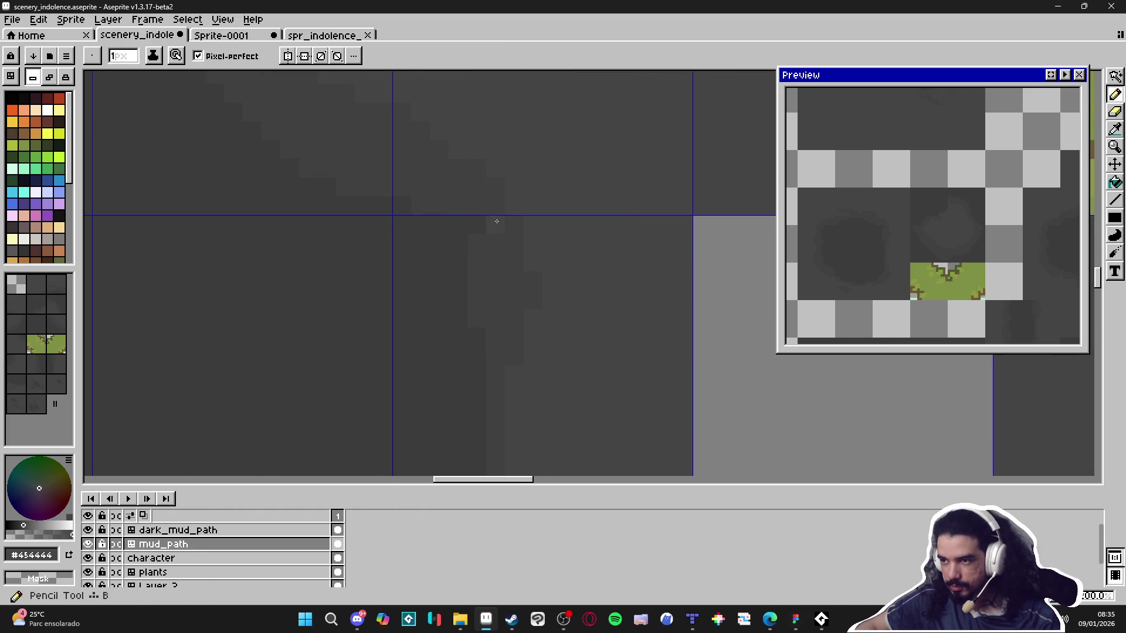
scroll(483, 222, "down", 3)
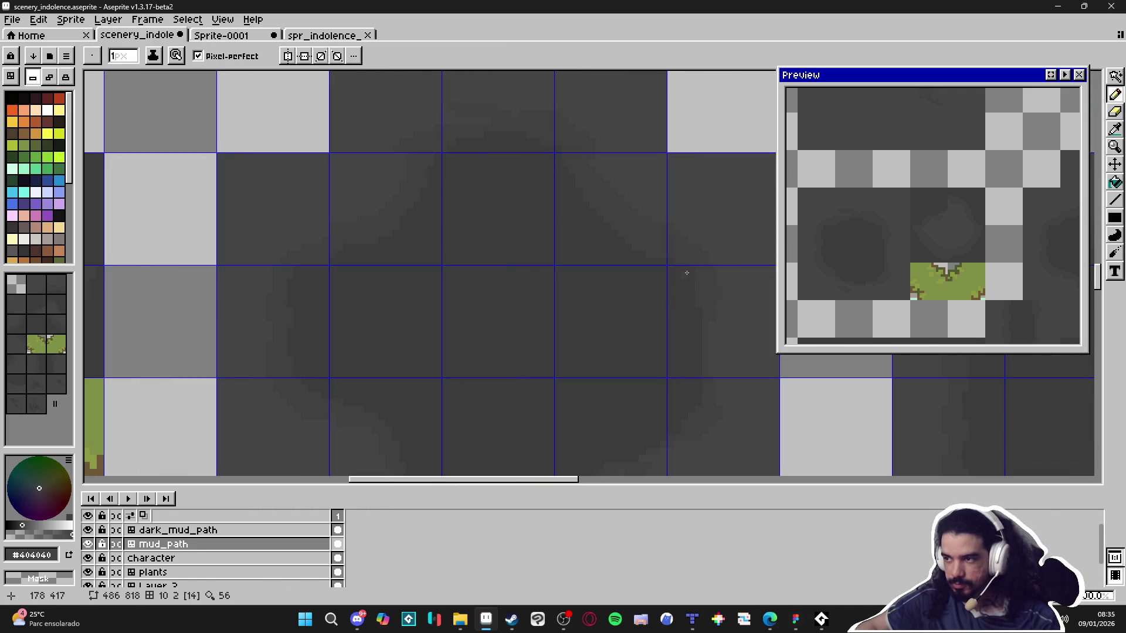
scroll(688, 270, "down", 3)
scroll(692, 291, "right", 1)
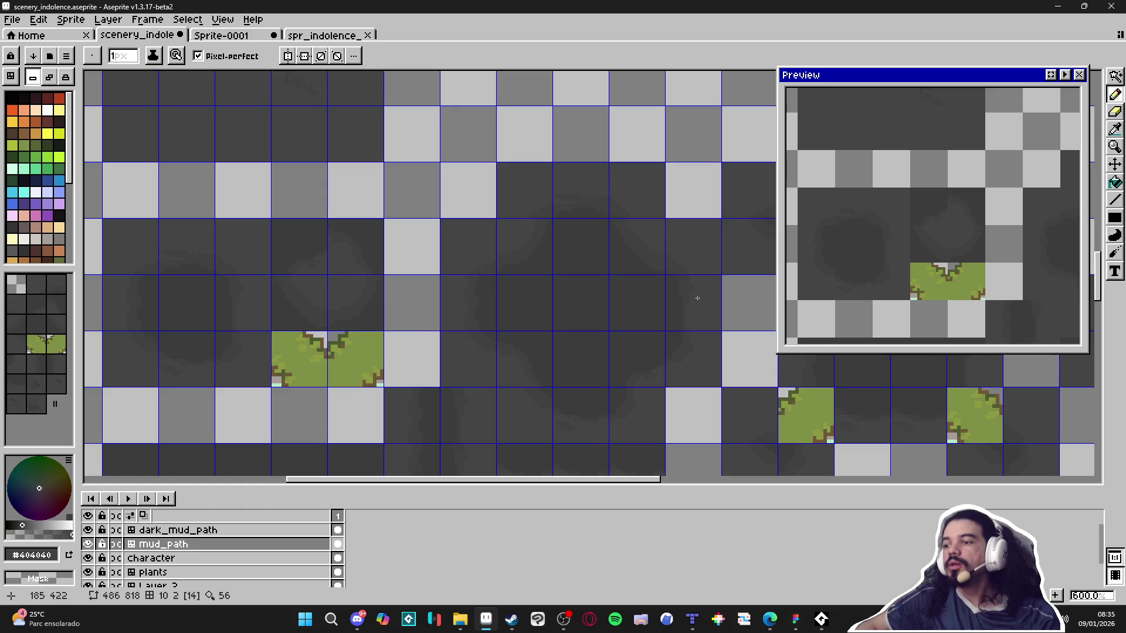
scroll(697, 298, "down", 3)
scroll(697, 297, "right", 3)
scroll(454, 313, "up", 3)
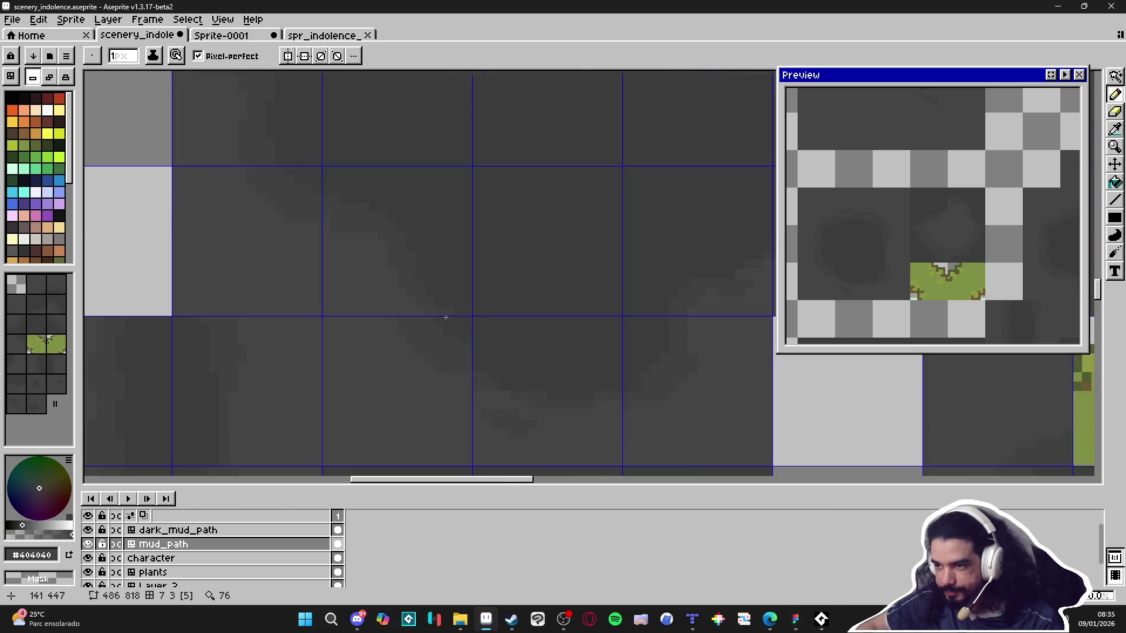
scroll(454, 312, "up", 2)
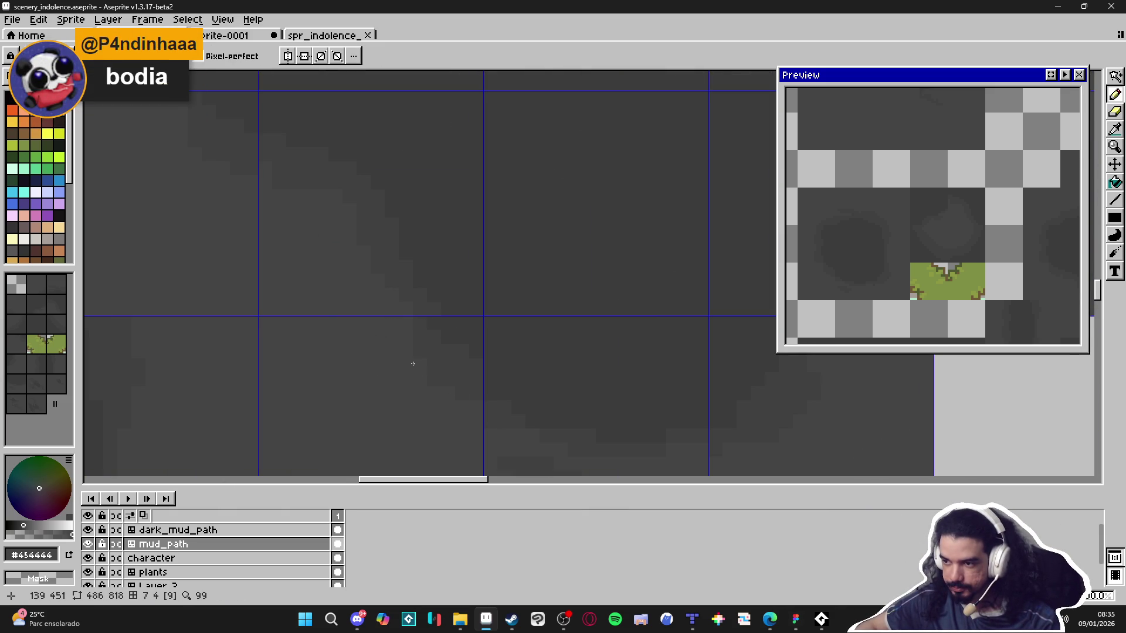
scroll(472, 402, "down", 3)
scroll(459, 417, "up", 3)
scroll(475, 417, "down", 3)
scroll(474, 417, "up", 2)
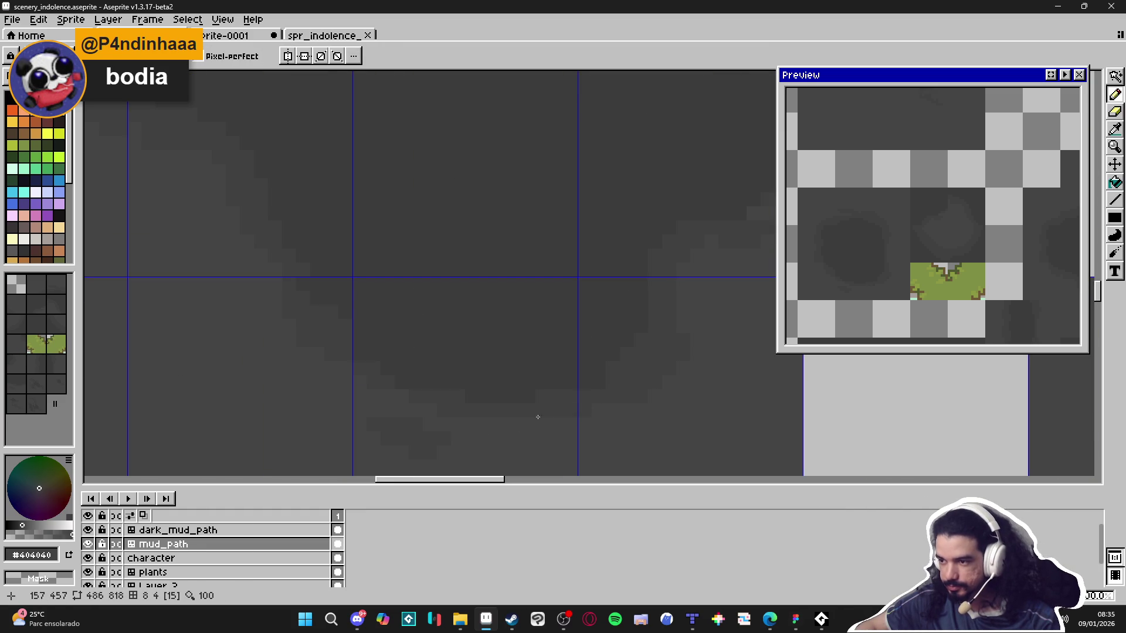
scroll(490, 419, "down", 5)
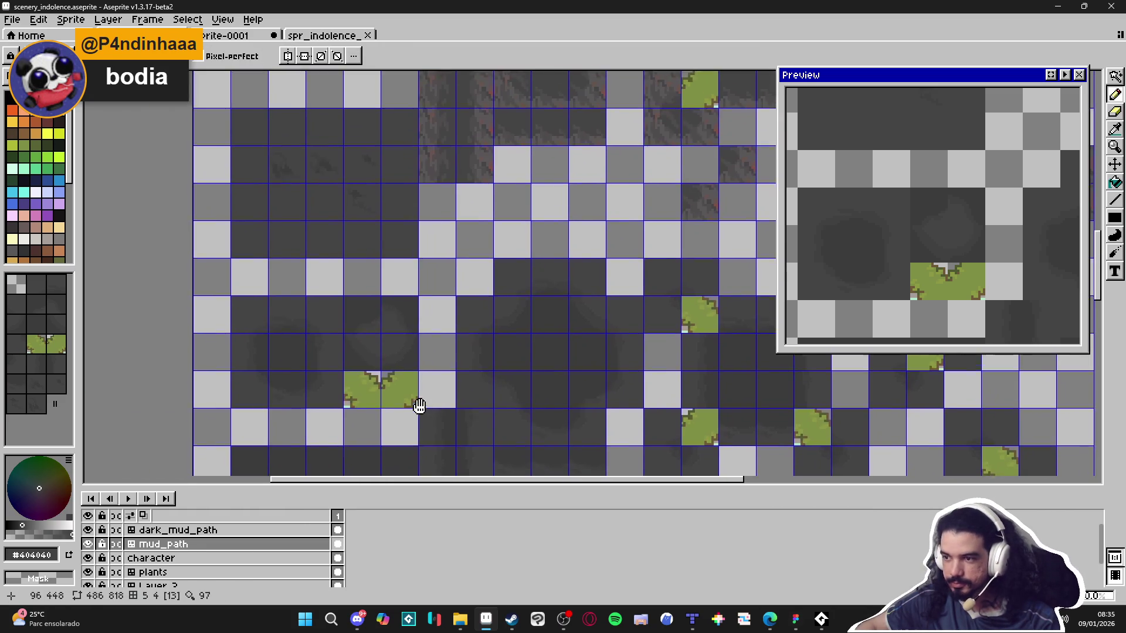
scroll(604, 404, "up", 5)
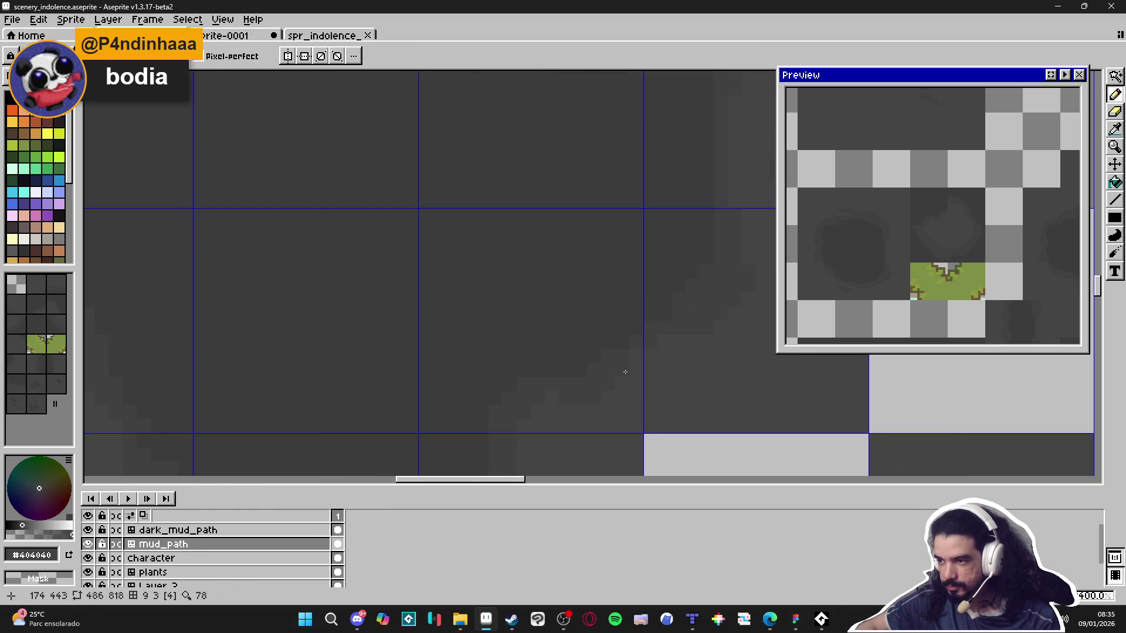
scroll(633, 369, "down", 4)
scroll(485, 364, "up", 2)
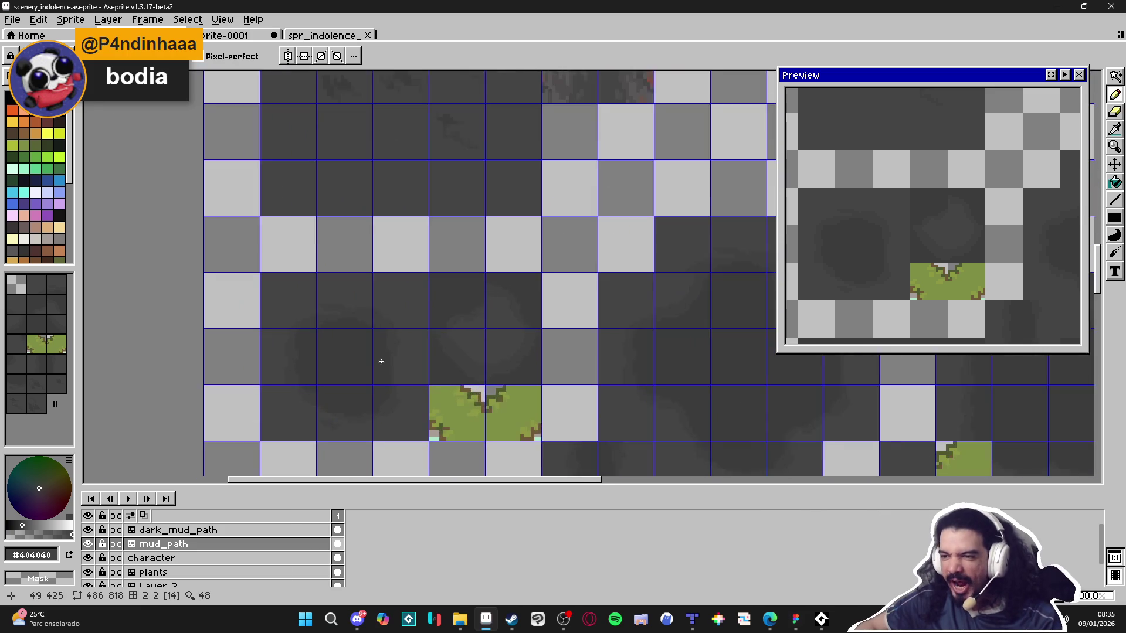
scroll(388, 301, "up", 1)
scroll(413, 324, "up", 3)
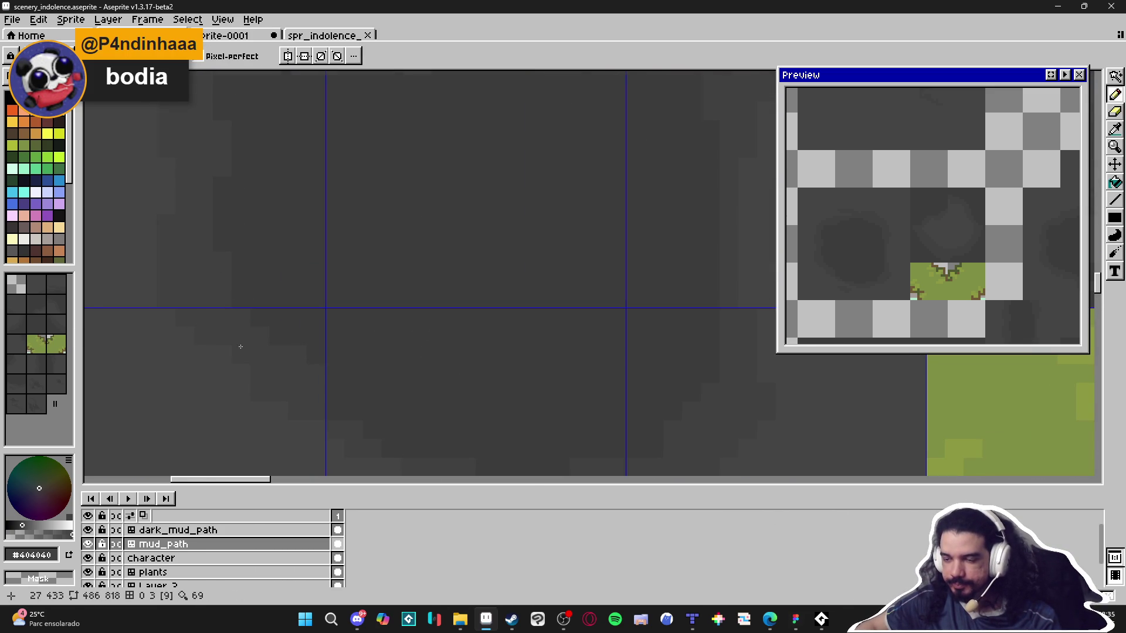
scroll(234, 340, "down", 3)
scroll(527, 293, "up", 1)
scroll(528, 293, "down", 1)
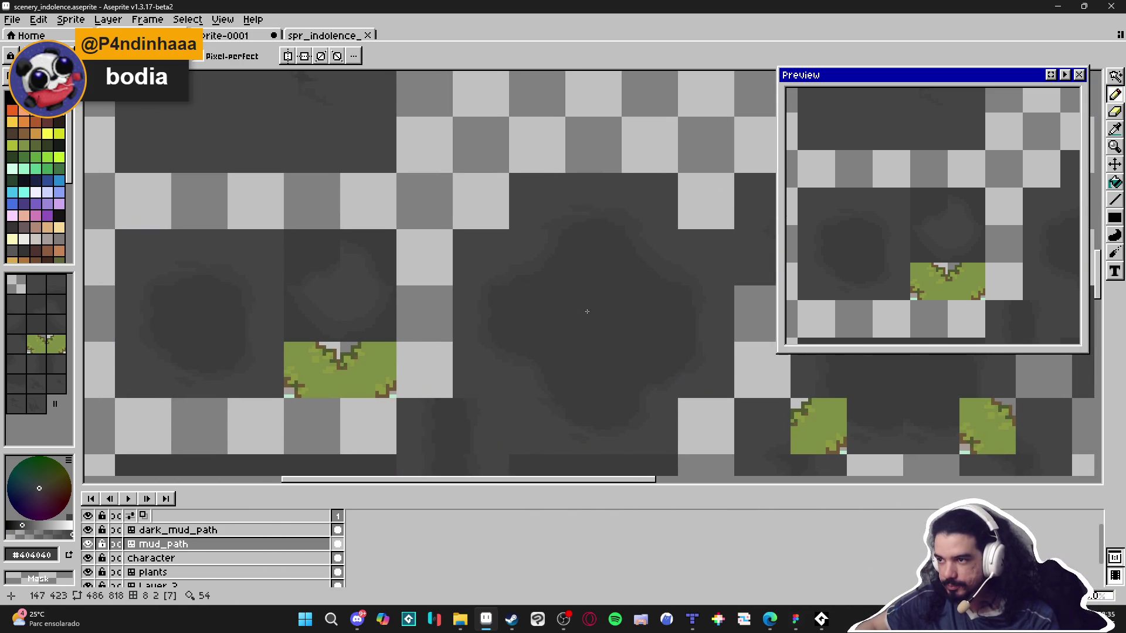
scroll(529, 389, "up", 6)
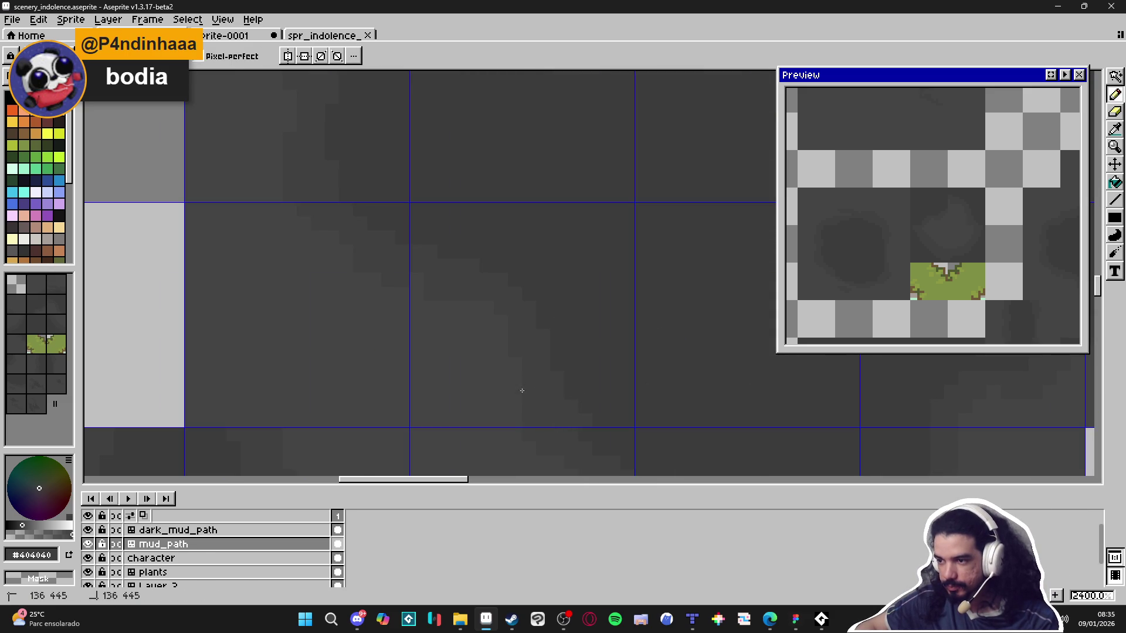
scroll(504, 349, "down", 6)
scroll(504, 350, "up", 4)
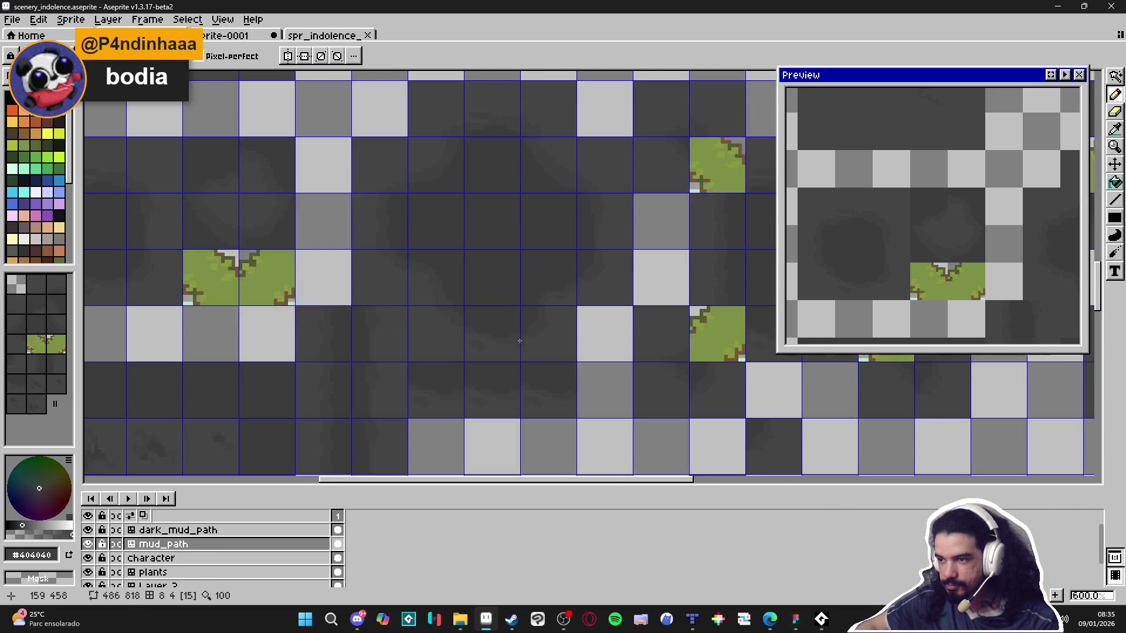
scroll(445, 301, "down", 4)
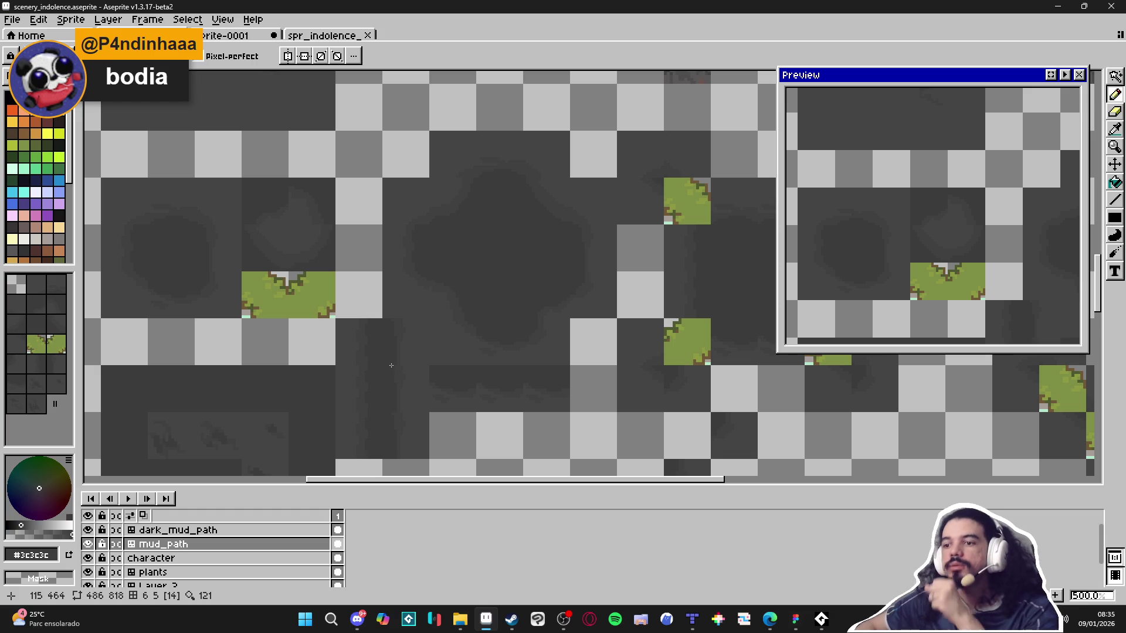
Pan across the mud path tilemap and turn on the tile grid.
left_click_drag(385, 356, 449, 294)
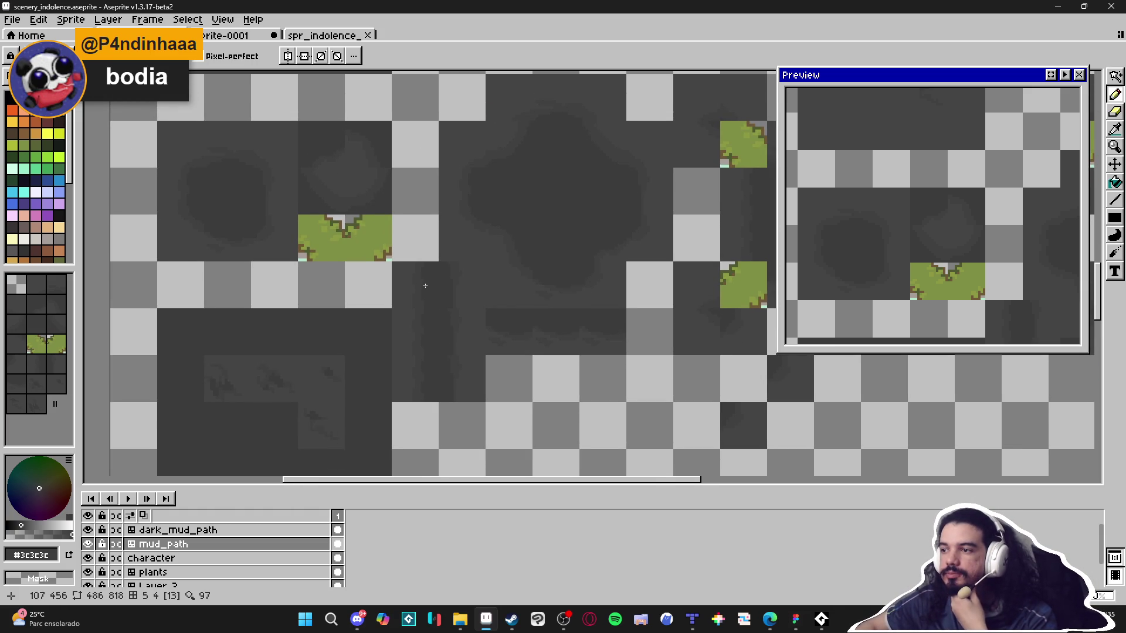
left_click_drag(566, 359, 535, 360)
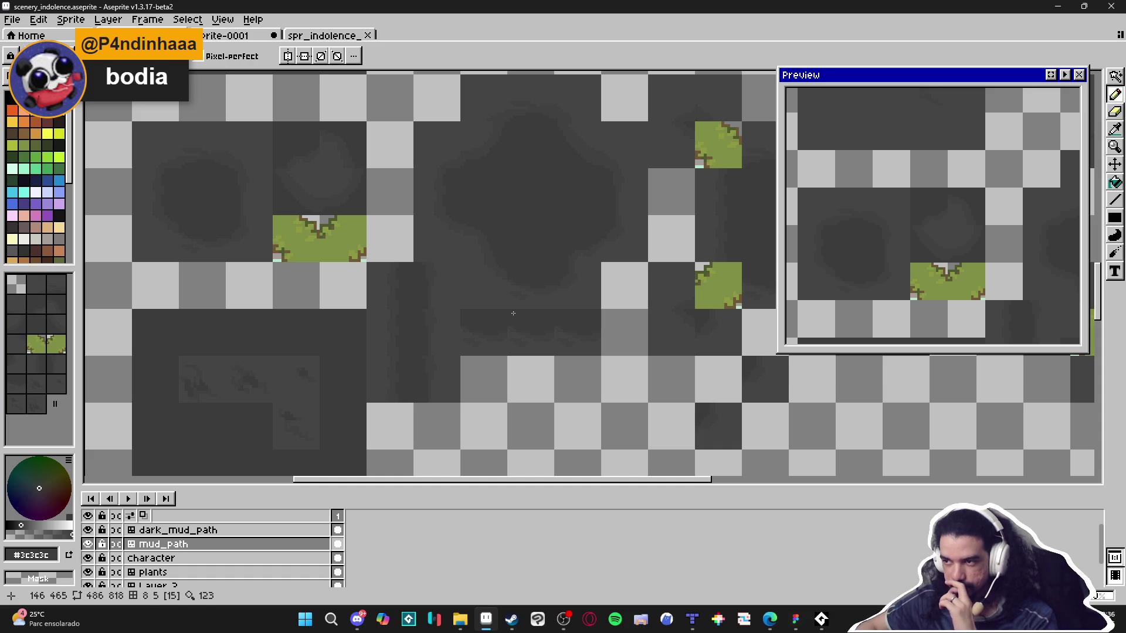
key("Tab")
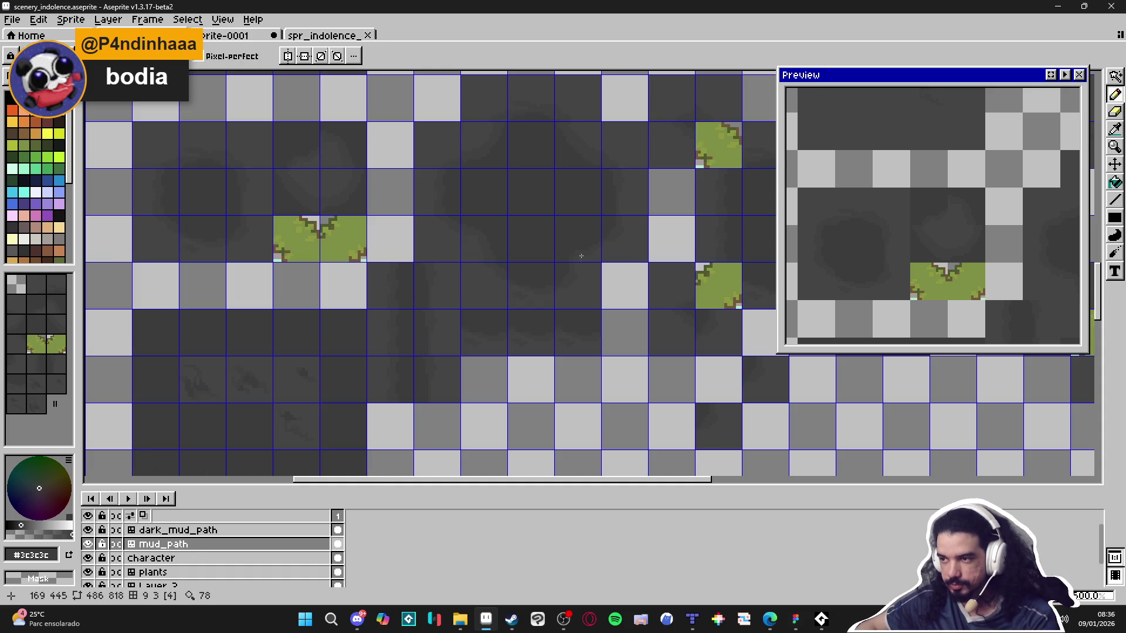
Eyedrop the #404040 mud grey from the canvas.
scroll(593, 243, "up", 3)
scroll(605, 250, "down", 1)
left_click(594, 233, "alt")
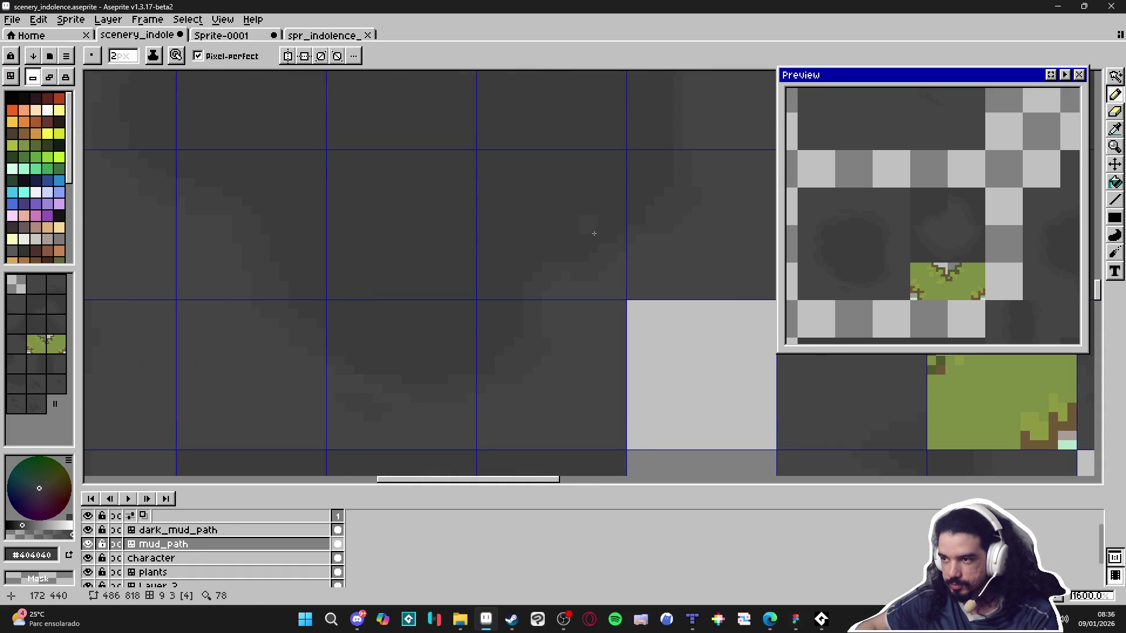
Paint a grey stroke on the mud tile, enlarge the brush to 2 px, and resample #404040.
mouse_move(556, 201)
left_mouse_down()
mouse_move(539, 201)
mouse_move(520, 173)
left_mouse_up()
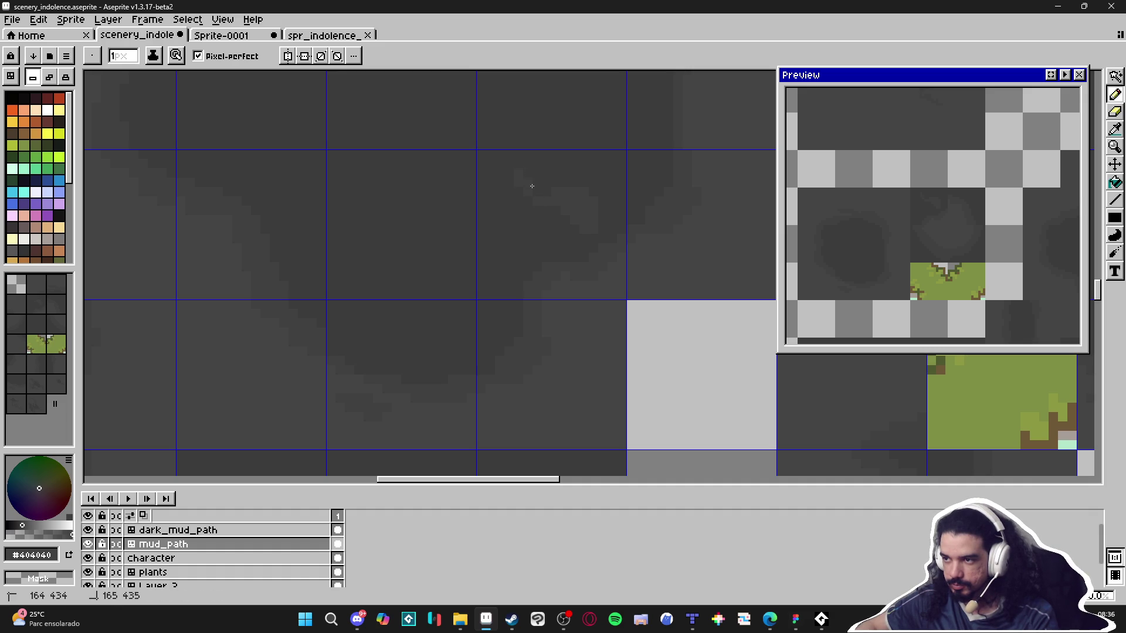
key("plus")
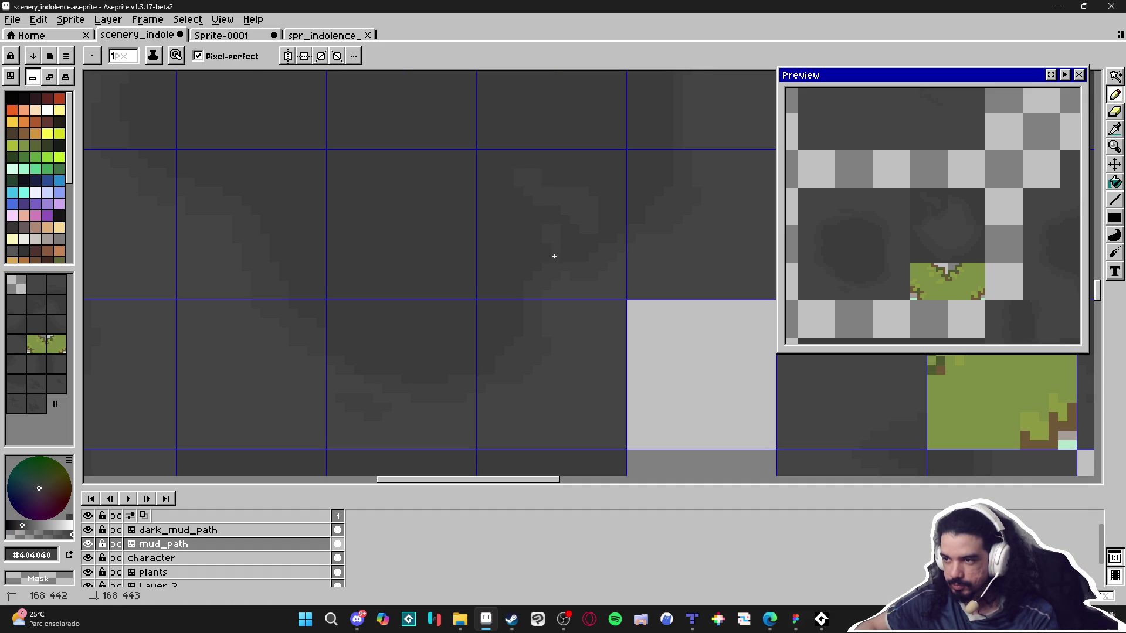
left_click(582, 239, "alt")
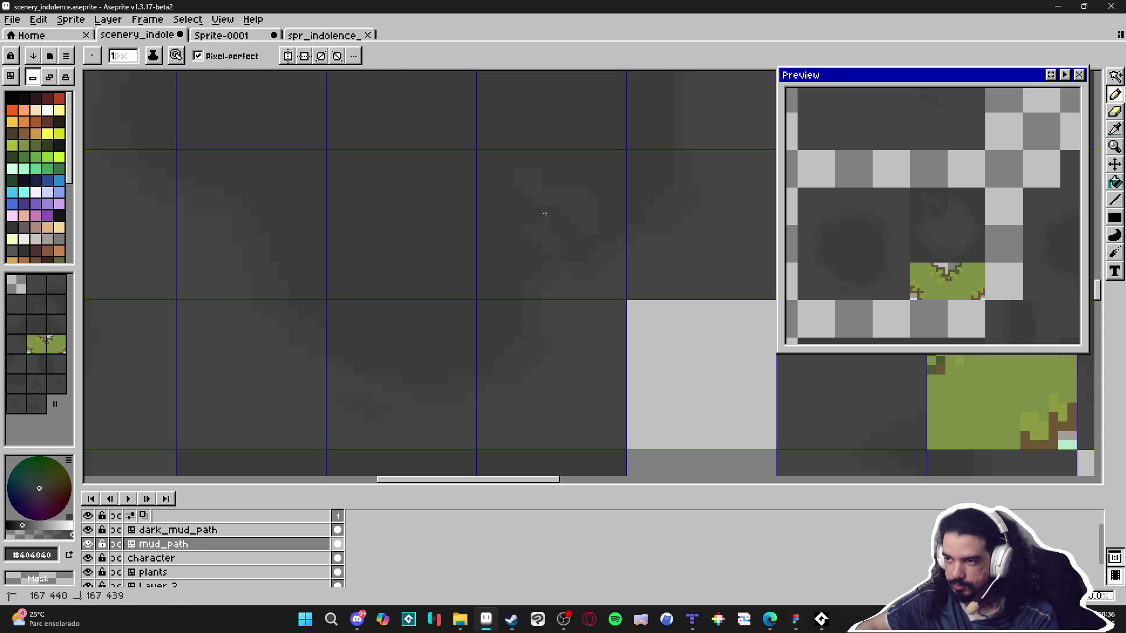
scroll(581, 229, "down", 2)
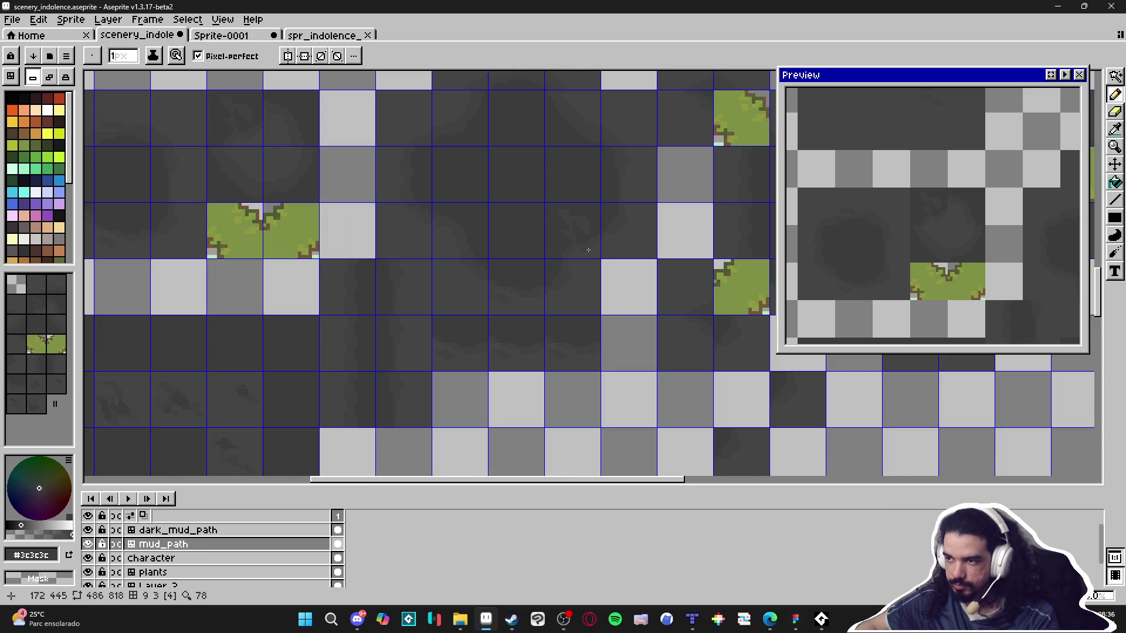
scroll(586, 240, "up", 2)
left_click(596, 224, "alt")
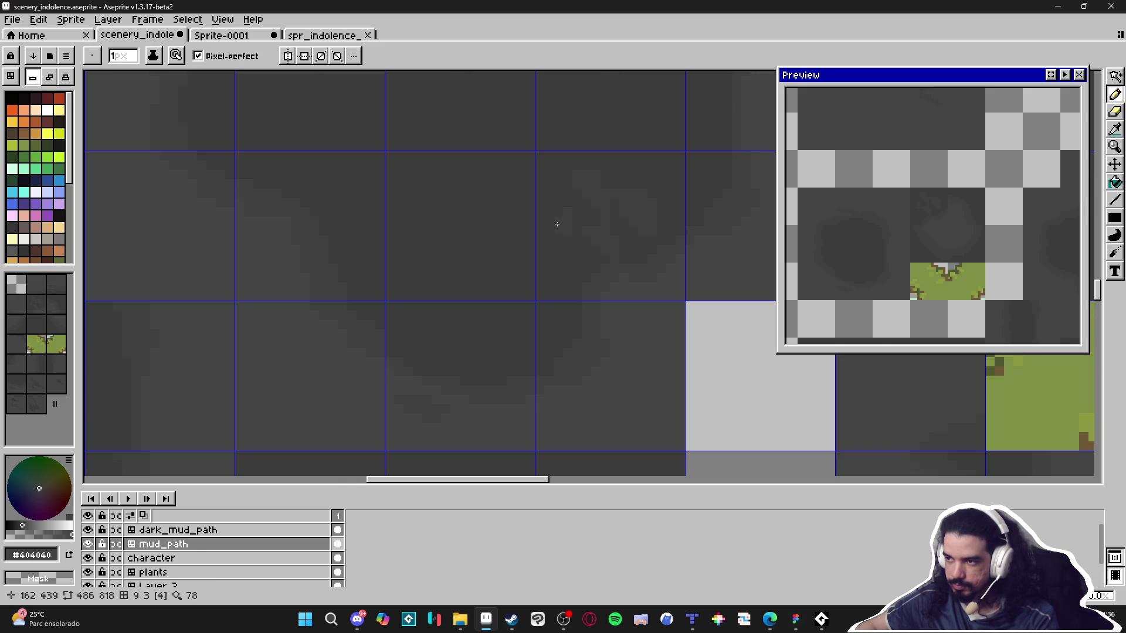
Undo the last Pencil stroke on the mud tile.
scroll(557, 225, "down", 3)
scroll(573, 314, "down", 1)
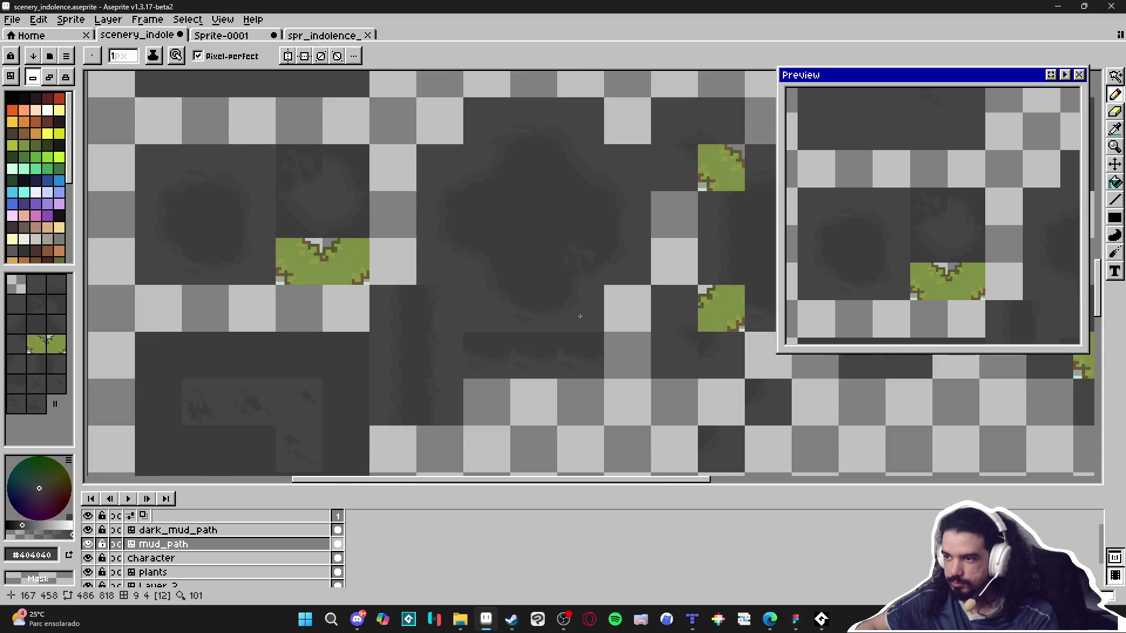
key("ctrl+z")
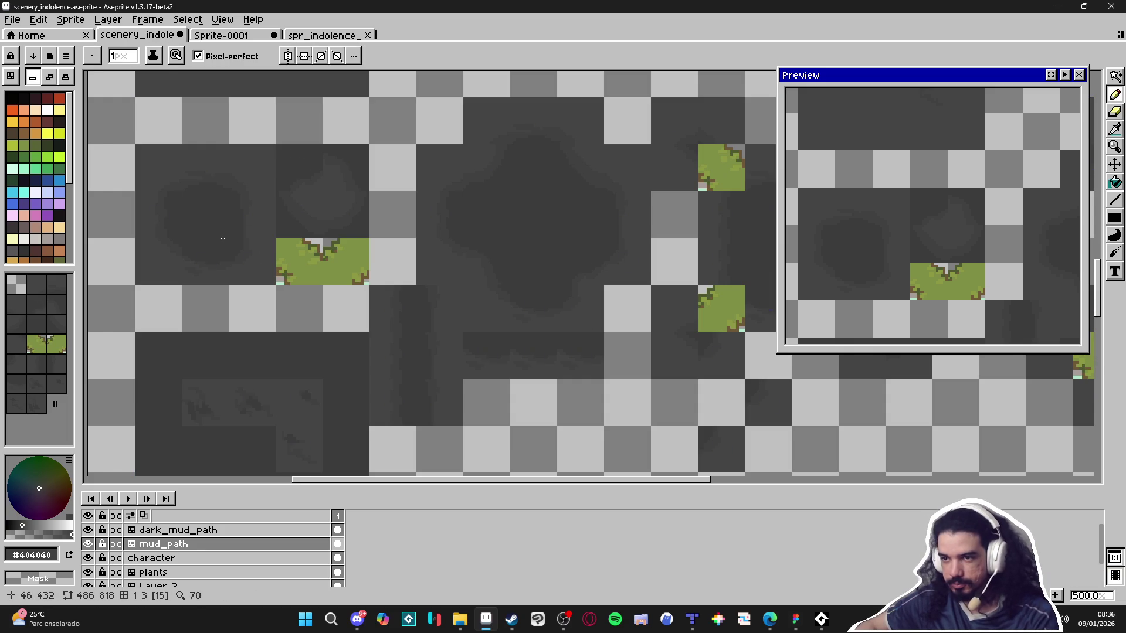
scroll(223, 239, "up", 1)
Select the dark mud tile and paste the mud blob into position in the tileset.
key("m")
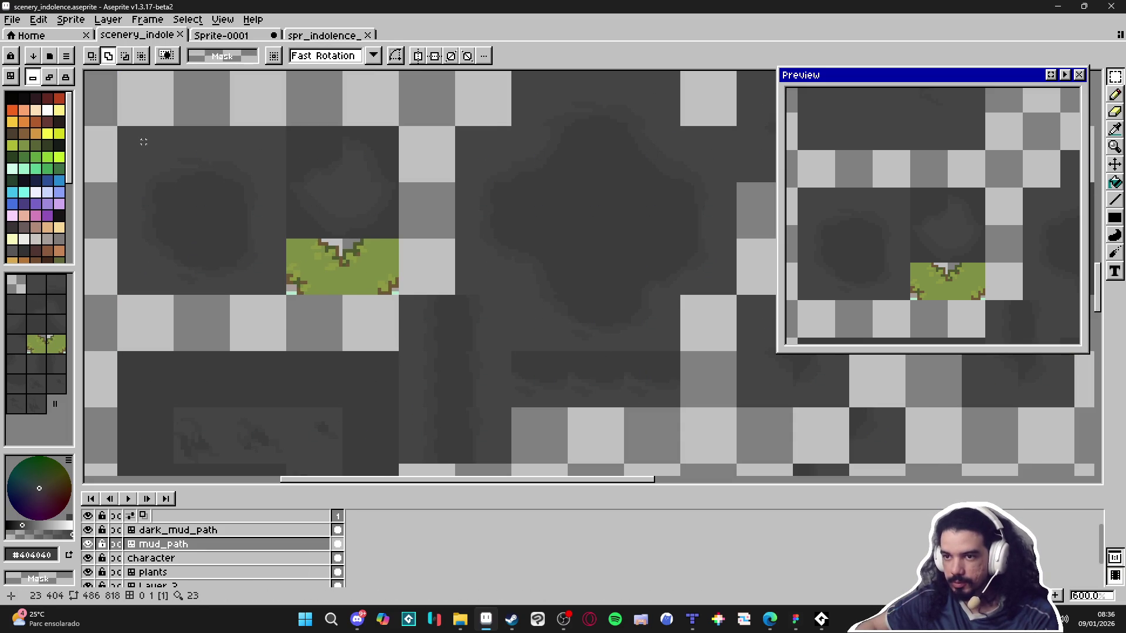
left_click_drag(138, 138, 258, 270)
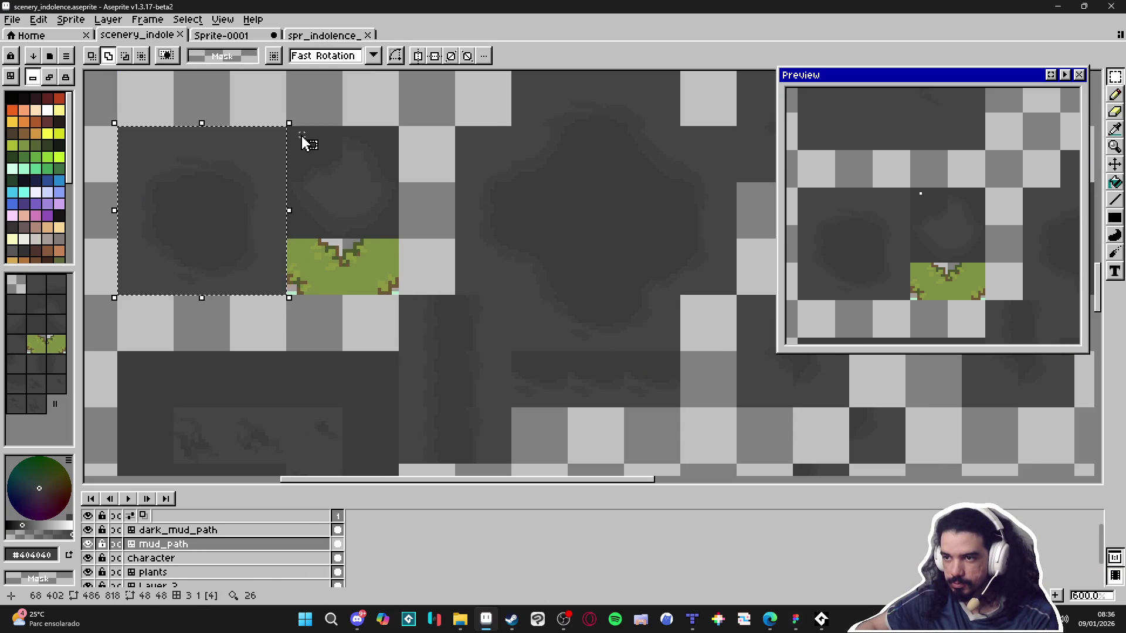
left_click(324, 35)
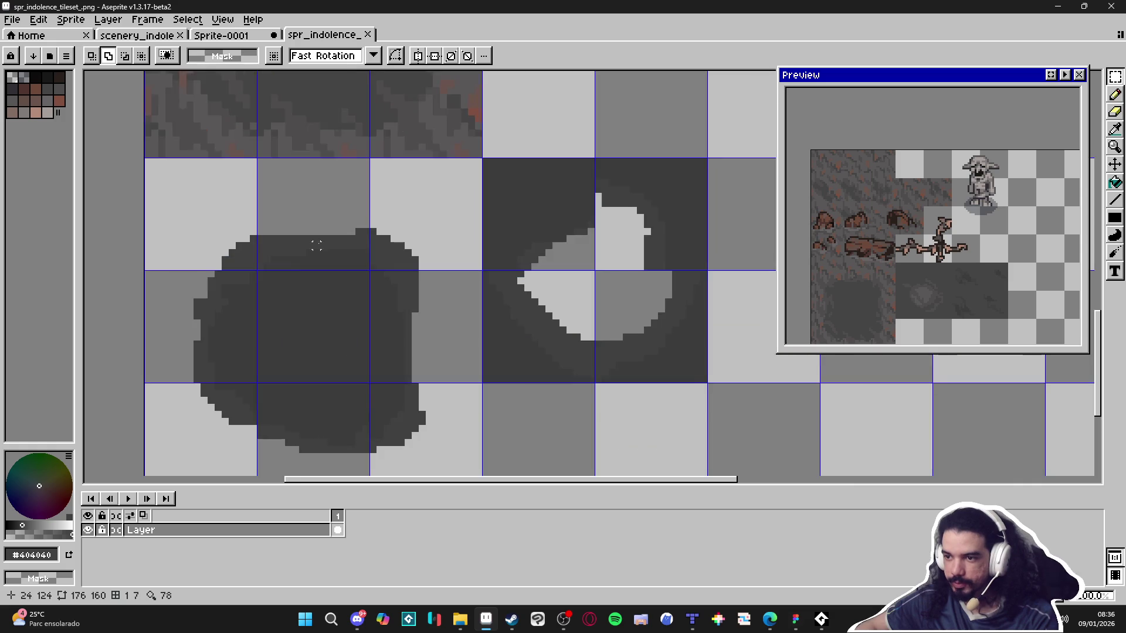
scroll(316, 238, "down", 2)
key("ctrl+v")
mouse_move(553, 252)
left_mouse_down()
mouse_move(443, 282)
mouse_move(478, 269)
left_mouse_up()
key("Return")
Clear the blob's dark background and the right tile's centre with Magic Wand, then save.
key("w")
left_click(427, 361)
key("Delete")
left_click(526, 295)
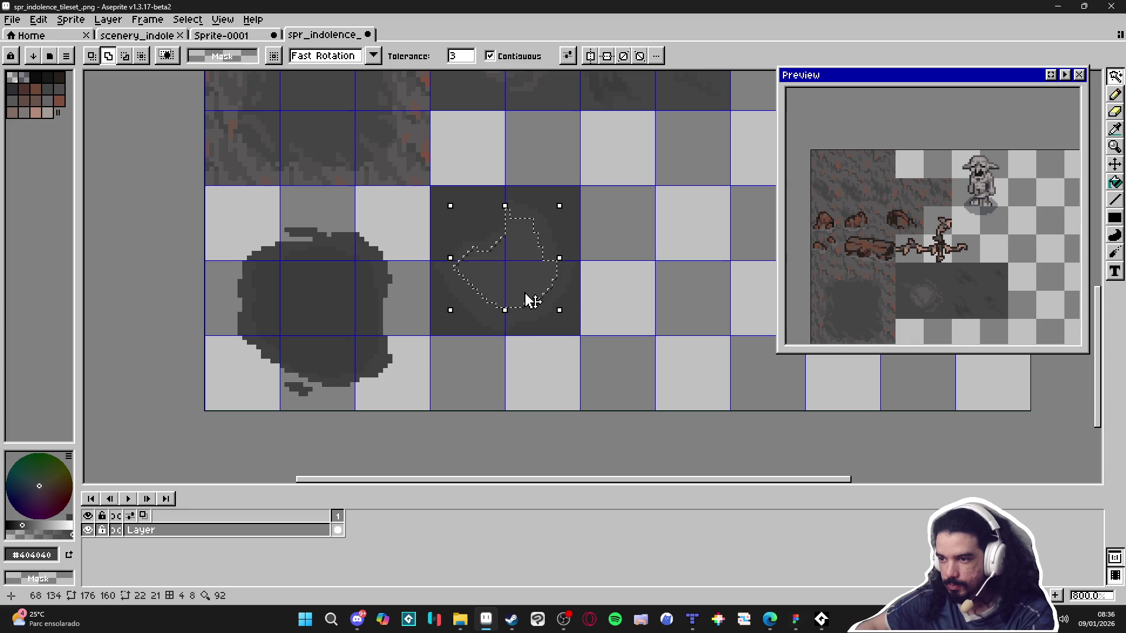
key("Delete")
key("ctrl+s")
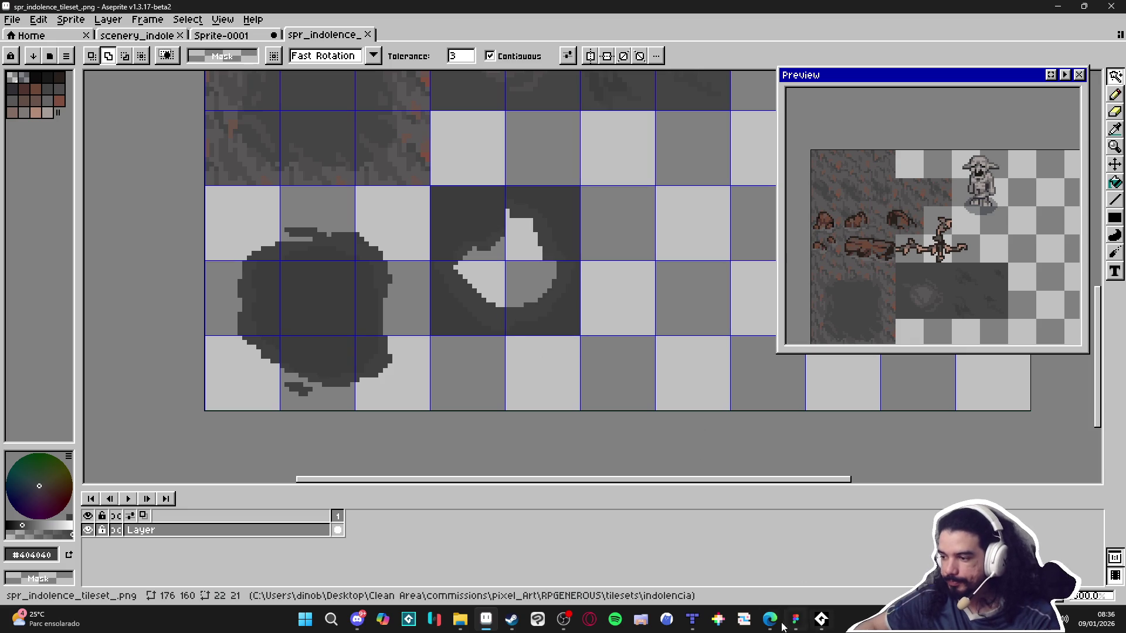
left_click(692, 619)
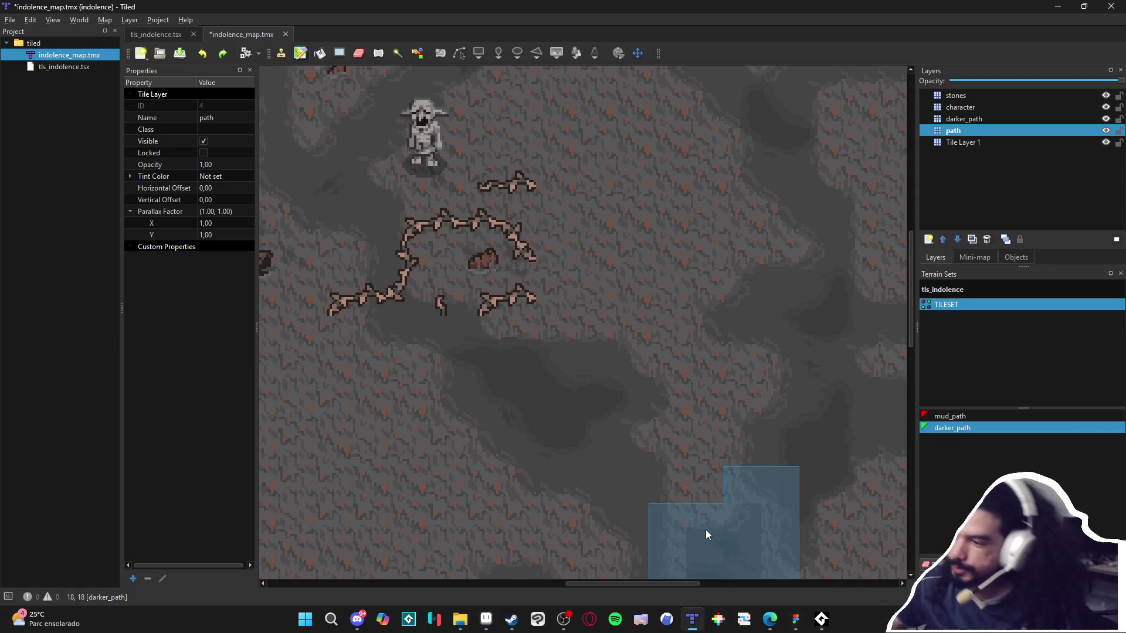
Target the darker_path layer and choose the darker_path terrain for painting.
left_click(1008, 118)
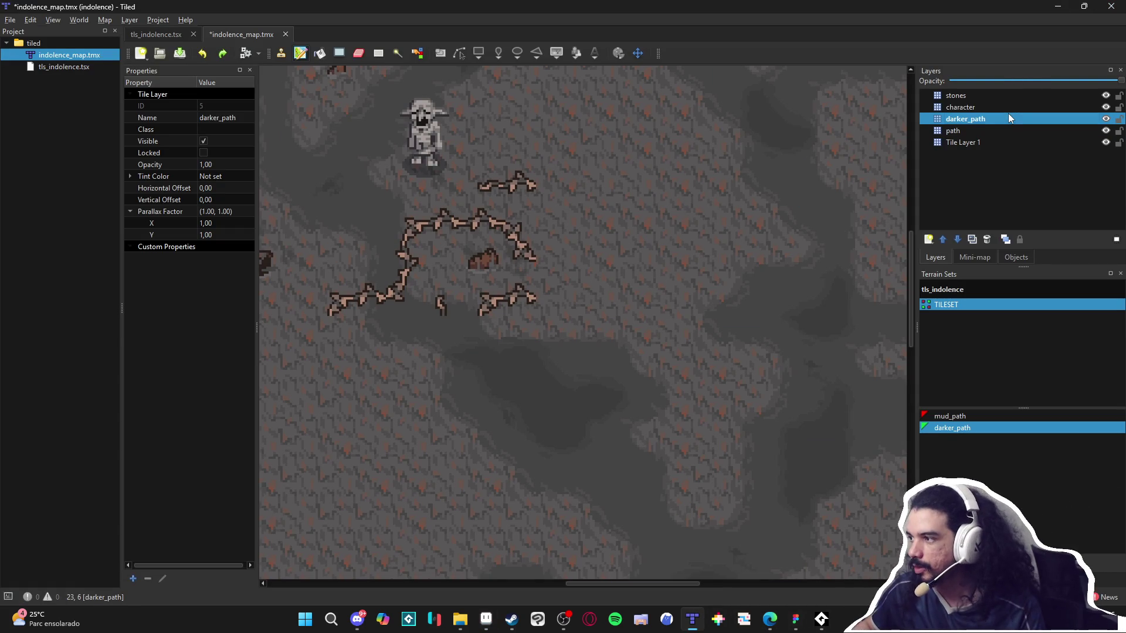
right_click(574, 348)
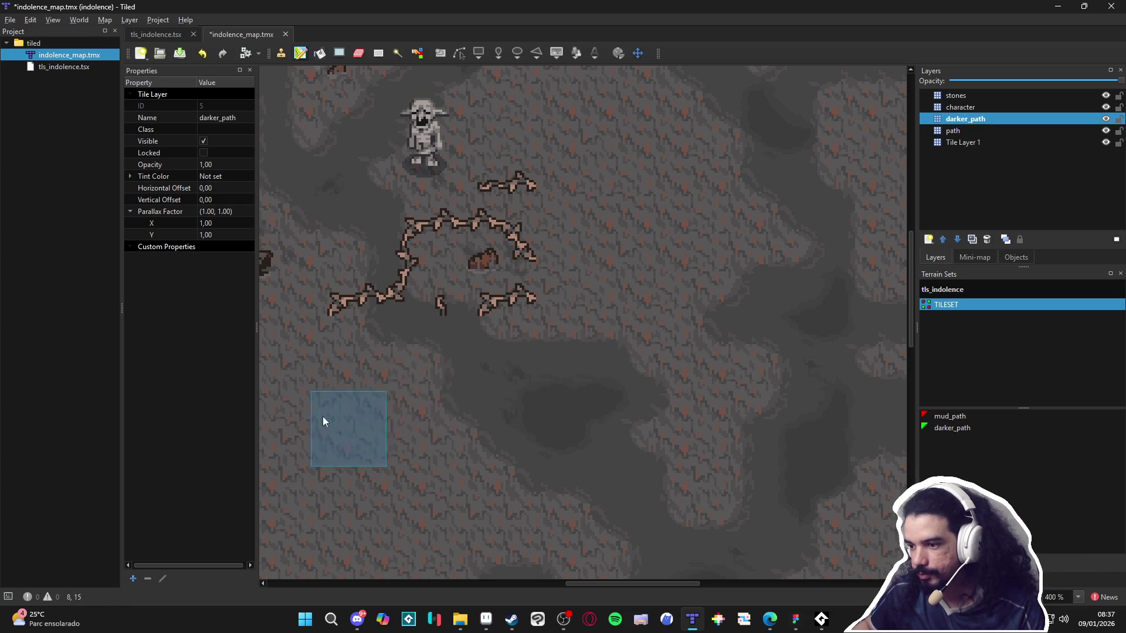
scroll(381, 410, "down", 2)
scroll(381, 411, "right", 2)
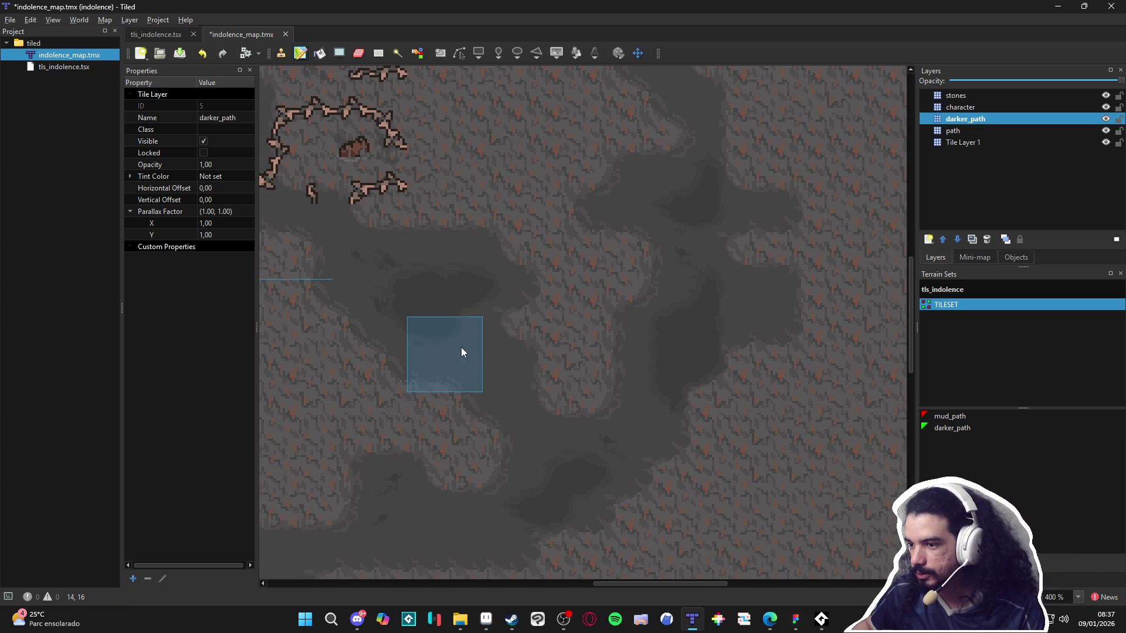
left_click(970, 427)
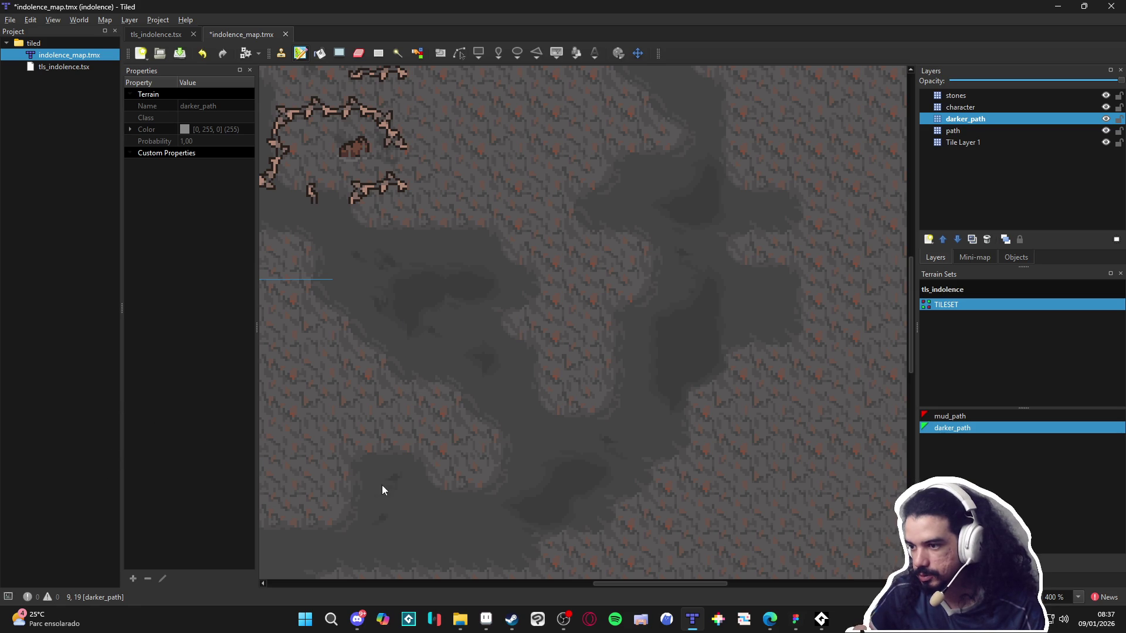
Paint darker_path terrain, undoing two stray strokes and keeping a lower-left patch.
left_click_drag(375, 488, 558, 381)
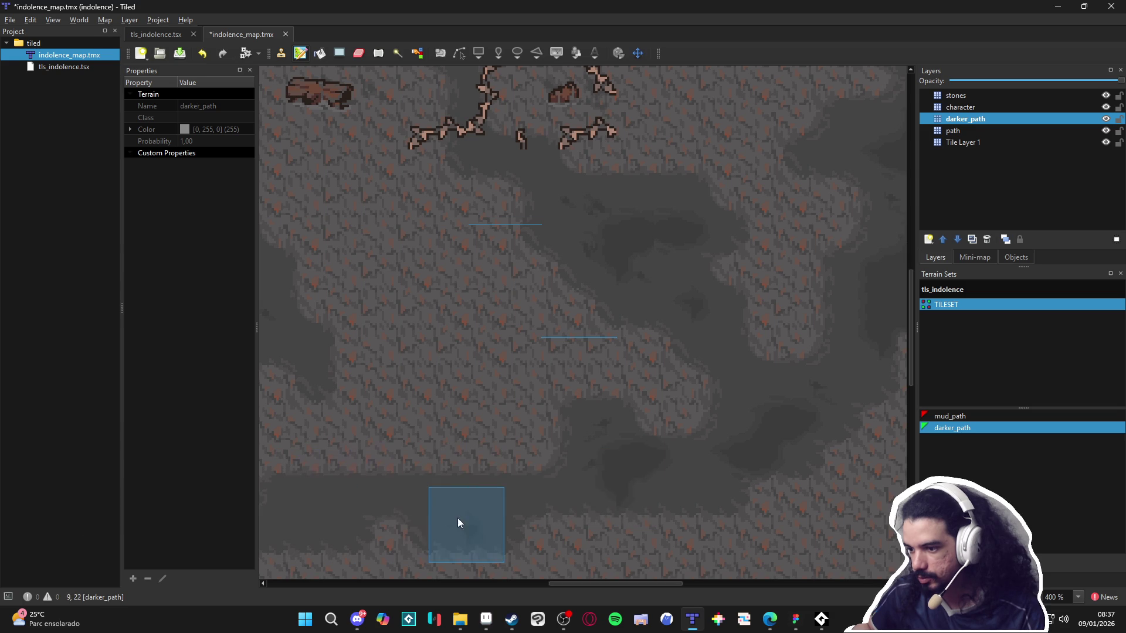
key("ctrl+z")
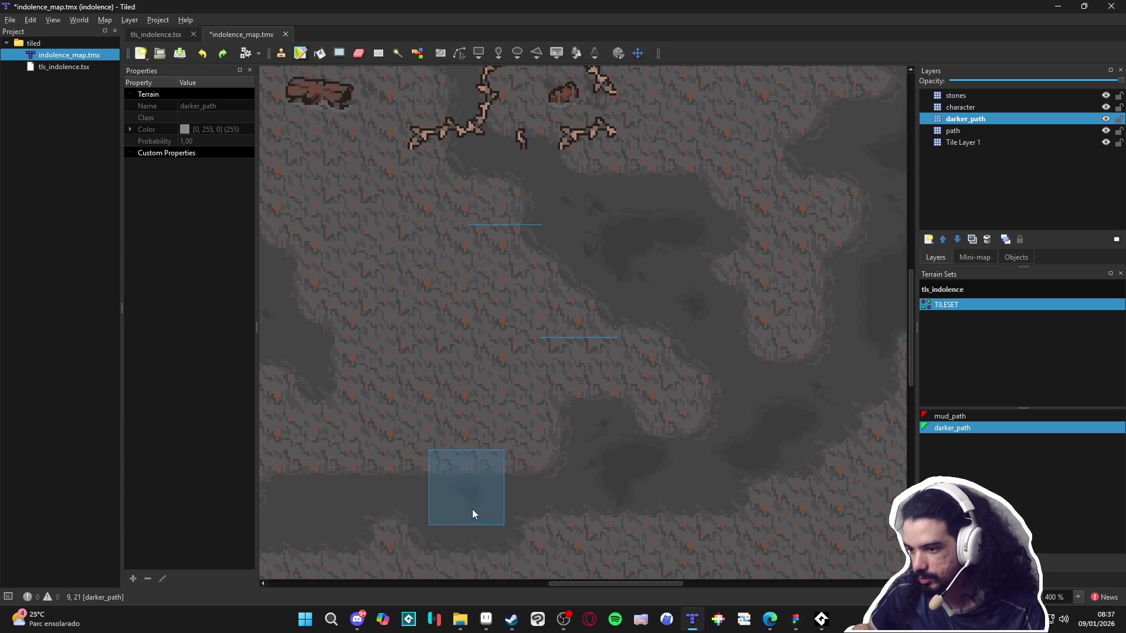
left_click(469, 513)
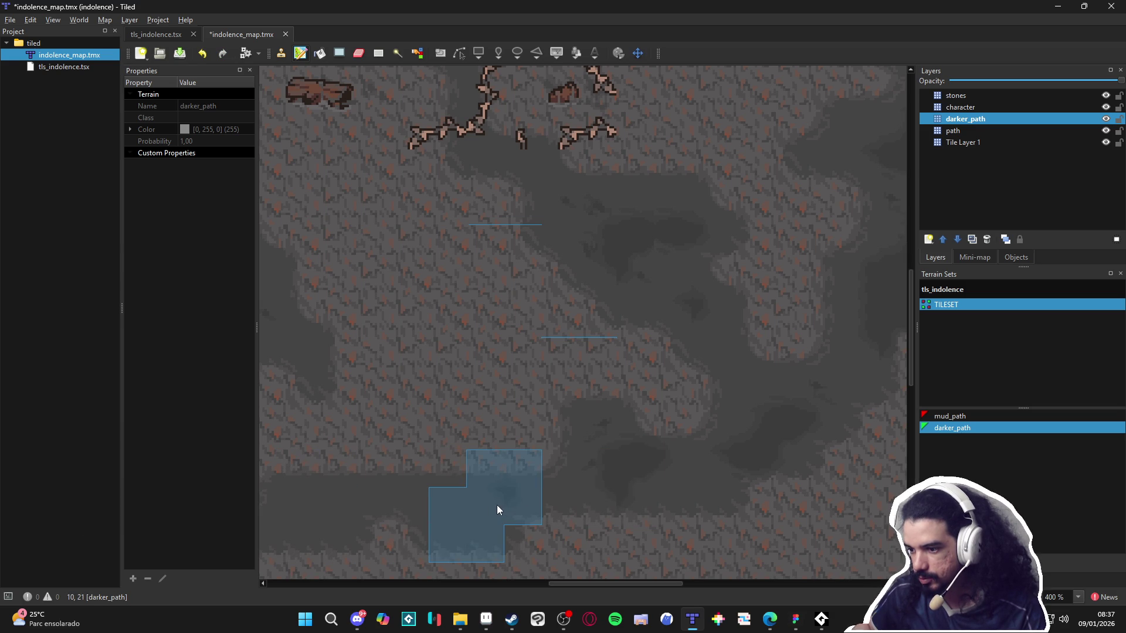
key("ctrl+z")
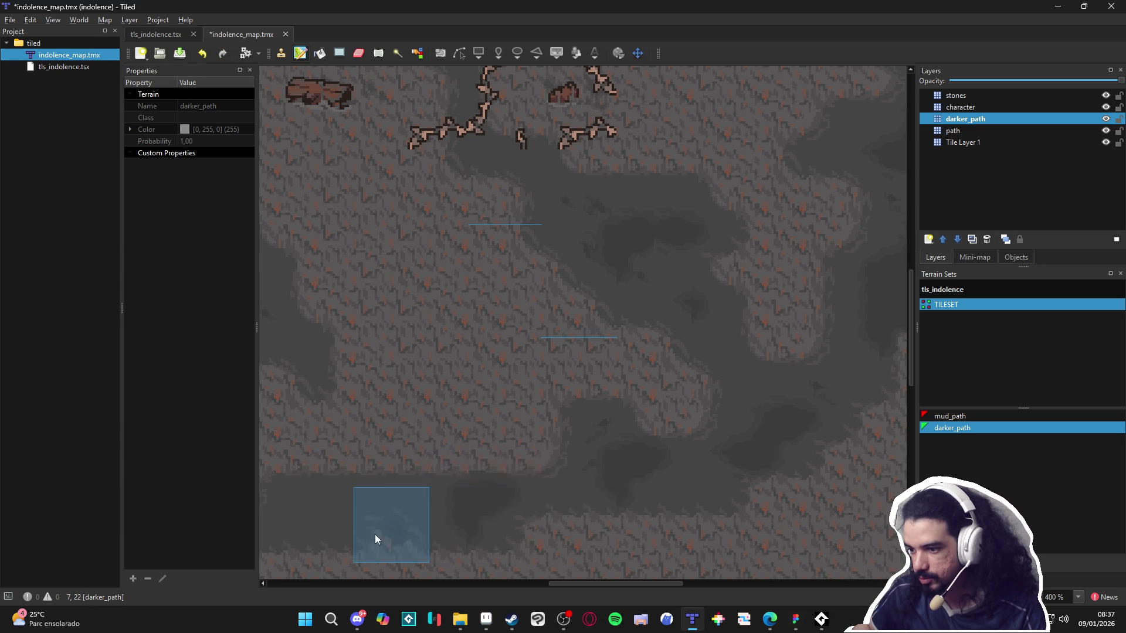
scroll(527, 410, "up", 2)
scroll(520, 389, "right", 5)
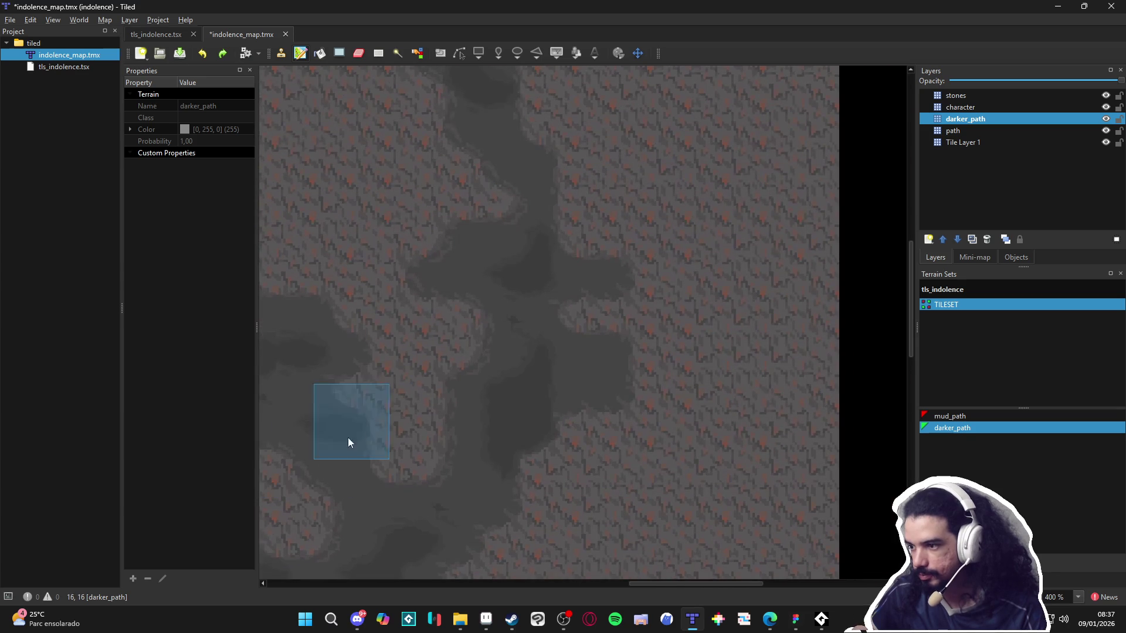
left_click(565, 360)
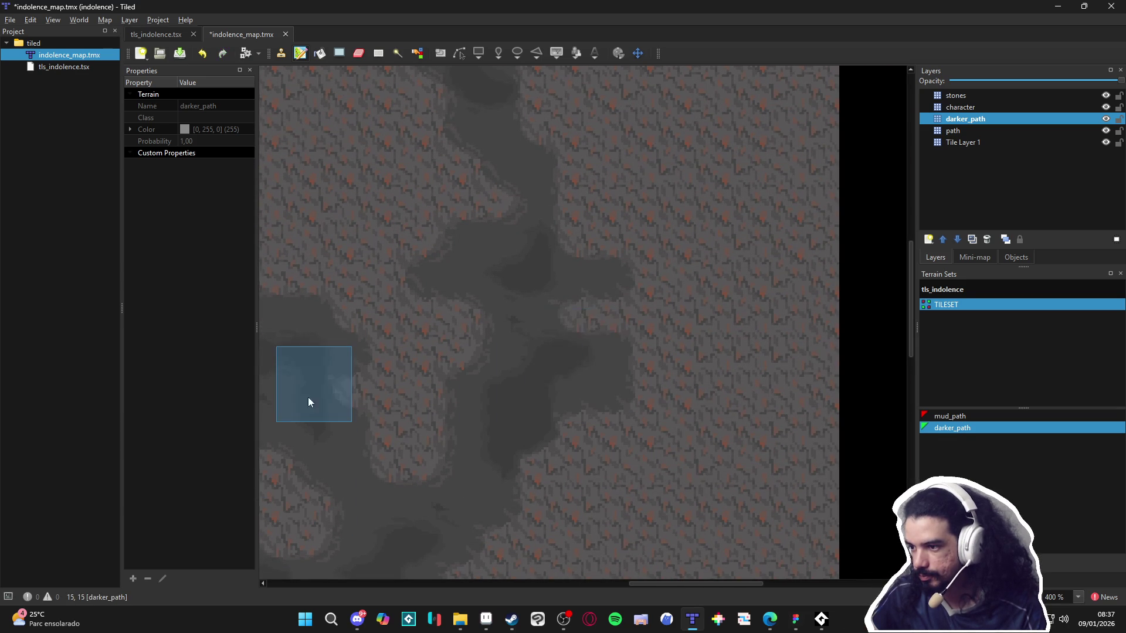
Pan around the map's edges to review the patches, then clear the terrain from the brush.
scroll(469, 404, "up", 3)
scroll(586, 416, "left", 3)
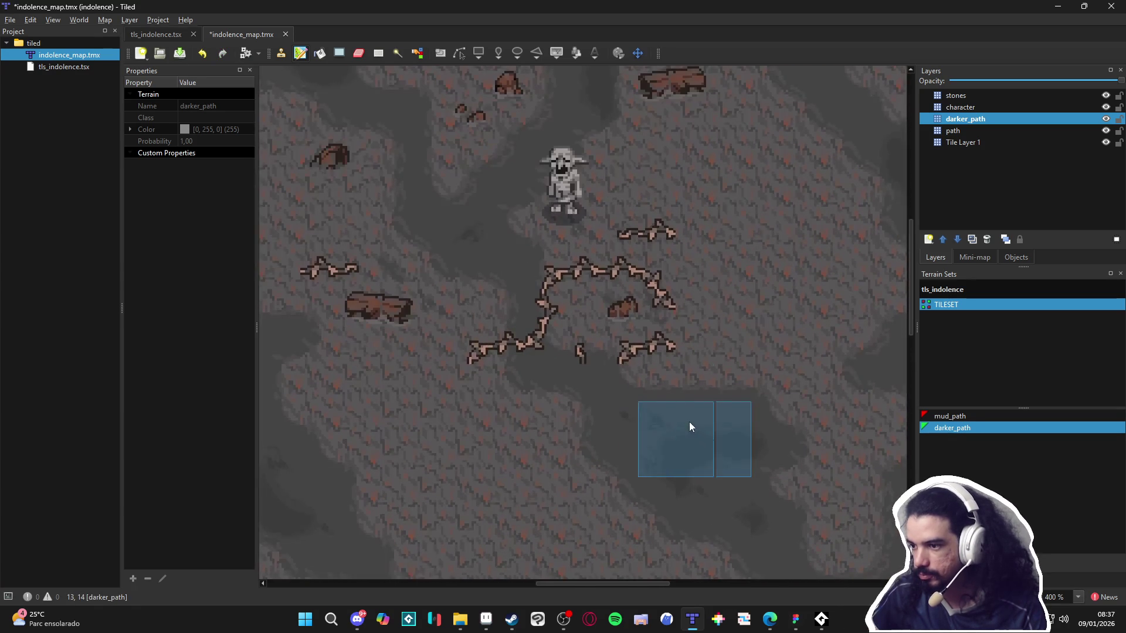
scroll(616, 422, "up", 2)
scroll(554, 409, "down", 2)
scroll(547, 403, "up", 1)
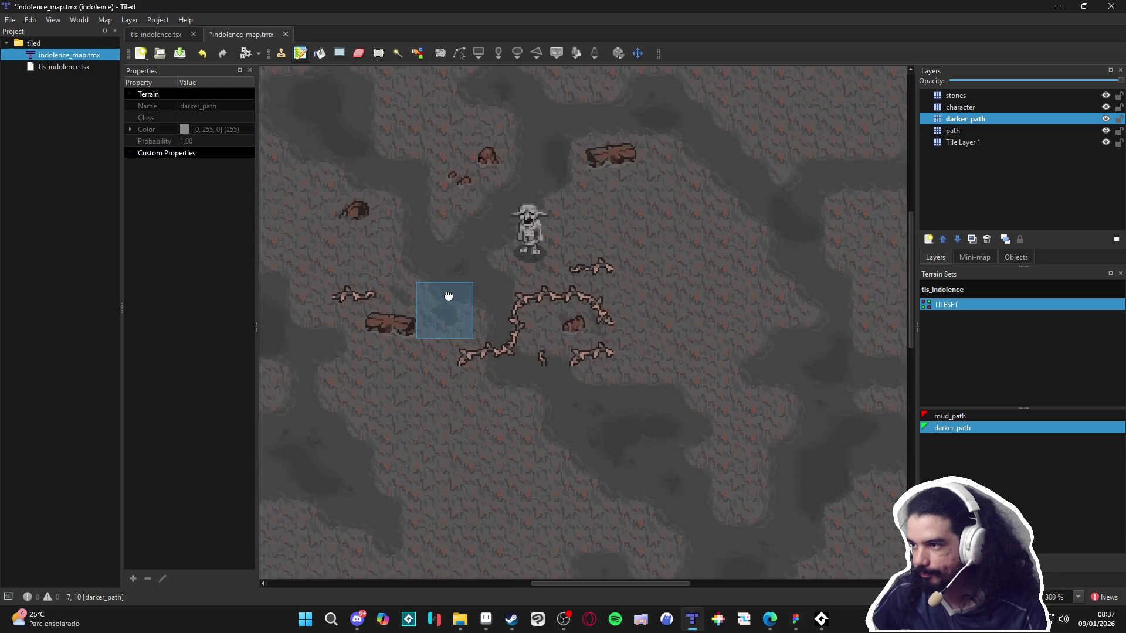
left_click_drag(509, 323, 439, 364)
mouse_move(578, 314)
left_mouse_down()
mouse_move(435, 360)
mouse_move(441, 341)
left_mouse_up()
scroll(441, 341, "down", 2)
scroll(463, 302, "down", 2)
scroll(698, 201, "up", 2)
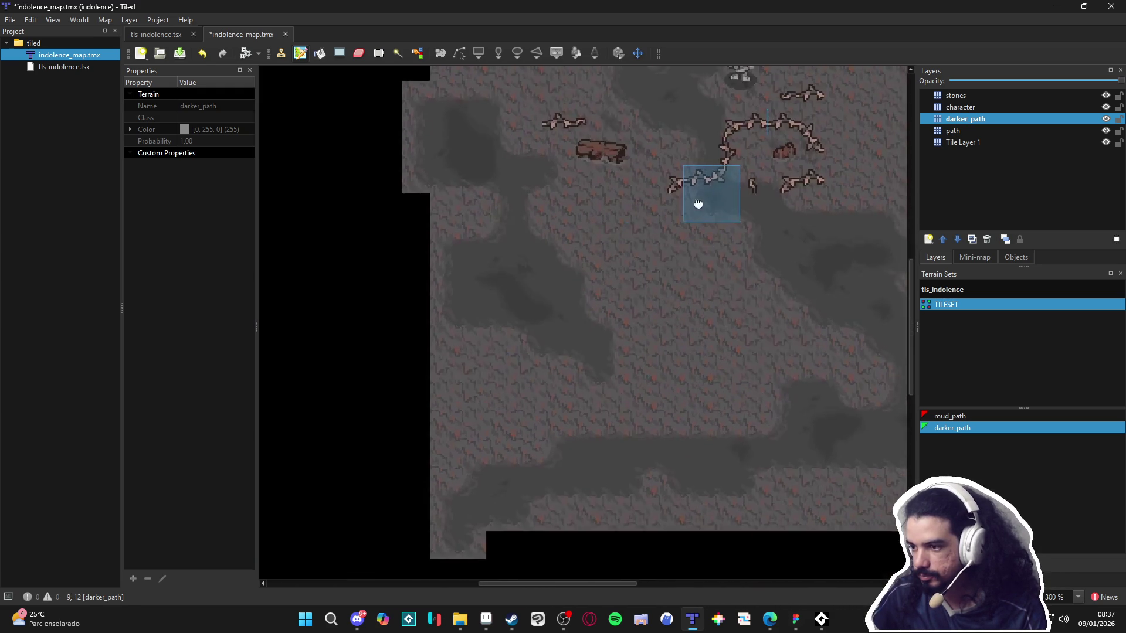
scroll(621, 217, "right", 2)
scroll(516, 252, "up", 1)
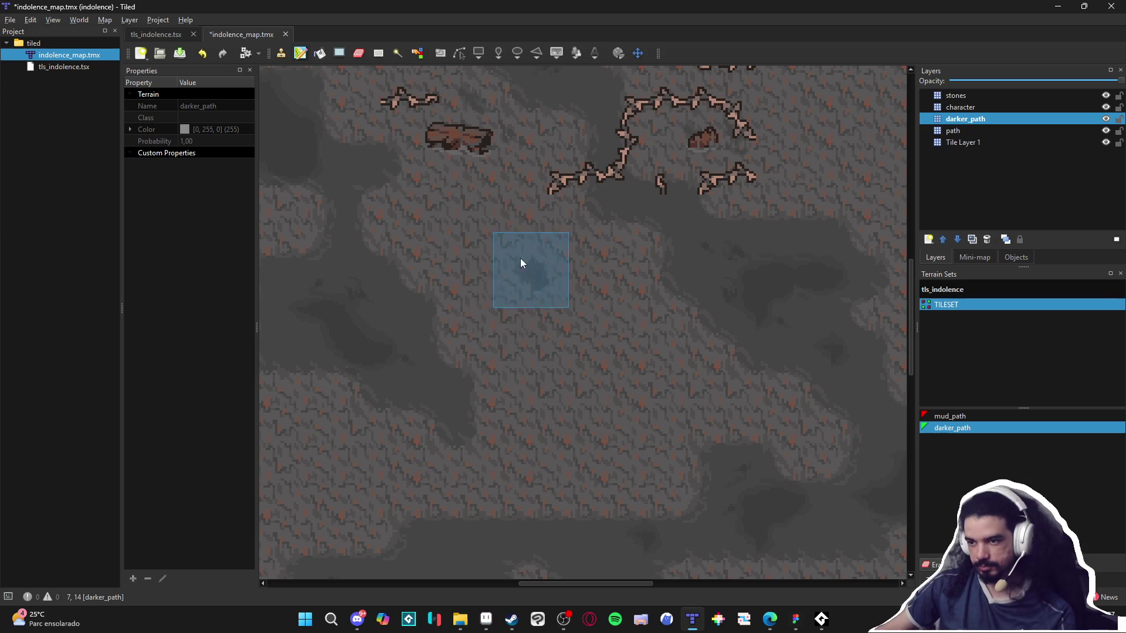
left_click_drag(488, 344, 699, 344)
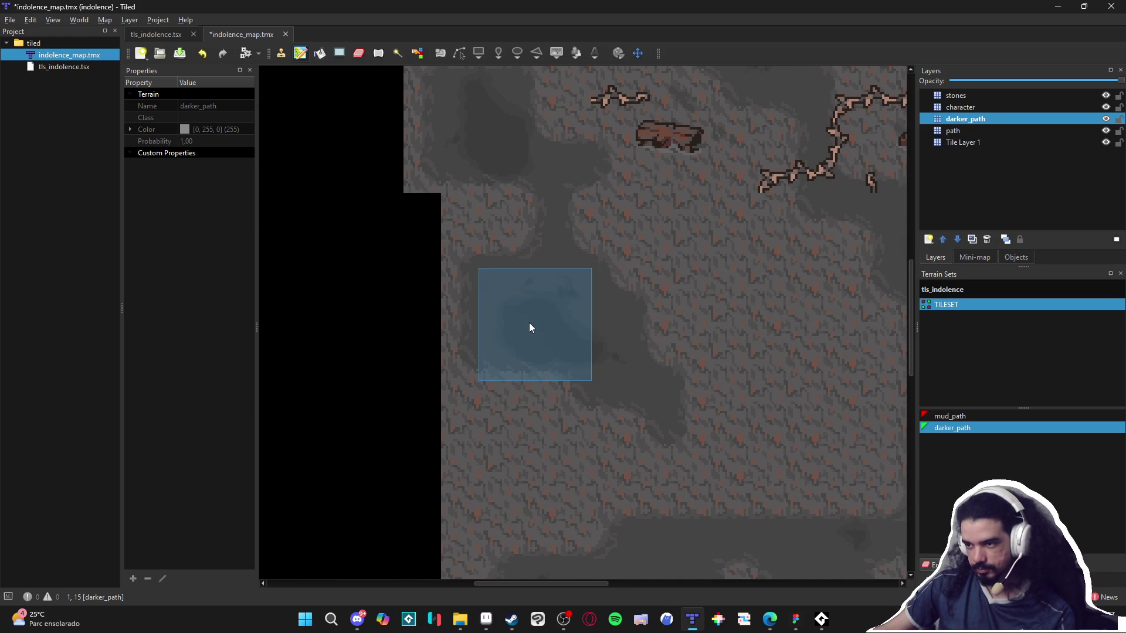
scroll(528, 323, "up", 2)
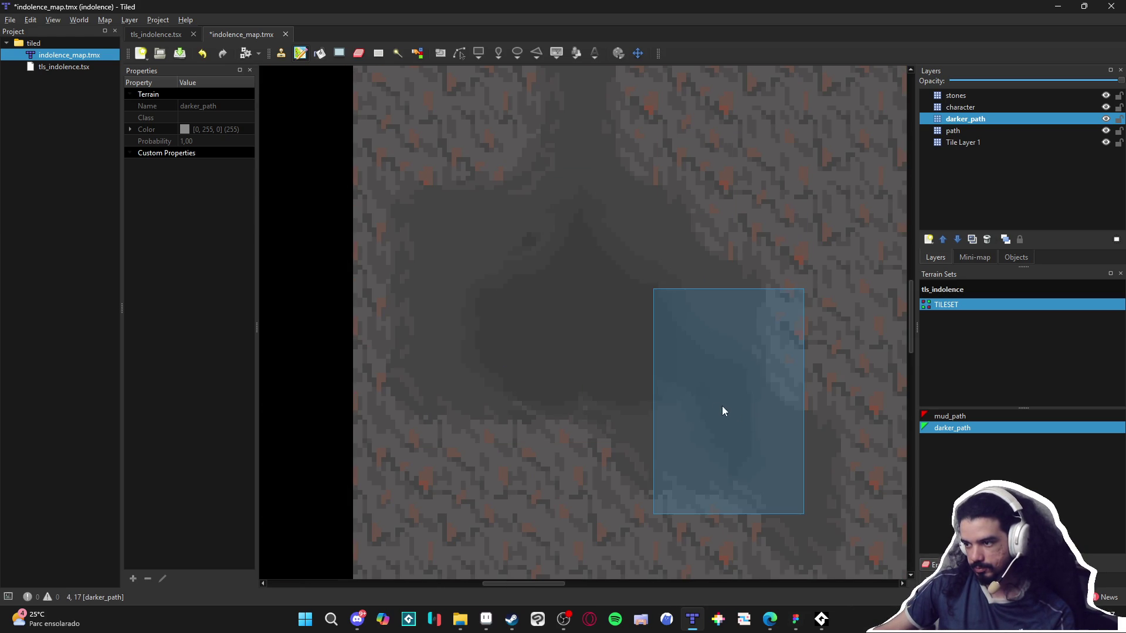
scroll(686, 411, "down", 3)
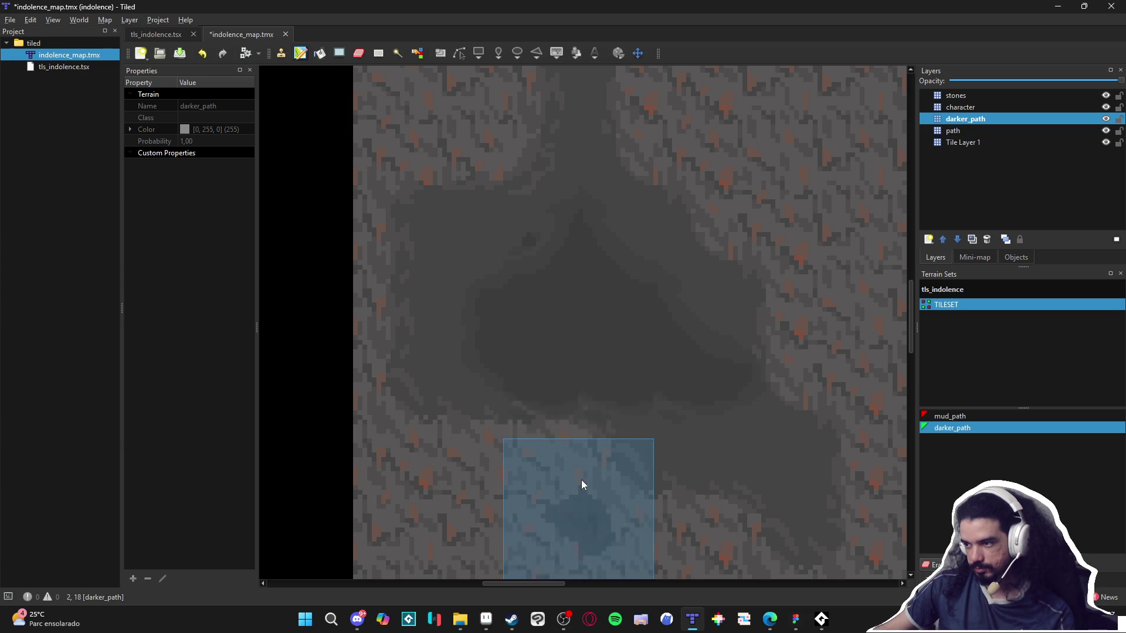
scroll(674, 469, "down", 3)
scroll(649, 434, "up", 2)
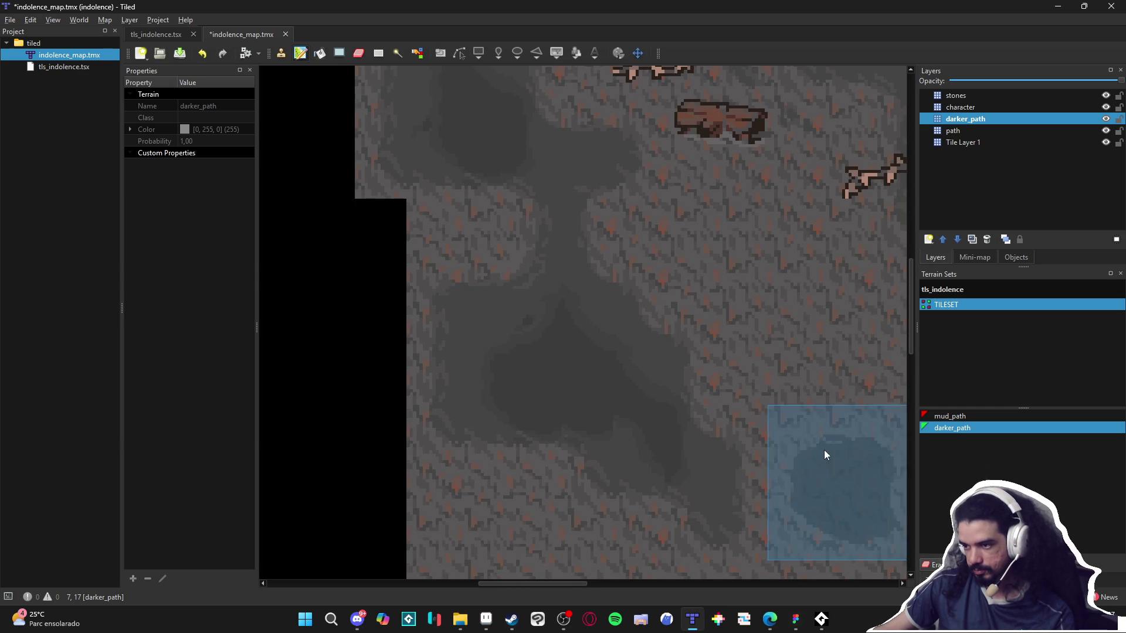
scroll(824, 449, "down", 2)
left_click_drag(761, 424, 752, 423)
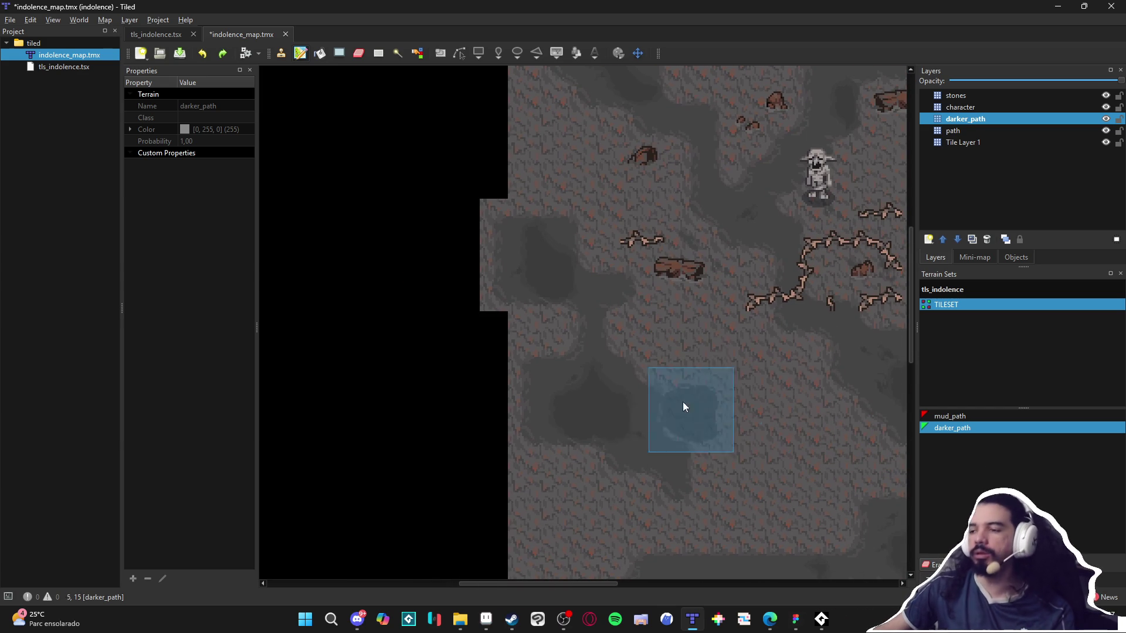
right_click(667, 399)
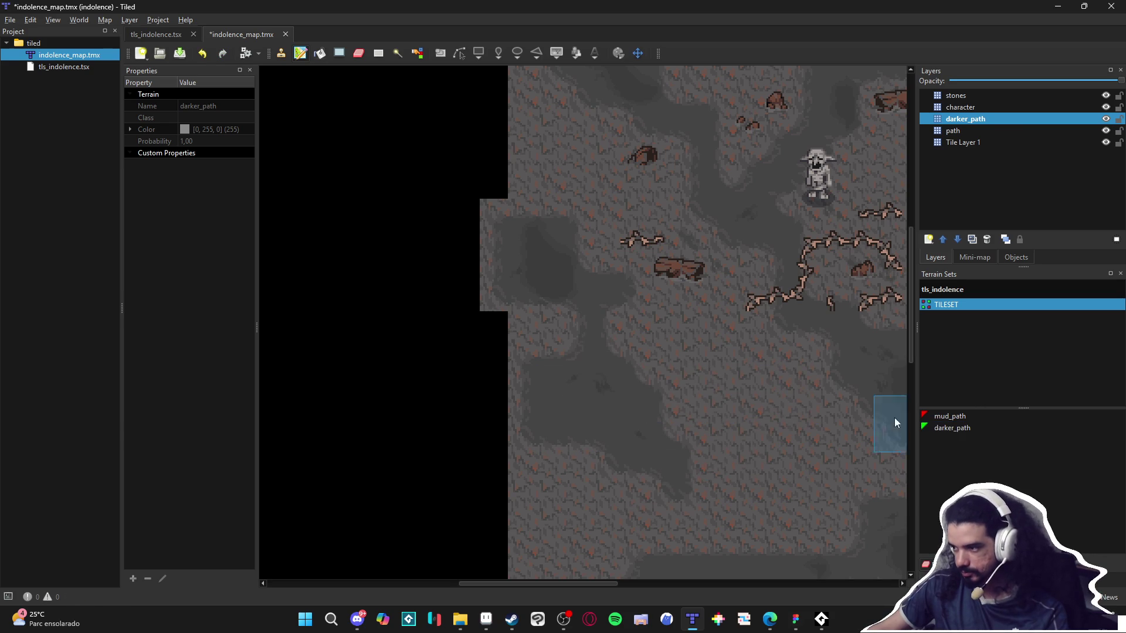
Paint a mud_path terrain area and a test tile on the path layer.
left_click(1083, 132)
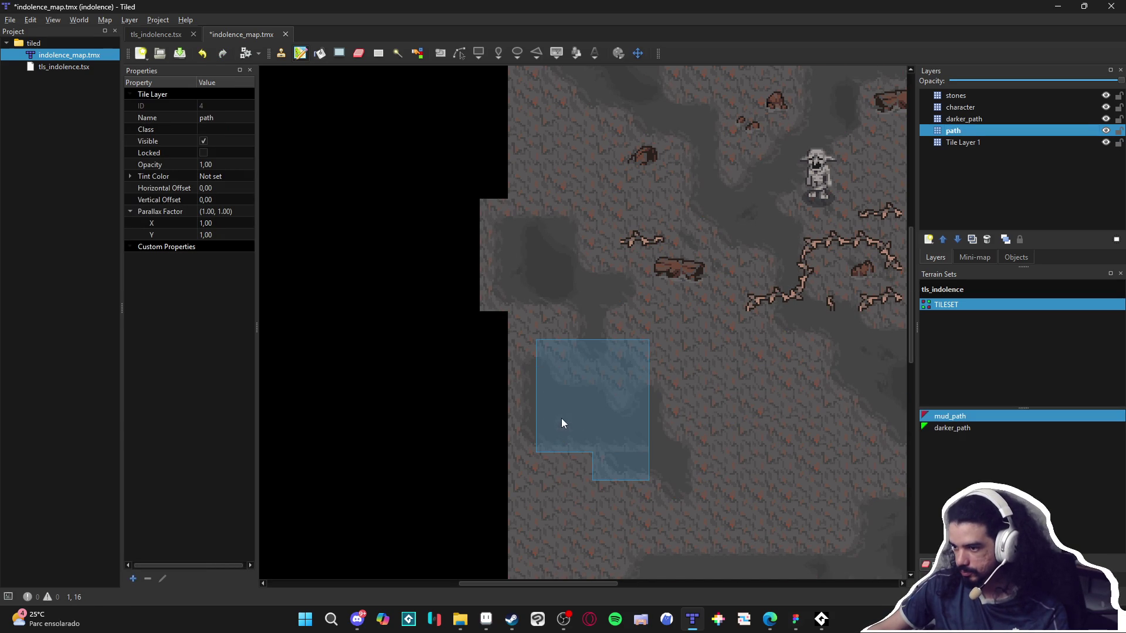
left_click(1123, 417)
left_click(978, 142)
left_click(973, 130)
left_click(606, 388)
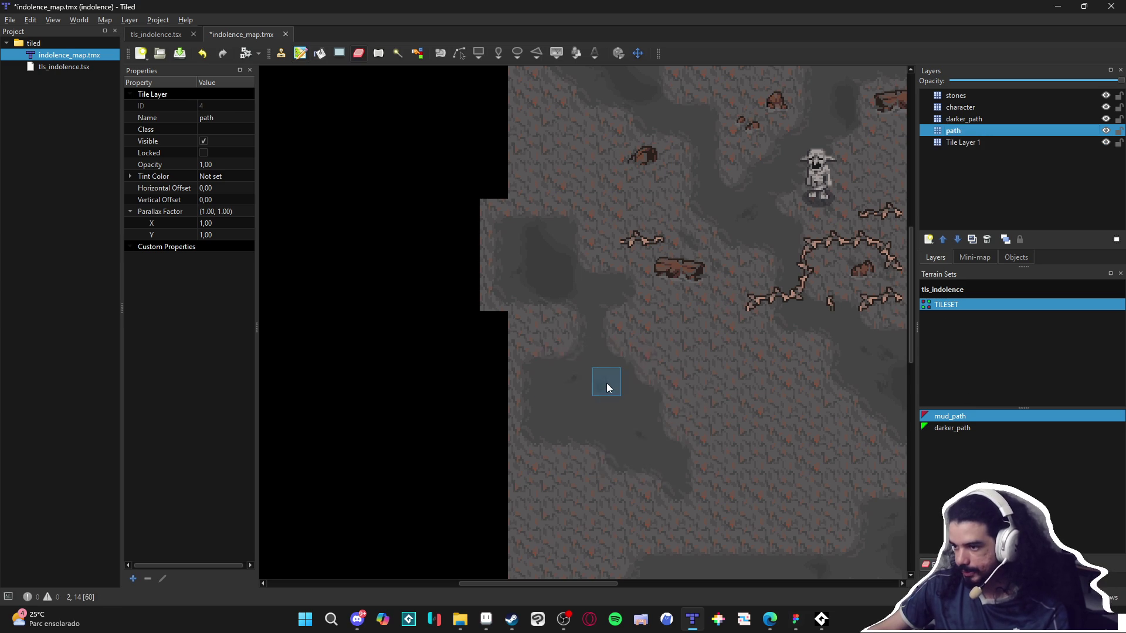
left_click(634, 436)
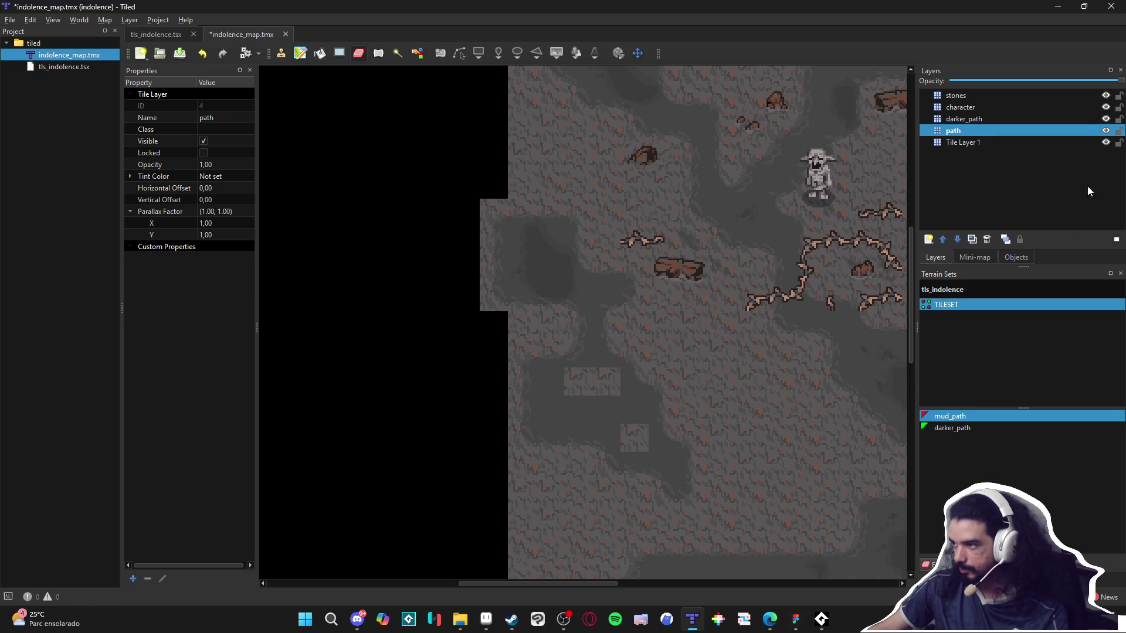
Pick tile 56 from the tileset and paint over the lighter test tiles.
left_click(961, 565)
left_click(959, 453)
left_click(603, 385)
left_click(625, 432)
Paint a small darker_path terrain patch on the darker_path layer.
left_click(973, 119)
left_click(938, 565)
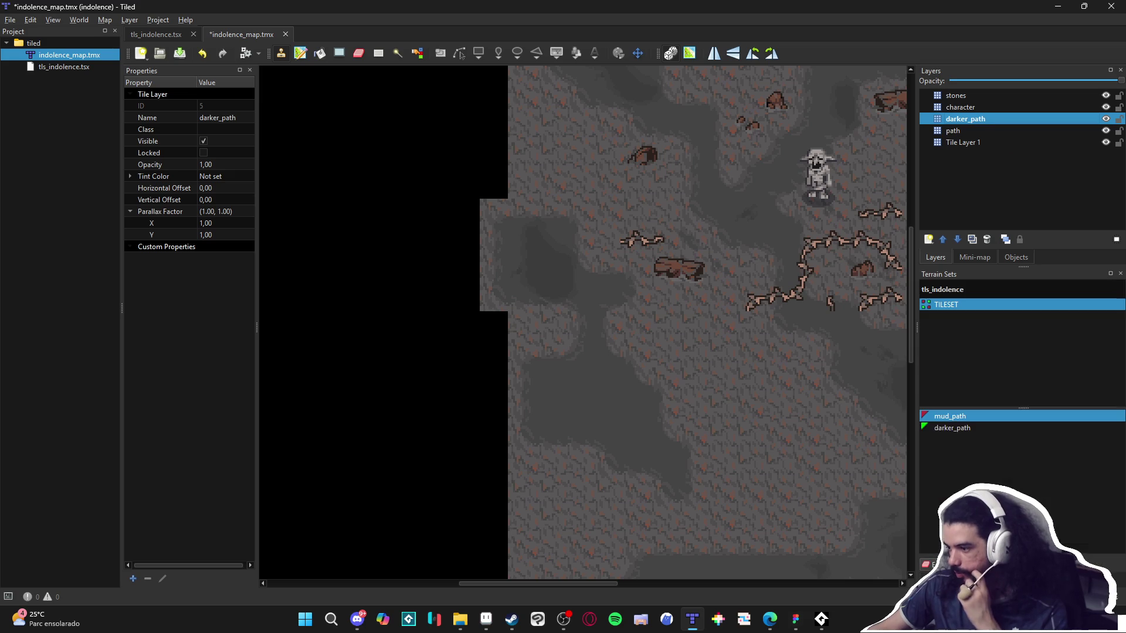
left_click(951, 427)
left_click(568, 404)
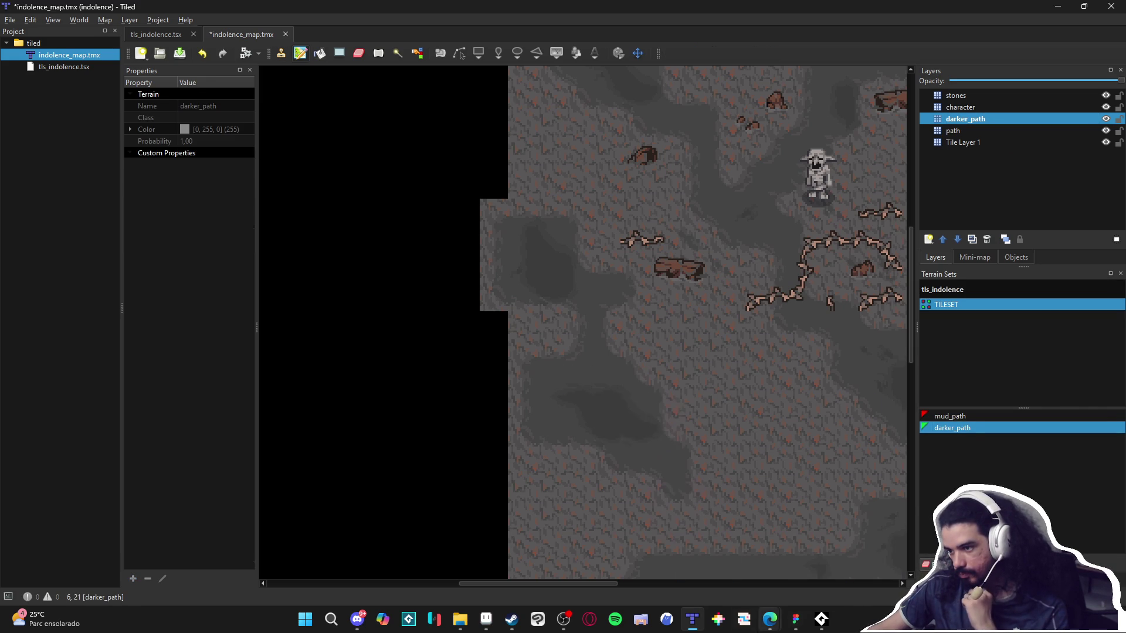
left_click_drag(846, 306, 793, 329)
scroll(728, 415, "down", 1)
scroll(766, 364, "up", 2)
left_click_drag(866, 330, 772, 245)
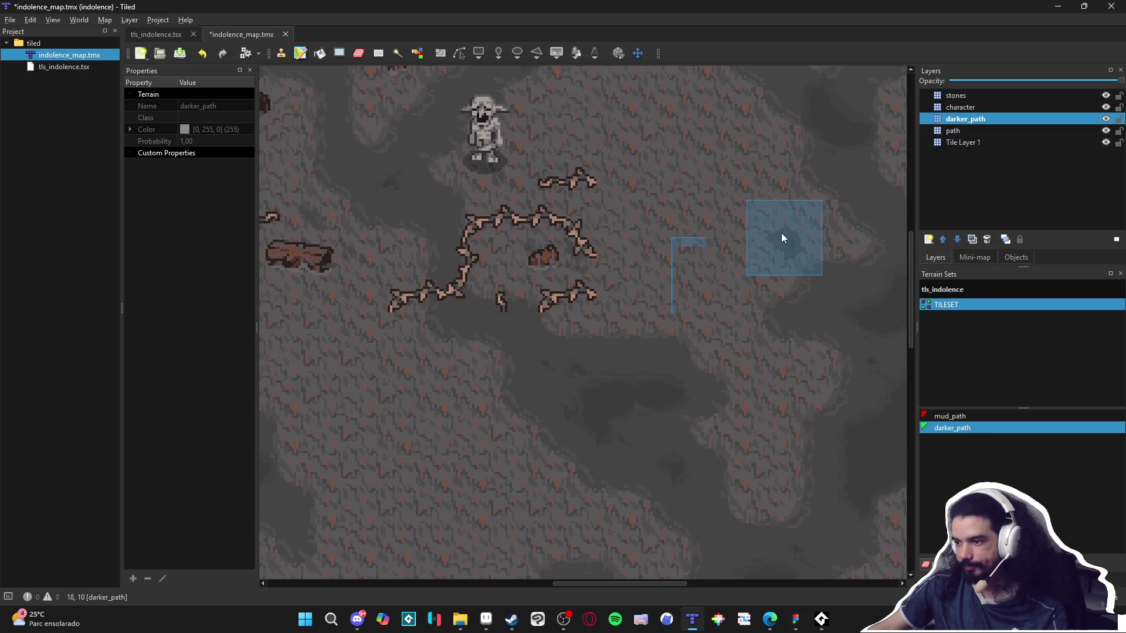